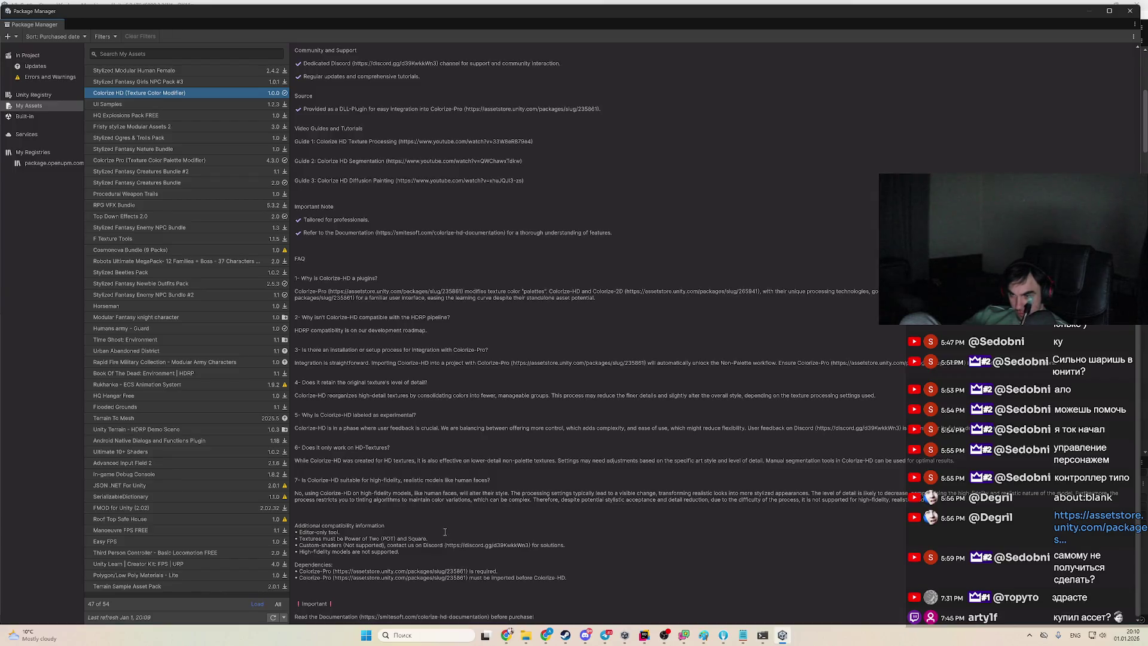
Close the Package Manager and show the M_Bow_NArcher_Old_Wh material's URP Lit settings in the Inspector
left_click(1130, 11)
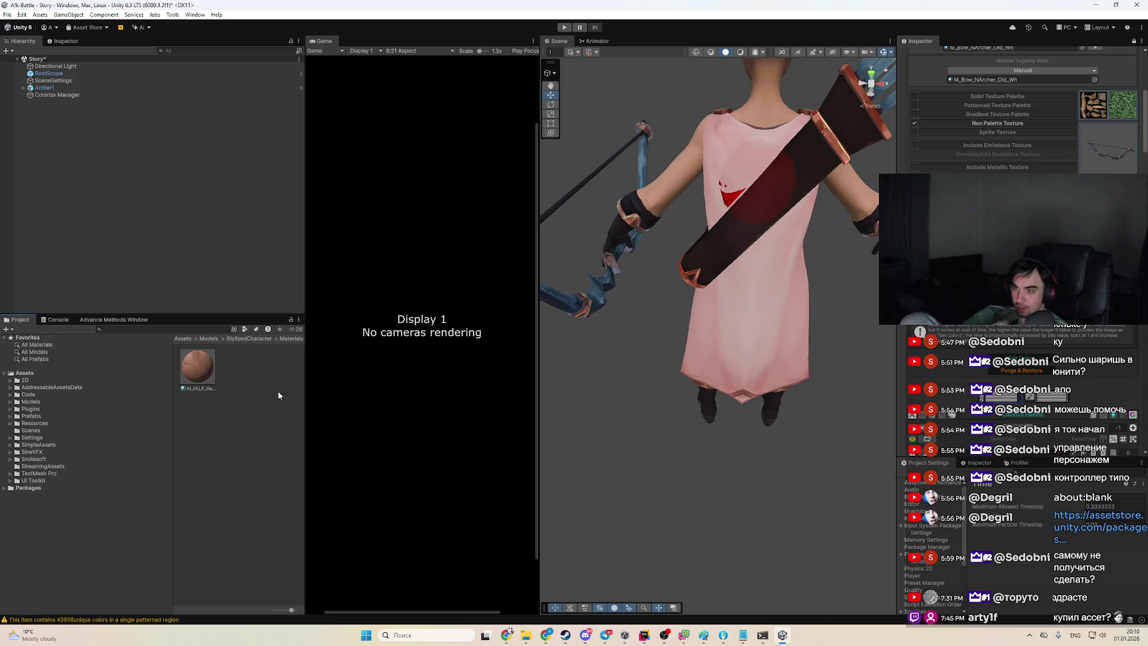
scroll(992, 150, "up", 4)
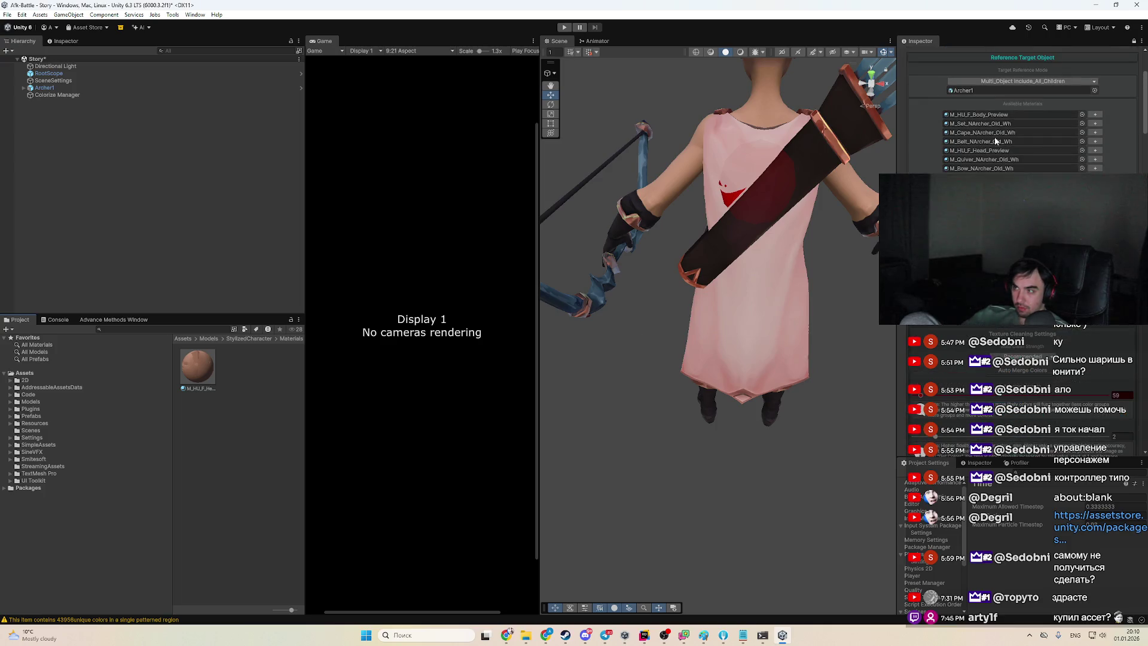
left_click(997, 169)
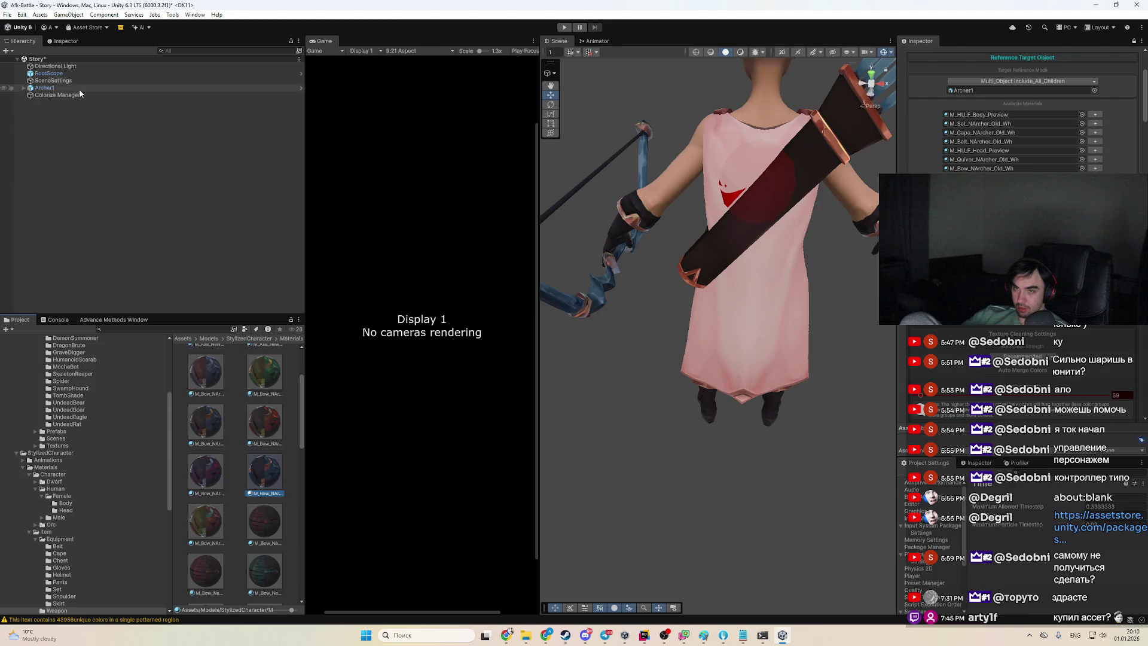
left_click(64, 42)
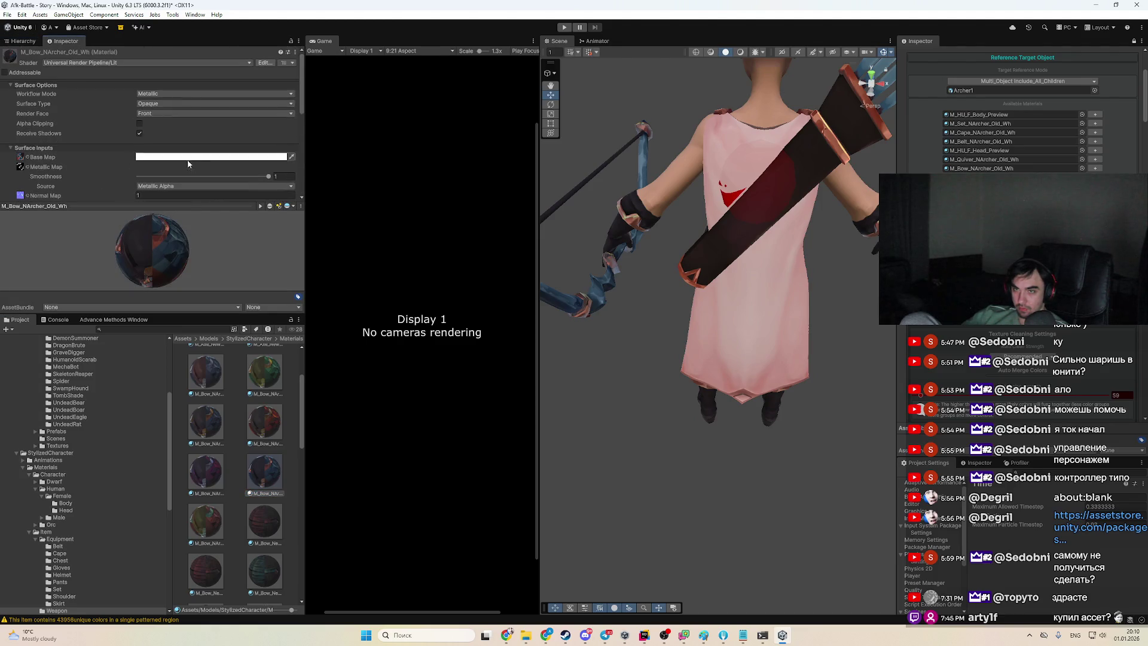
scroll(80, 124, "down", 10)
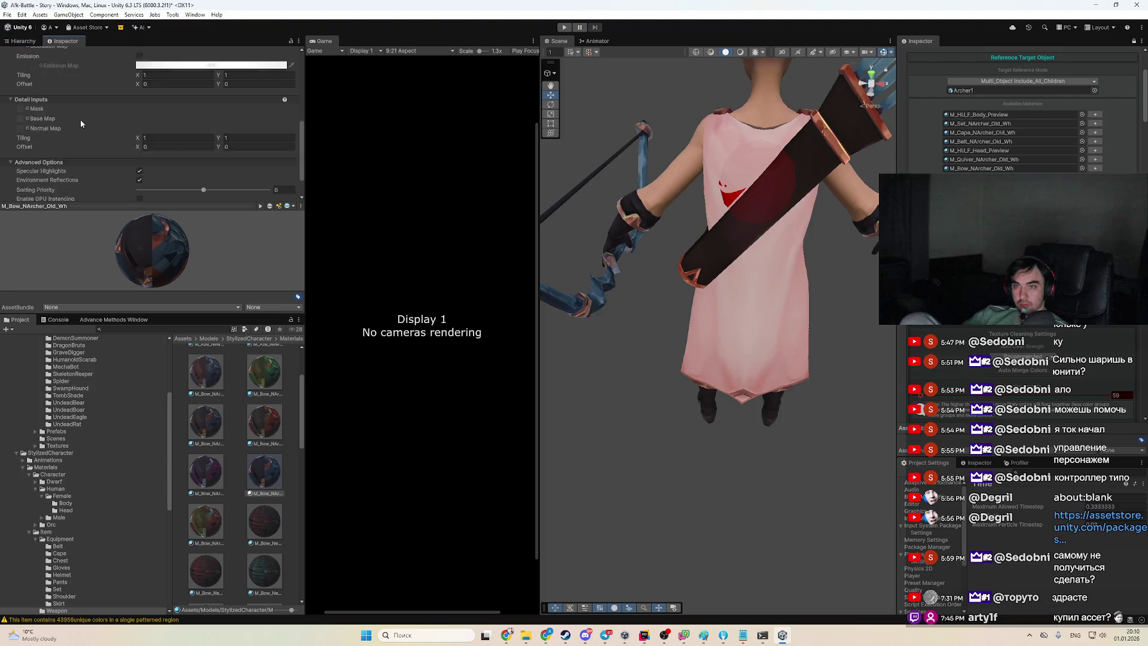
scroll(104, 149, "up", 3)
scroll(103, 149, "up", 4)
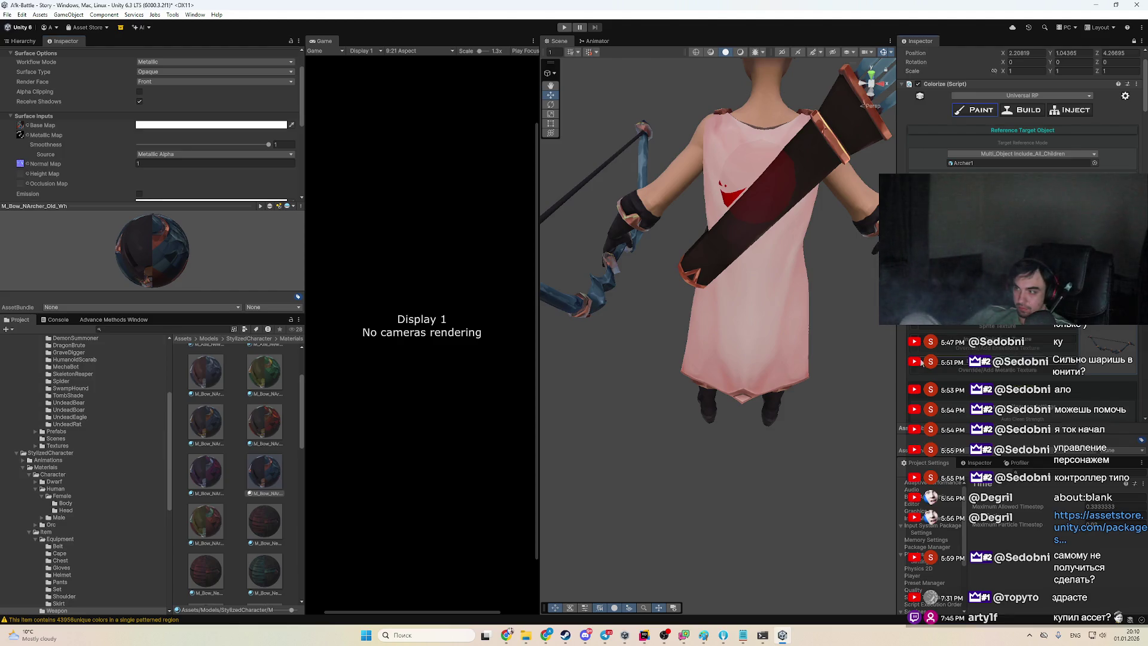
Run Colorize colour extraction on the archer's material textures
scroll(1023, 138, "down", 1)
scroll(1072, 341, "down", 3)
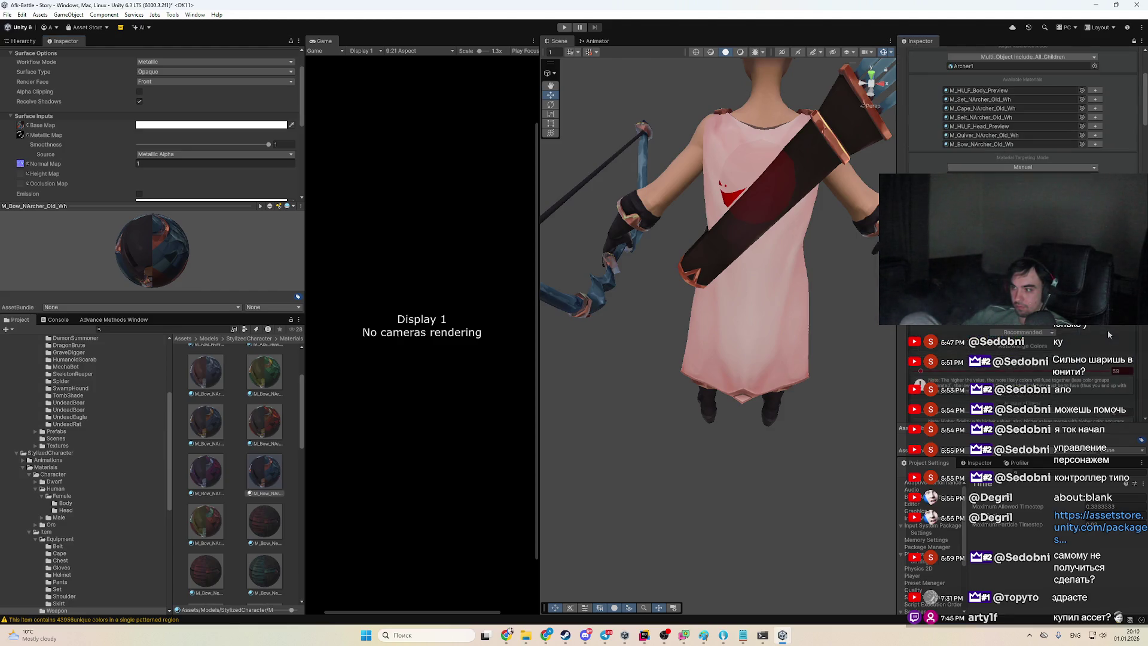
scroll(1072, 341, "down", 3)
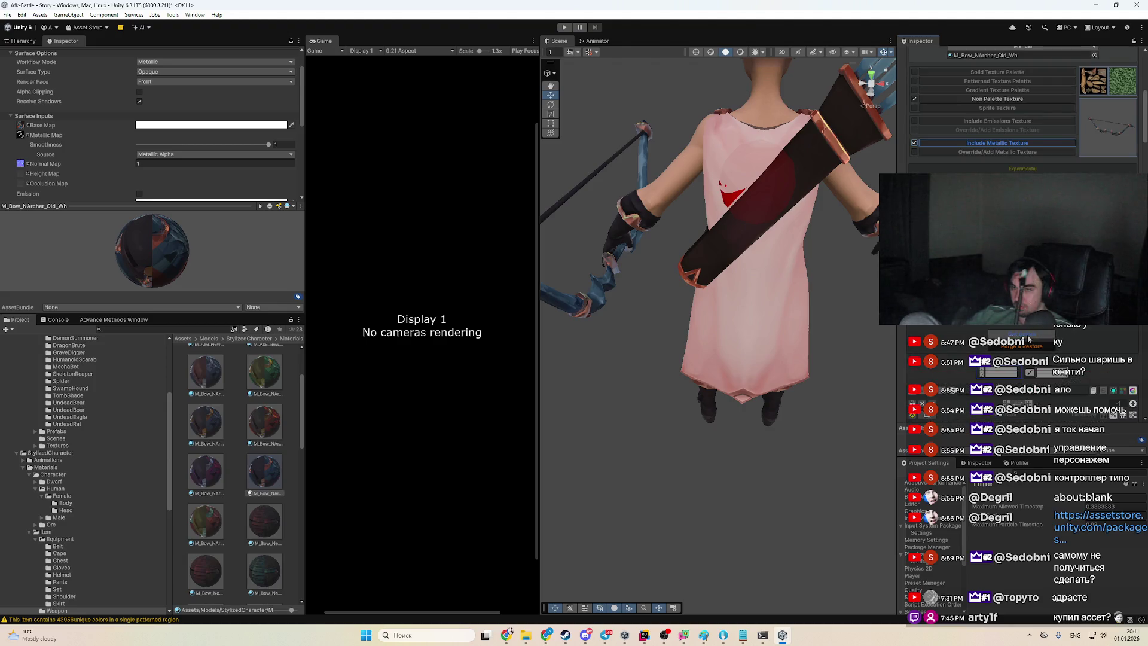
left_click(263, 439)
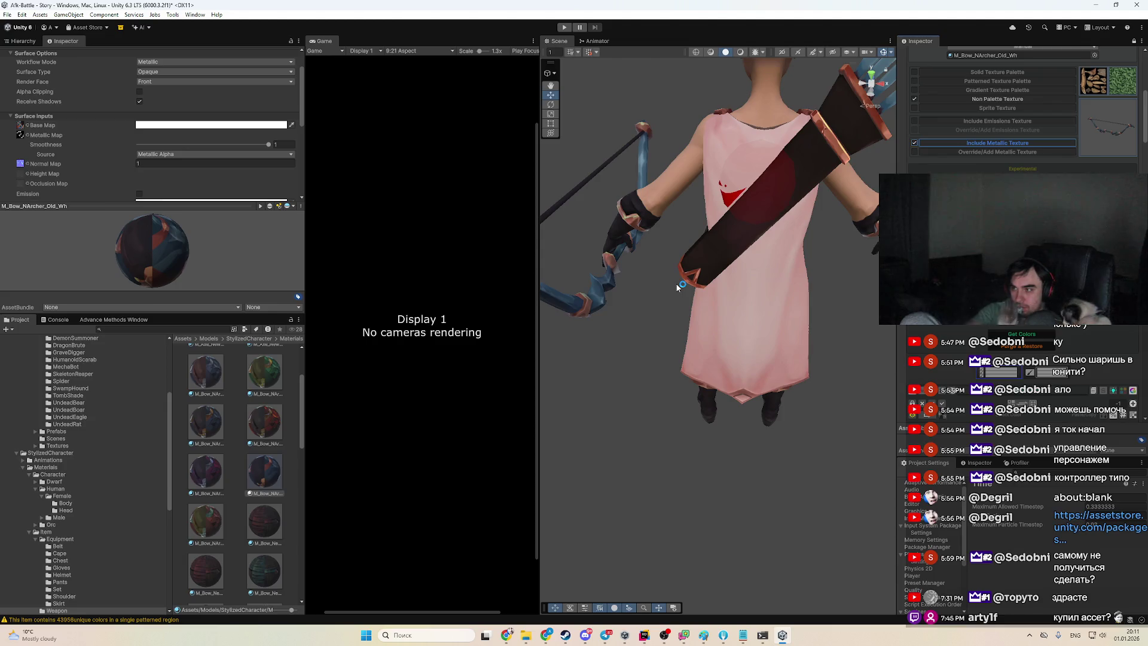
Orbit and zoom the Scene view in close on the bow
mouse_move(678, 287)
left_mouse_down()
mouse_move(728, 239)
mouse_move(654, 250)
mouse_move(684, 299)
mouse_move(740, 331)
mouse_move(715, 302)
left_mouse_up()
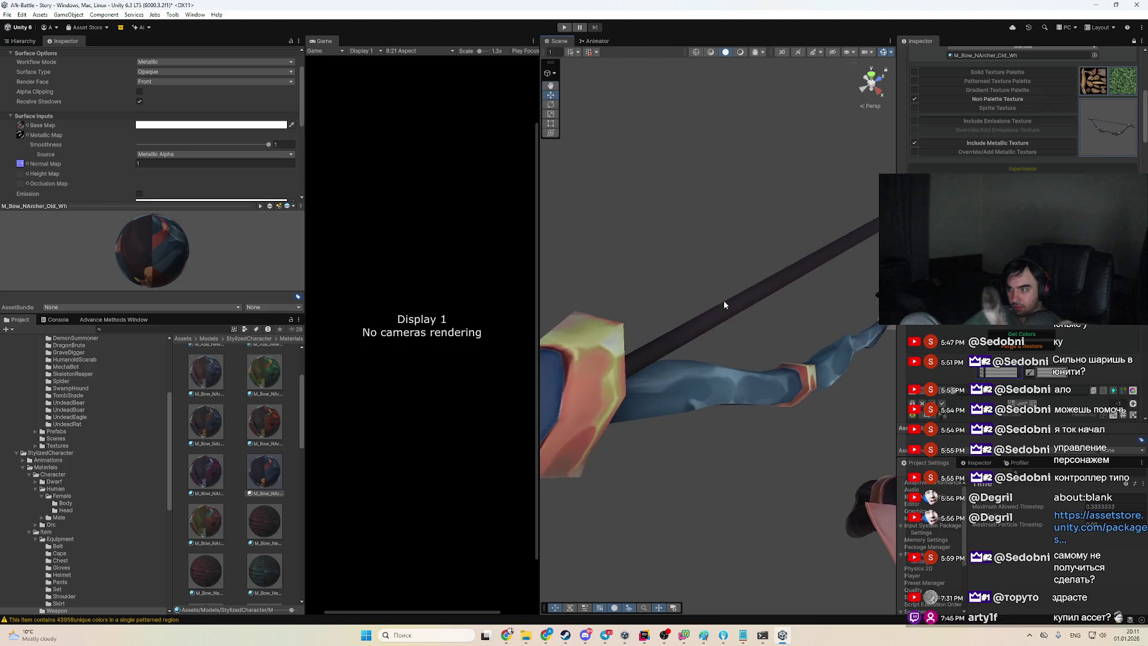
scroll(1077, 345, "down", 5)
scroll(1076, 345, "down", 3)
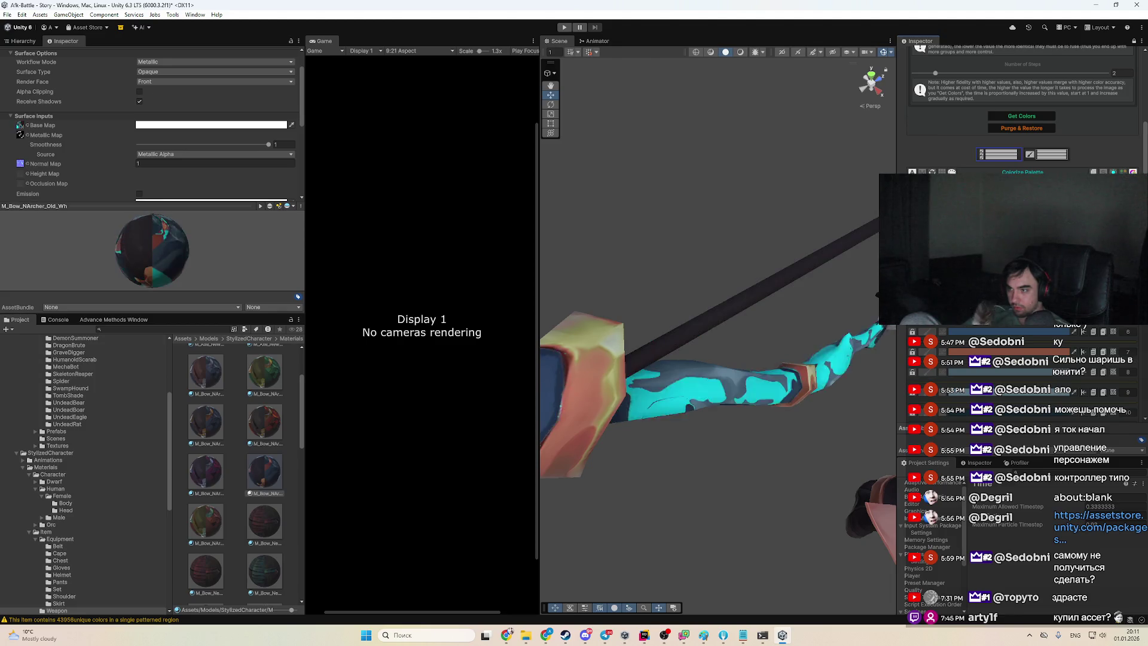
Close the empty Advance Methods Window tab
left_click(114, 319)
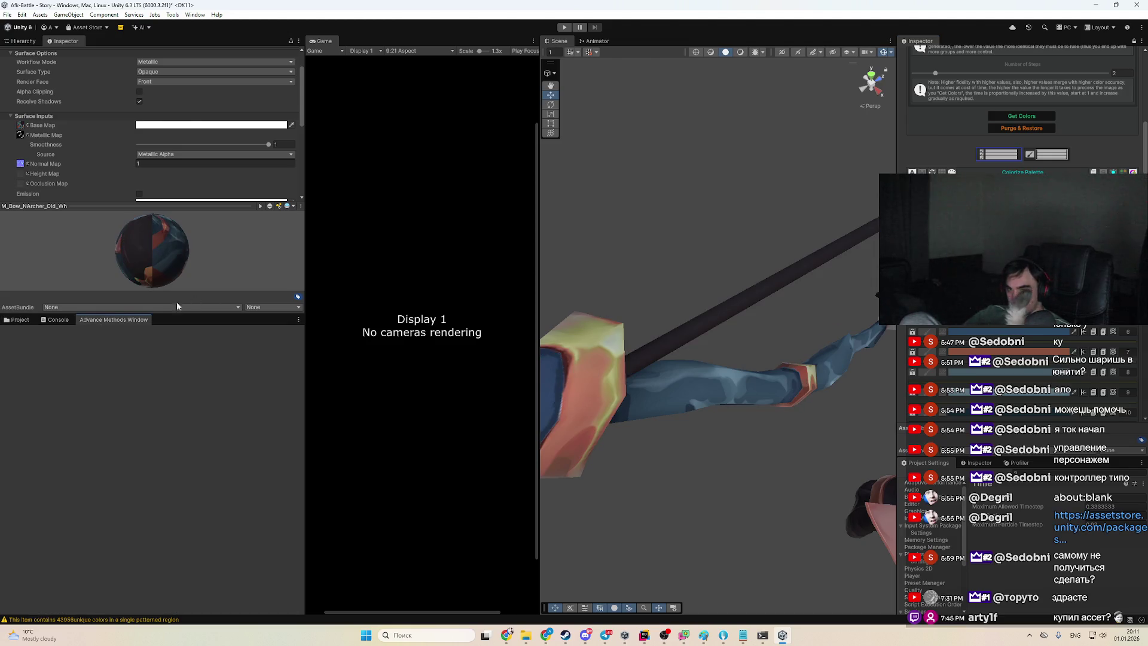
right_click(137, 322)
left_click(154, 338)
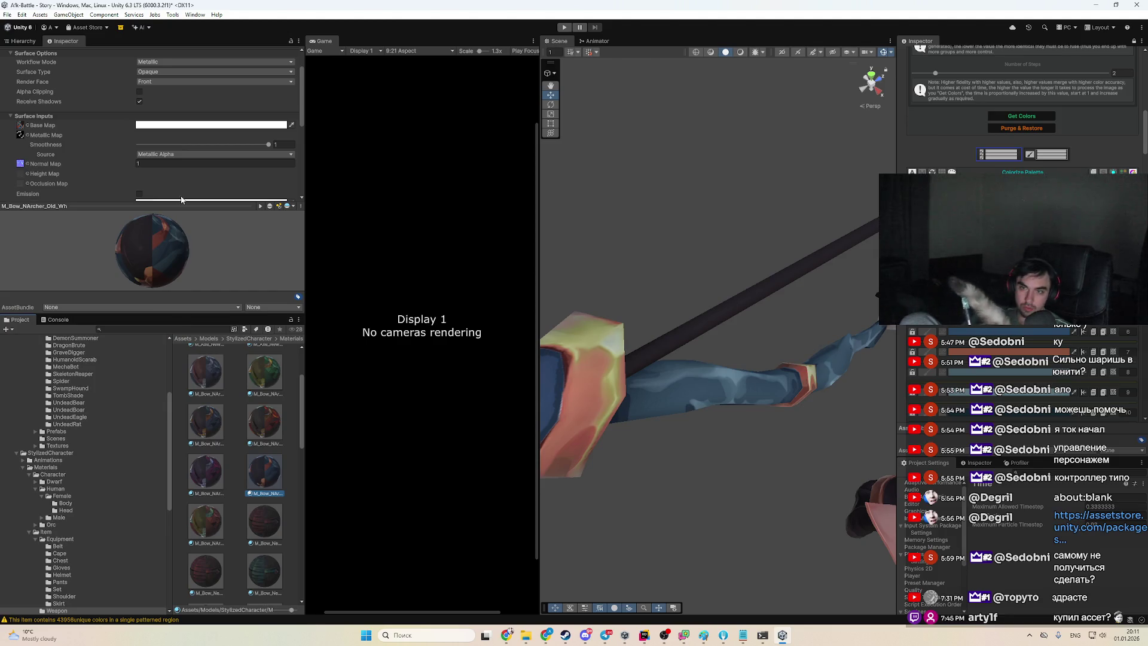
Scroll the Colorize inspector to the Metallic & Reflections section
scroll(160, 178, "down", 5)
scroll(165, 141, "up", 5)
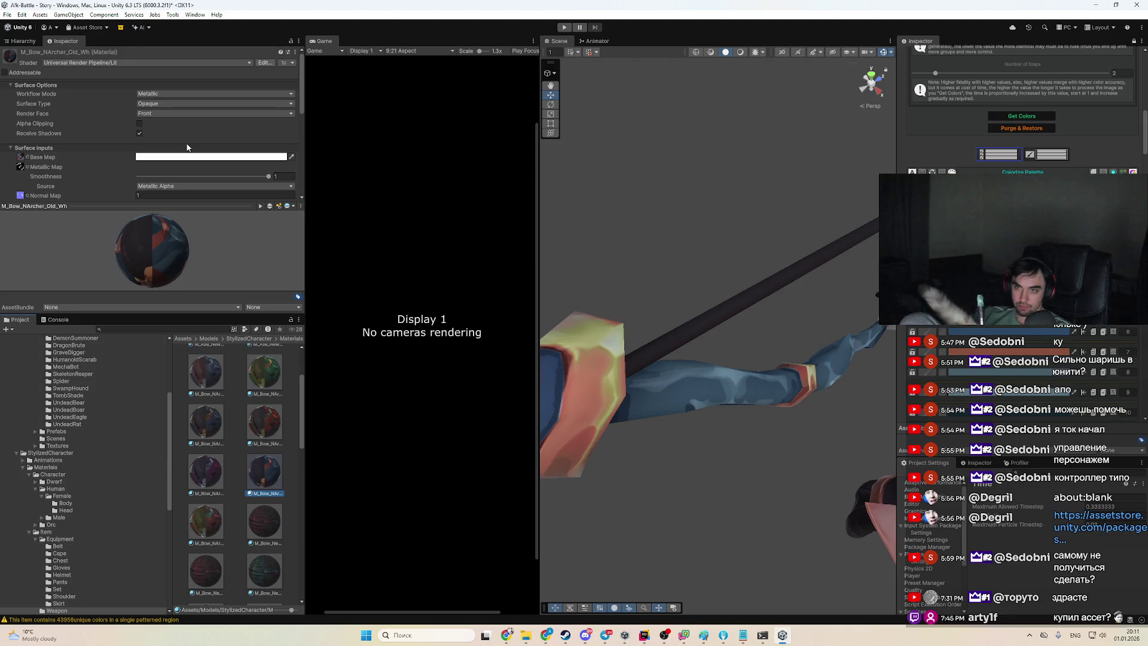
scroll(179, 147, "down", 5)
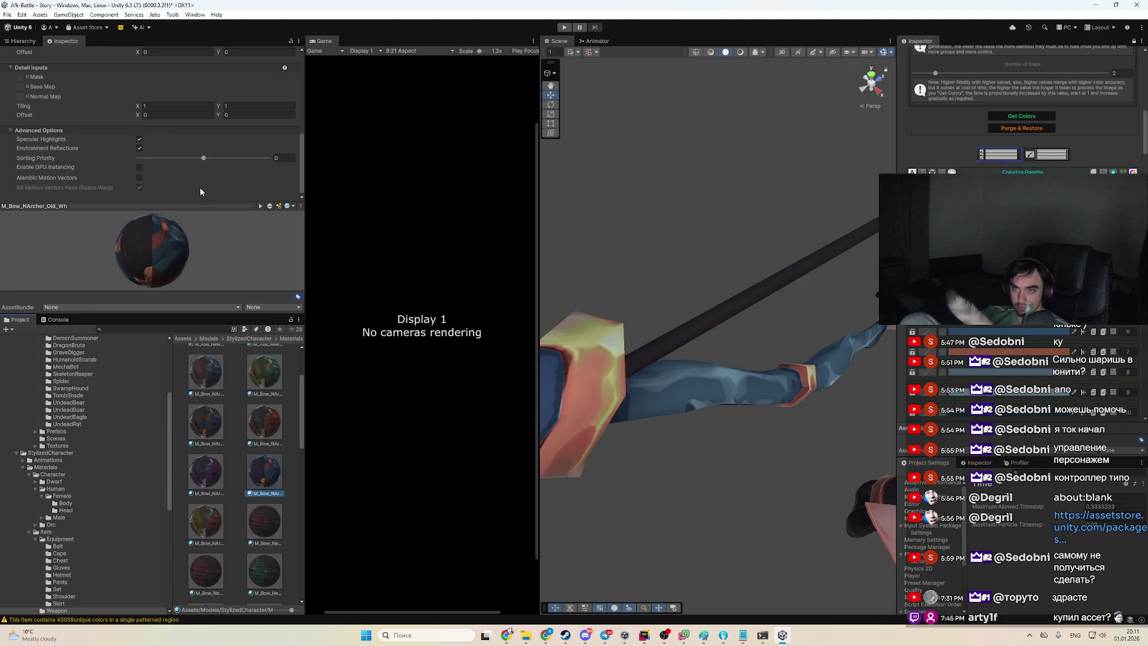
scroll(201, 190, "up", 5)
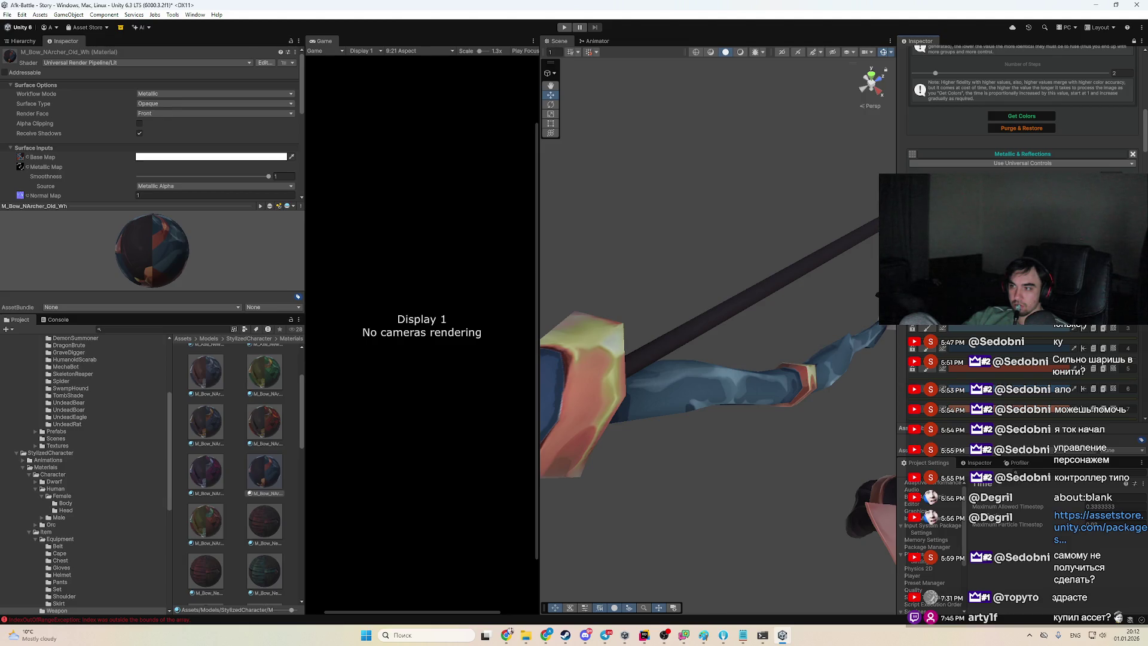
Scroll through the Colorize colour list
scroll(1023, 108, "down", 1)
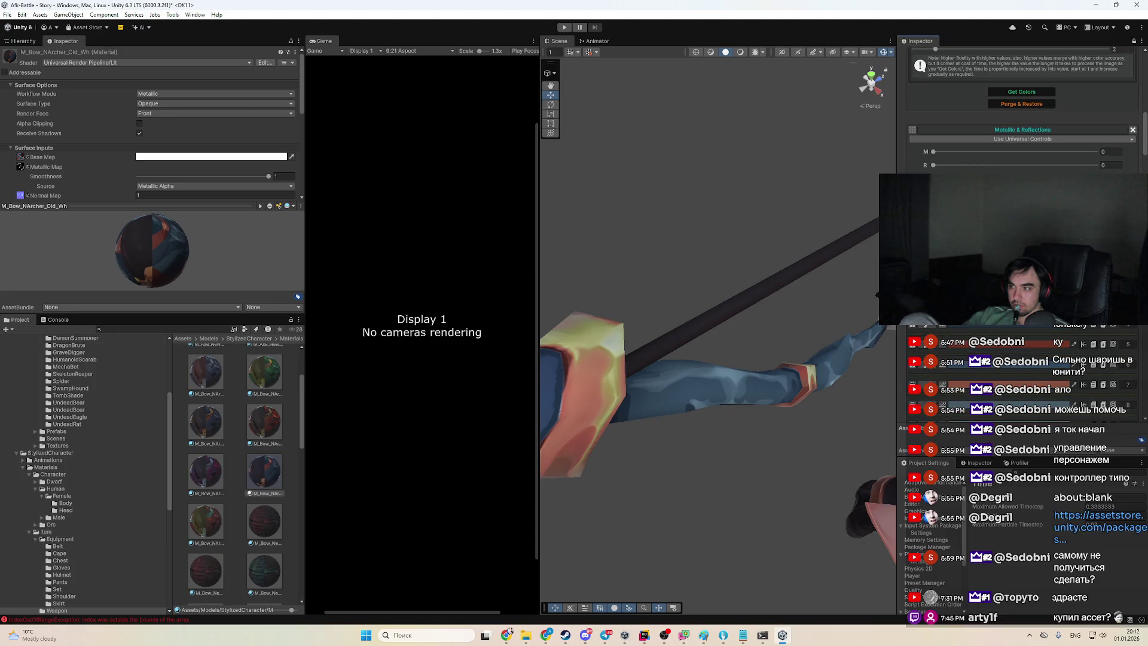
scroll(987, 383, "down", 20)
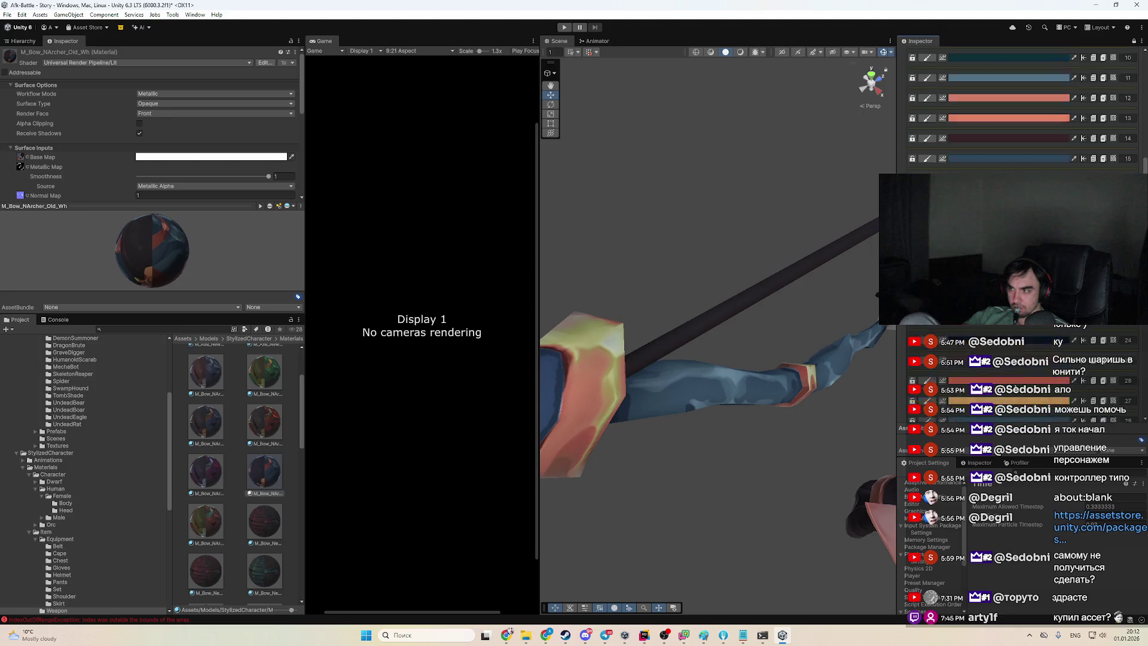
scroll(1012, 398, "down", 7)
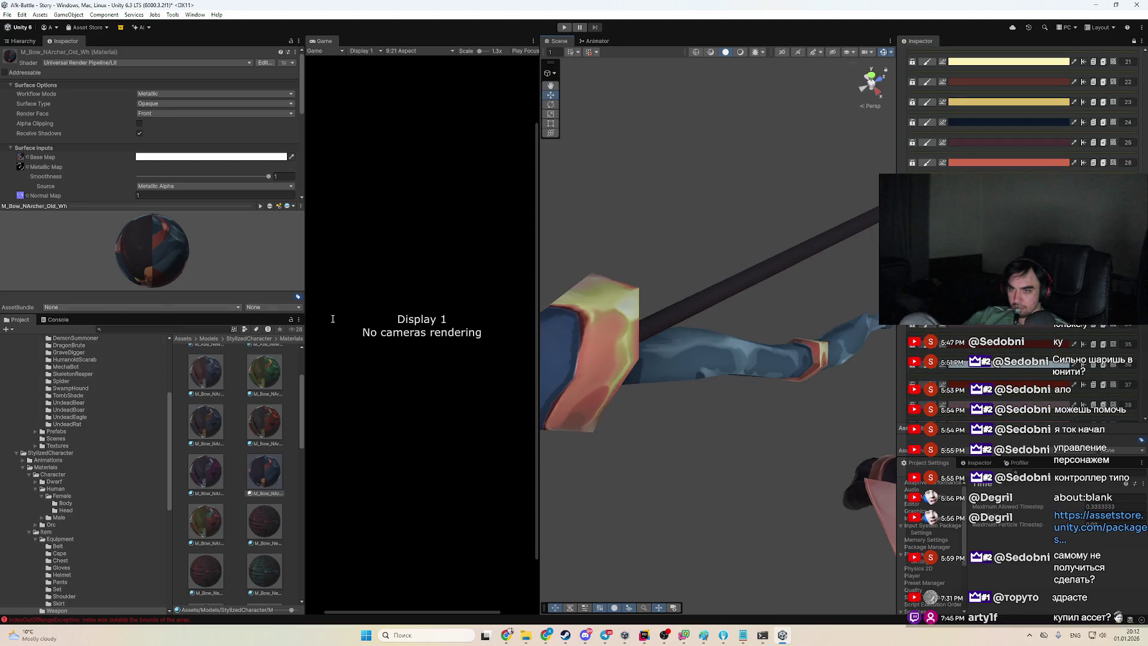
scroll(1130, 381, "down", 15)
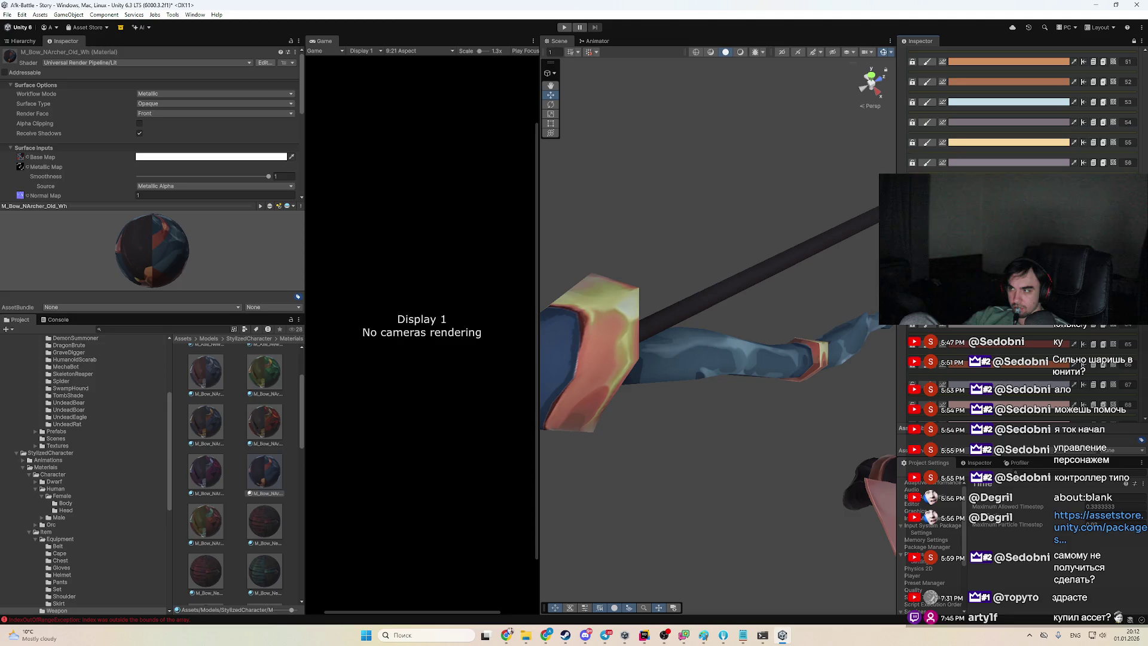
scroll(1017, 113, "down", 20)
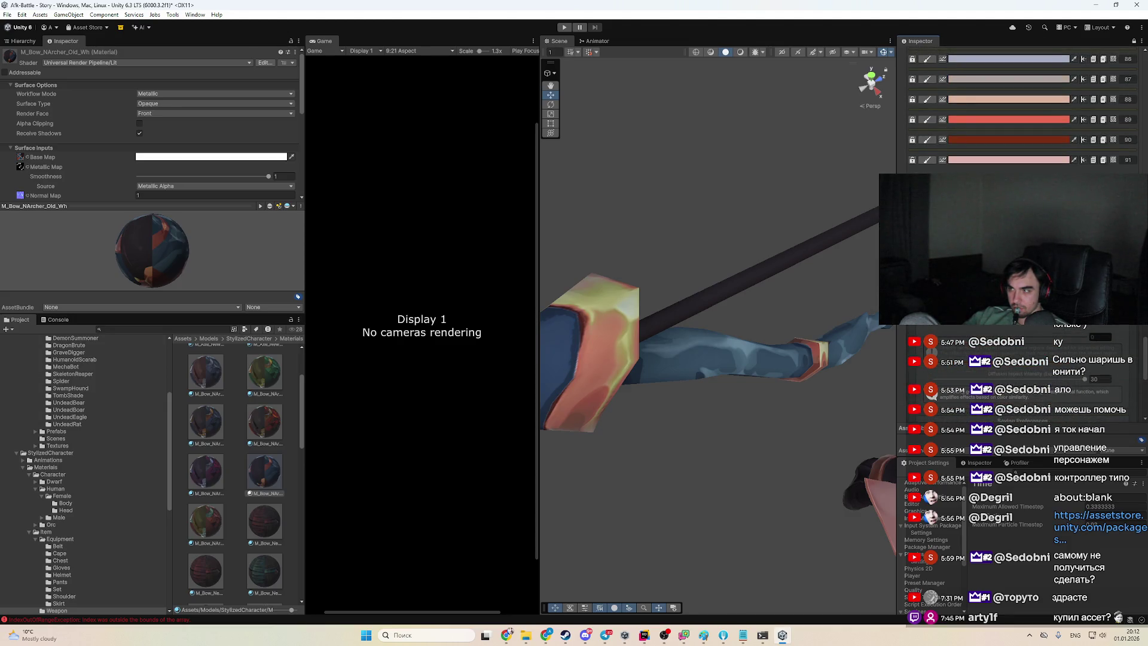
scroll(1017, 108, "up", 4)
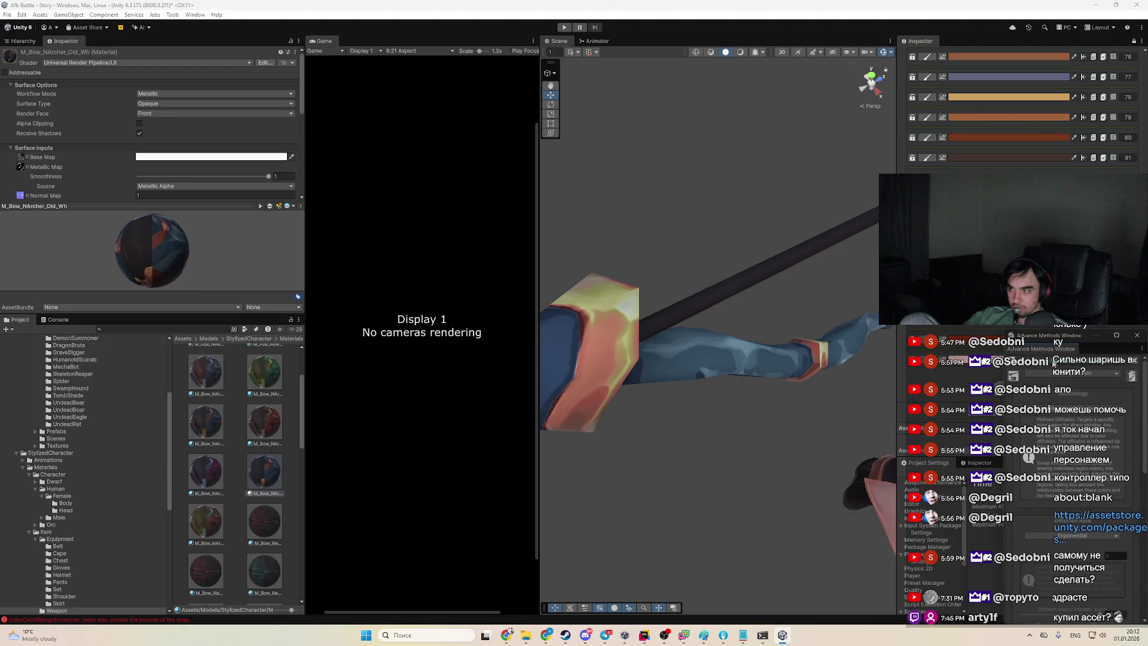
Dock the Advance Methods Window in the bottom panel and show the Console's IndexOutOfRangeException errors
left_click_drag(1039, 349, 141, 320)
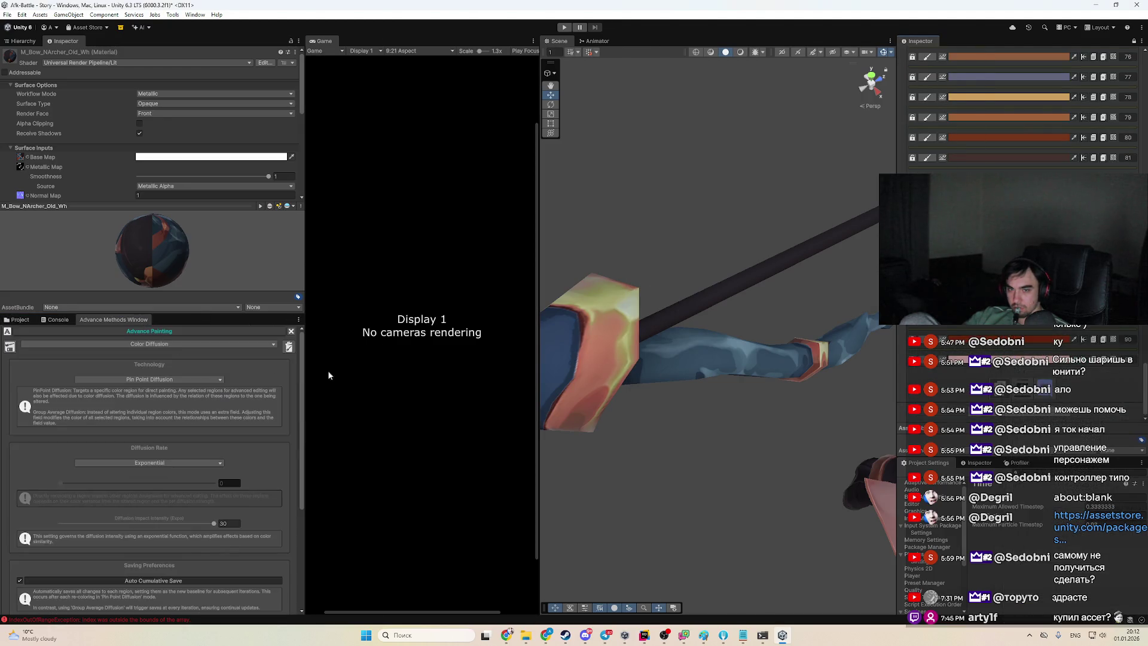
scroll(167, 464, "down", 3)
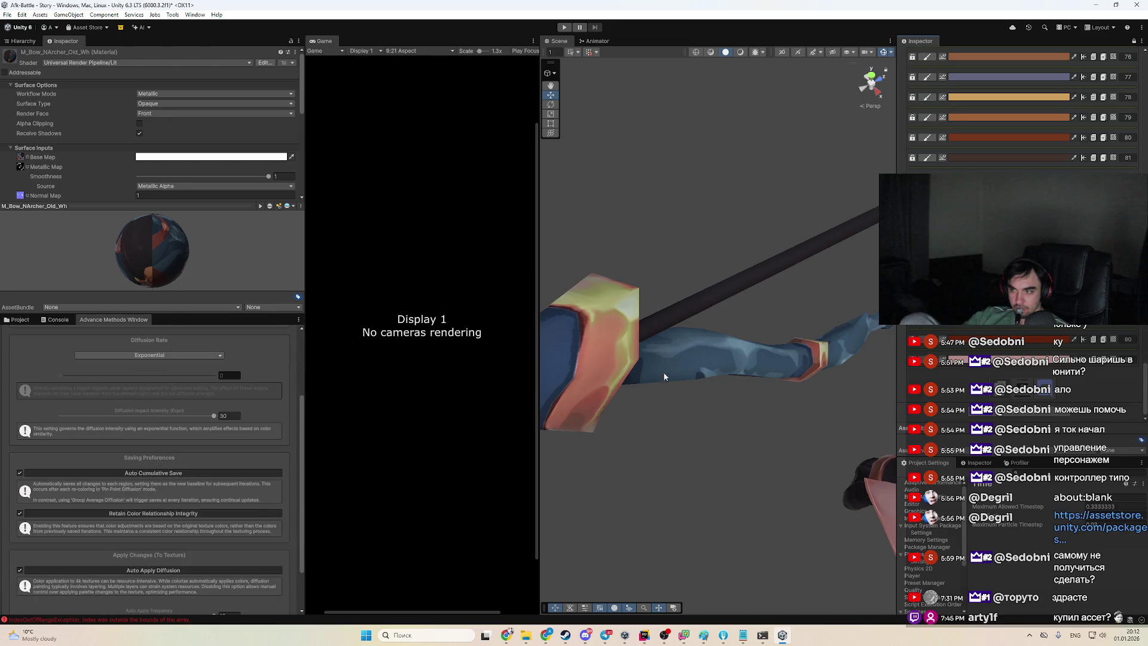
left_click(86, 620)
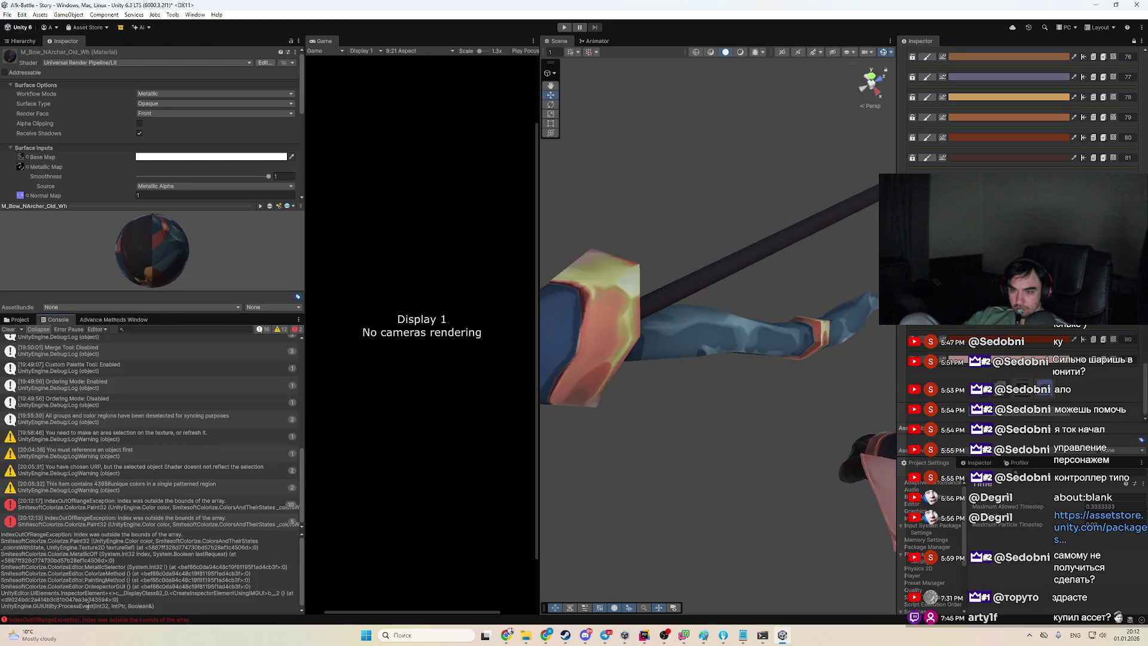
Inspect the Console error, clear messages, and dock the Console below a taller Game view
left_click(141, 509)
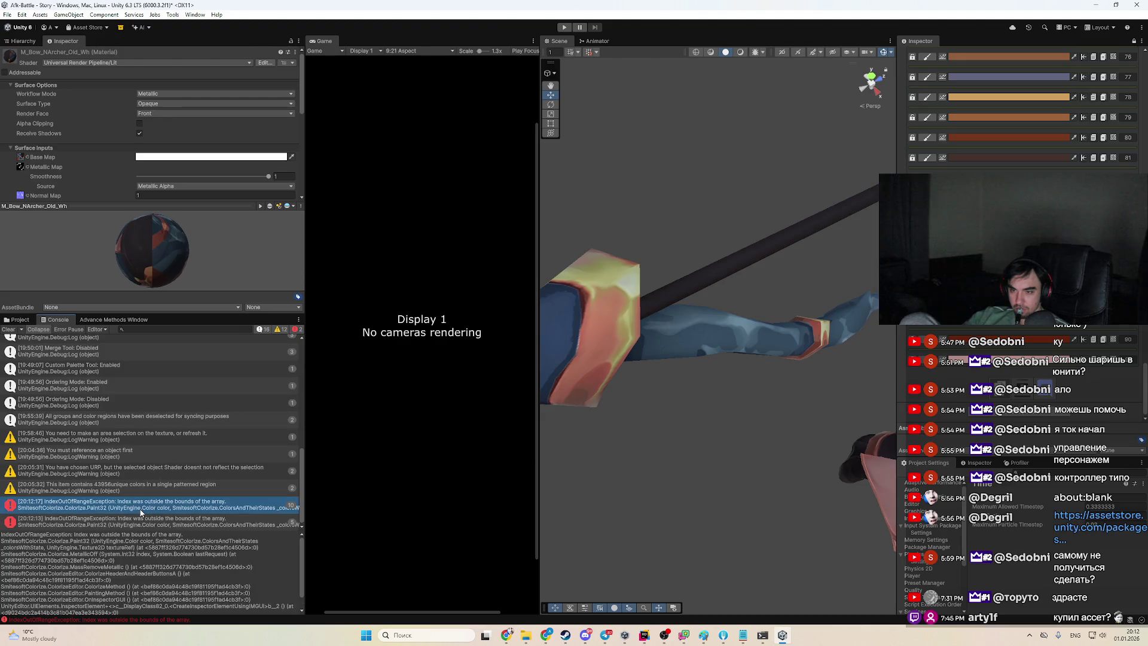
left_click(8, 329)
left_click(18, 319)
left_click(50, 322)
mouse_move(48, 322)
left_mouse_down()
mouse_move(274, 533)
mouse_move(385, 578)
left_mouse_up()
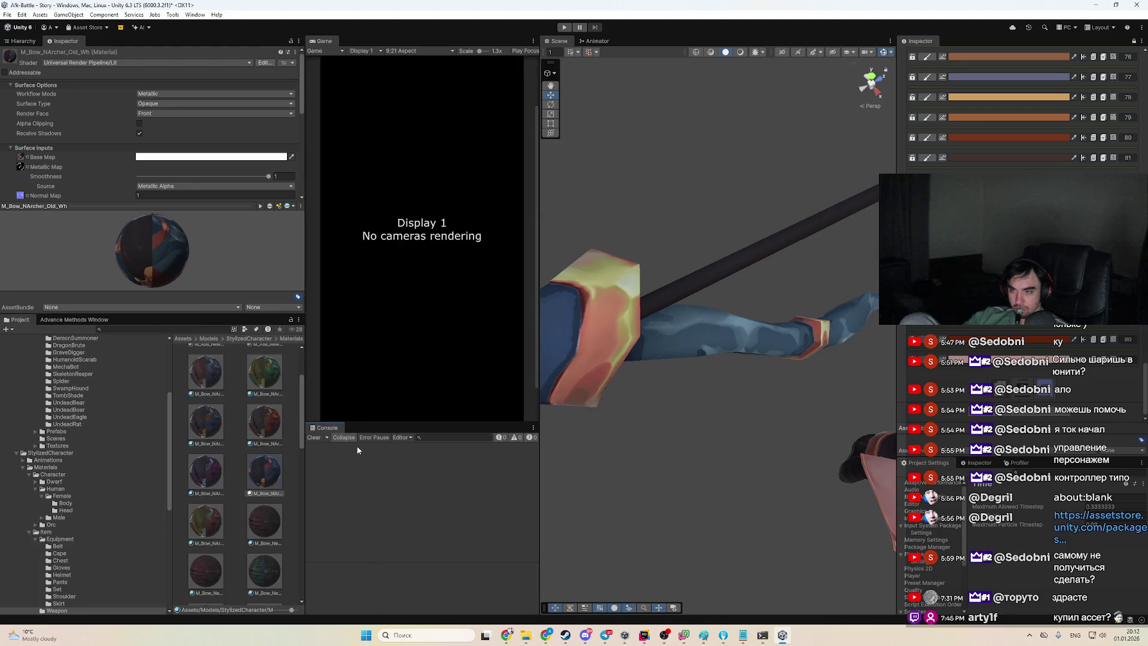
mouse_move(371, 420)
left_mouse_down()
mouse_move(383, 560)
mouse_move(382, 489)
left_mouse_up()
Set Diffusion Impact Intensity to 30 and select Archer1 in the Scene view
left_click(90, 321)
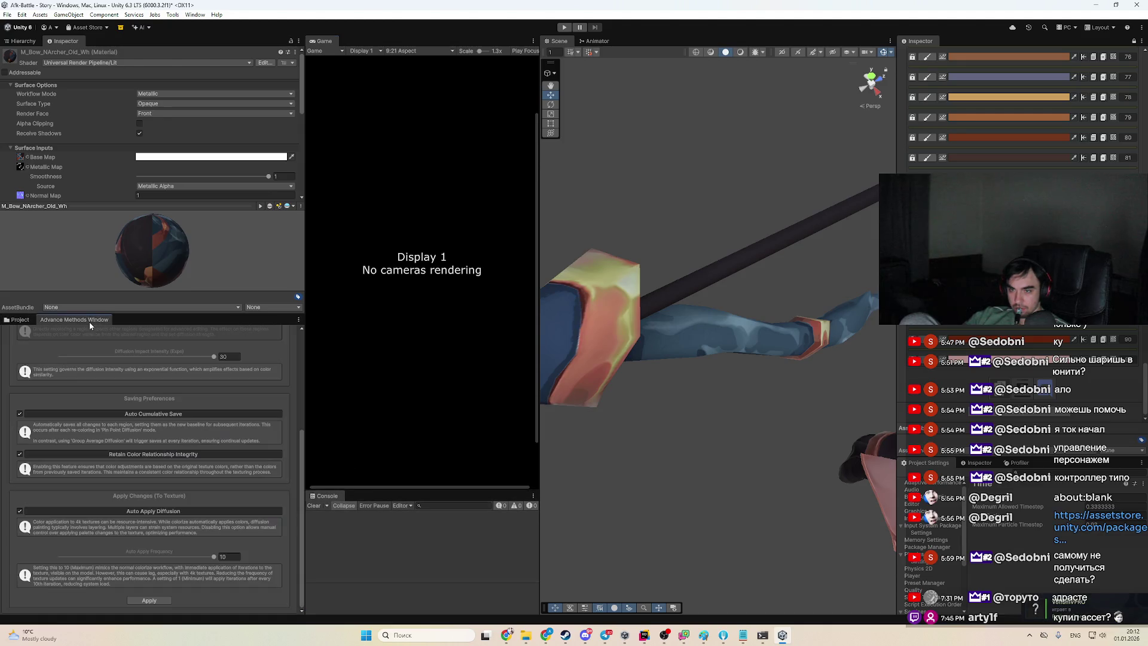
mouse_move(162, 357)
left_mouse_down()
mouse_move(141, 357)
mouse_move(157, 362)
left_mouse_up()
left_click(945, 339)
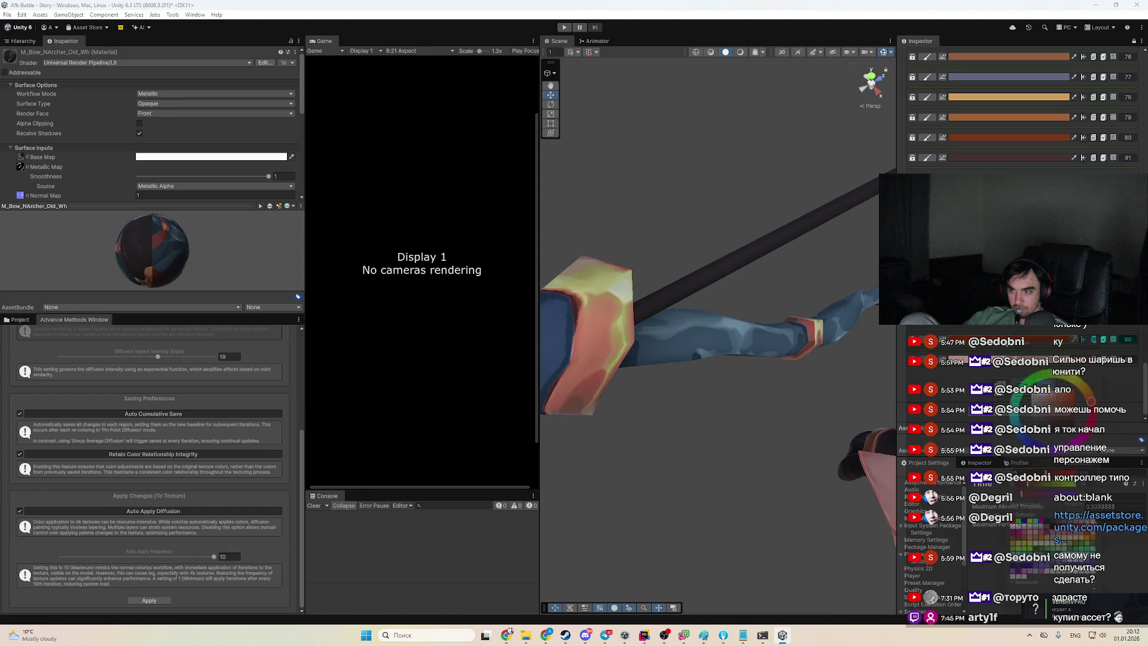
key("Escape")
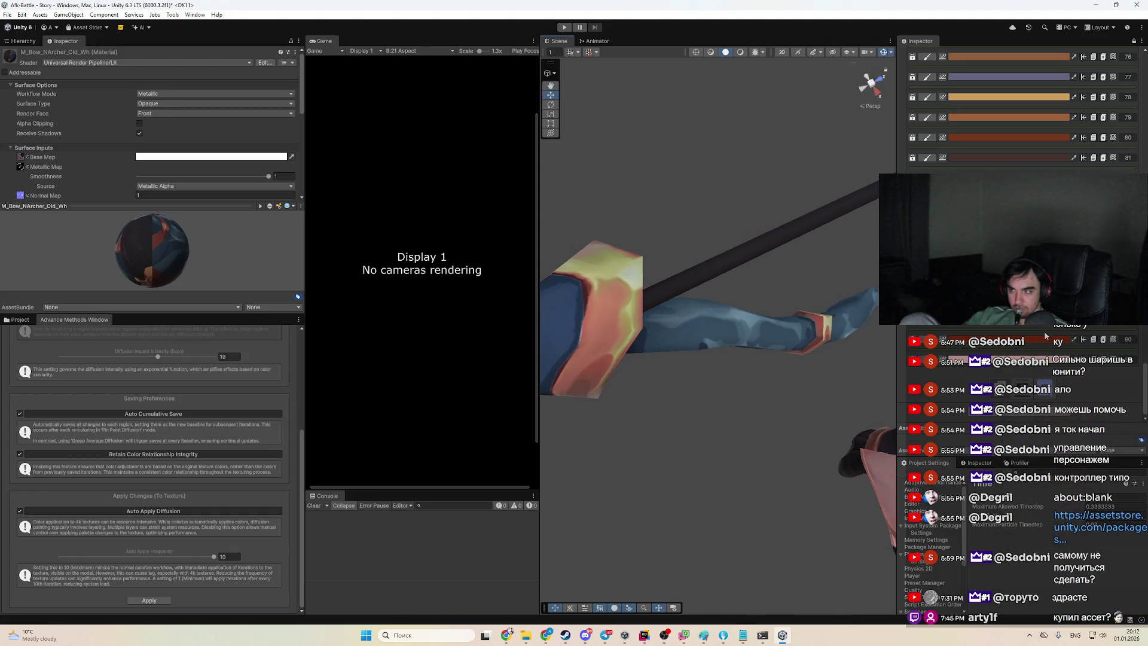
left_click_drag(778, 358, 742, 354)
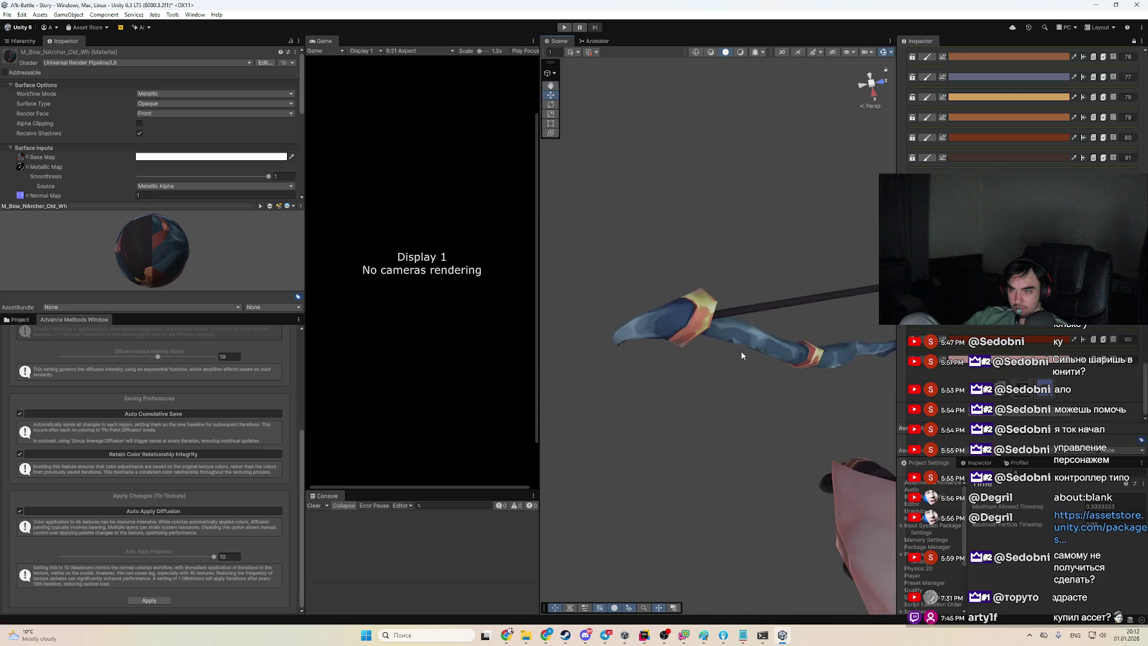
left_click_drag(157, 356, 242, 363)
left_click_drag(830, 361, 1007, 331)
left_click(1020, 328)
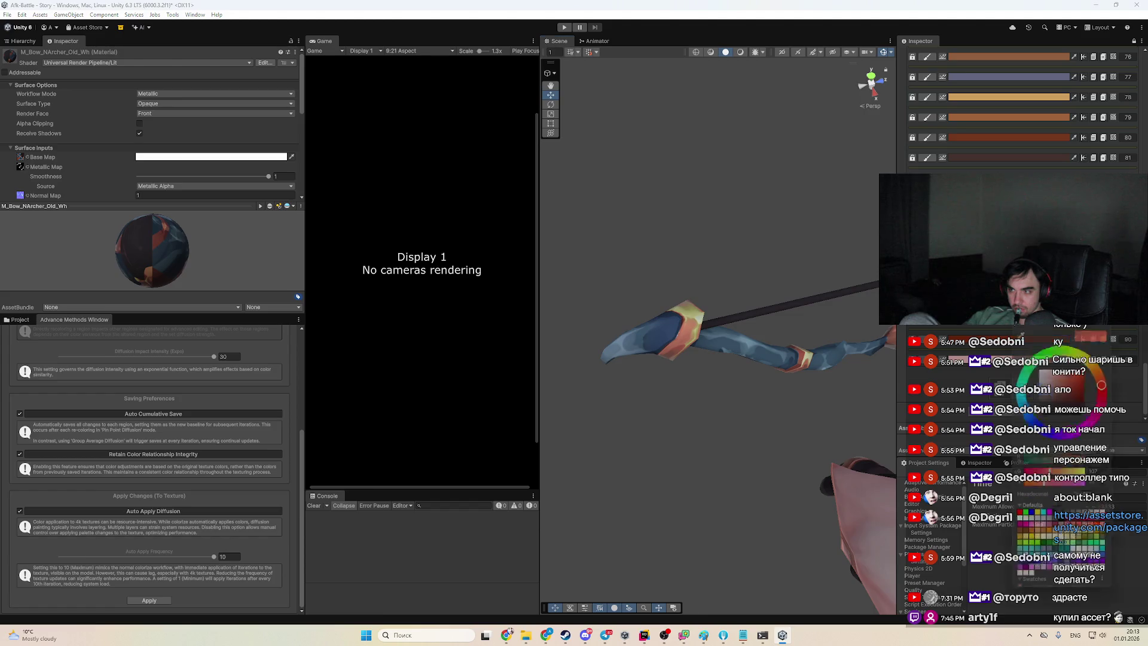
left_click(753, 356)
left_click_drag(753, 355, 979, 349)
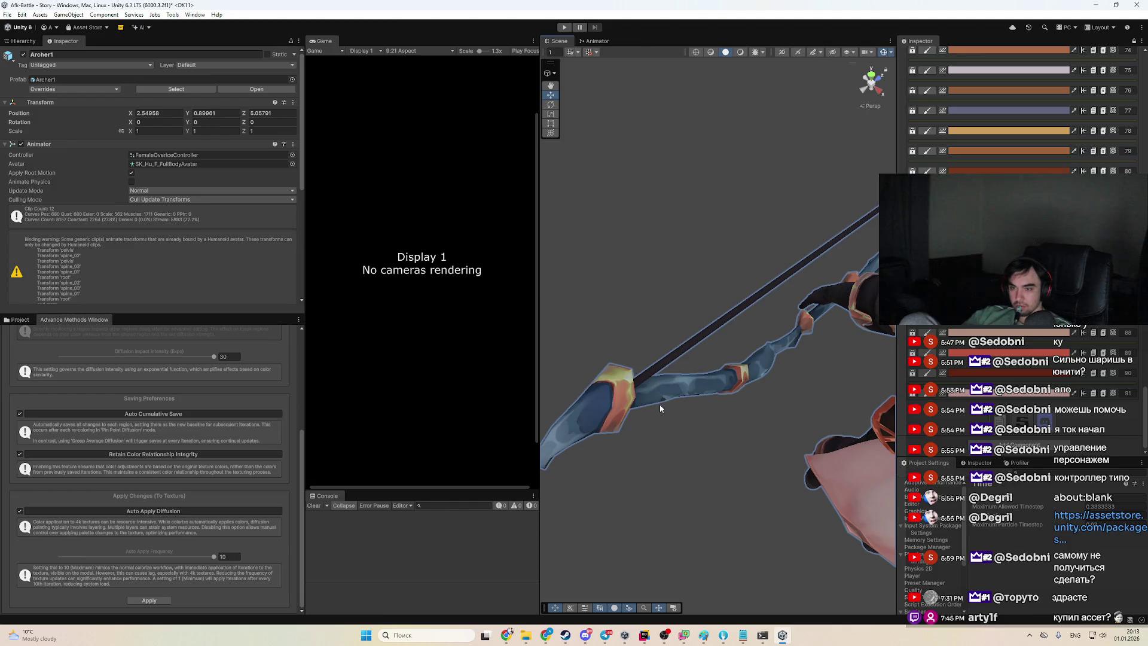
With the bow viewed upright, lower the Diffusion Impact Intensity to 6
left_click_drag(777, 359, 867, 335)
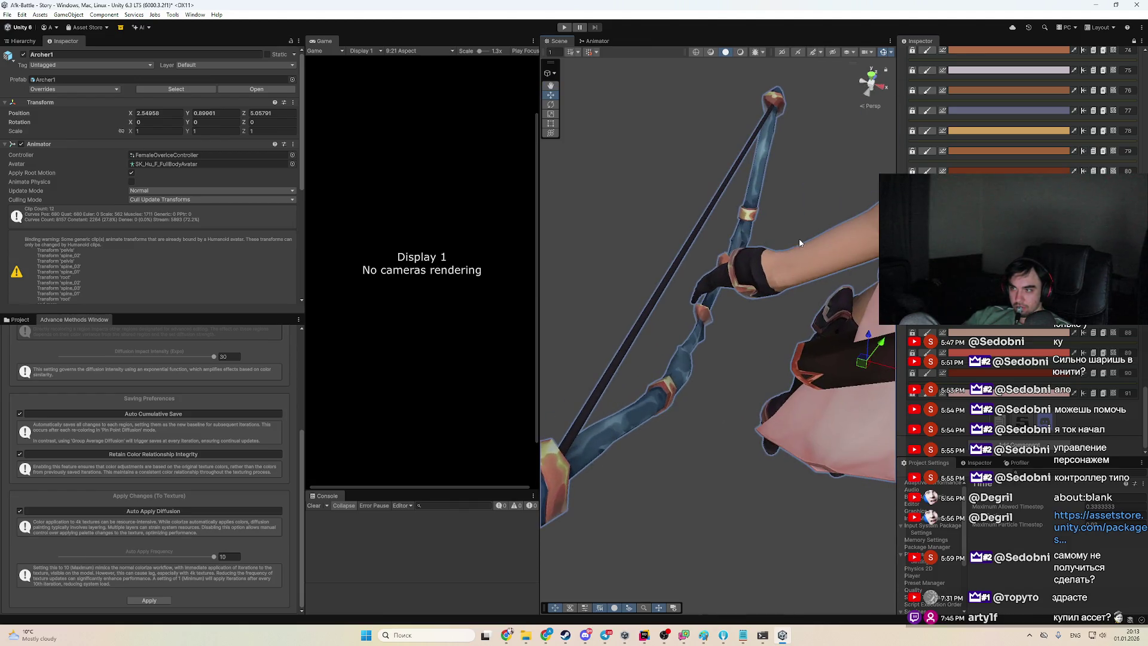
scroll(1011, 119, "up", 12)
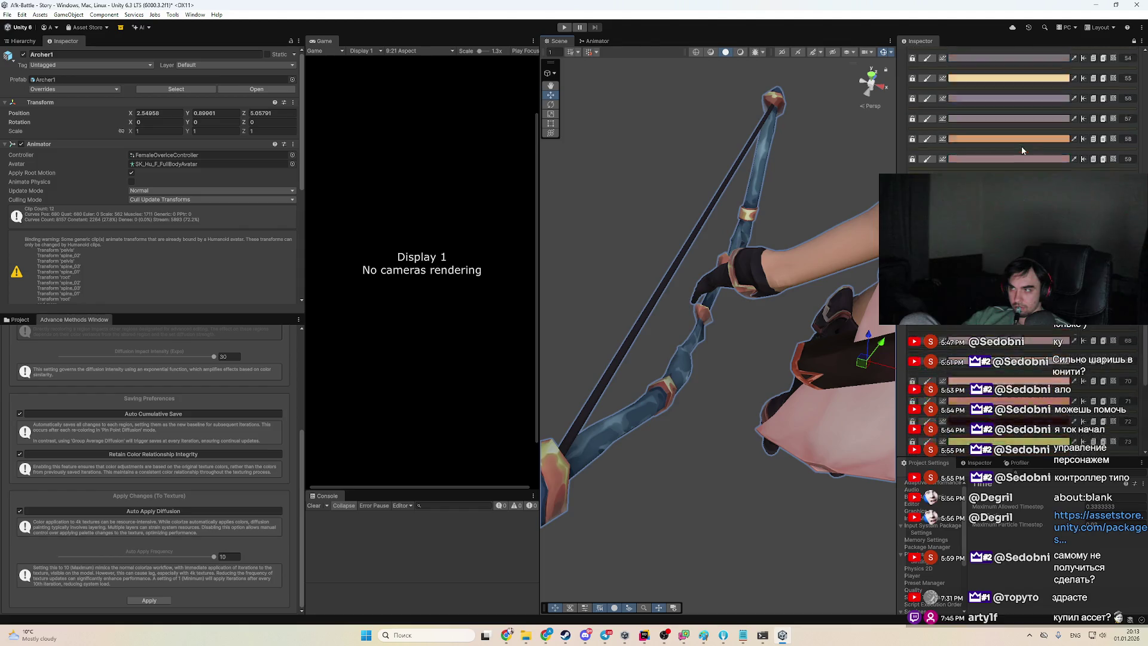
scroll(1002, 143, "up", 5)
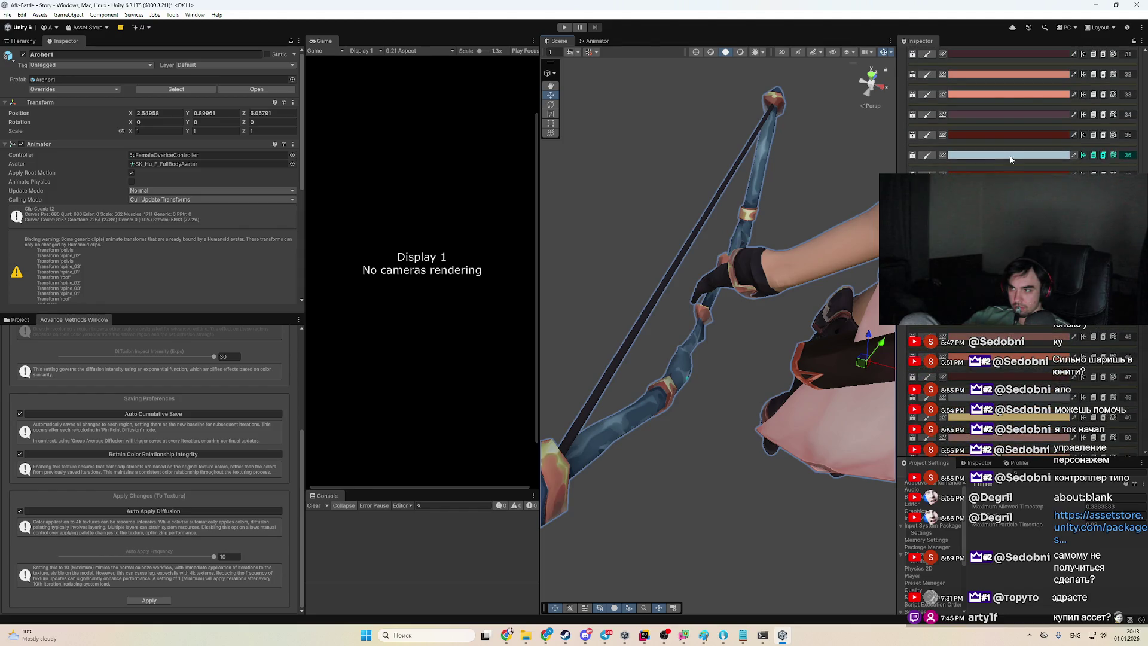
scroll(1002, 142, "up", 1)
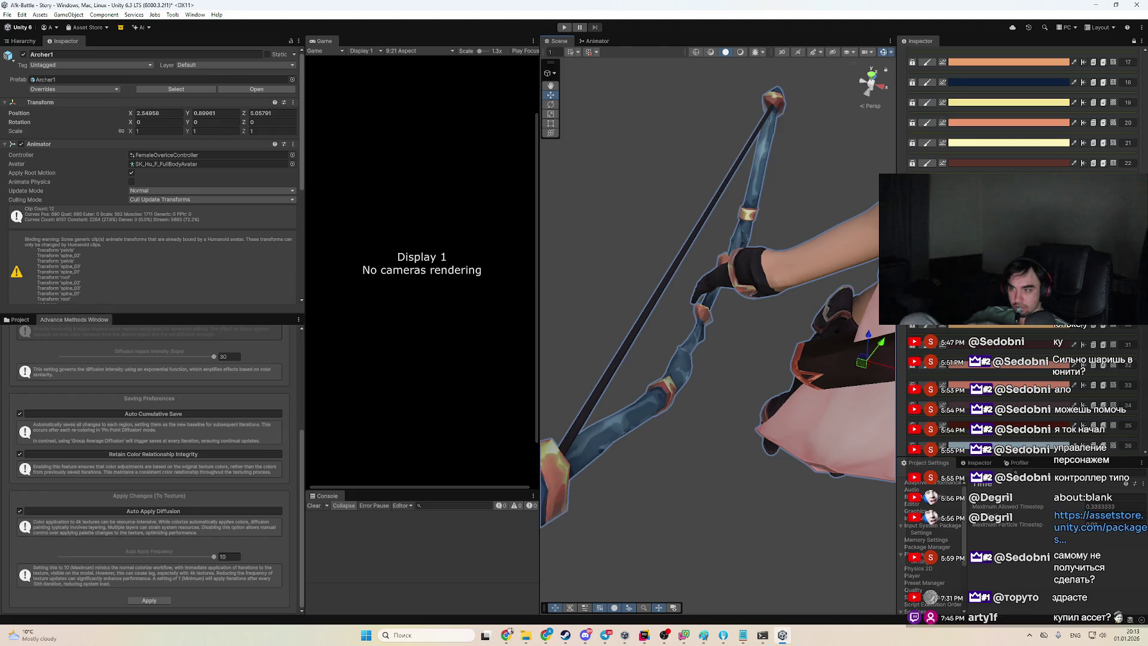
scroll(1005, 153, "up", 1)
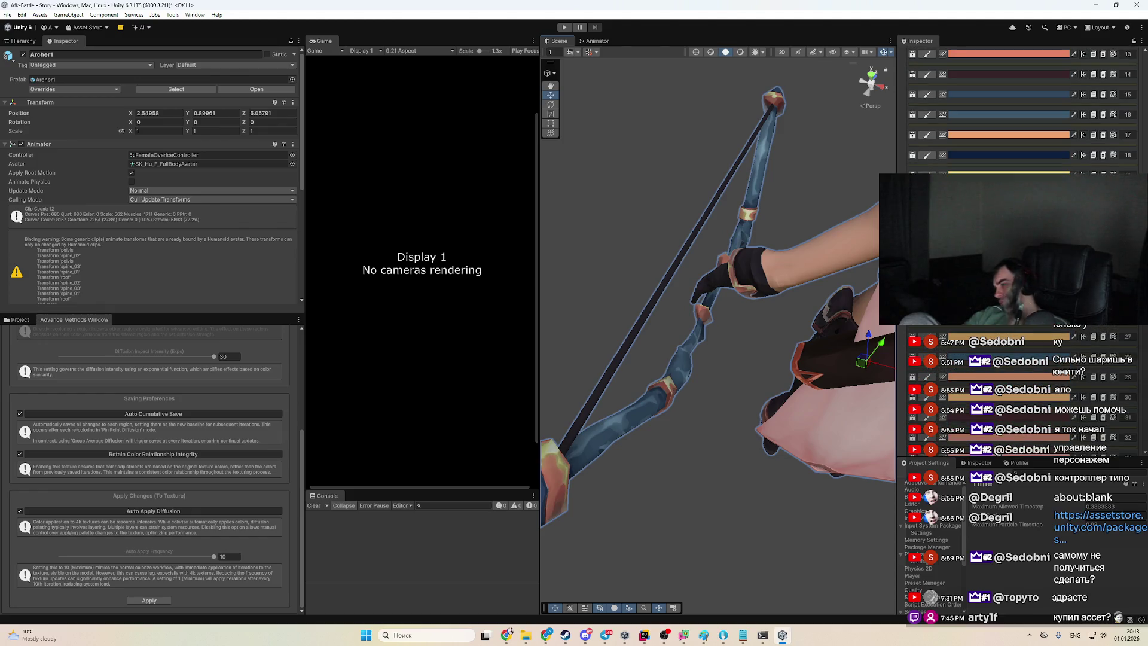
scroll(1007, 166, "up", 1)
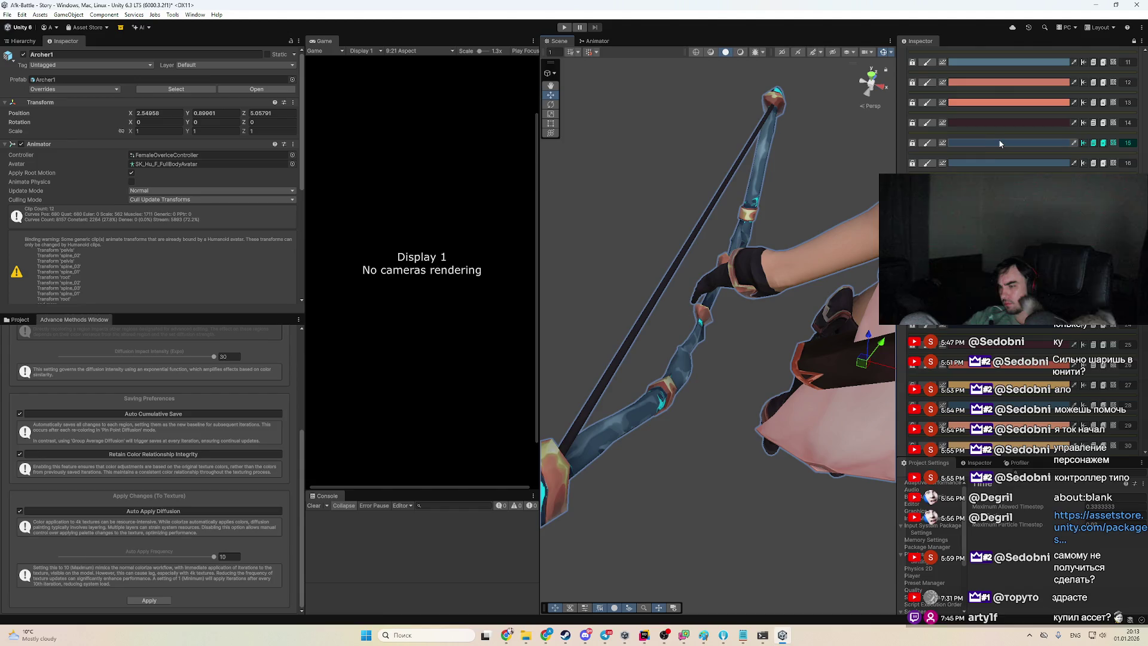
scroll(1001, 141, "up", 1)
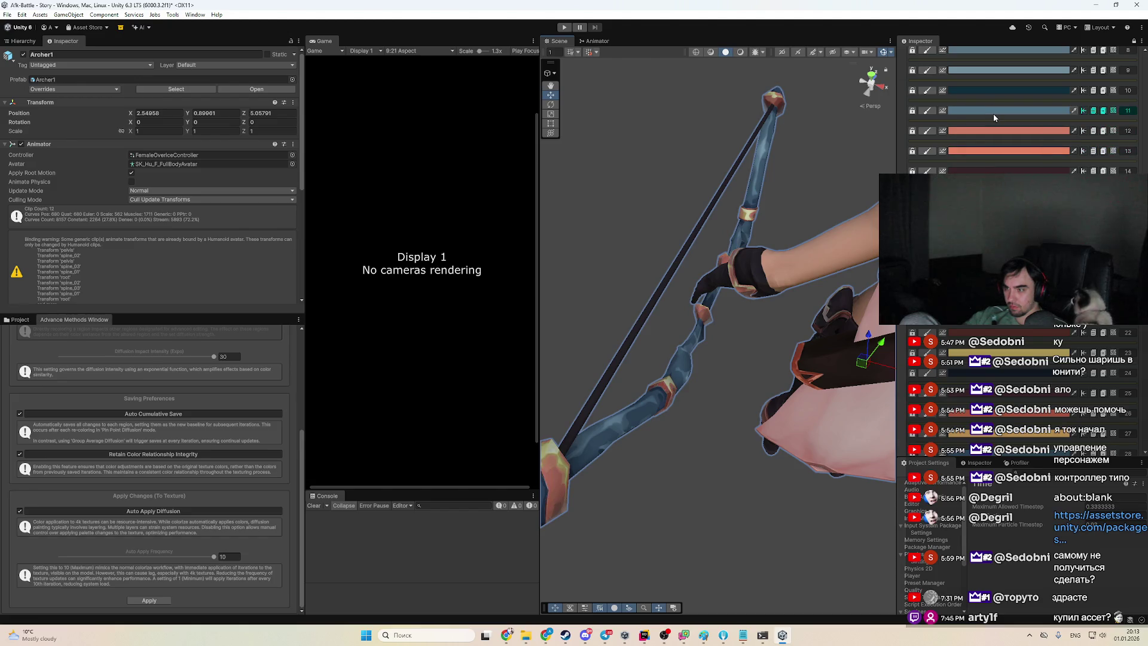
scroll(999, 128, "up", 2)
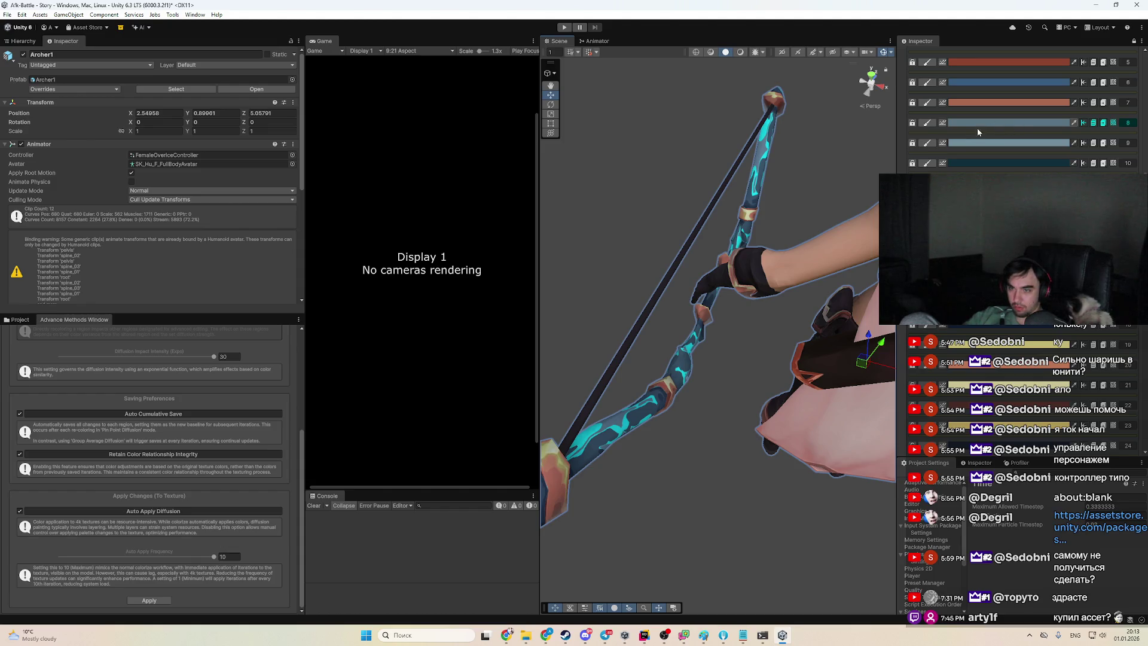
left_click_drag(213, 356, 91, 357)
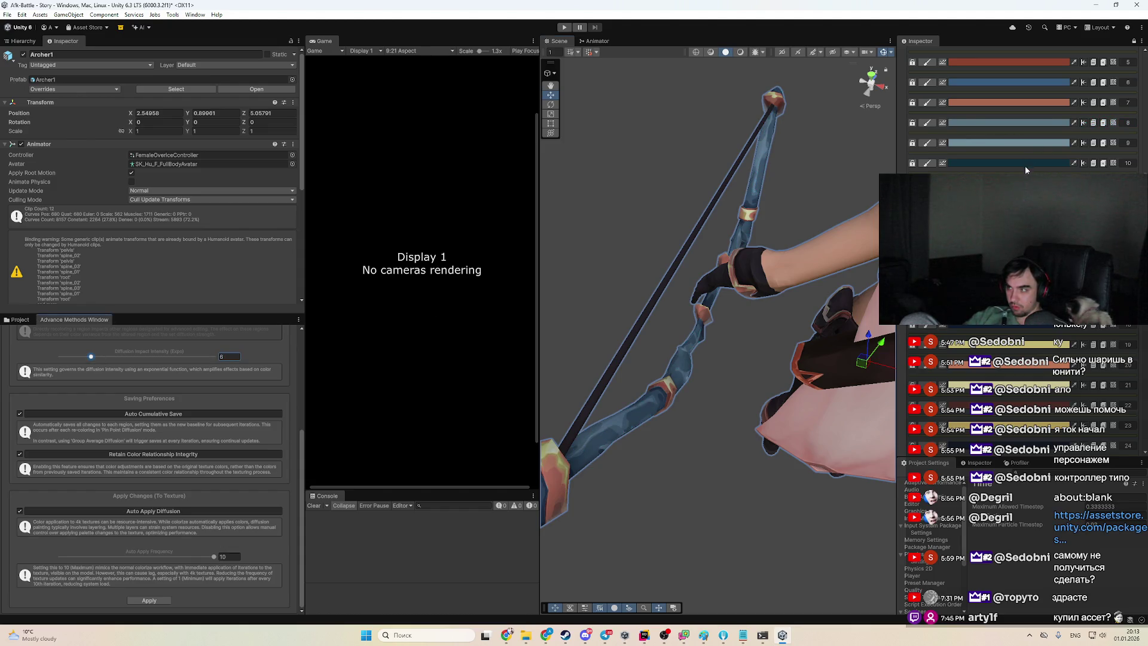
left_click(1029, 122)
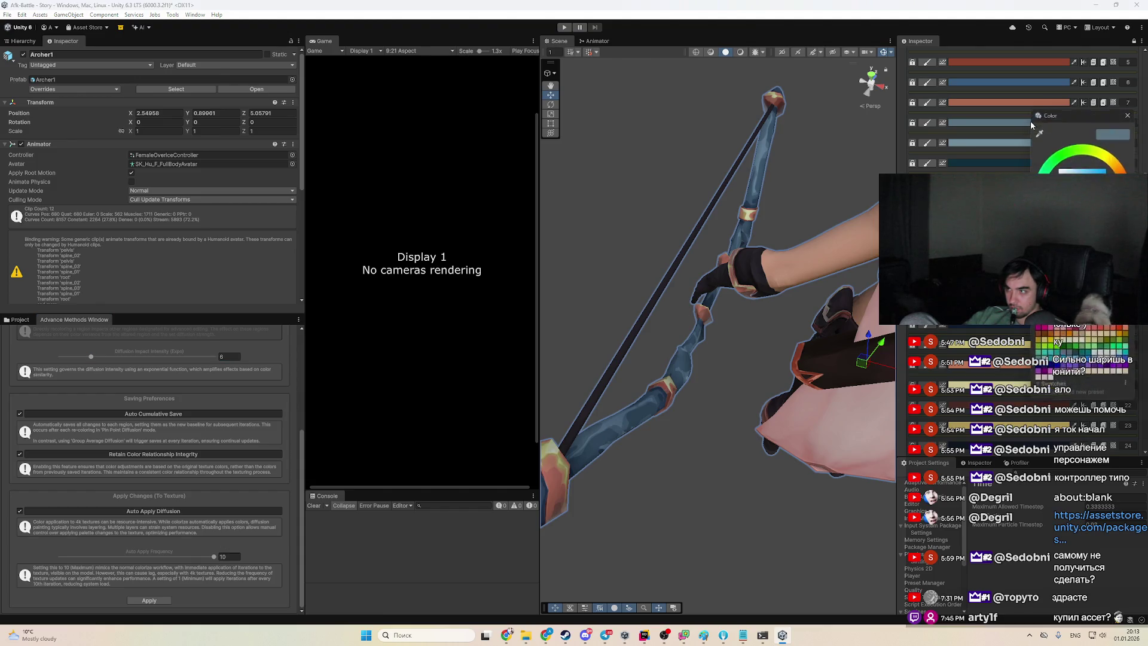
left_click(992, 129)
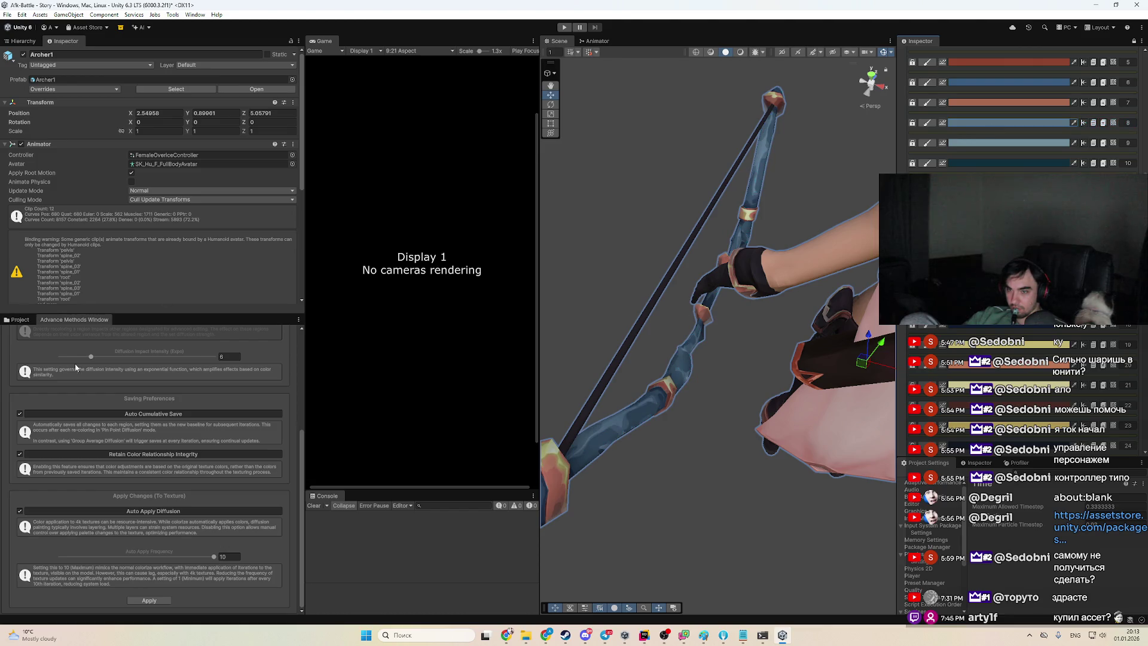
Try Diffusion Impact Intensity at 30, 0, then 20 and apply changes to the texture
left_click_drag(122, 357, 584, 356)
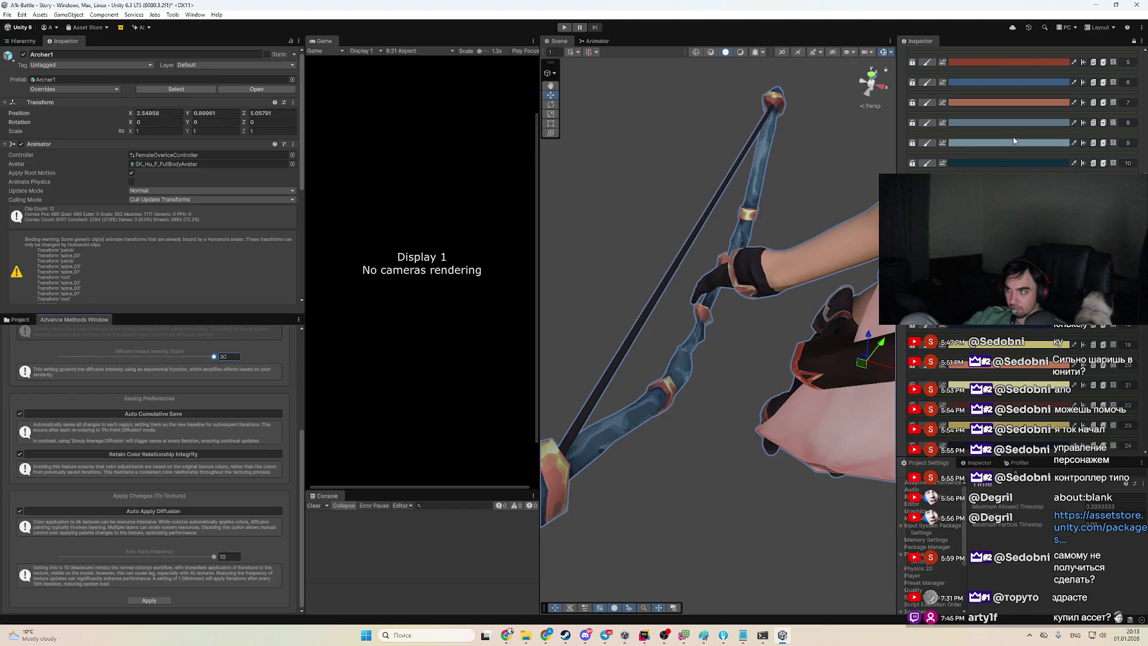
left_click_drag(117, 361, 60, 357)
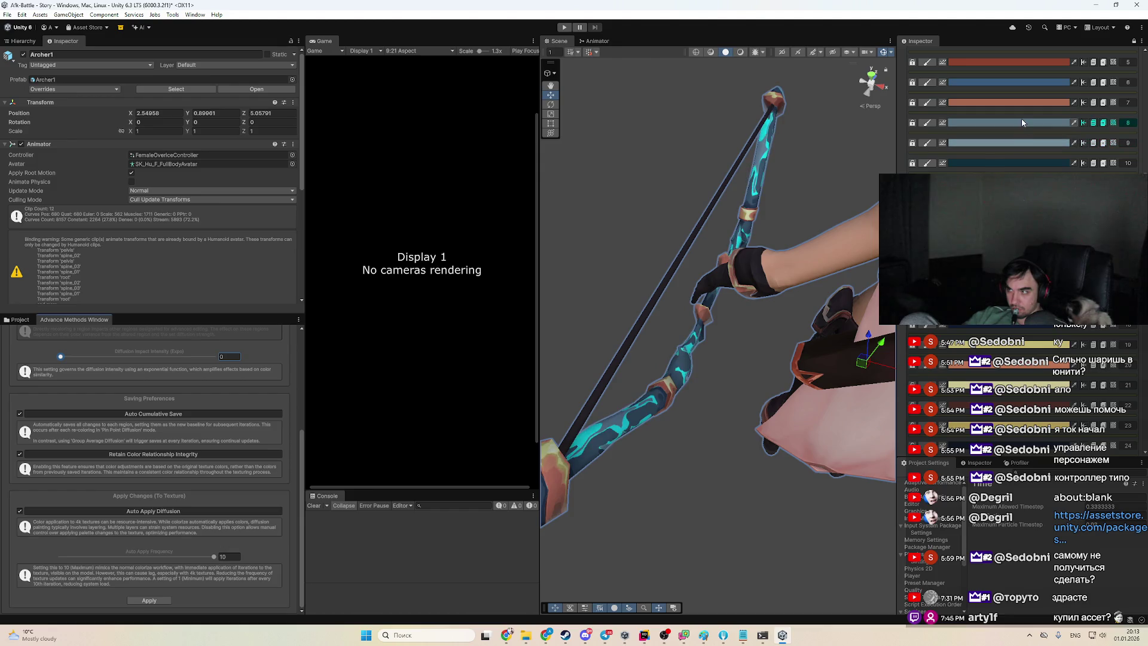
left_click(163, 358)
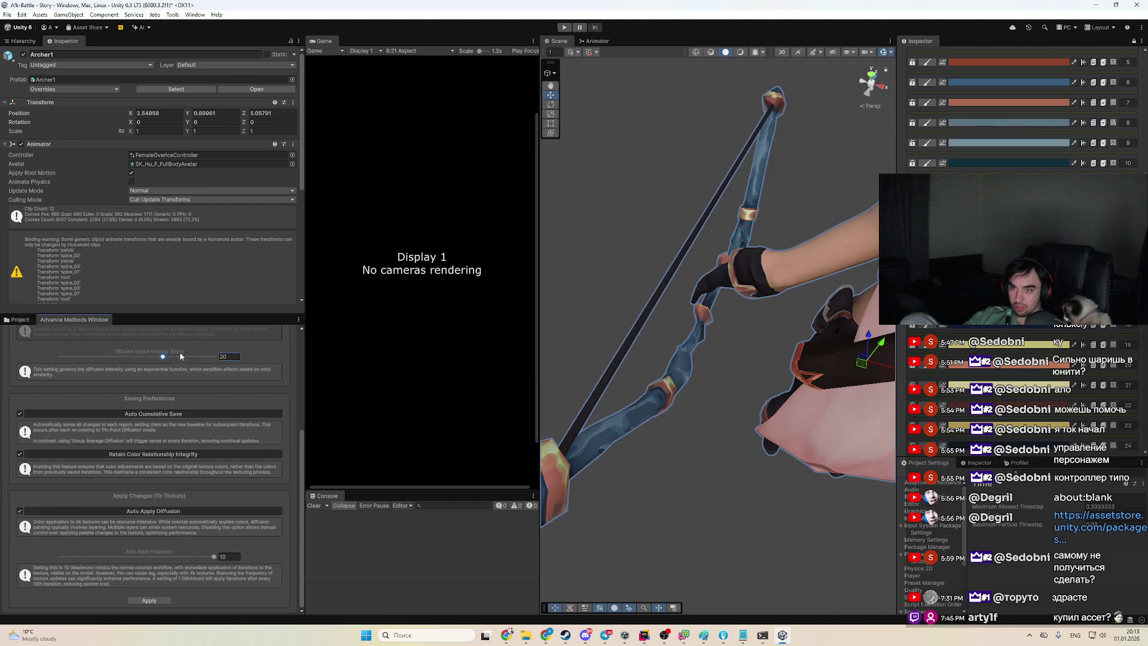
left_click(156, 602)
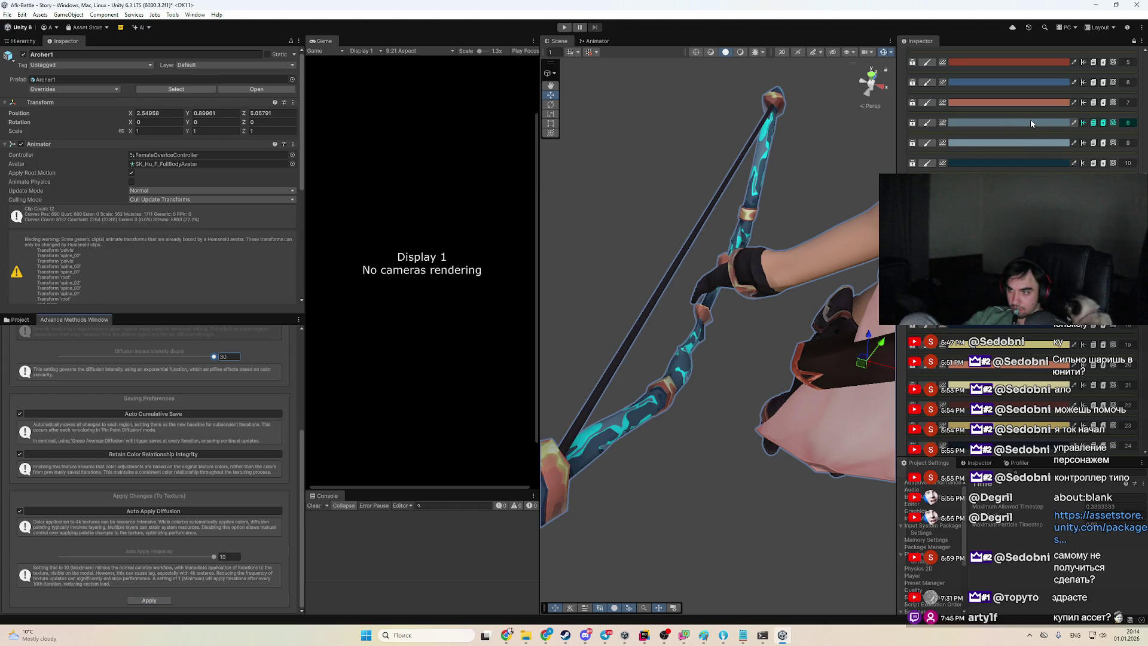
Lighten a blue bow colour from 5A7583 to 77B6D7
scroll(1014, 95, "up", 3)
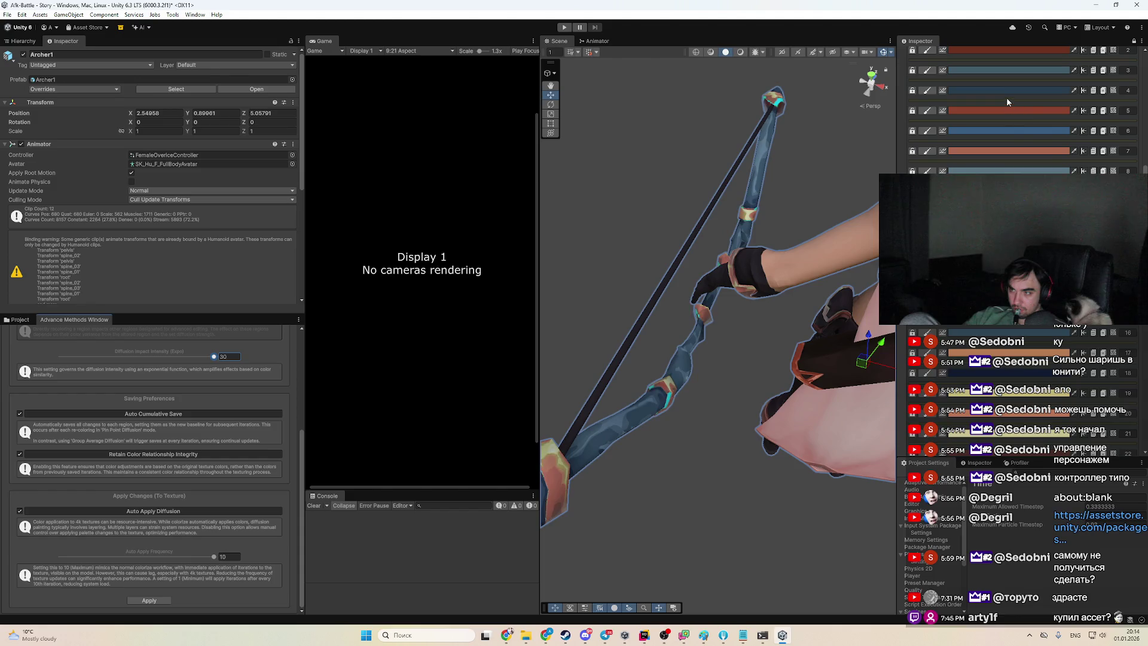
scroll(1010, 120, "up", 3)
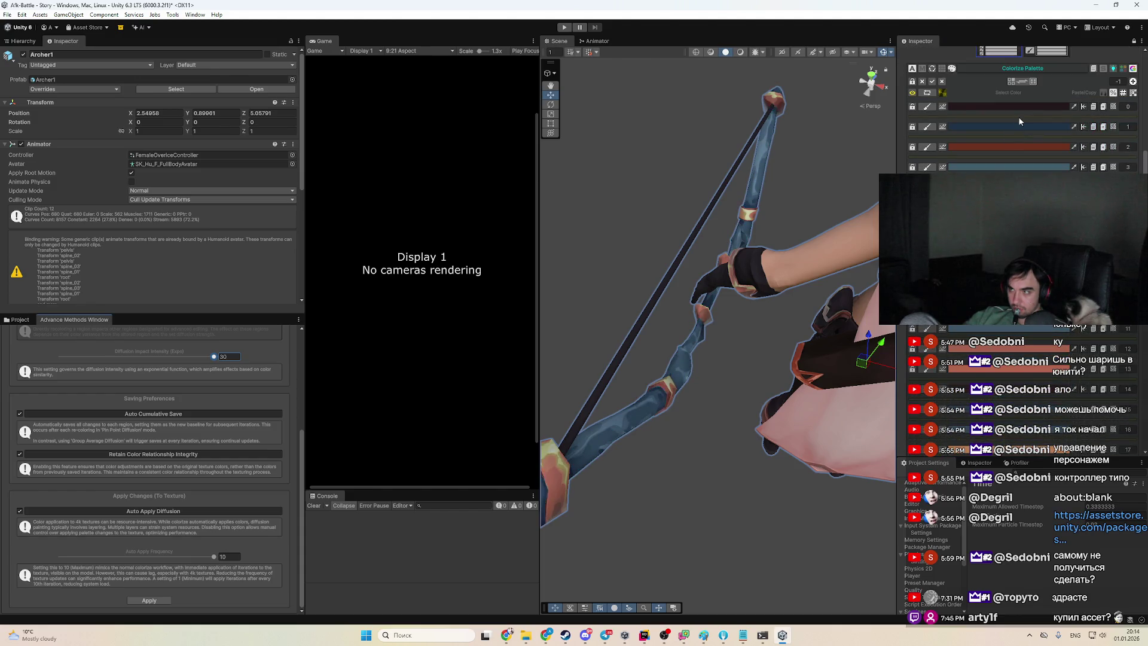
scroll(1017, 126, "down", 3)
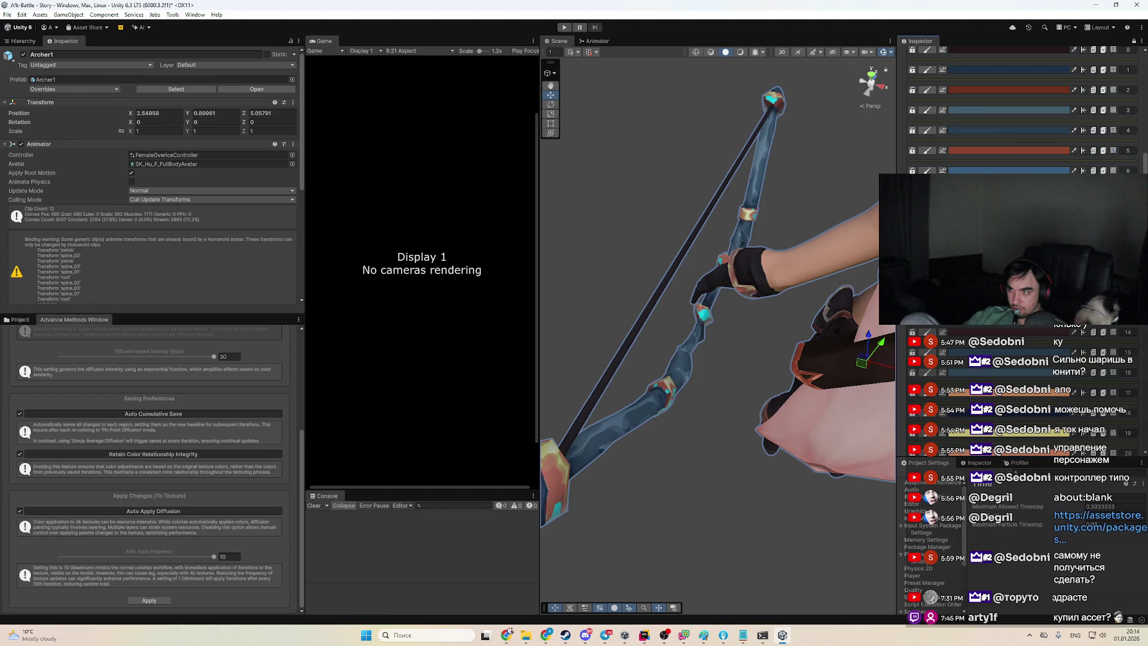
left_click(1011, 331)
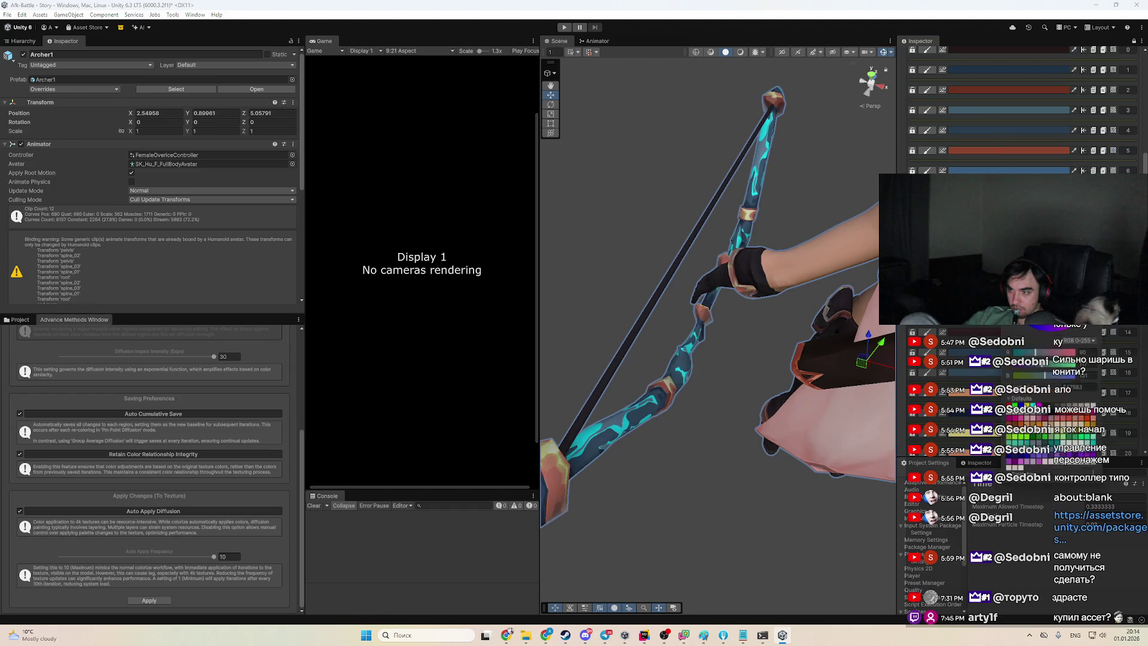
left_click_drag(1041, 287, 1028, 275)
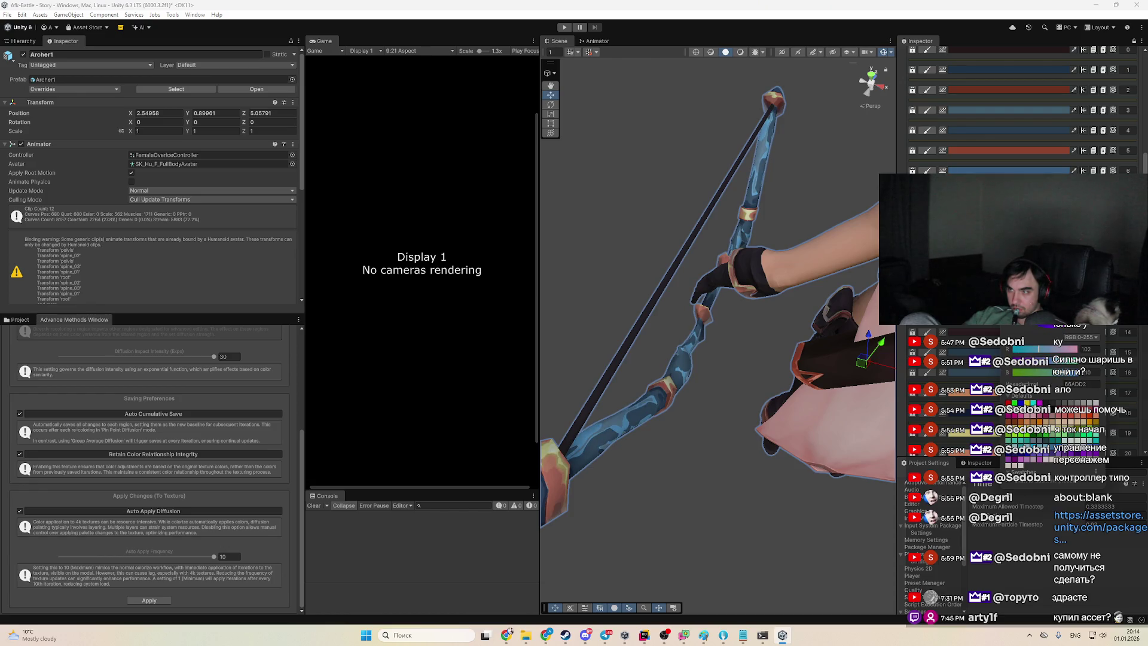
mouse_move(769, 372)
left_mouse_down()
mouse_move(688, 433)
mouse_move(698, 405)
mouse_move(699, 426)
mouse_move(767, 414)
mouse_move(747, 425)
left_mouse_up()
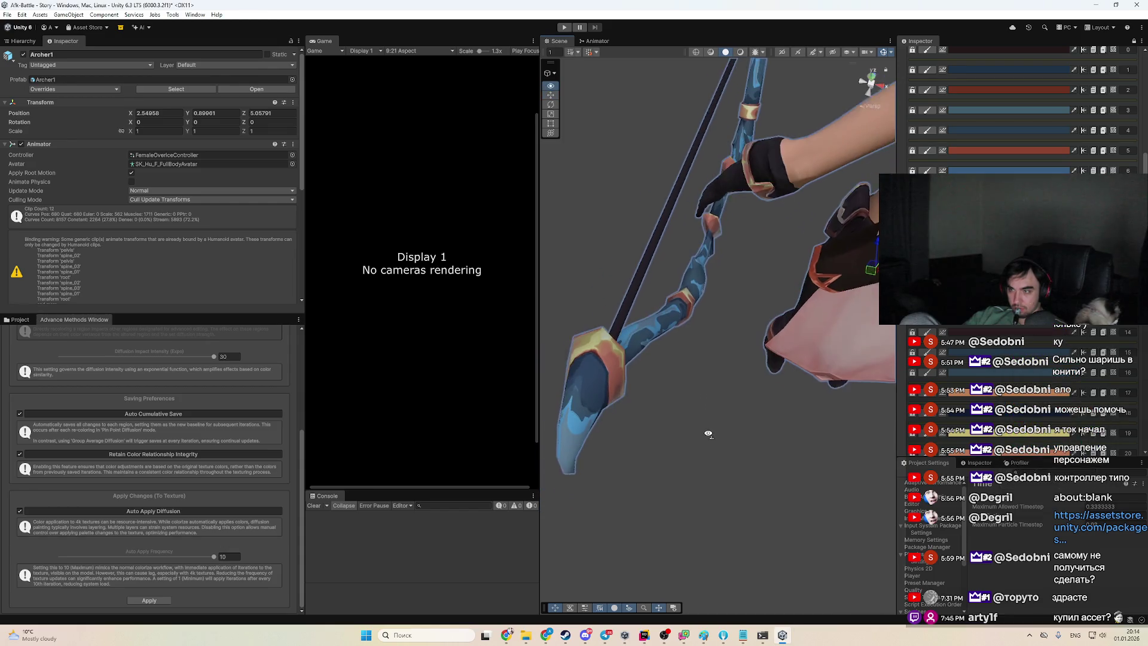
scroll(102, 450, "up", 6)
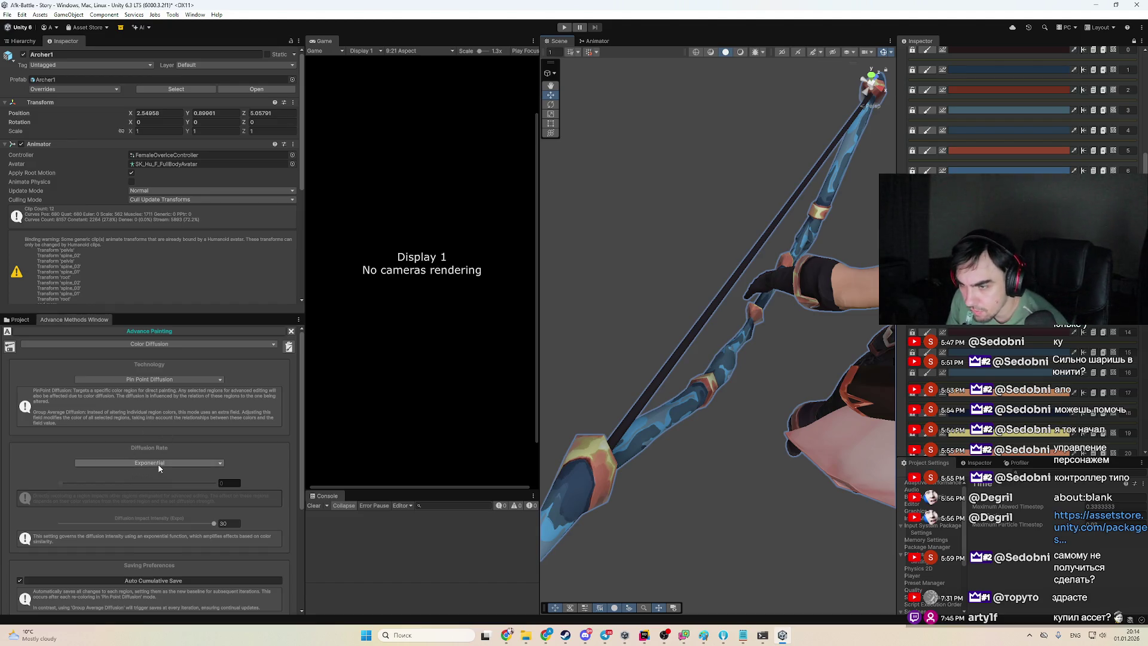
Raise the exponential Diffusion Rate just above 0 and orbit around the bow and arm
left_click_drag(93, 482, 105, 482)
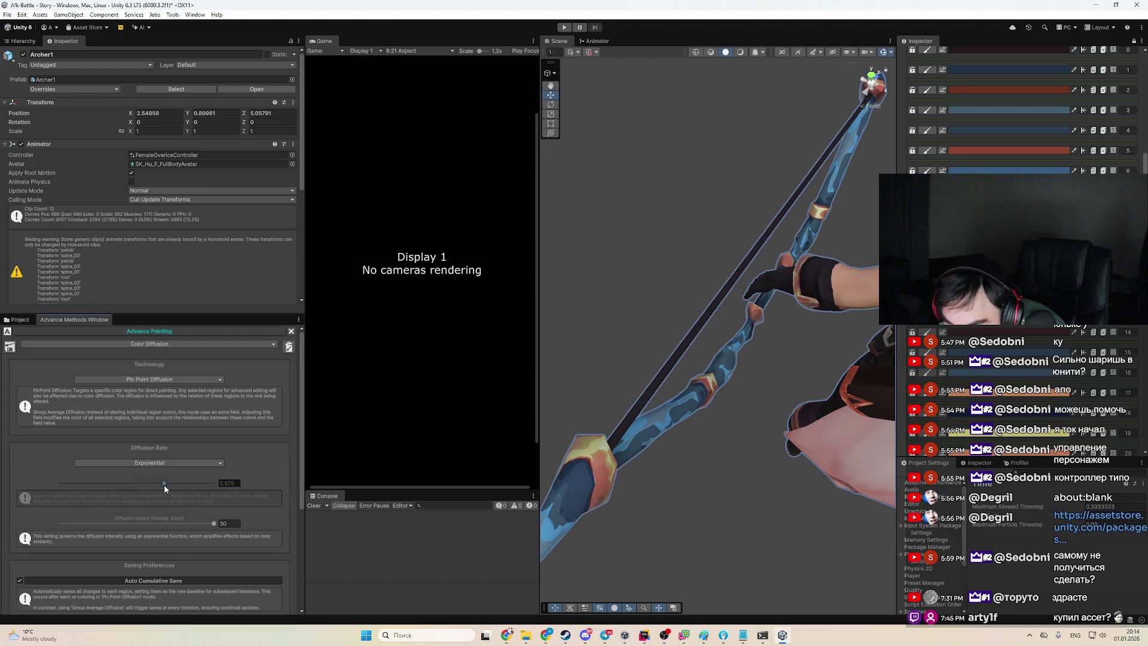
scroll(180, 502, "down", 5)
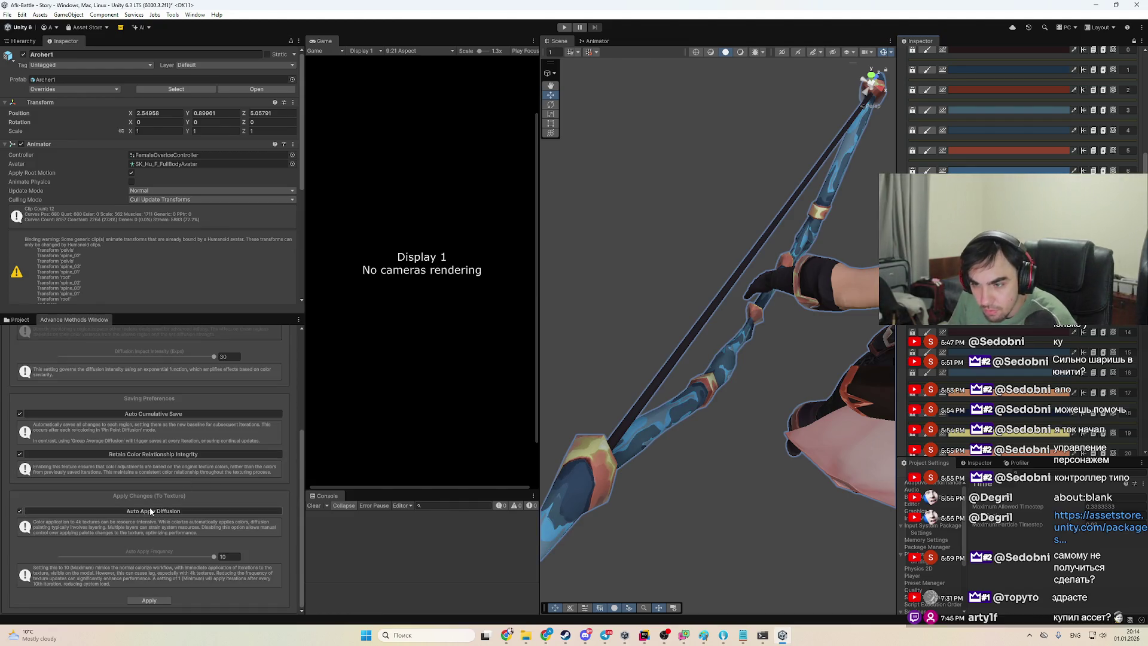
left_click_drag(748, 359, 827, 369)
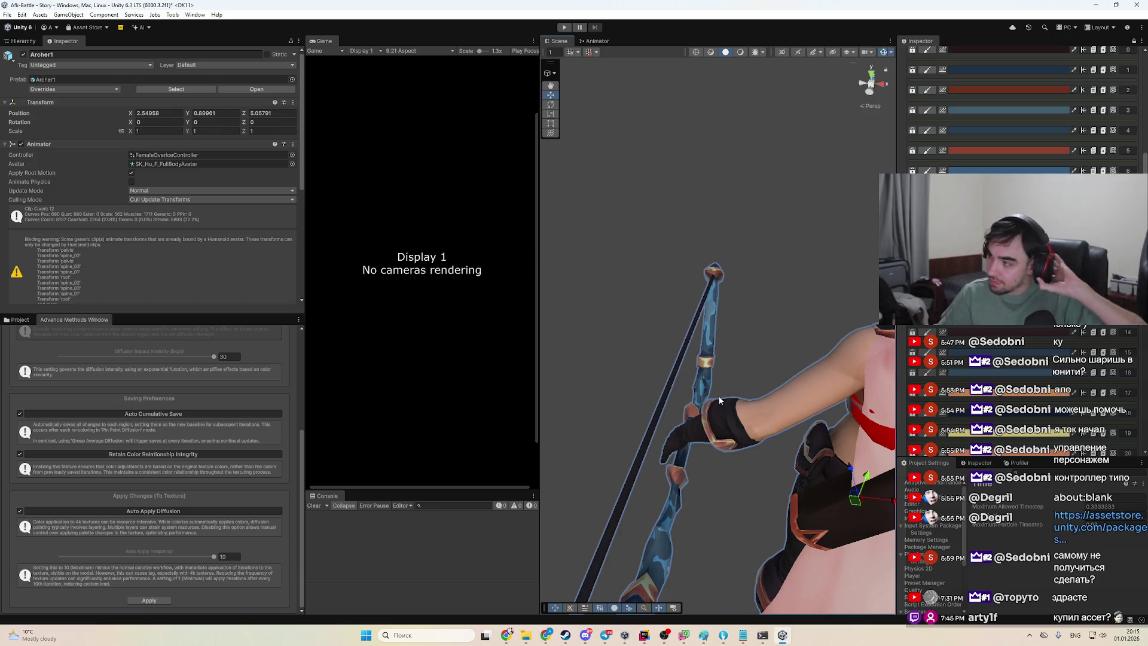
Switch to Group Average Diffusion and apply the diffusion to the bow's texture
scroll(150, 418, "up", 5)
left_click(150, 380)
left_click(150, 399)
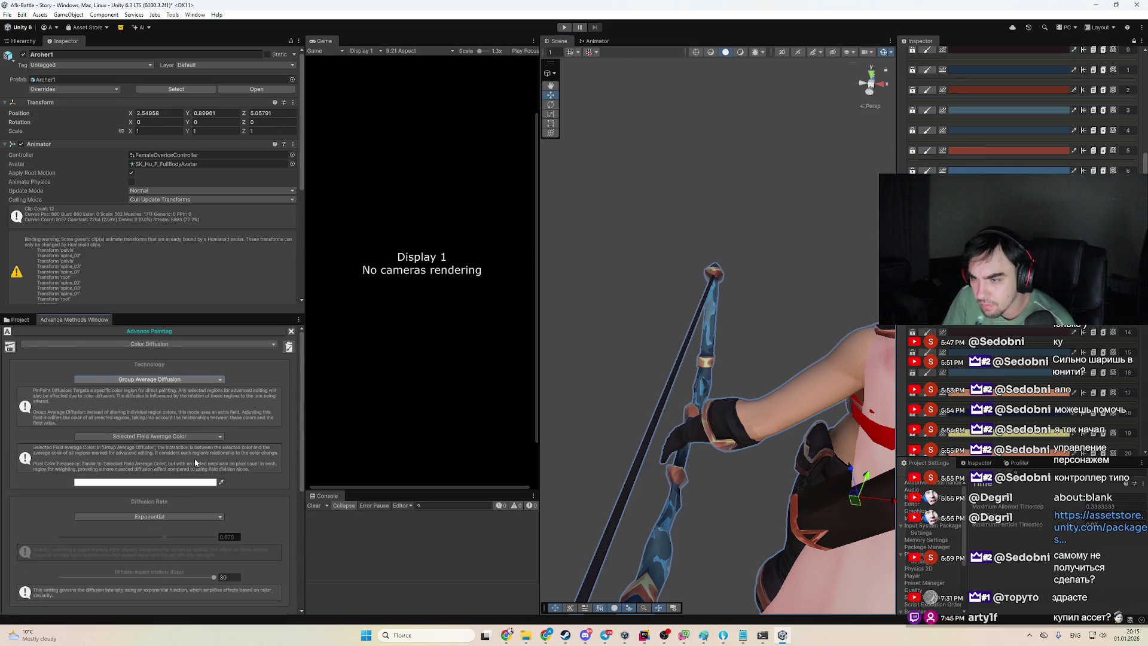
scroll(173, 466, "down", 3)
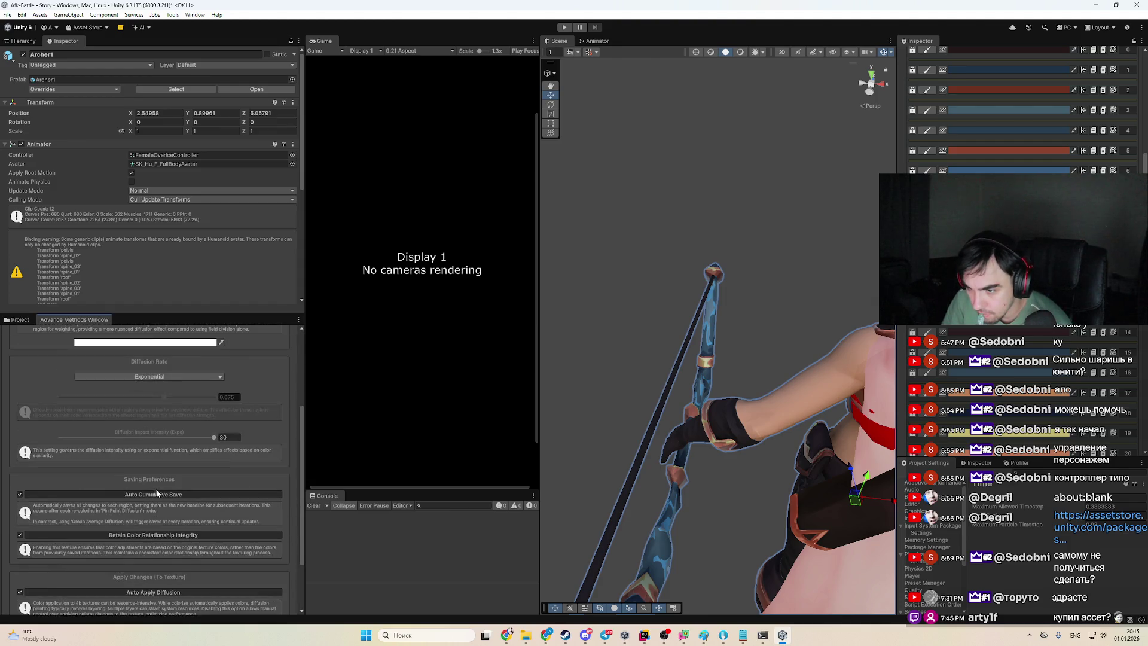
scroll(181, 484, "down", 5)
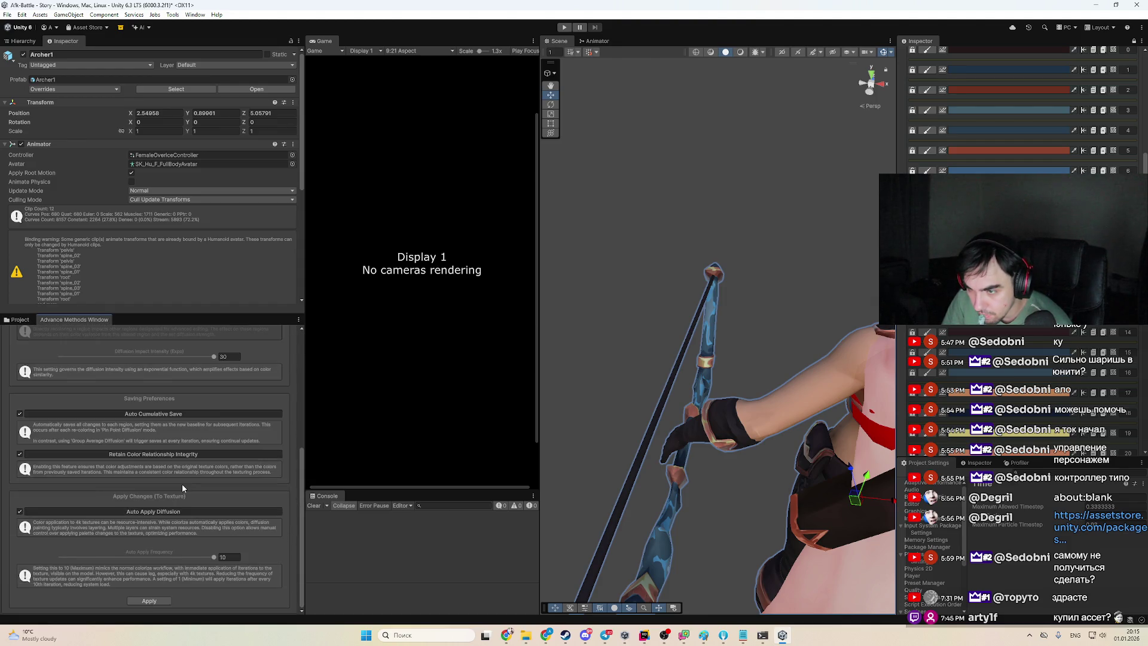
left_click(149, 600)
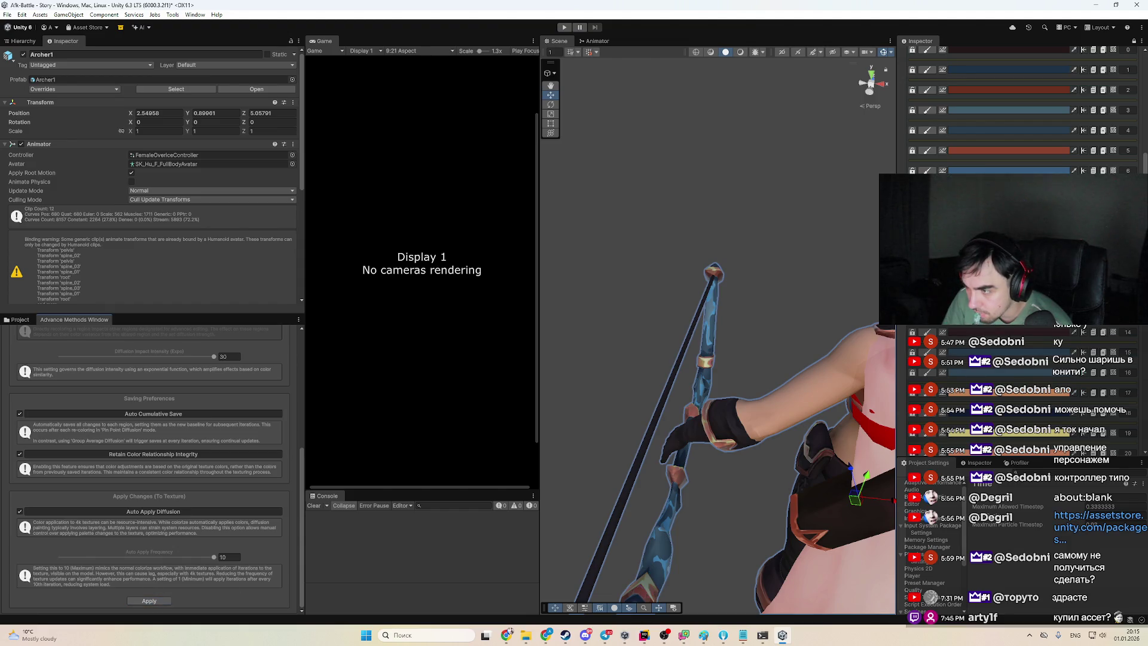
Orbit out to the whole archer and show the scene Hierarchy
scroll(769, 335, "down", 3)
scroll(1023, 108, "up", 10)
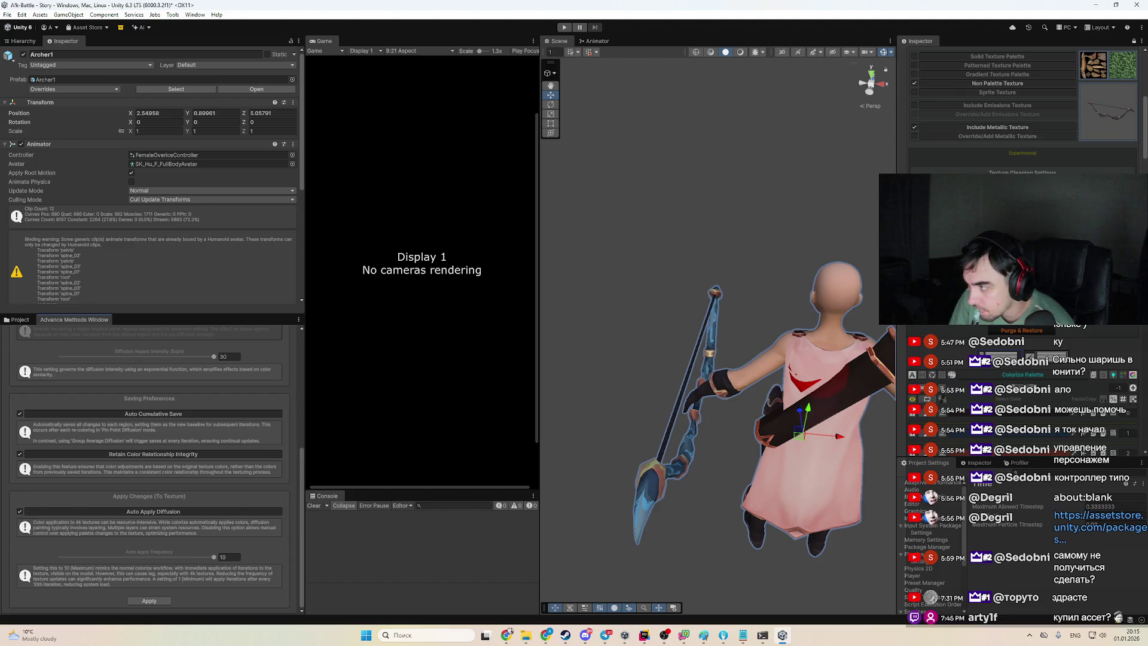
scroll(1046, 333, "up", 3)
left_click_drag(758, 357, 658, 359)
scroll(1023, 108, "up", 3)
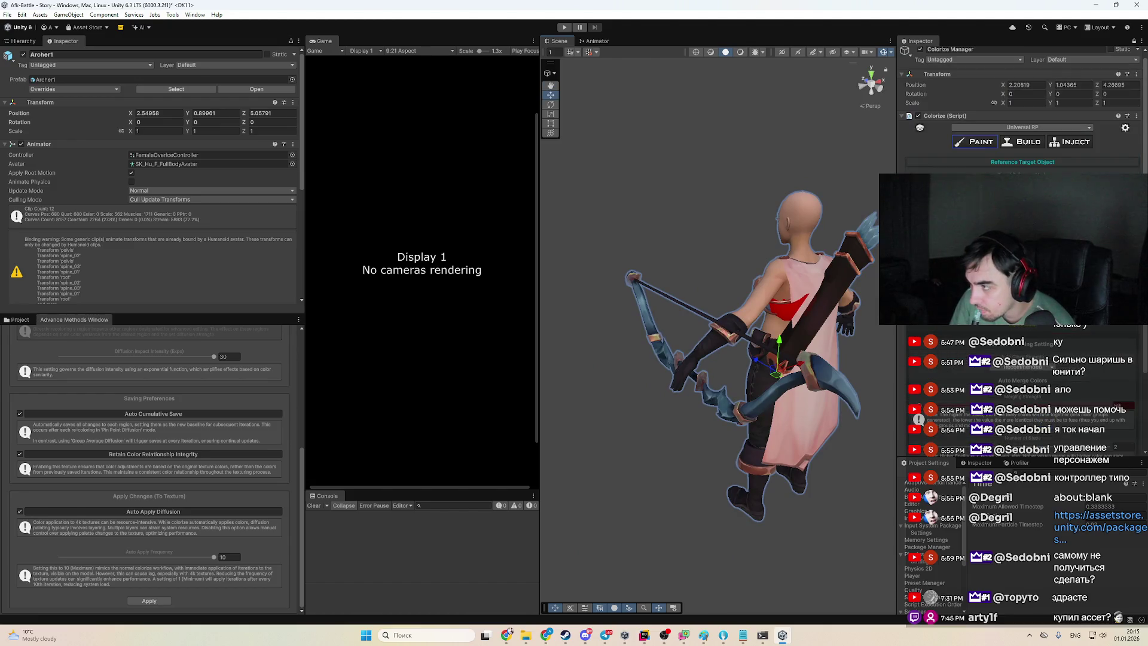
left_click(23, 41)
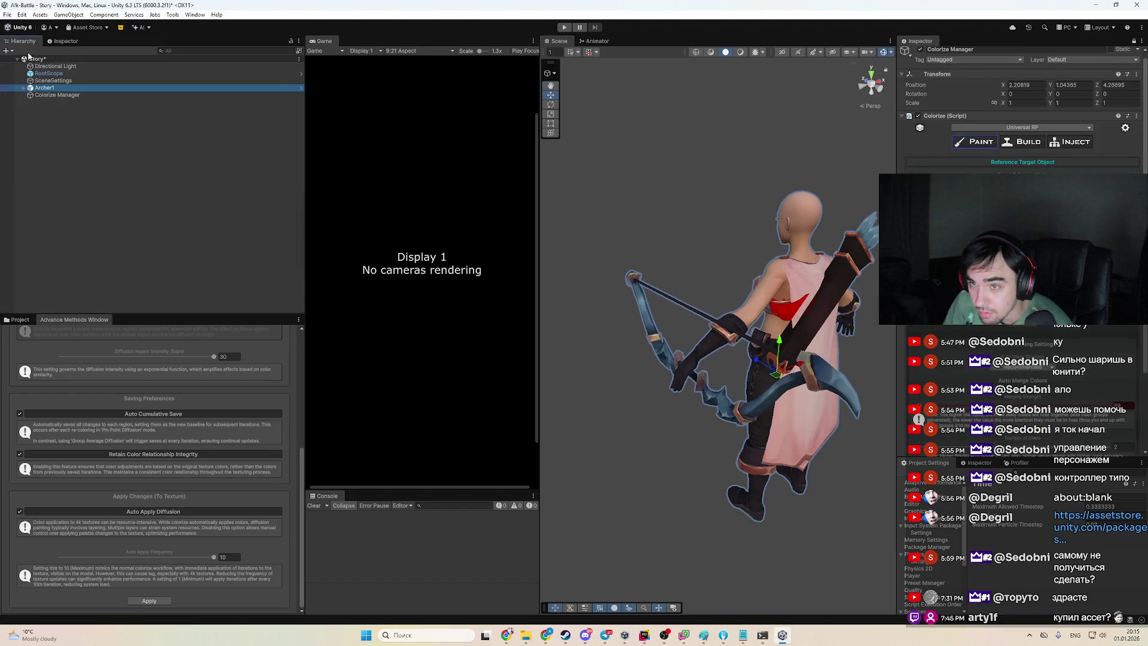
Expand Archer1 and inspect its Pants_U_NArcher_Old_Wh and Hu_F_Chest_NArcher_Old_Wh parts
left_click(23, 87)
left_click(79, 117)
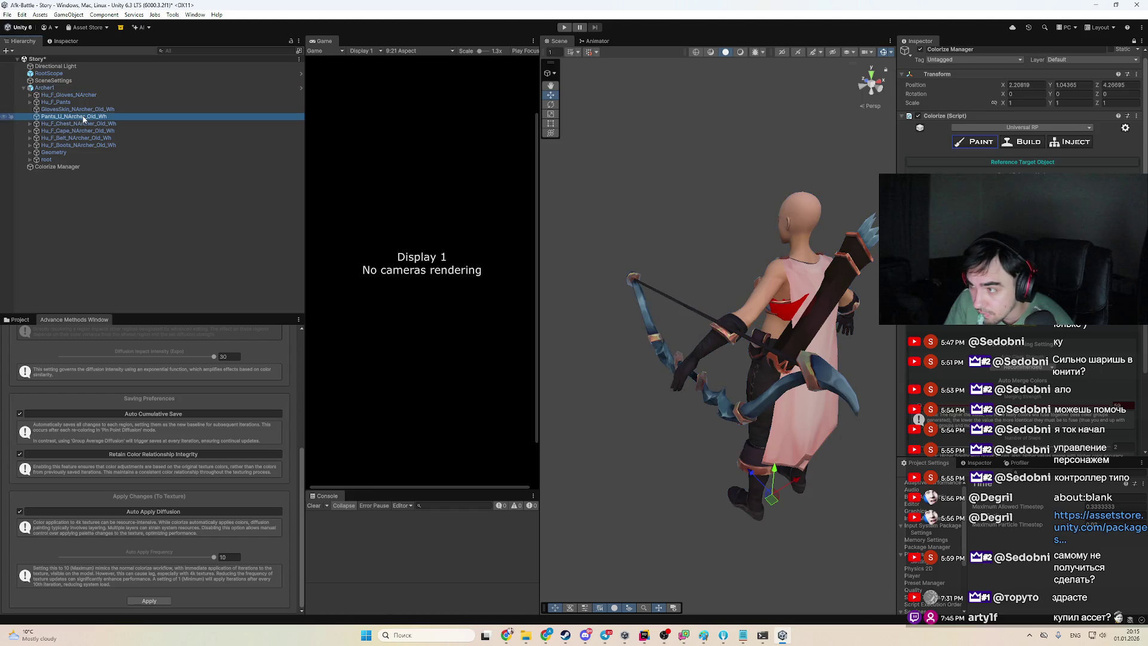
left_click(829, 263)
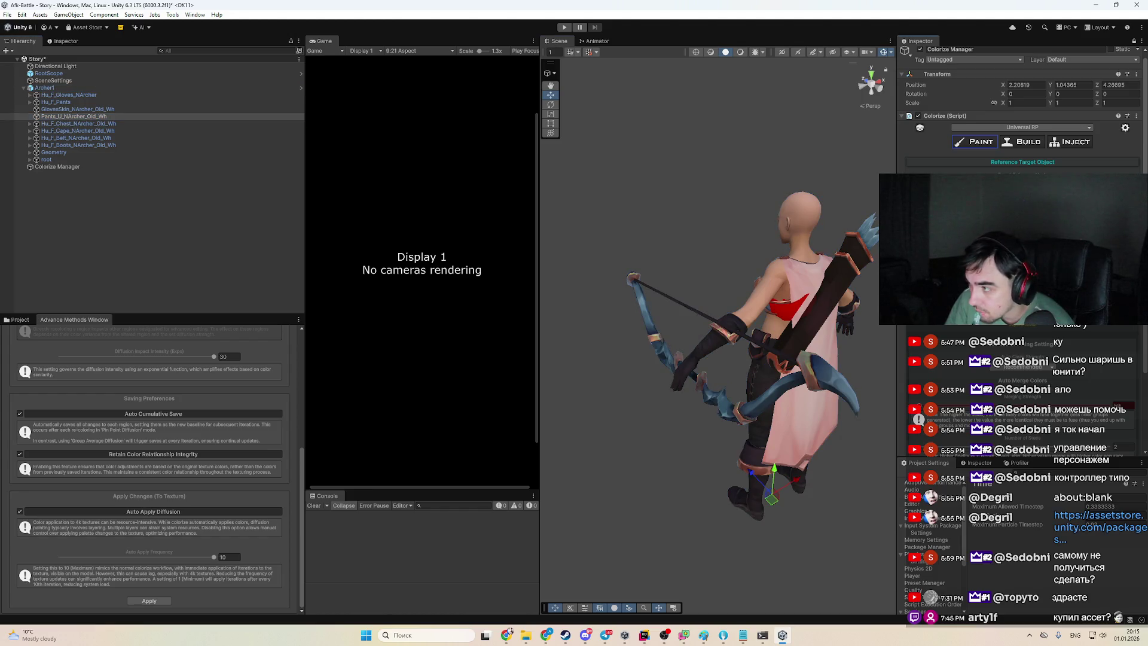
scroll(1023, 389, "up", 2)
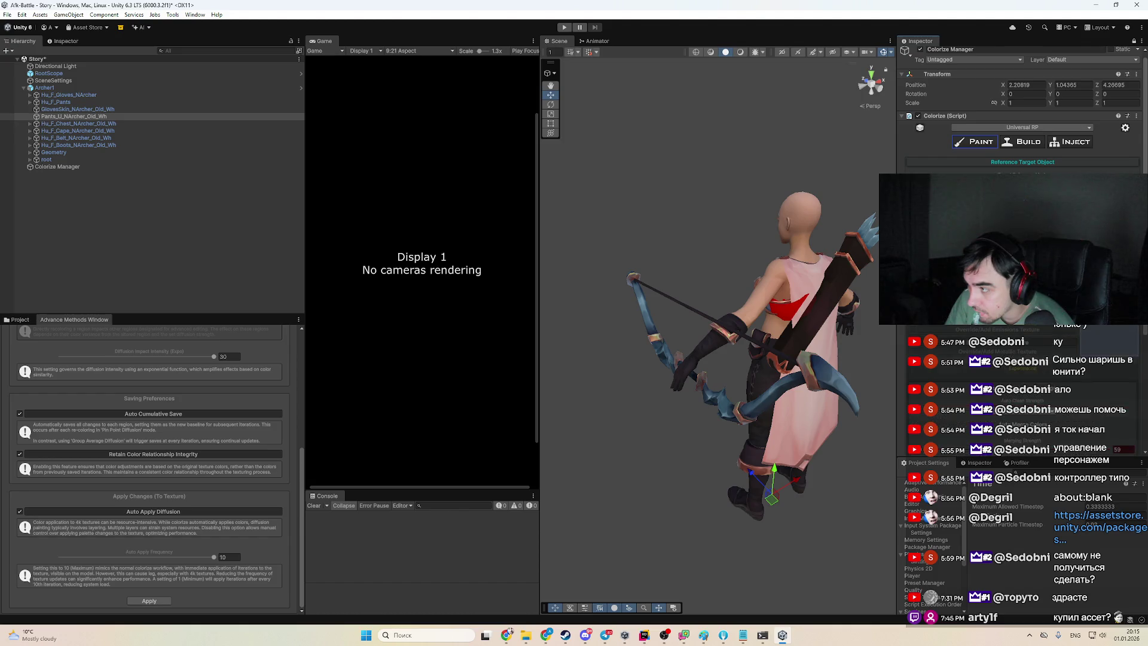
left_click(110, 124)
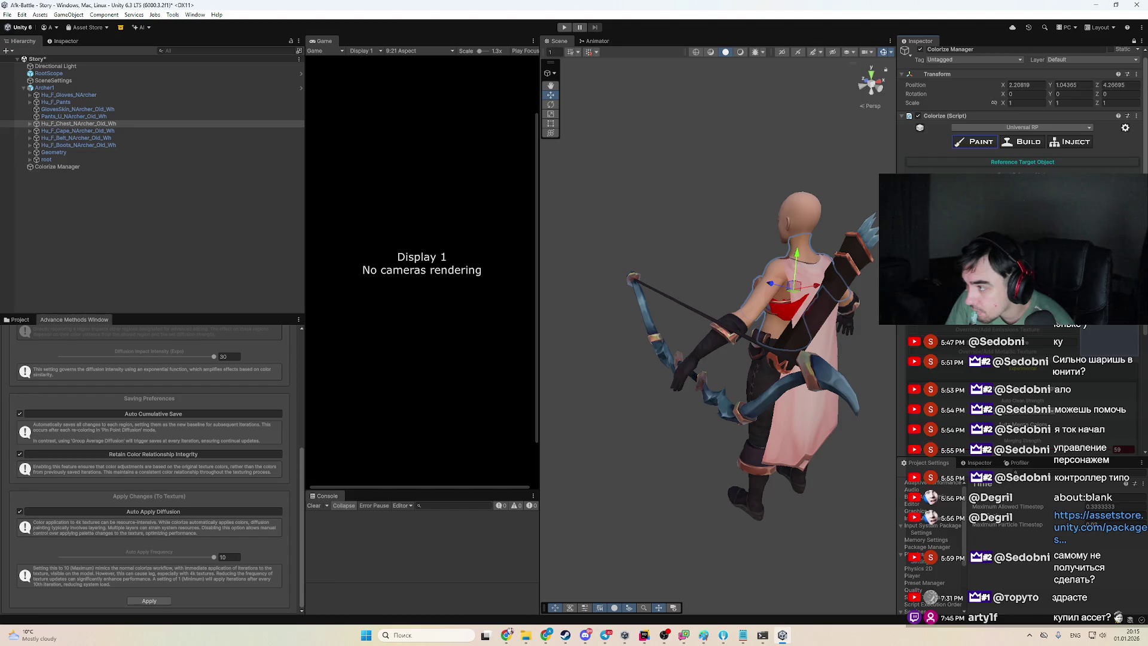
scroll(1023, 389, "down", 2)
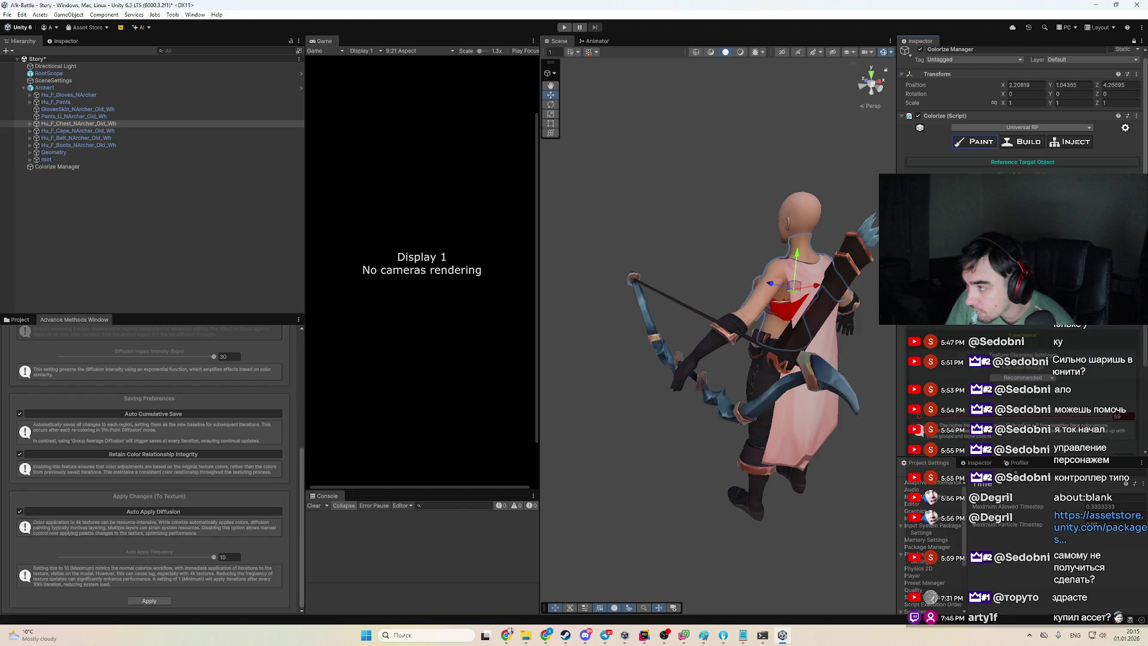
scroll(1022, 389, "up", 2)
left_click(42, 124)
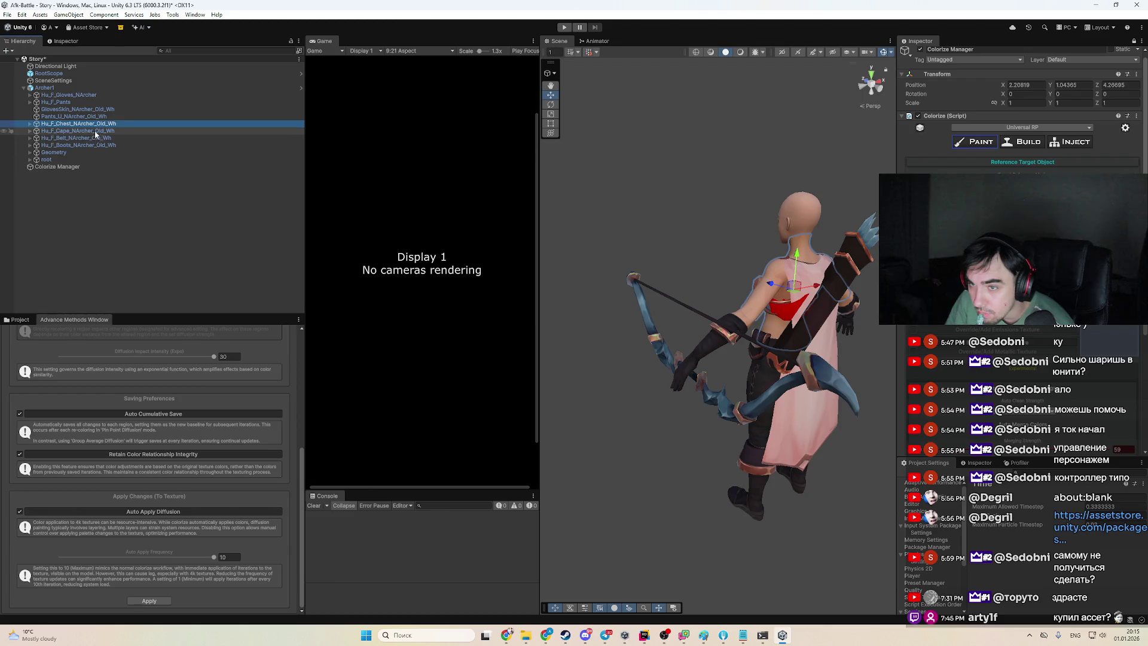
left_click(110, 117)
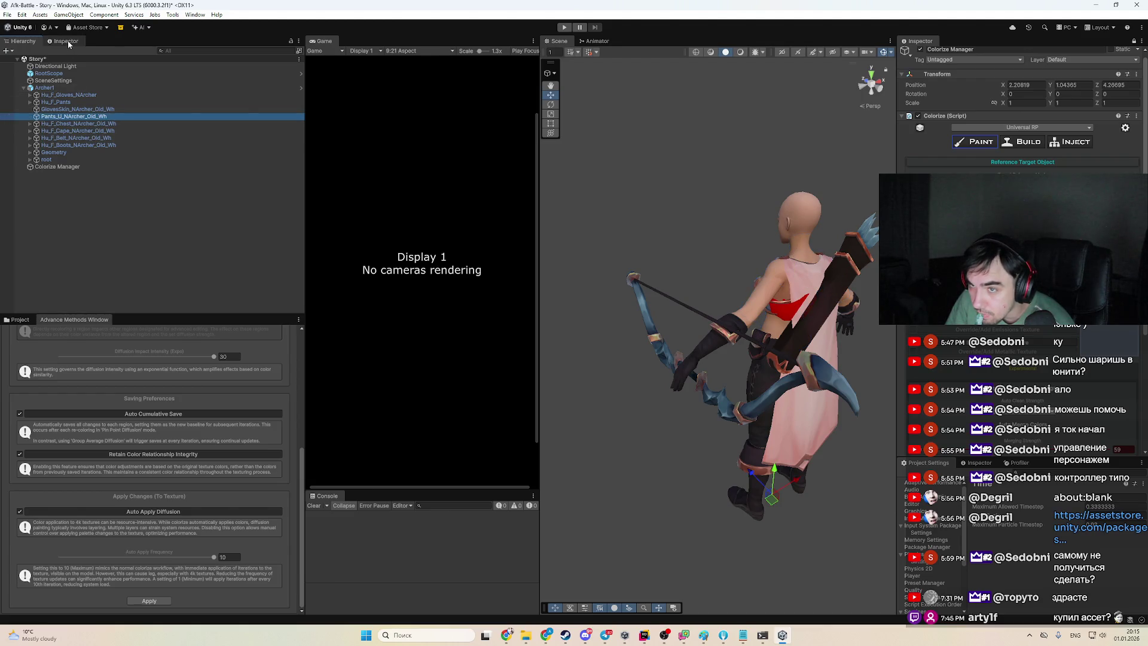
left_click(67, 41)
left_click(33, 43)
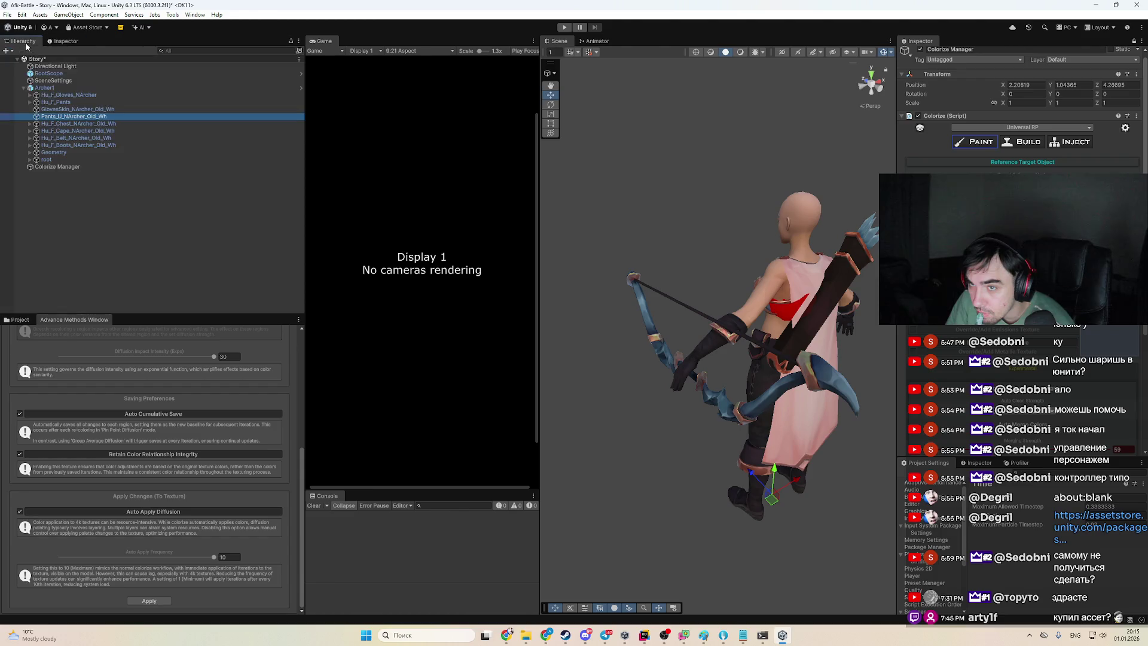
Frame the chest, belt, then Hu_F_Boots_NArcher_Old_Wh boots, viewing the boots from the side
left_click(46, 124)
key("f")
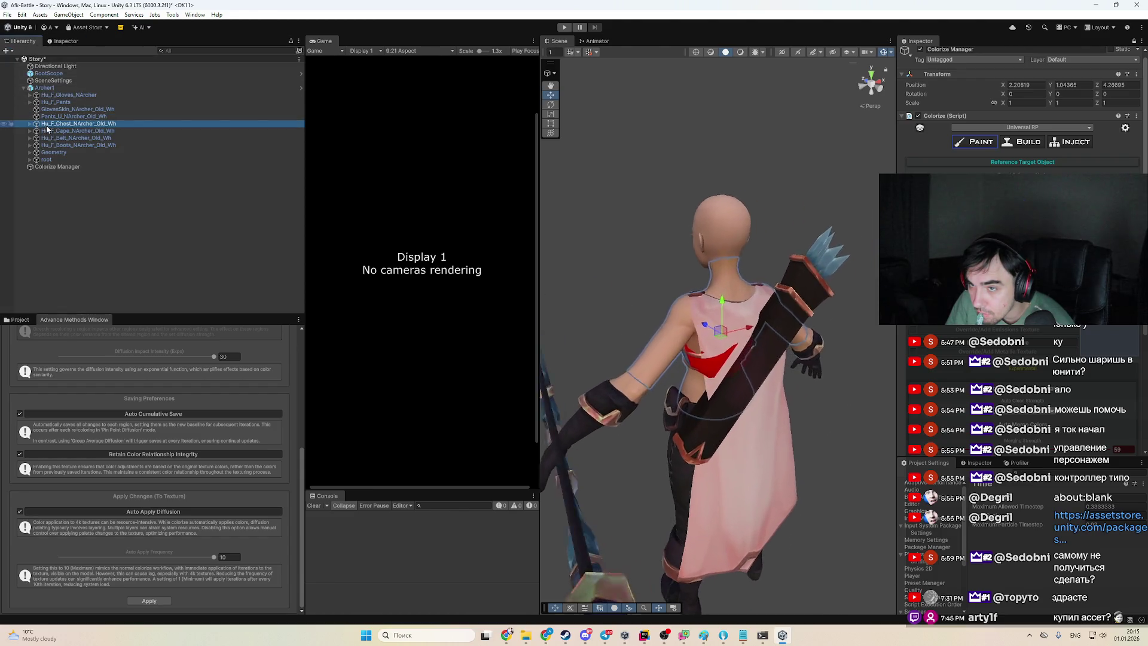
left_click(90, 138)
key("f")
left_click(94, 145)
key("f")
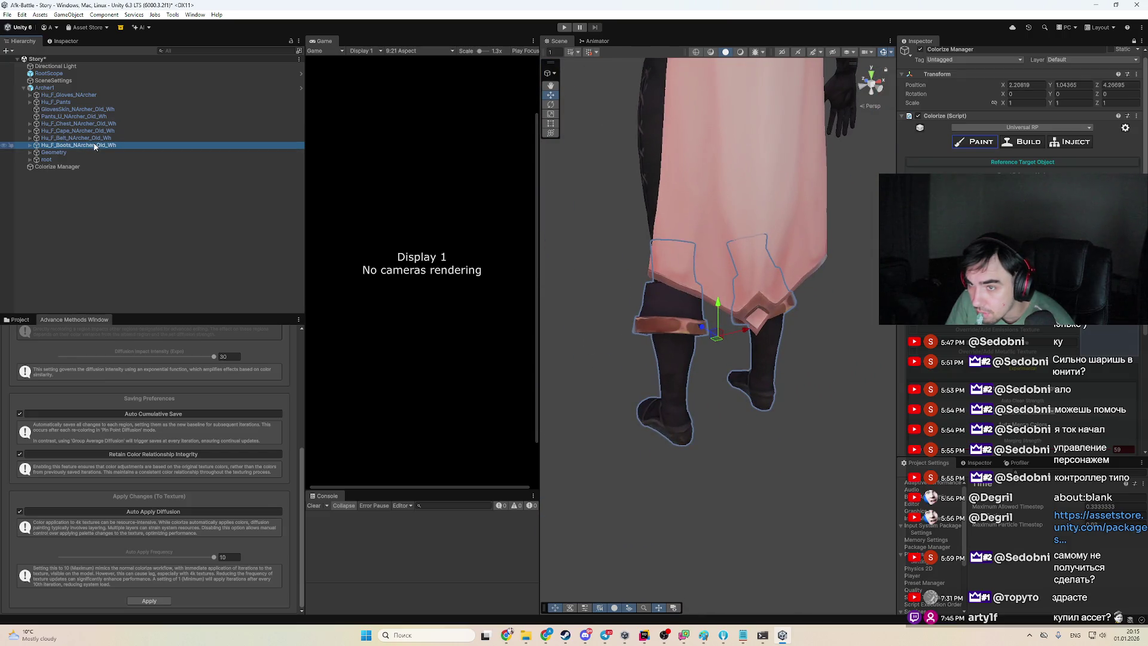
left_click(1017, 371)
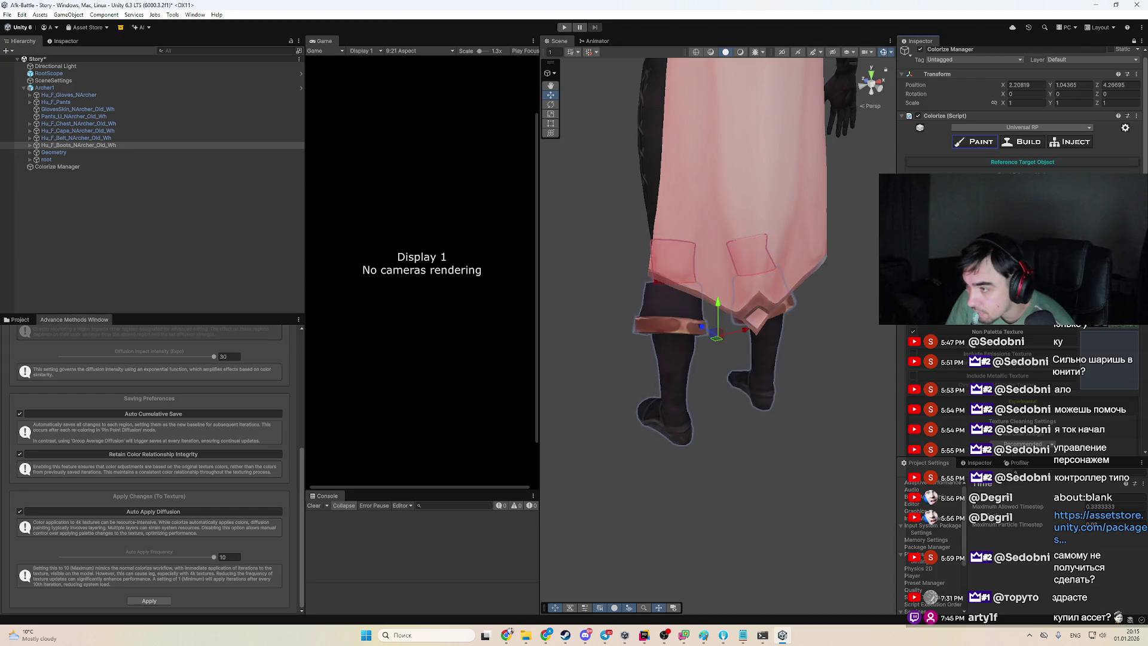
mouse_move(785, 262)
left_mouse_down()
mouse_move(766, 307)
mouse_move(739, 316)
left_mouse_up()
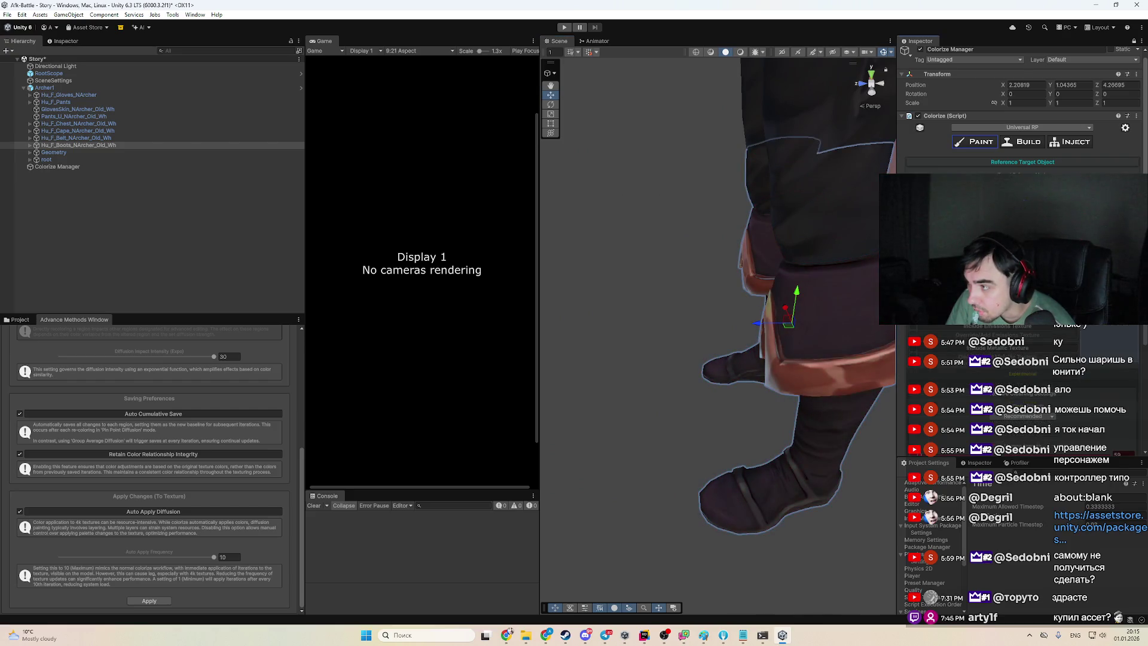
Run Get Colors on the boots in the Colorize inspector
scroll(1051, 325, "down", 3)
scroll(1050, 356, "down", 2)
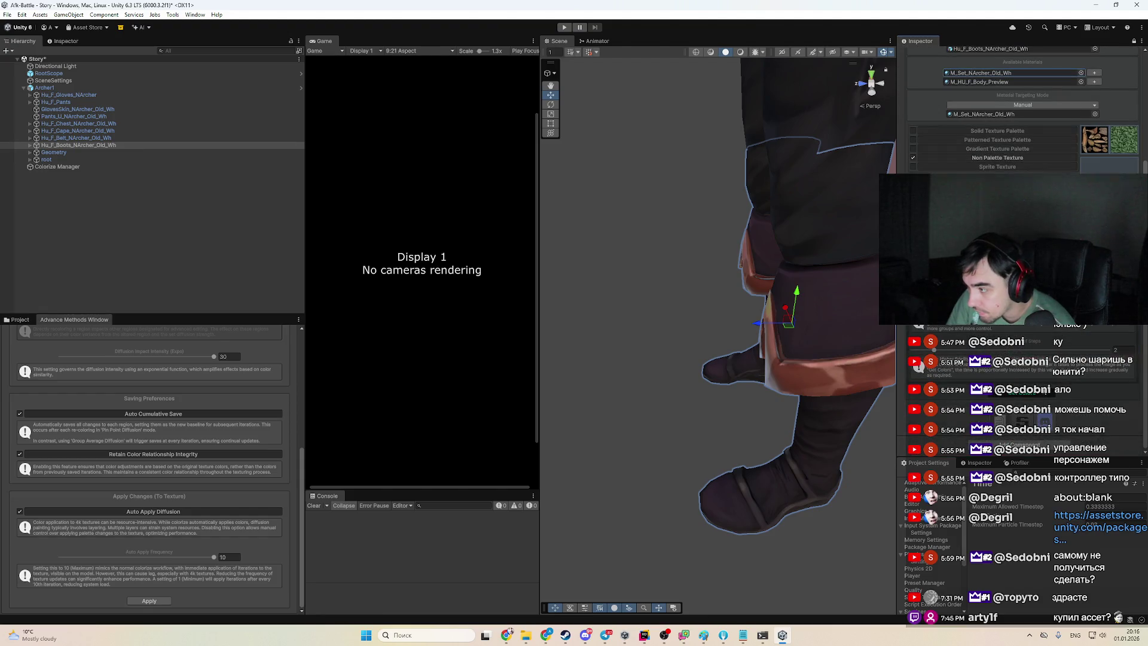
left_click(1046, 395)
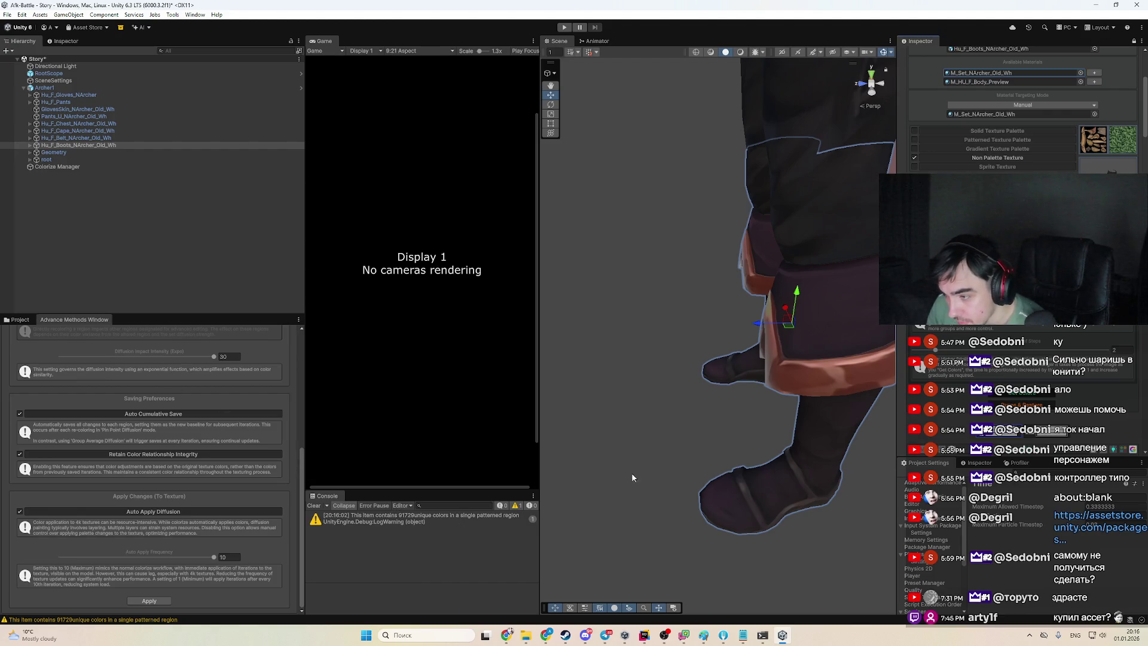
Scroll to the boots' Colorize Palette and show the StylizedCharacter equipment materials folder
scroll(1016, 251, "down", 5)
scroll(1023, 107, "down", 3)
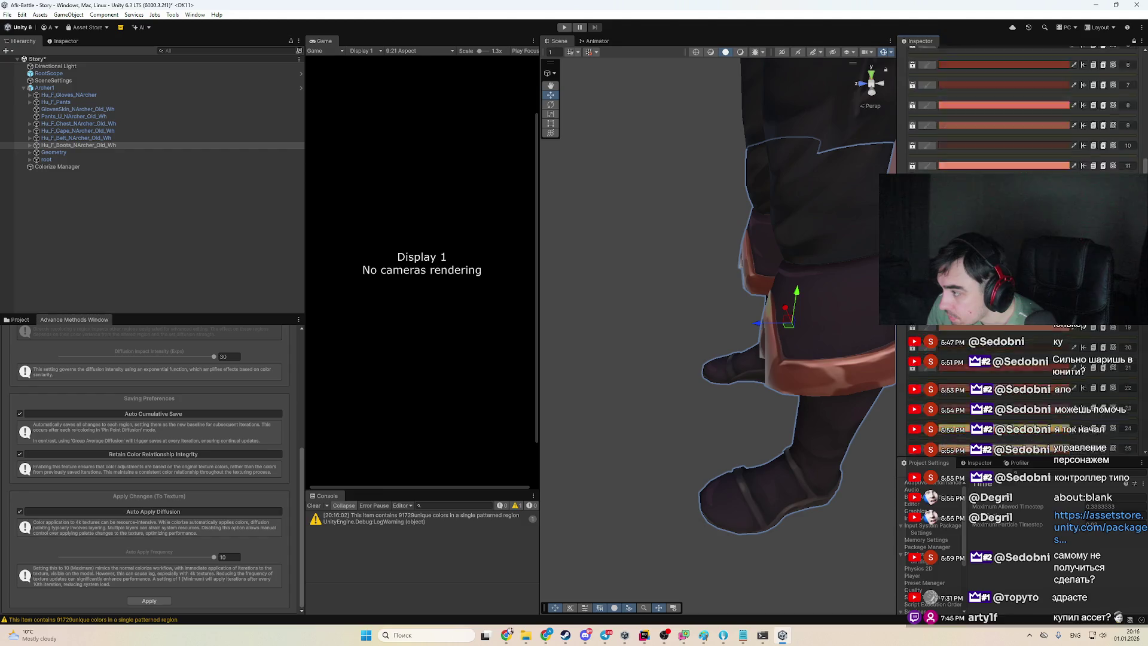
scroll(1023, 107, "down", 1)
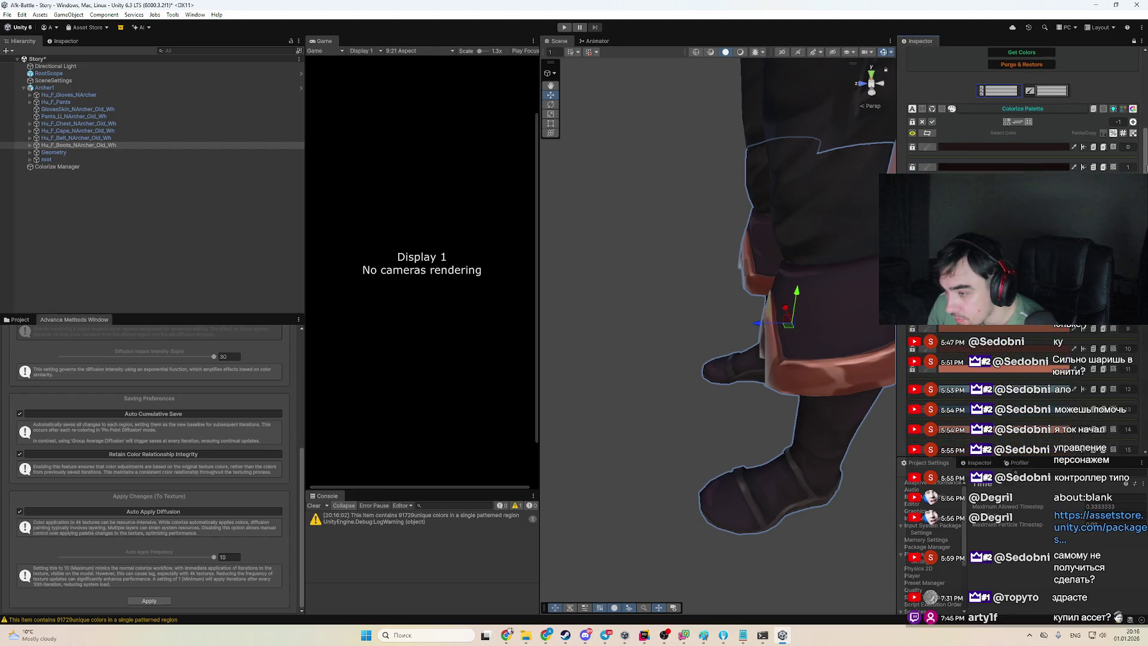
left_click(26, 321)
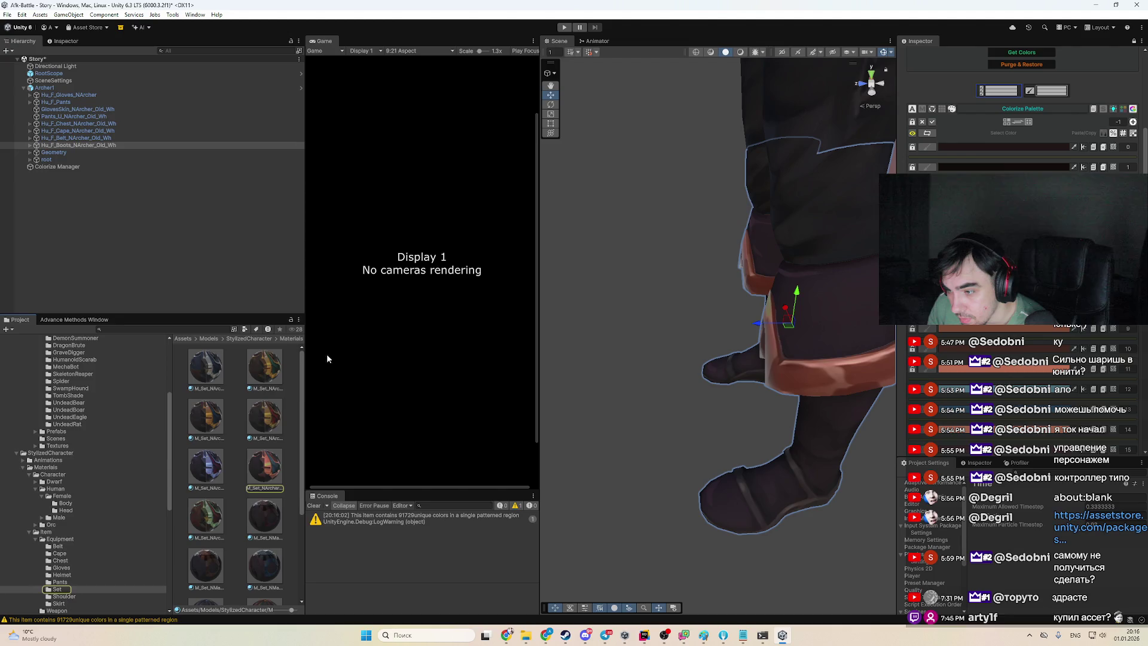
Set the diffusion technology to PinPoint Diffusion and keep Color Diffusion as the painting method
scroll(612, 358, "down", 4)
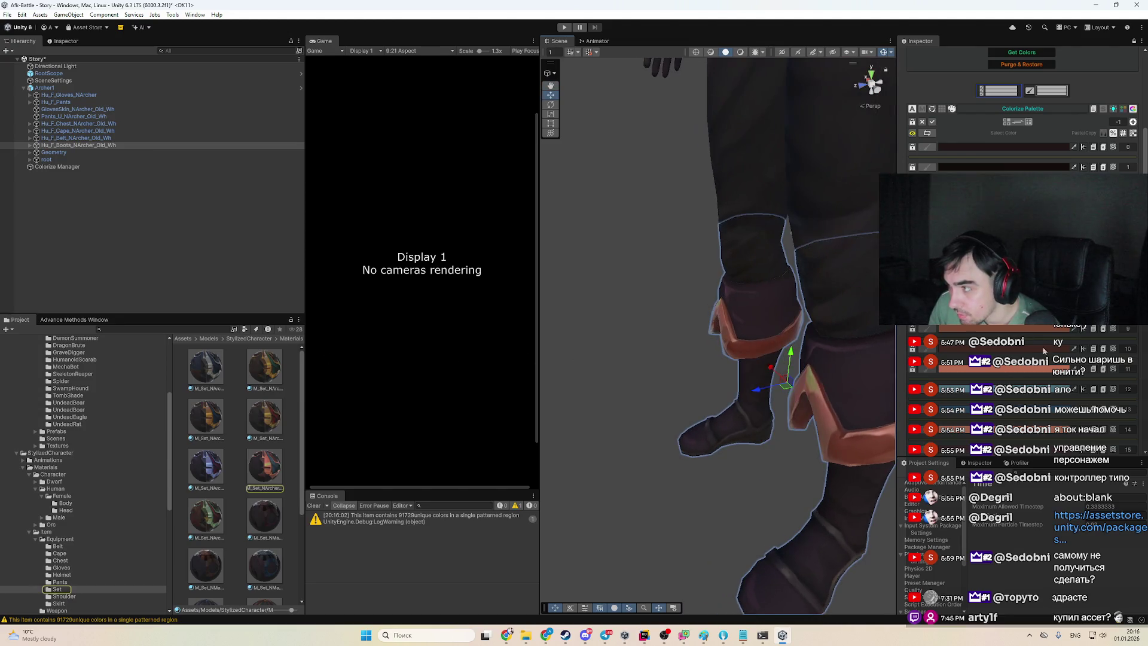
left_click_drag(807, 371, 239, 320)
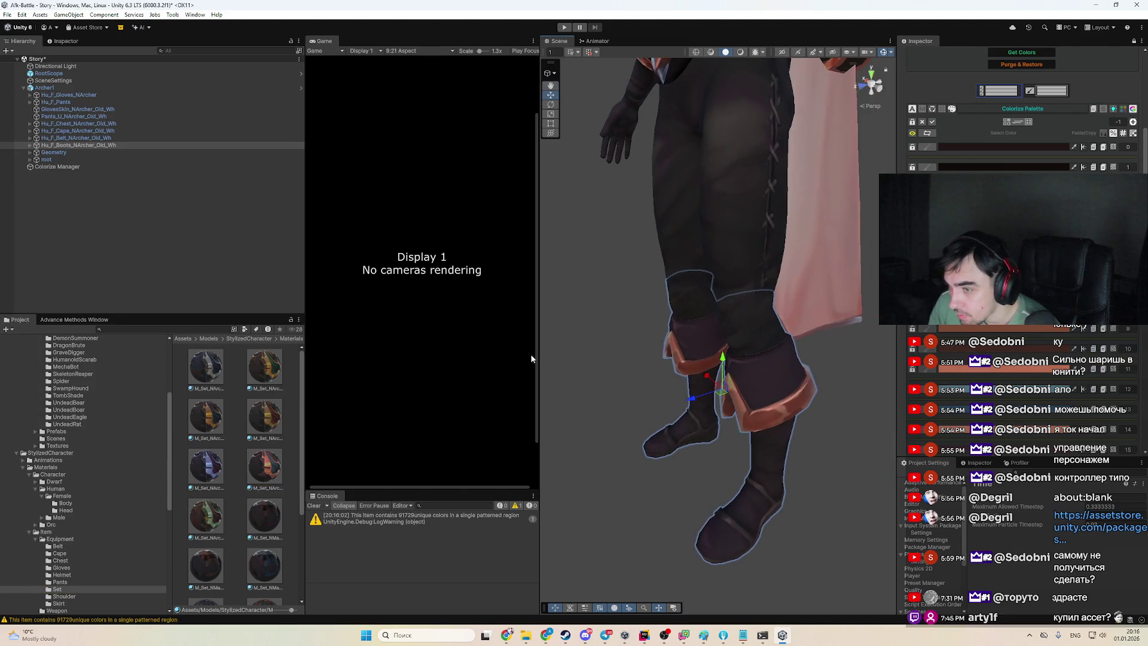
left_click(62, 319)
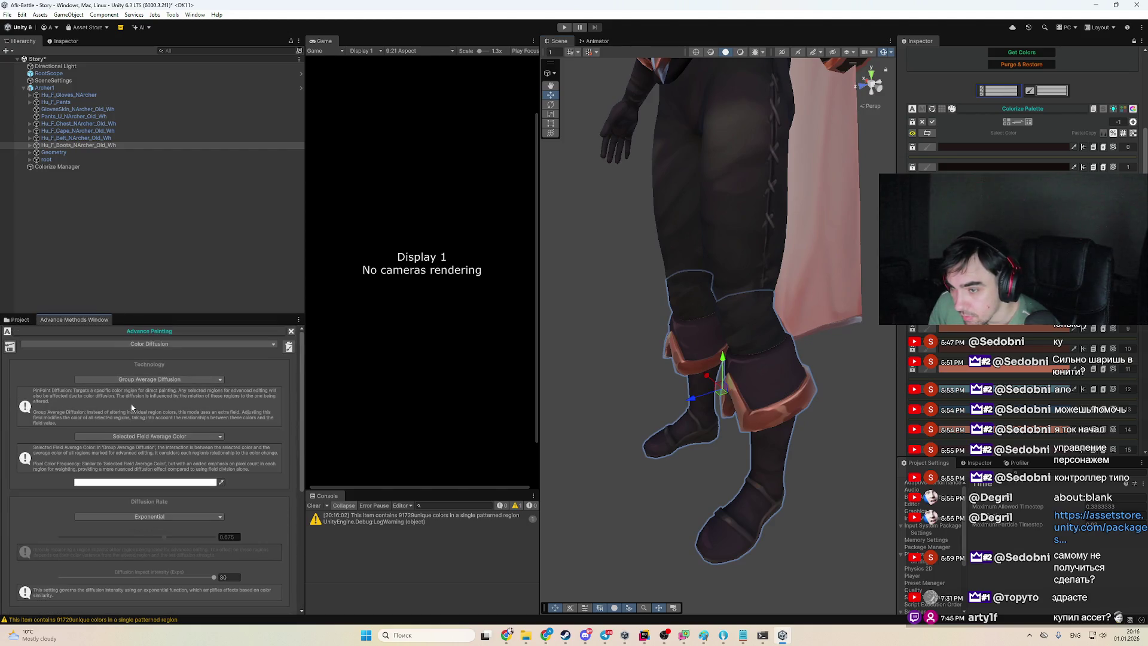
left_click(147, 379)
left_click(149, 387)
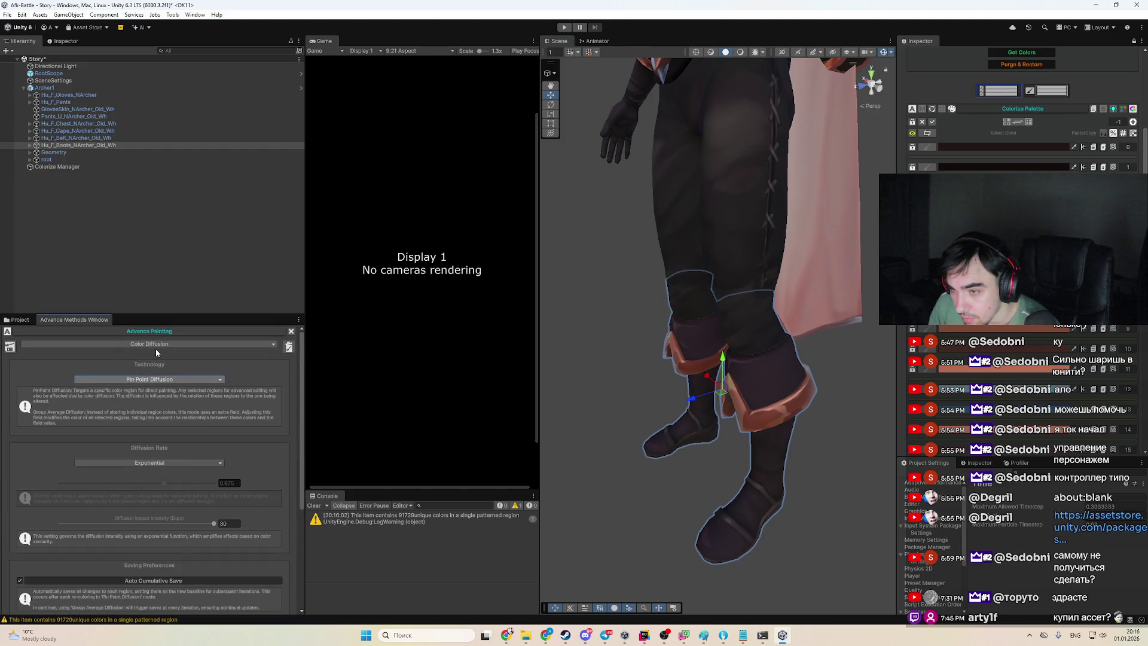
left_click(154, 345)
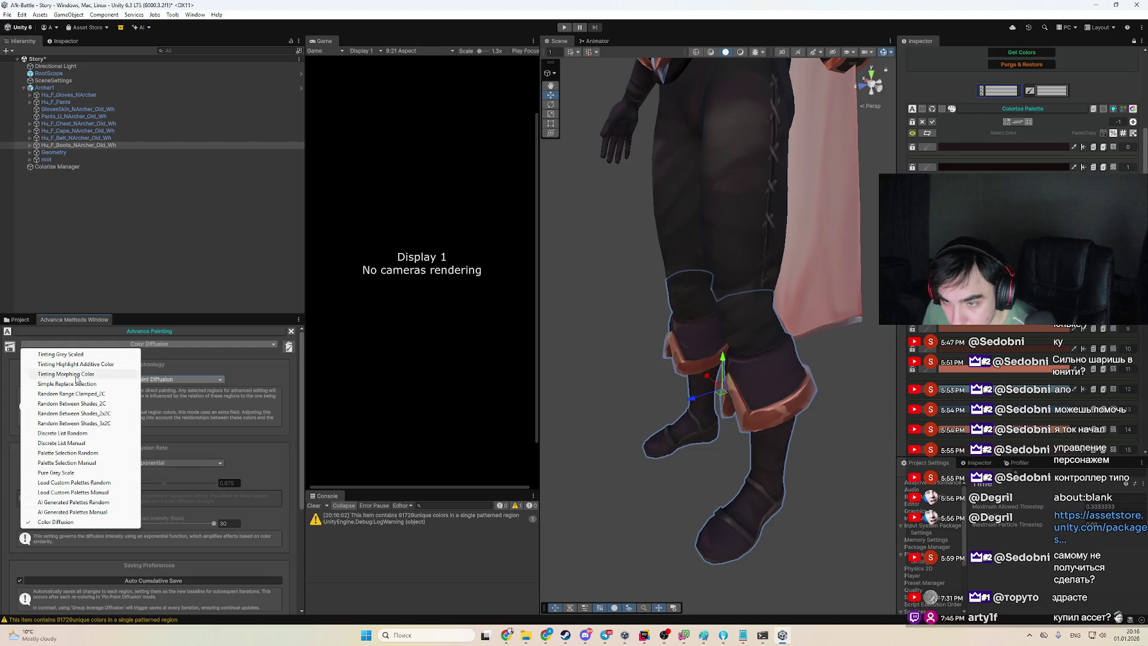
left_click(85, 521)
left_click(113, 345)
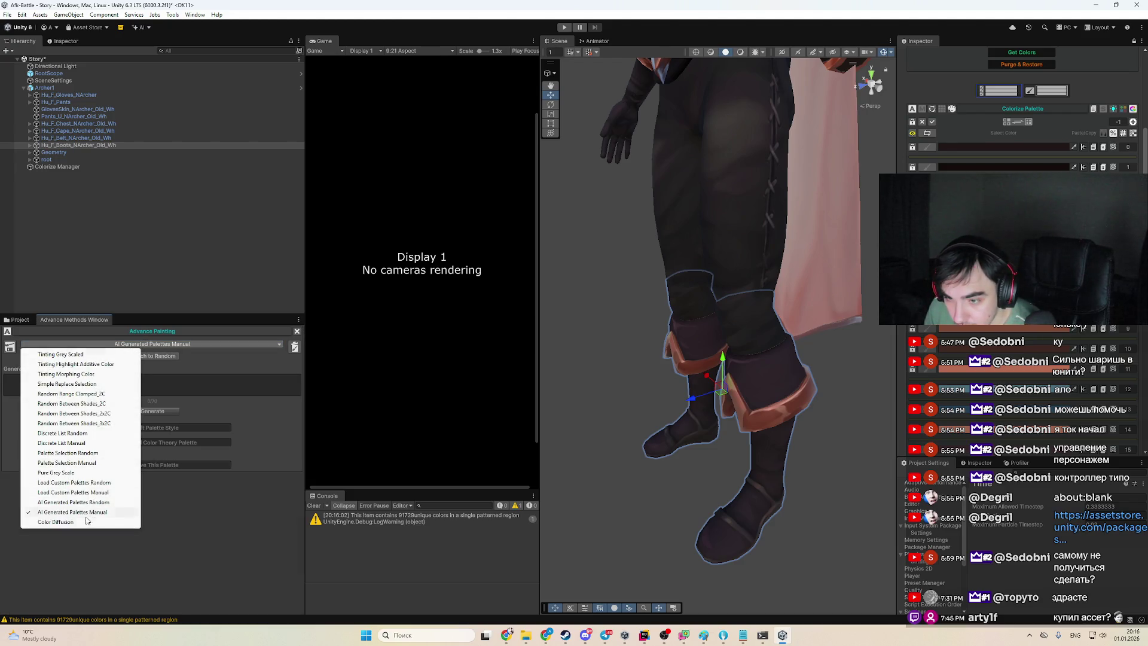
left_click(83, 520)
Show the project's asset folders with Models collapsed, and glance at the Afk-Battle changes in Fork
left_click(16, 320)
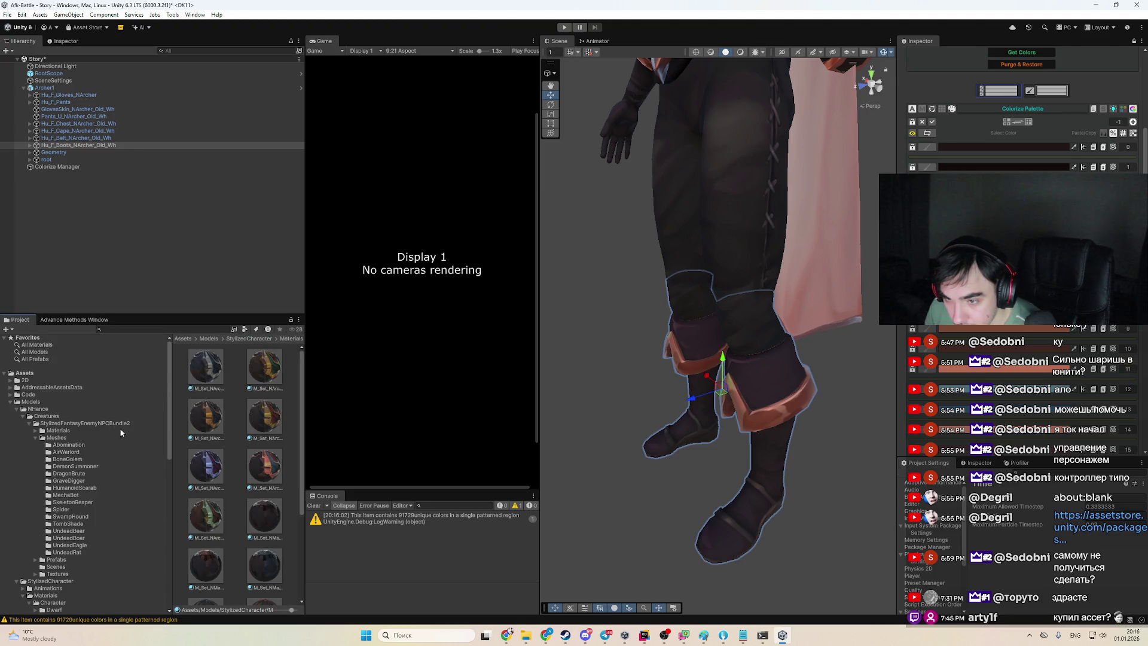
left_click(10, 402)
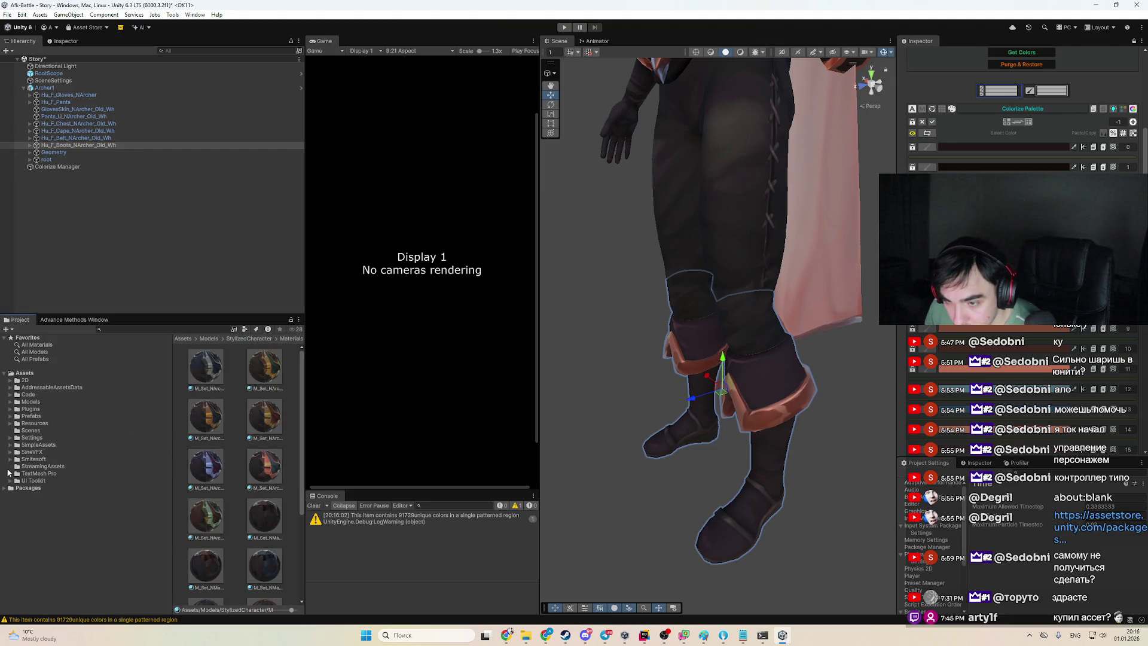
left_click(723, 635)
left_click(857, 37)
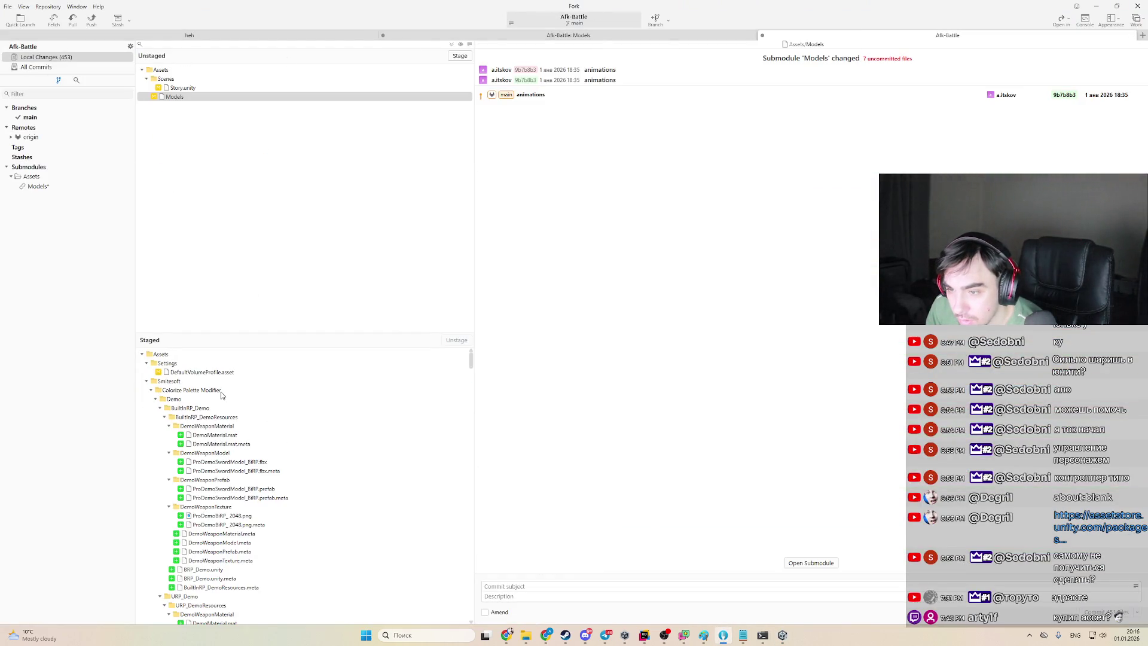
left_click(1097, 6)
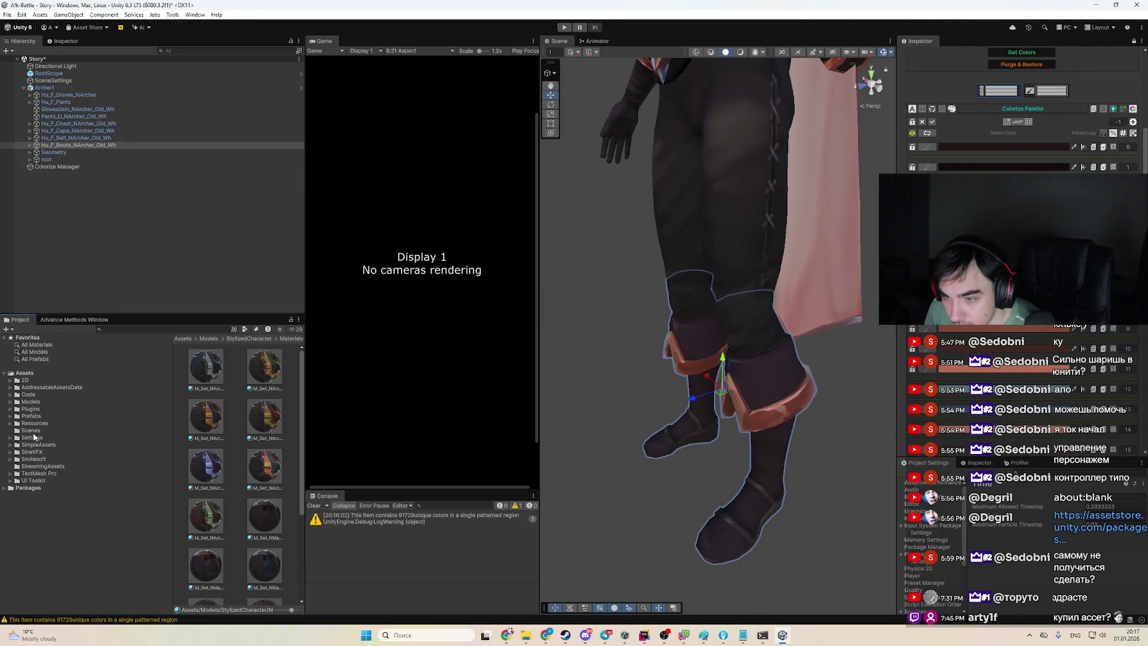
Go to Smitesoft > Colorize Palette Modifier > Demo > URP_Demo, widening the panels, and open the URP_Demo scene
left_click(47, 437)
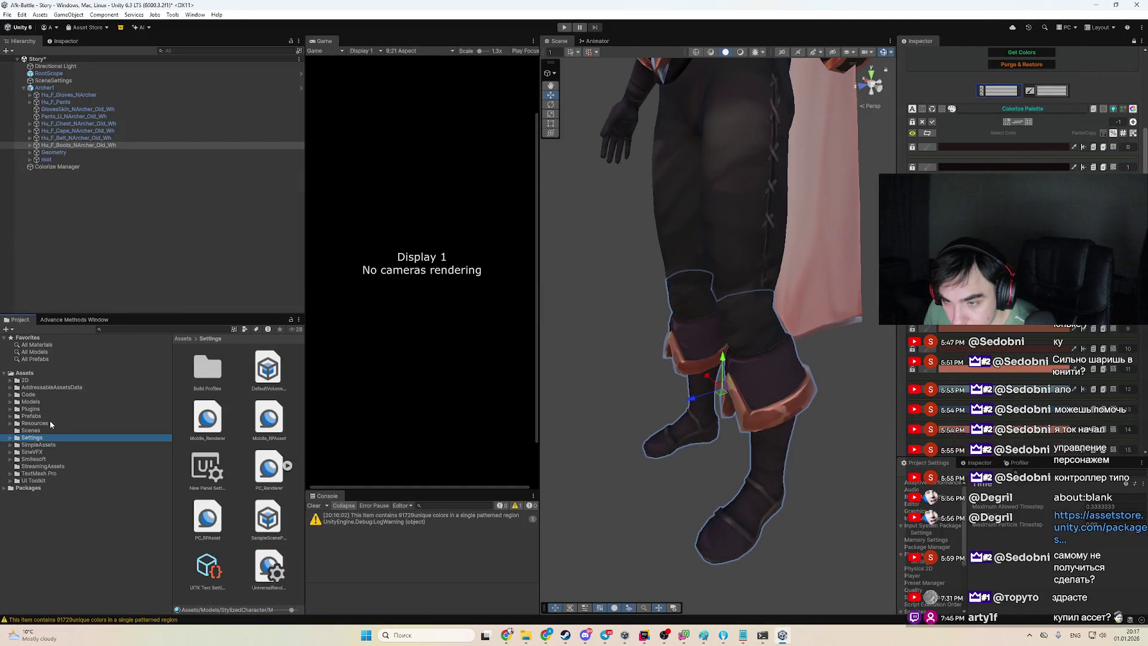
left_click(48, 459)
left_click(241, 368)
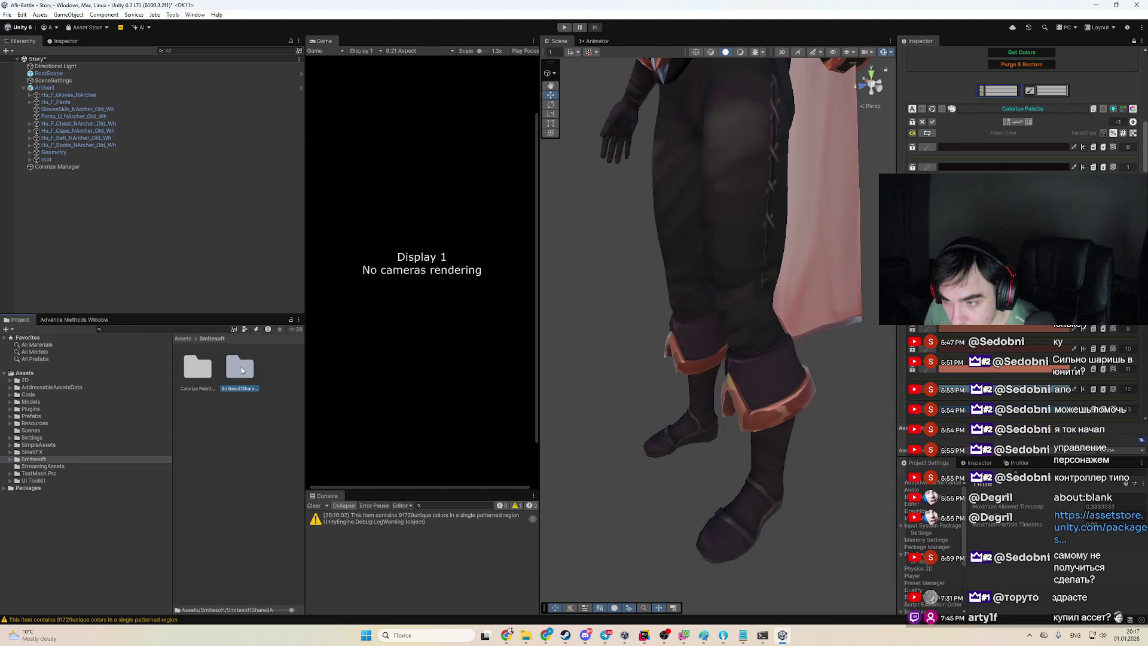
left_click_drag(302, 386, 359, 385)
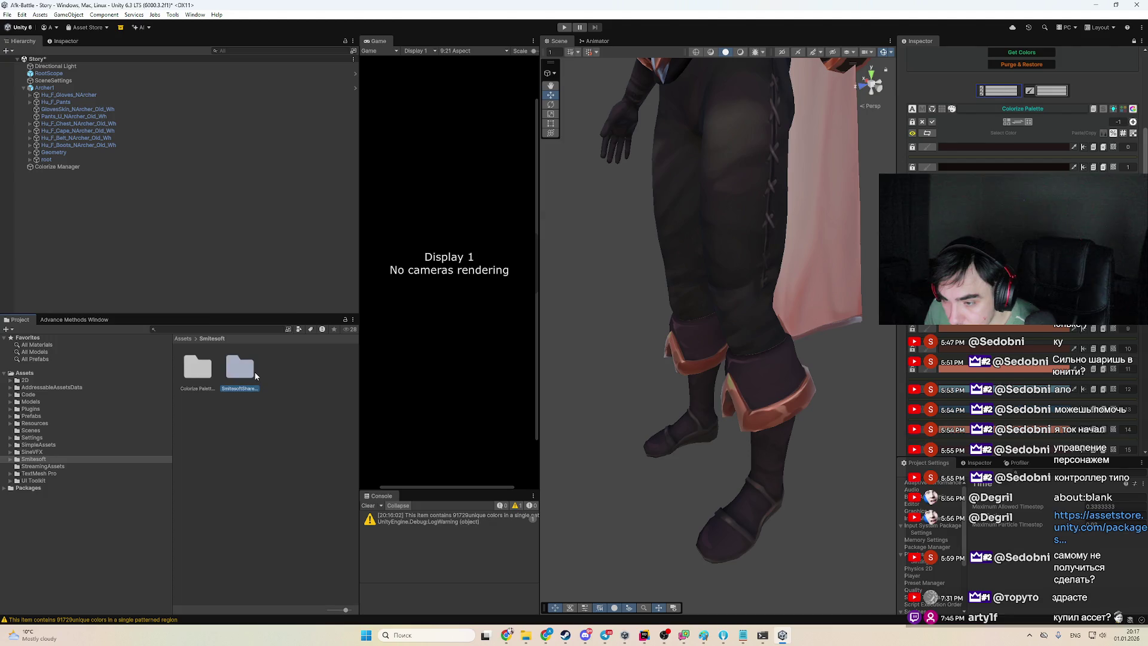
double_click(211, 371)
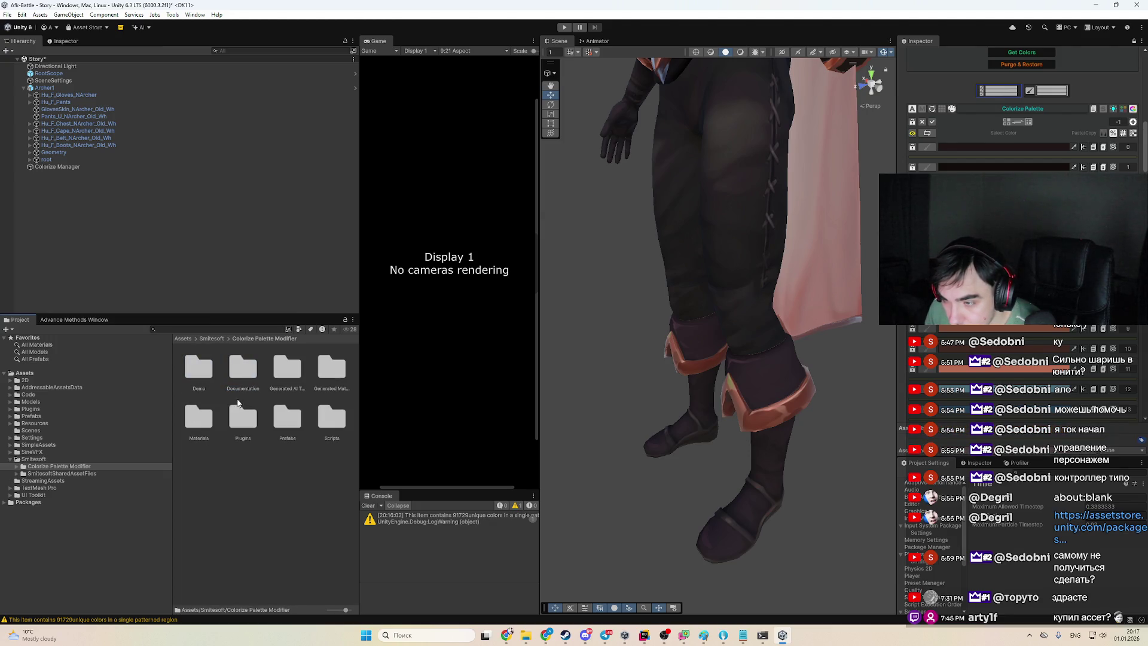
double_click(202, 378)
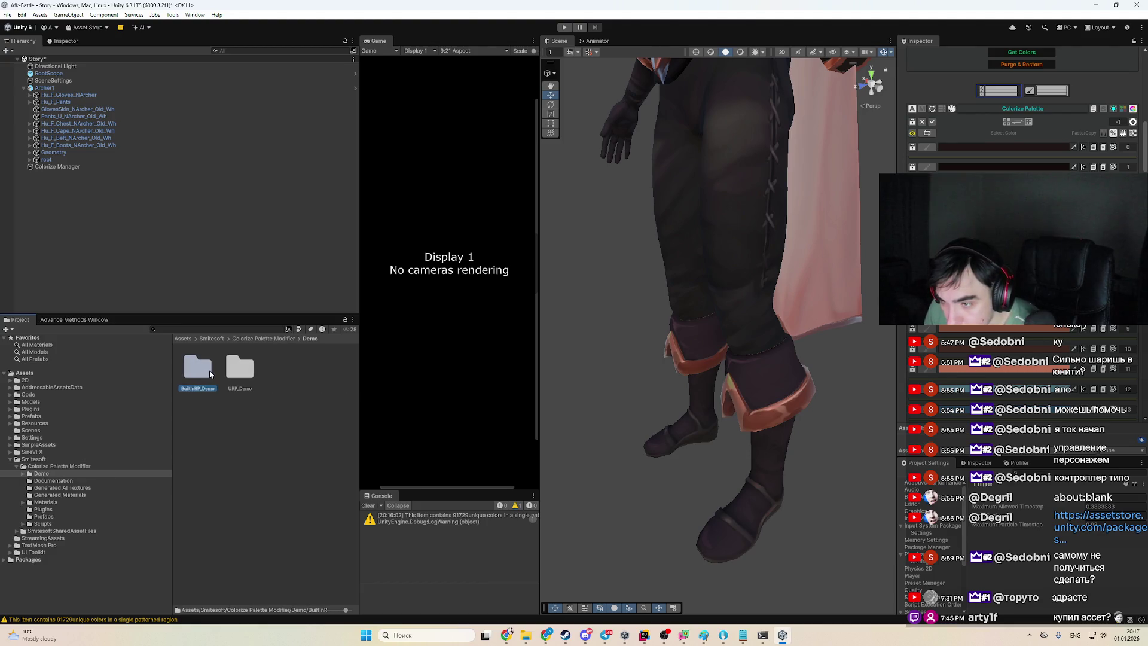
double_click(240, 368)
left_click(241, 371)
double_click(240, 368)
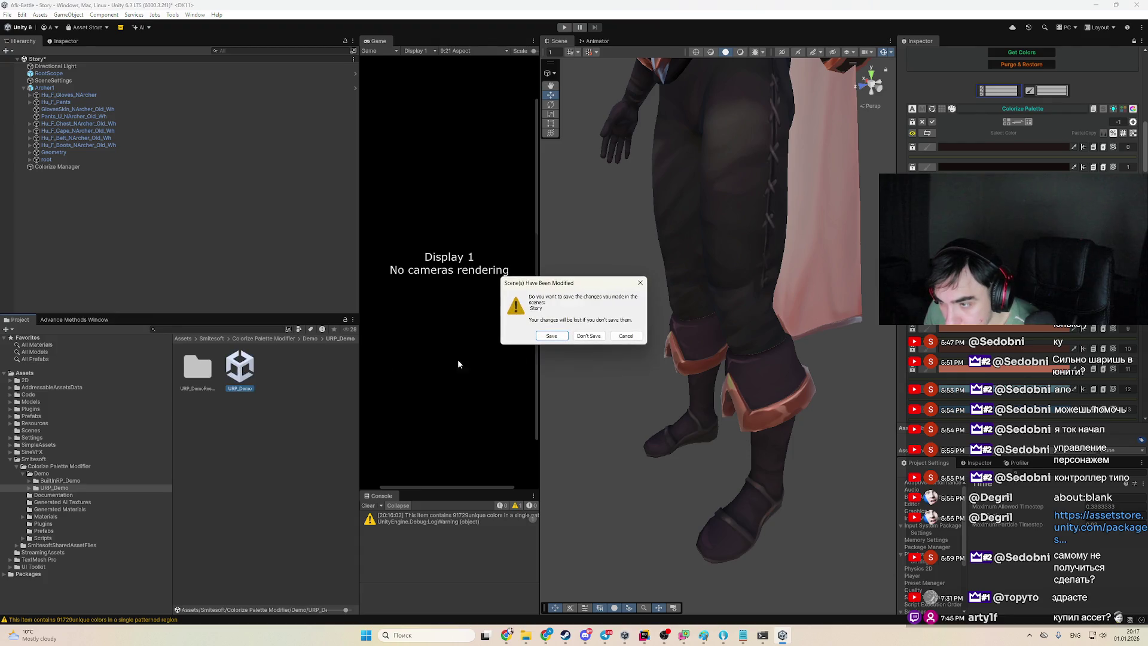
Answer the Story save prompt and browse the plugin's Documentation, Materials, Plugins and Prefabs folders
left_click(588, 335)
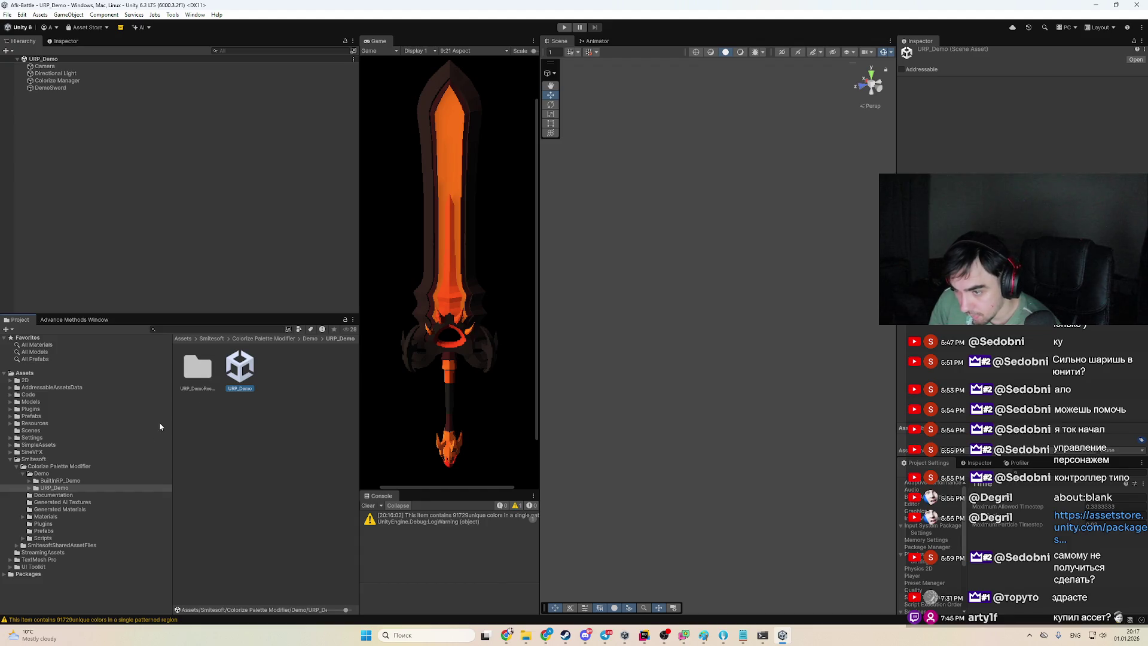
left_click(91, 496)
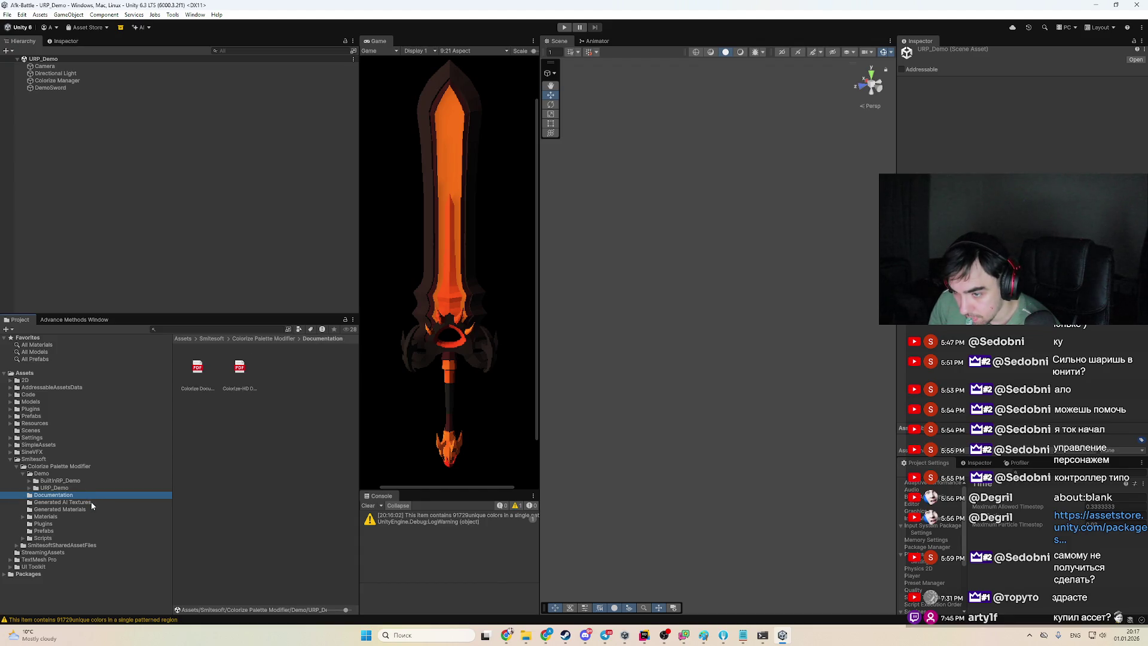
left_click(92, 501)
left_click(96, 509)
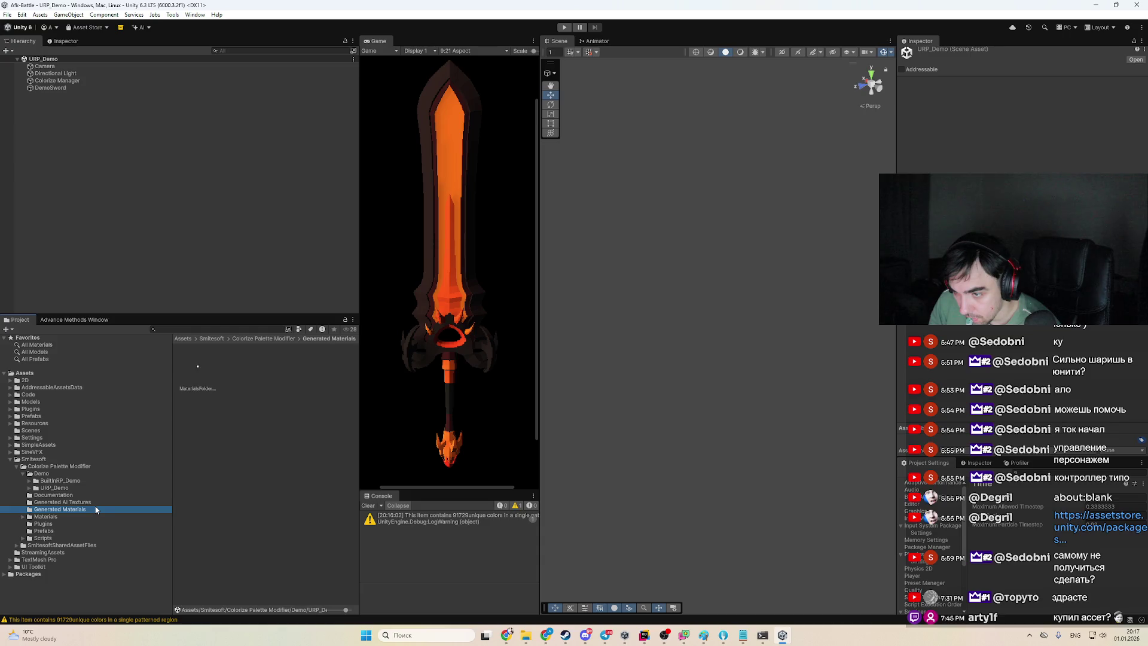
left_click(92, 517)
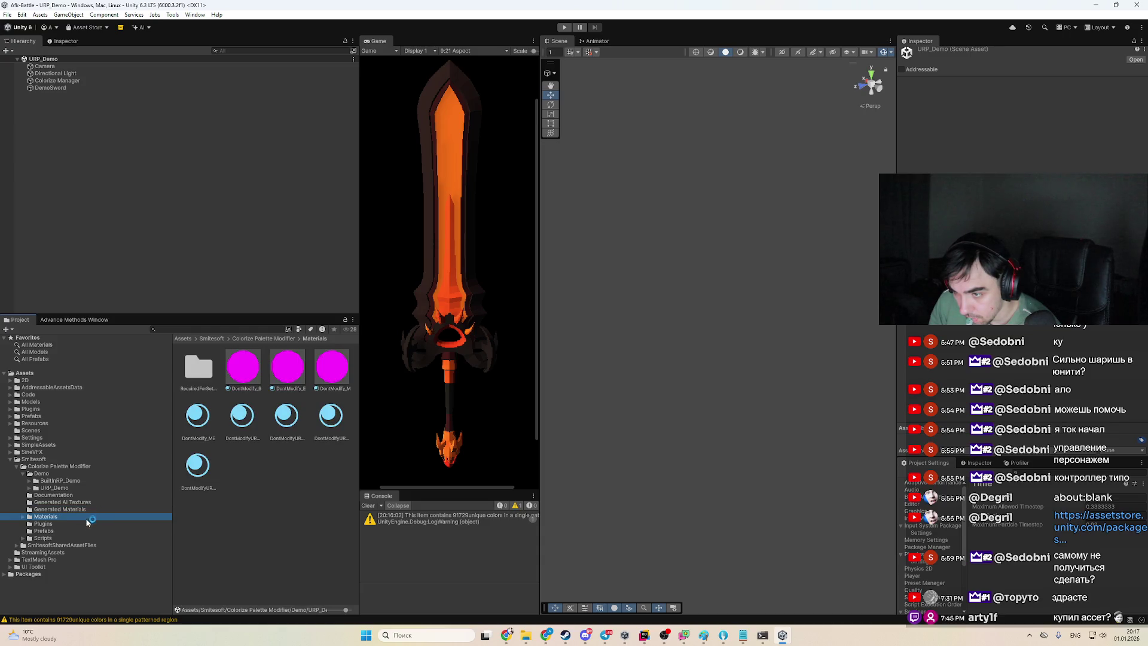
left_click(83, 524)
left_click(78, 531)
left_click(83, 524)
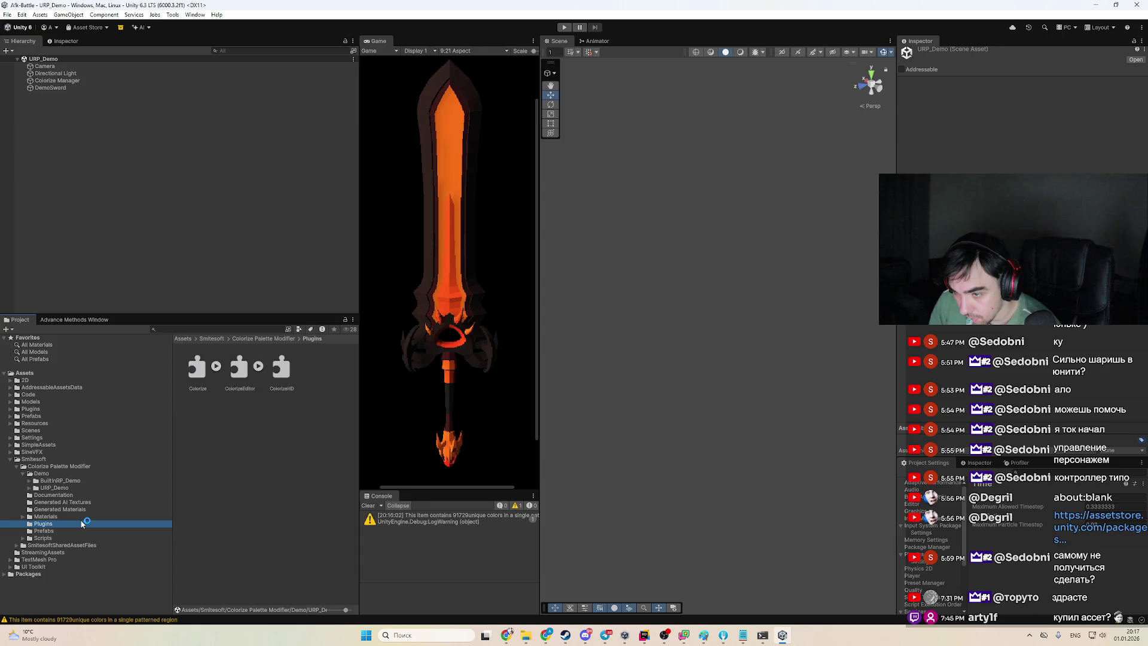
Inspect the ColorizeHD plugin's import settings, then peek into Scripts and return to Prefabs
left_click(278, 373)
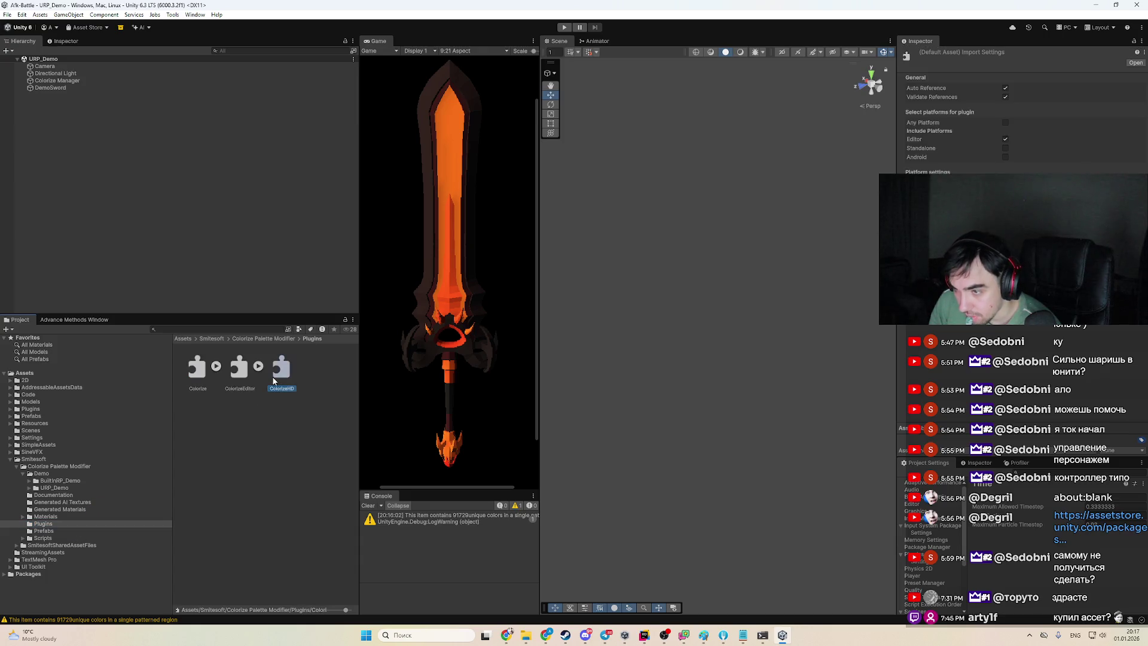
left_click(44, 530)
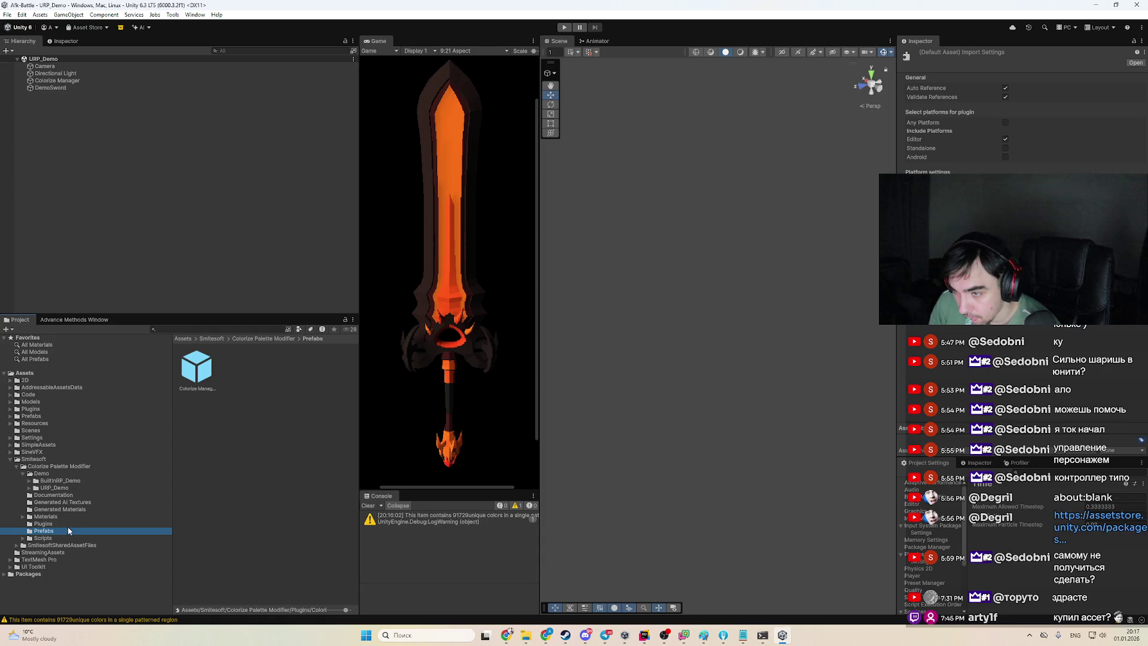
left_click(66, 536)
left_click(62, 530)
Open the Colorize Manager prefab for editing and exit back to the URP_Demo scene
left_click(198, 373)
double_click(198, 374)
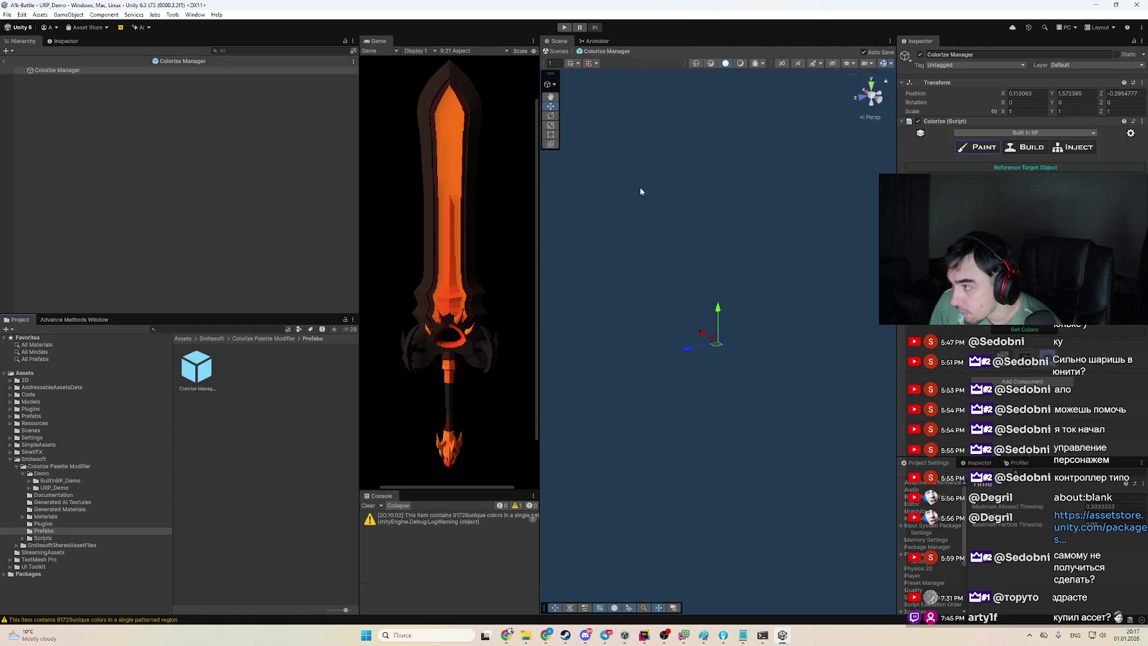
left_click(5, 61)
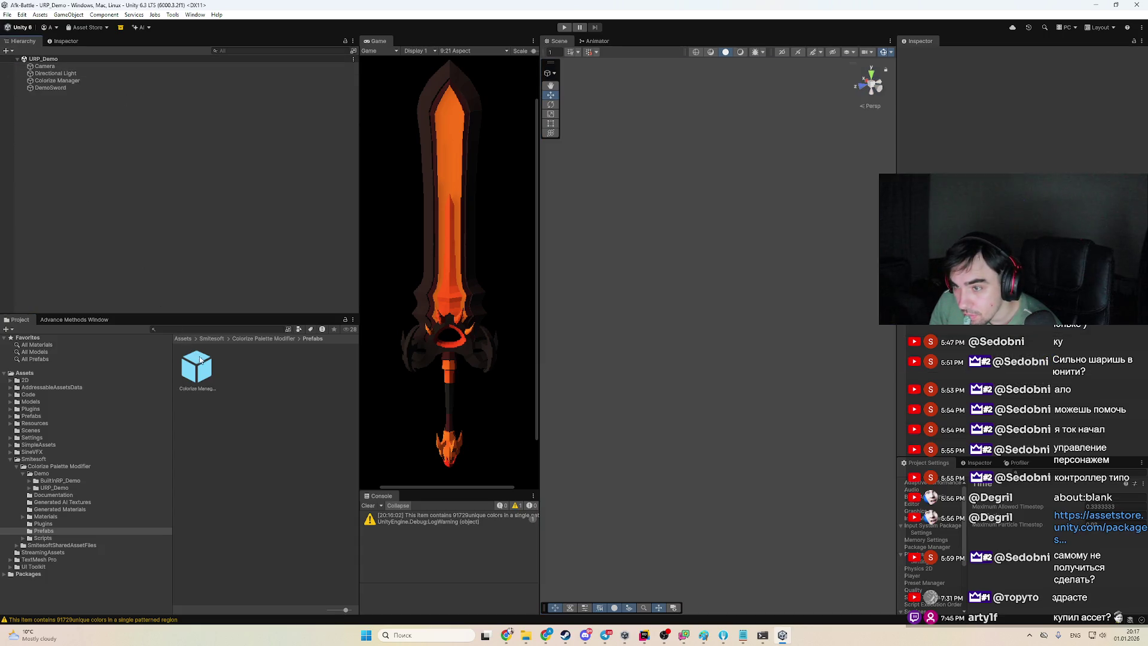
Inspect Colorize Manager and DemoSword in the Hierarchy, ending with Colorize Manager selected
left_click(109, 81)
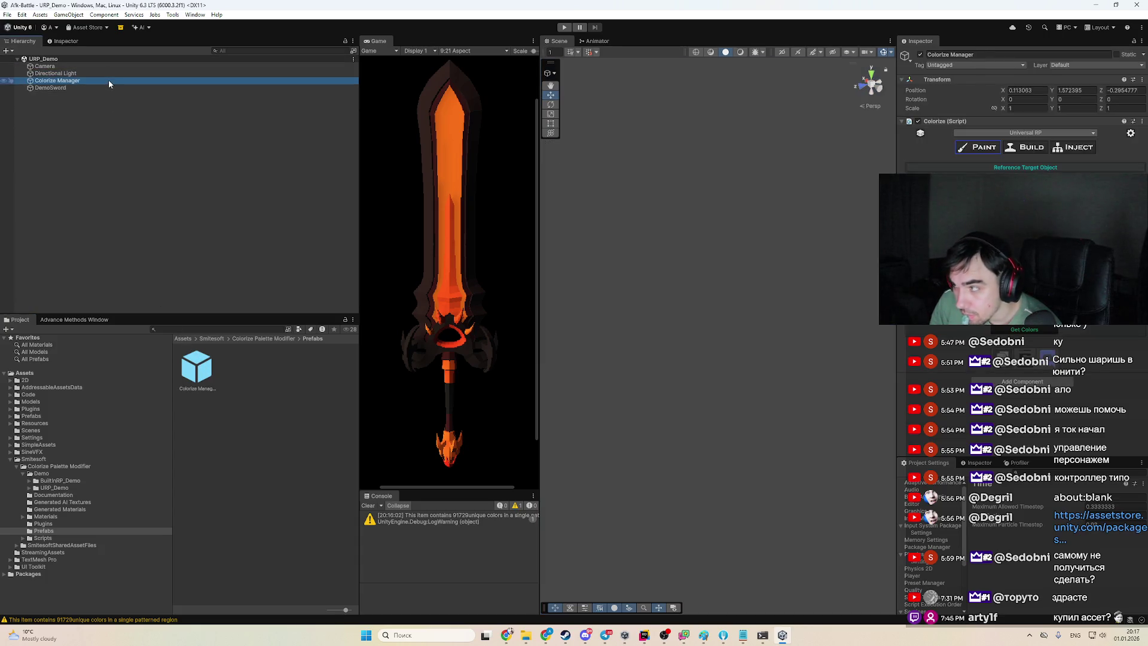
left_click(471, 317)
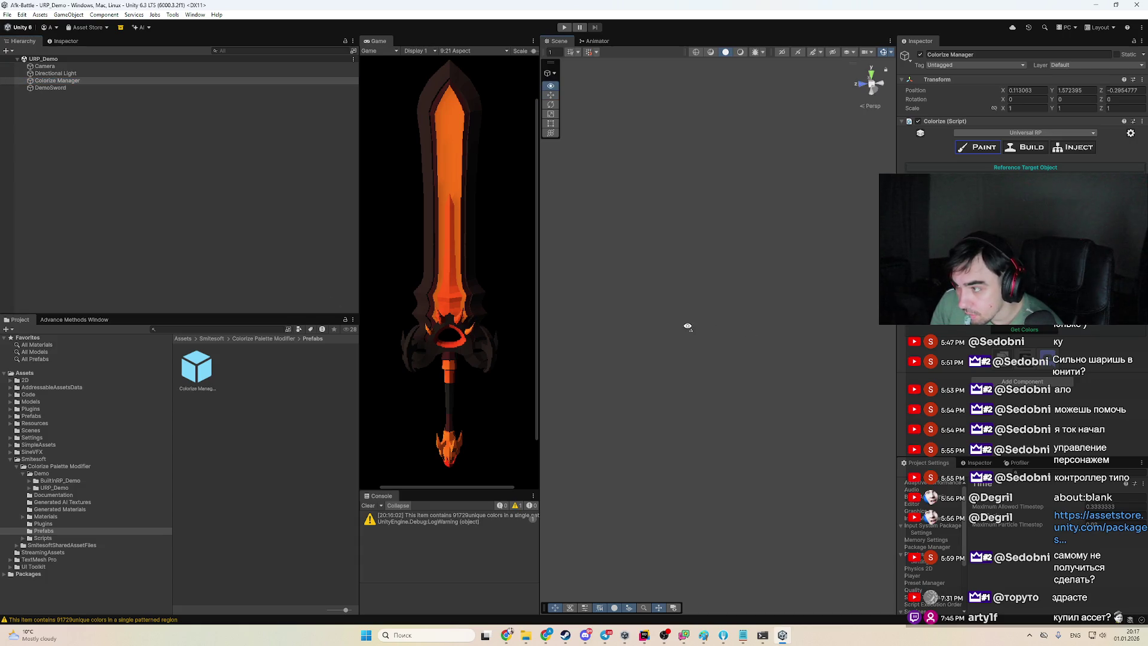
left_click(72, 88)
left_click(82, 80)
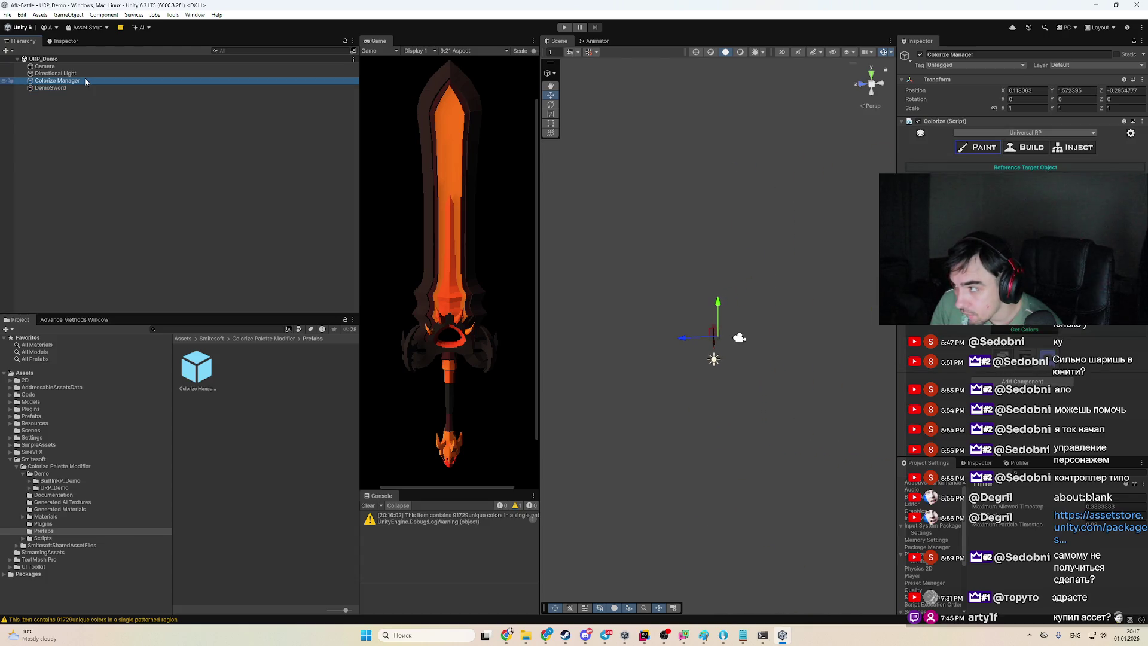
Browse the URP_DemoResources weapon folders, then open Colorize-HD Documentation from the Documentation folder
mouse_move(598, 269)
left_mouse_down()
mouse_move(717, 316)
mouse_move(662, 327)
mouse_move(557, 272)
mouse_move(687, 225)
mouse_move(772, 216)
left_mouse_up()
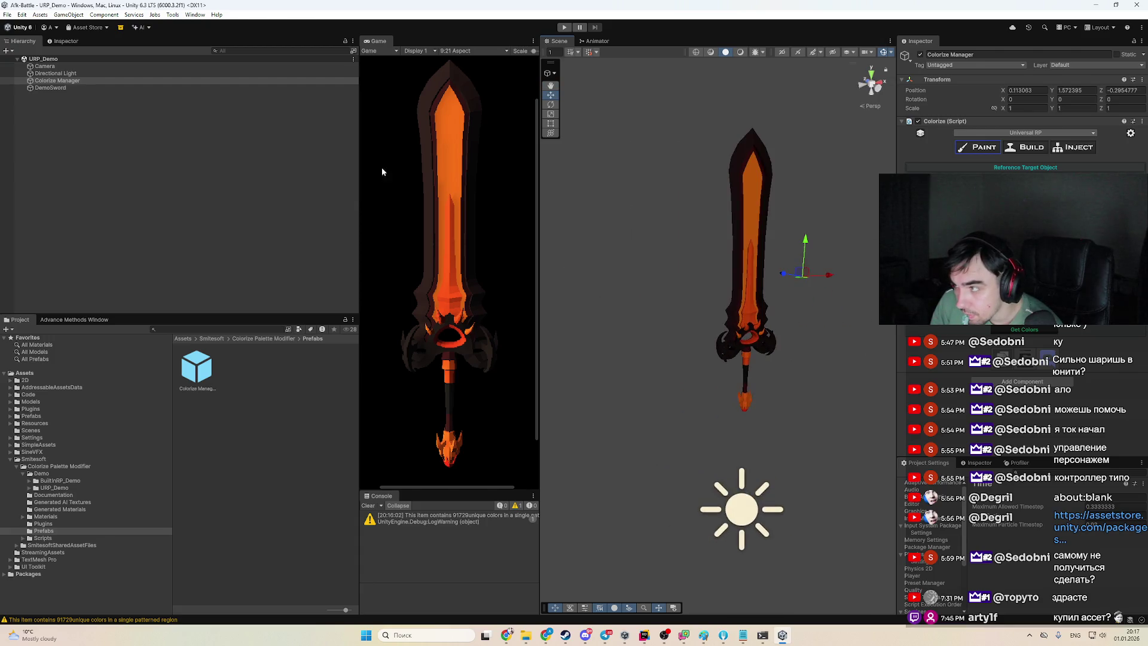
left_click(79, 485)
double_click(199, 366)
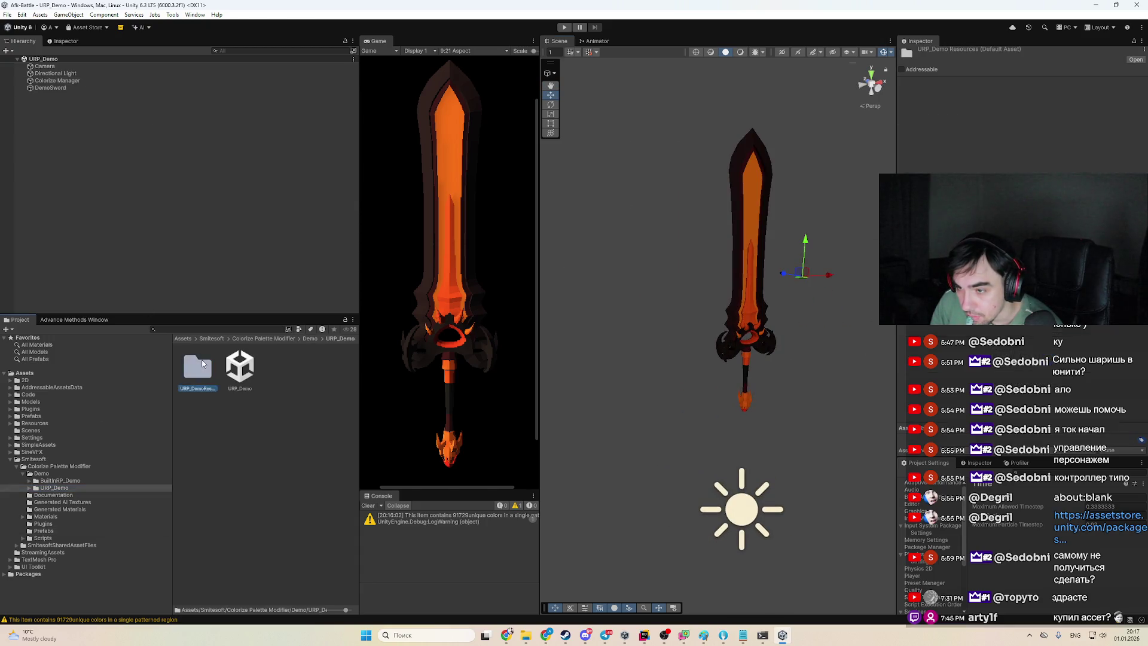
double_click(200, 365)
left_click(84, 509)
left_click(93, 517)
left_click(102, 524)
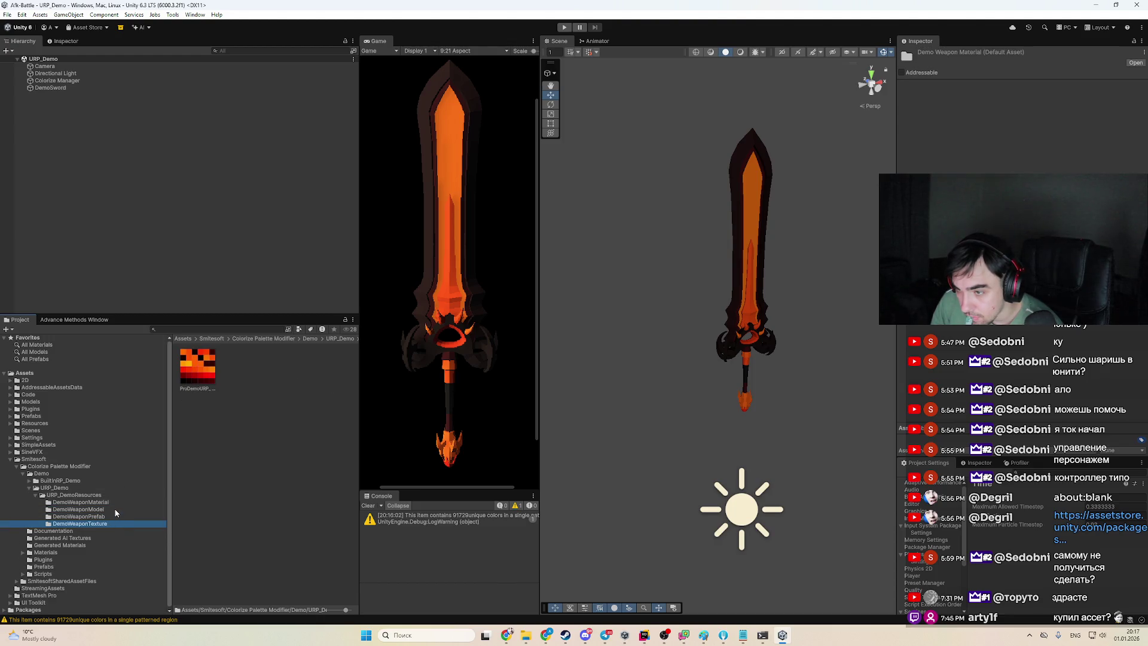
left_click(89, 531)
left_click(190, 366)
double_click(240, 366)
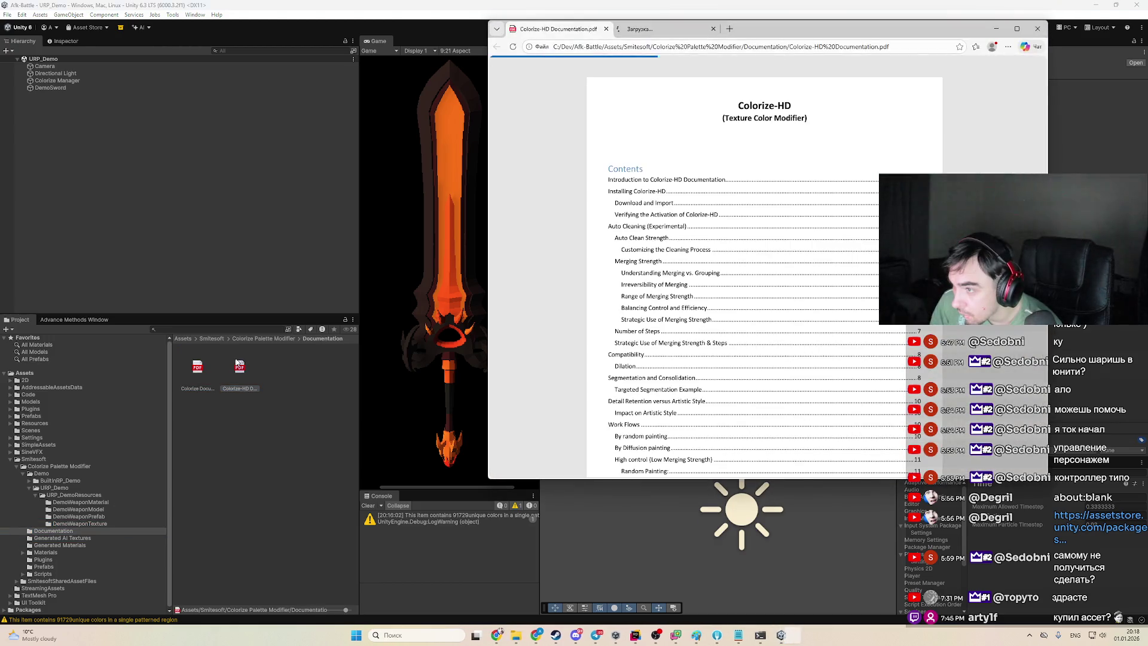
Scroll through the Colorize-HD documentation starting from the installation page
scroll(769, 279, "down", 15)
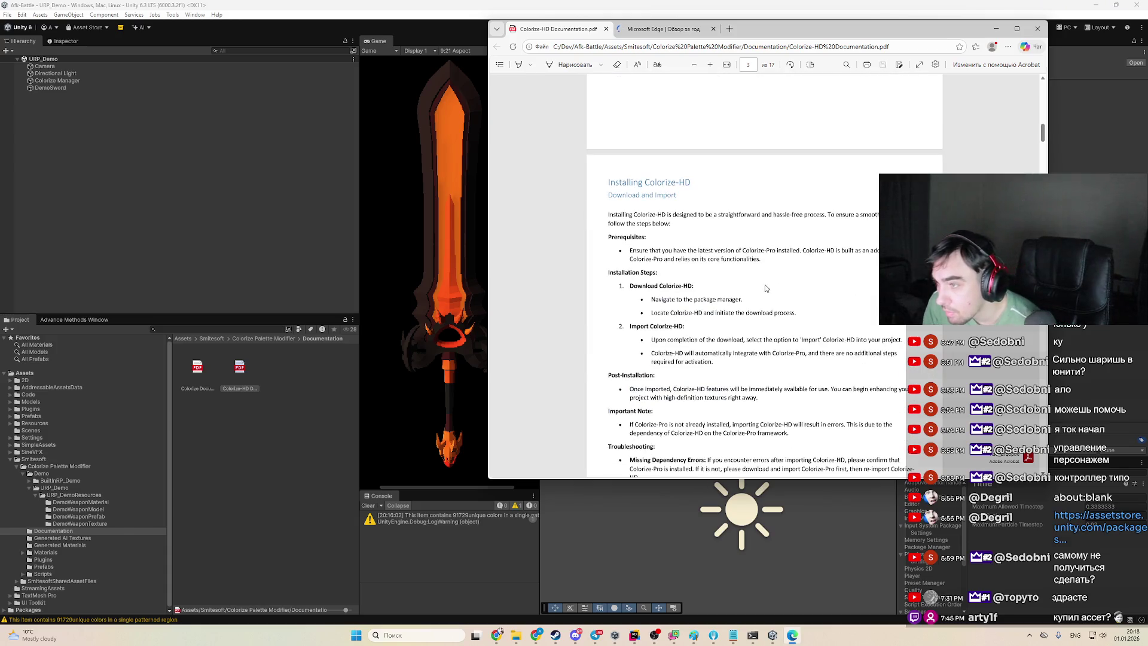
scroll(769, 285, "up", 6)
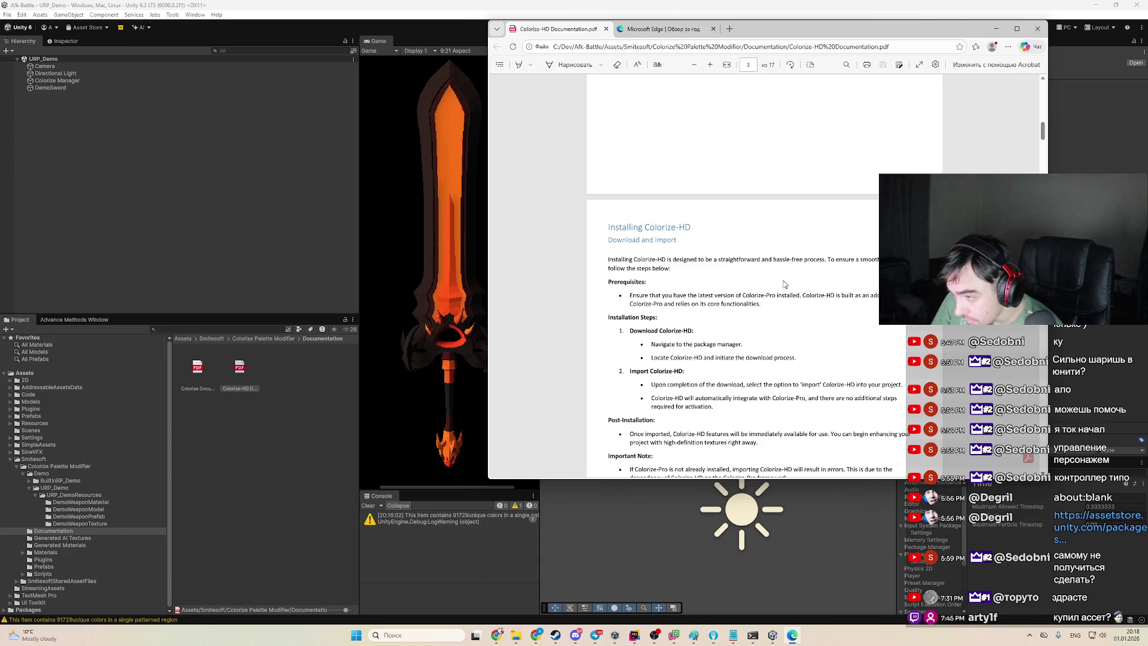
scroll(785, 288, "down", 3)
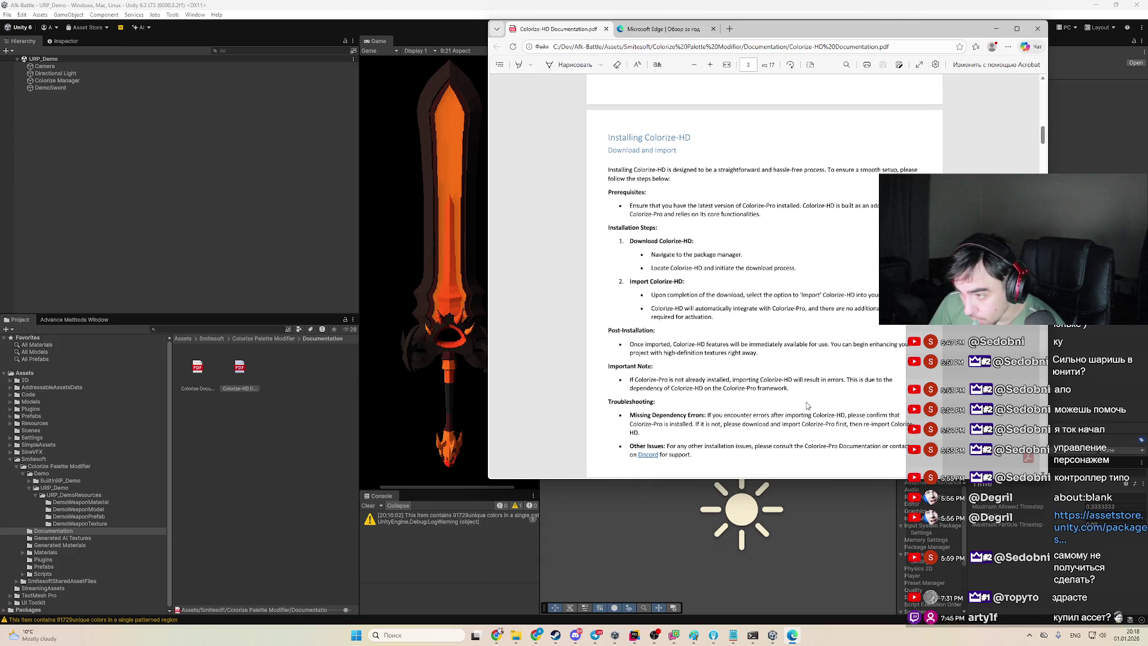
scroll(807, 405, "down", 1)
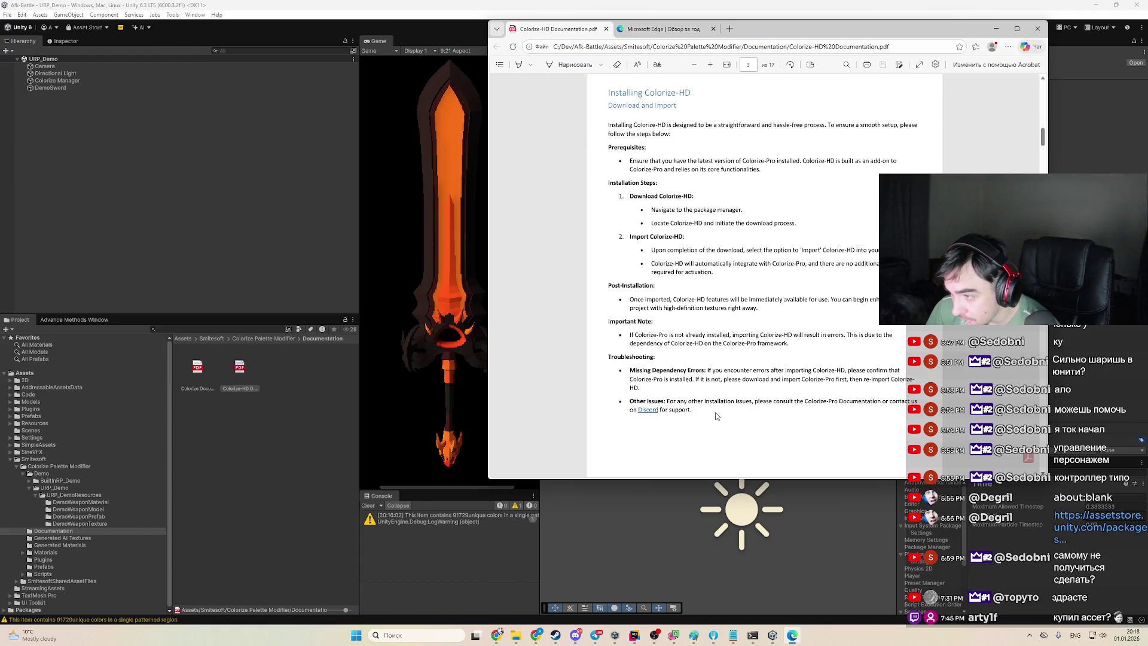
scroll(717, 416, "down", 2)
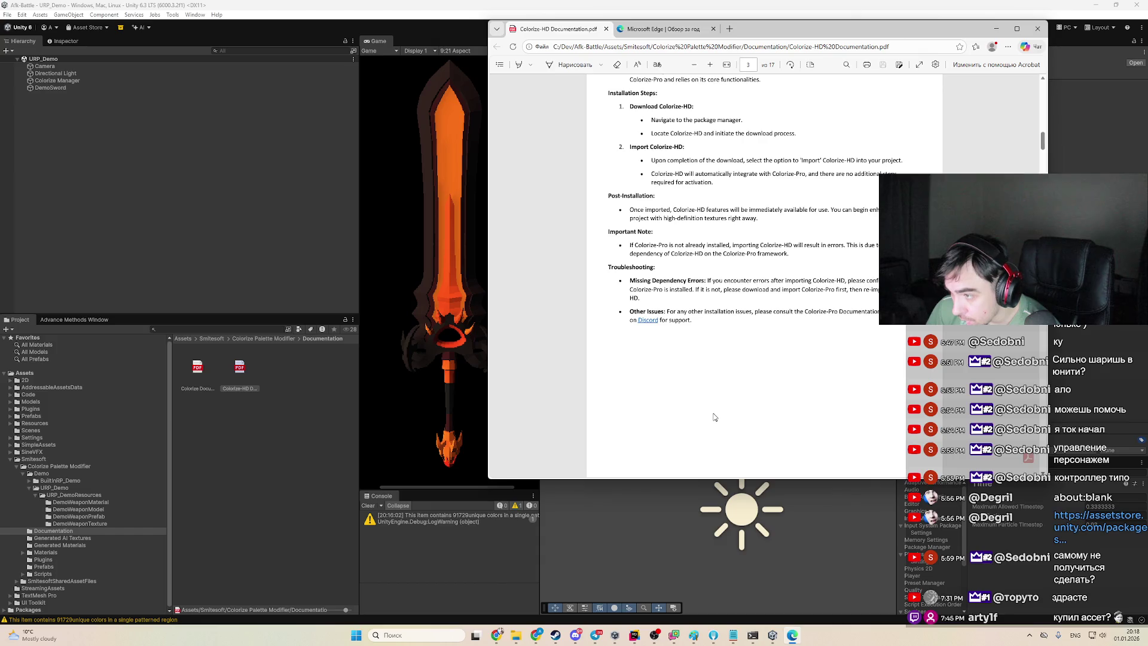
scroll(715, 413, "down", 6)
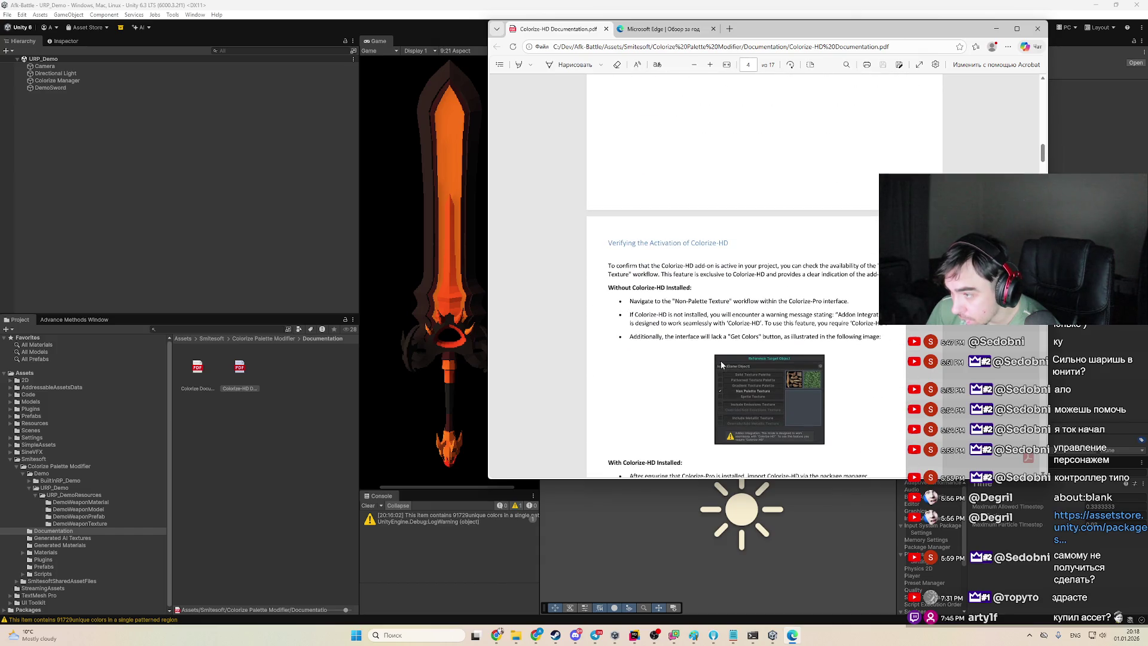
scroll(880, 406, "down", 2)
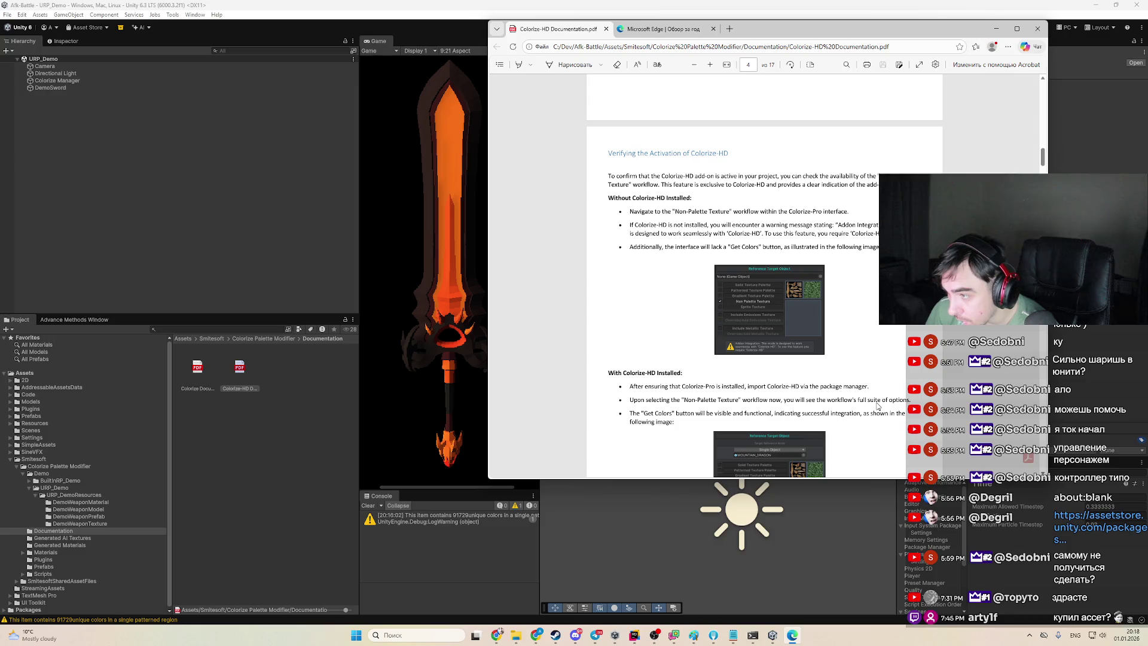
scroll(878, 407, "down", 3)
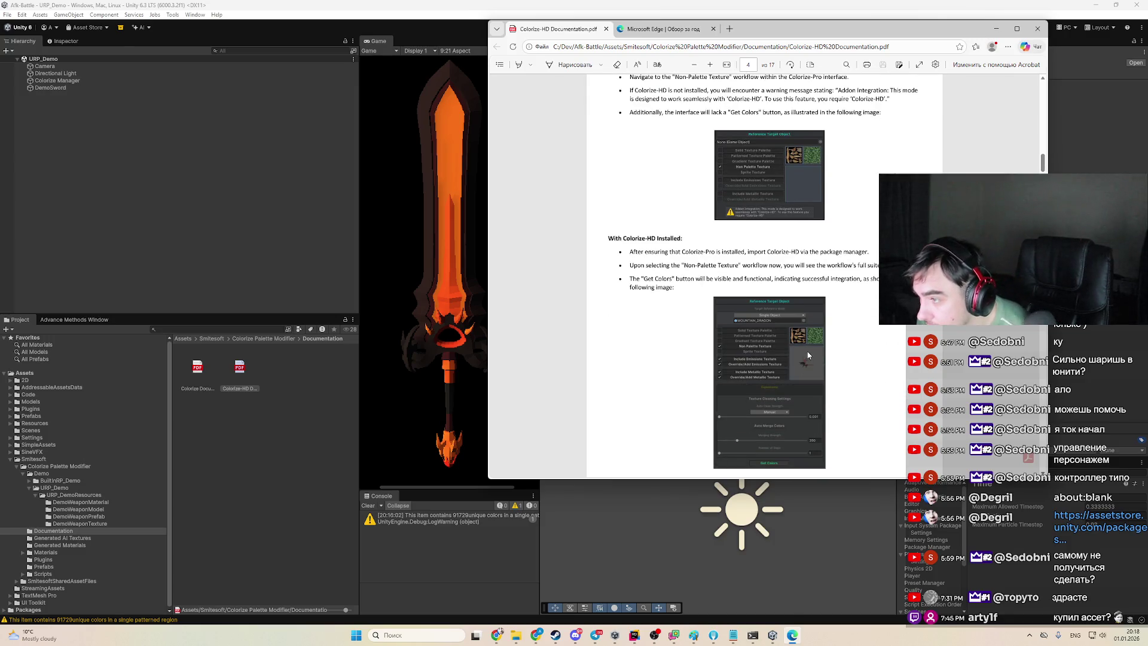
scroll(668, 250, "down", 4)
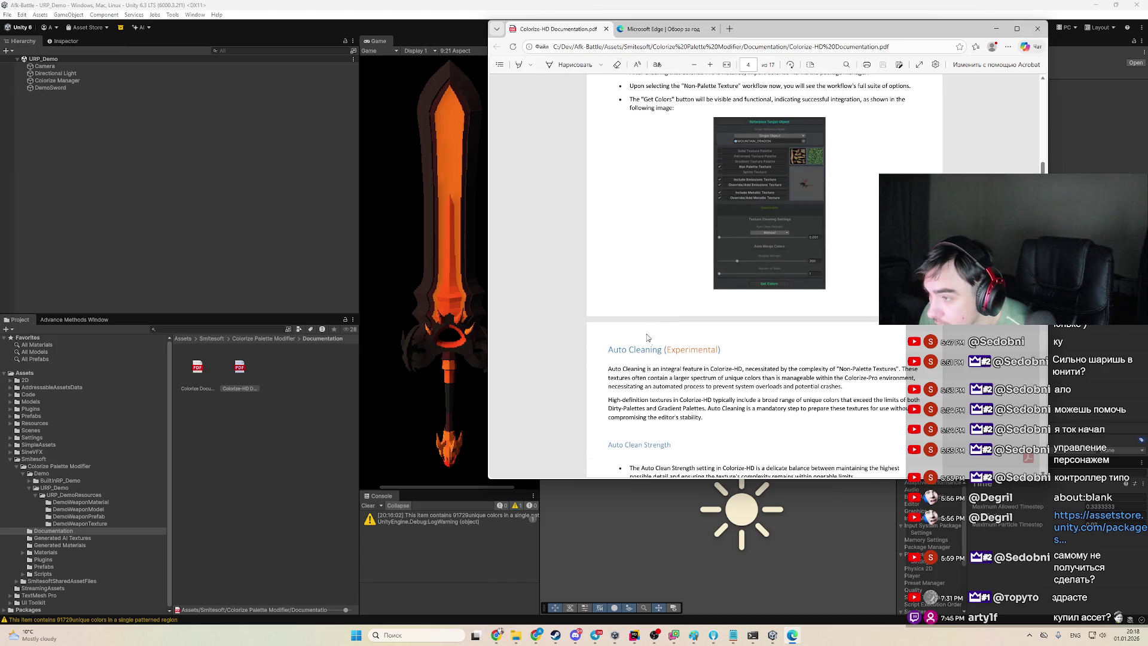
scroll(692, 350, "down", 3)
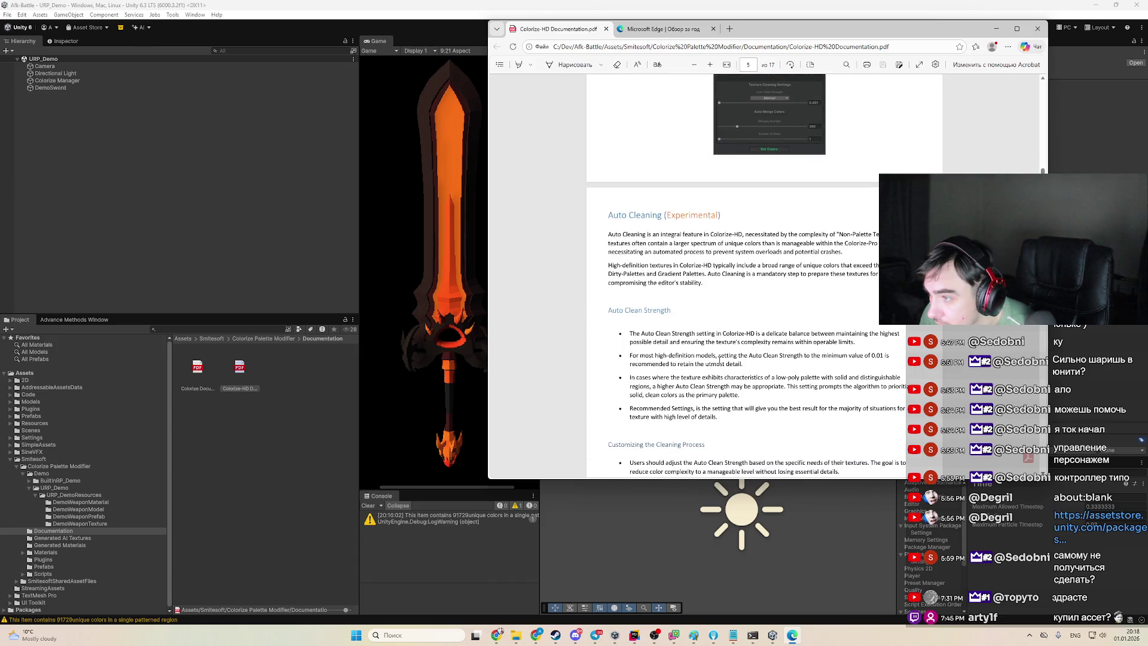
scroll(777, 299, "up", 2)
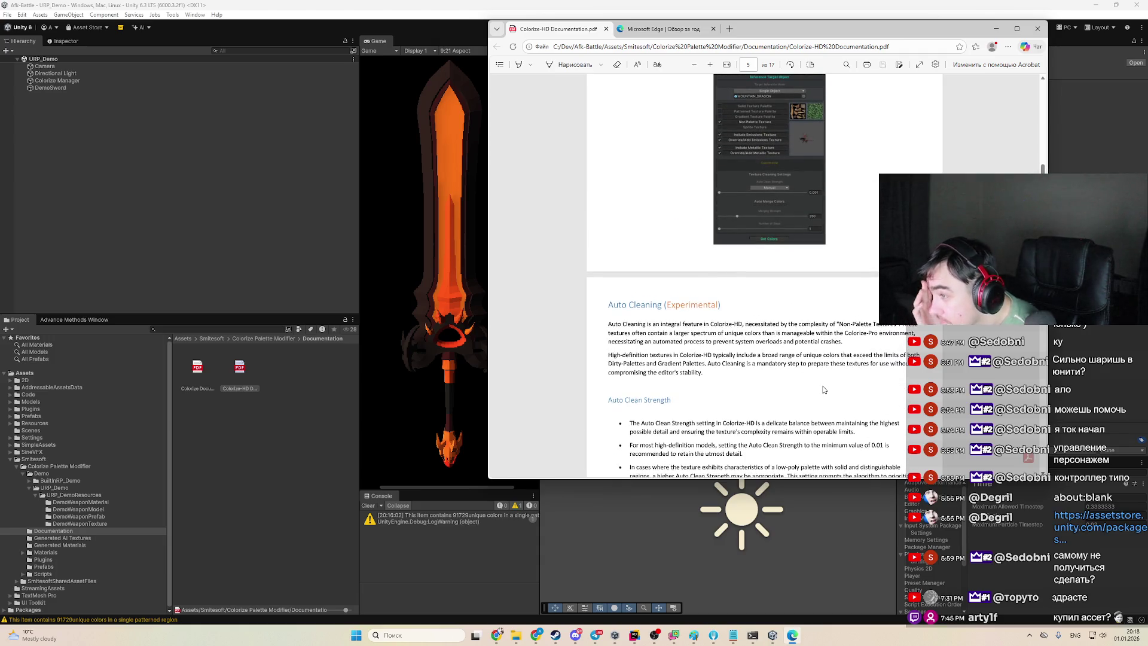
scroll(785, 362, "down", 7)
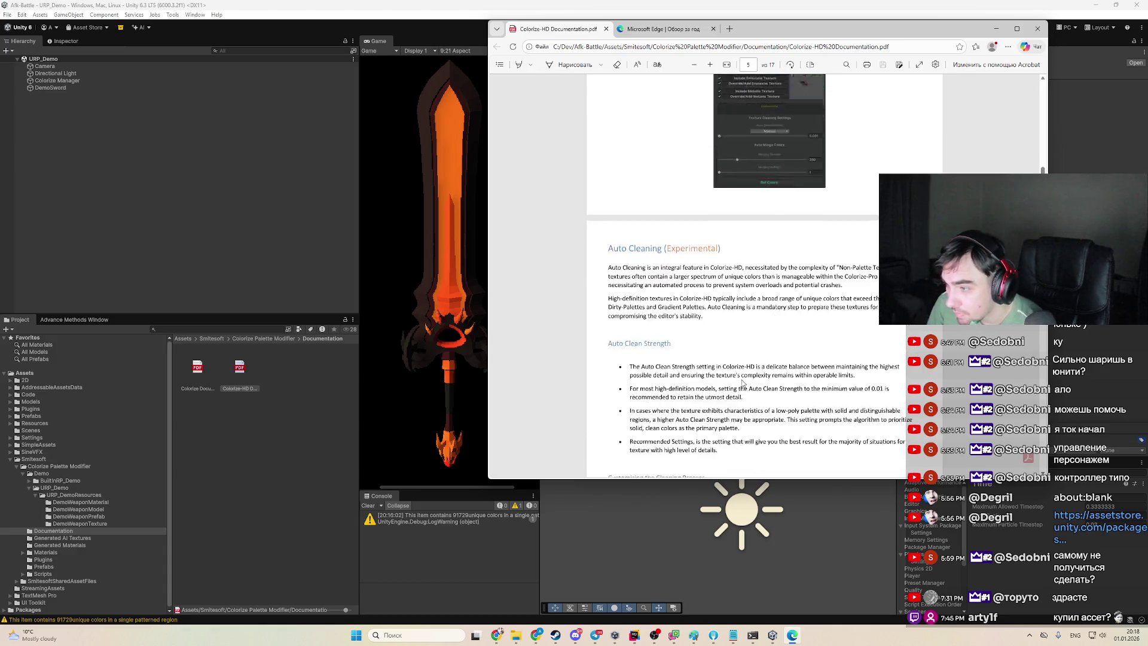
scroll(730, 357, "down", 18)
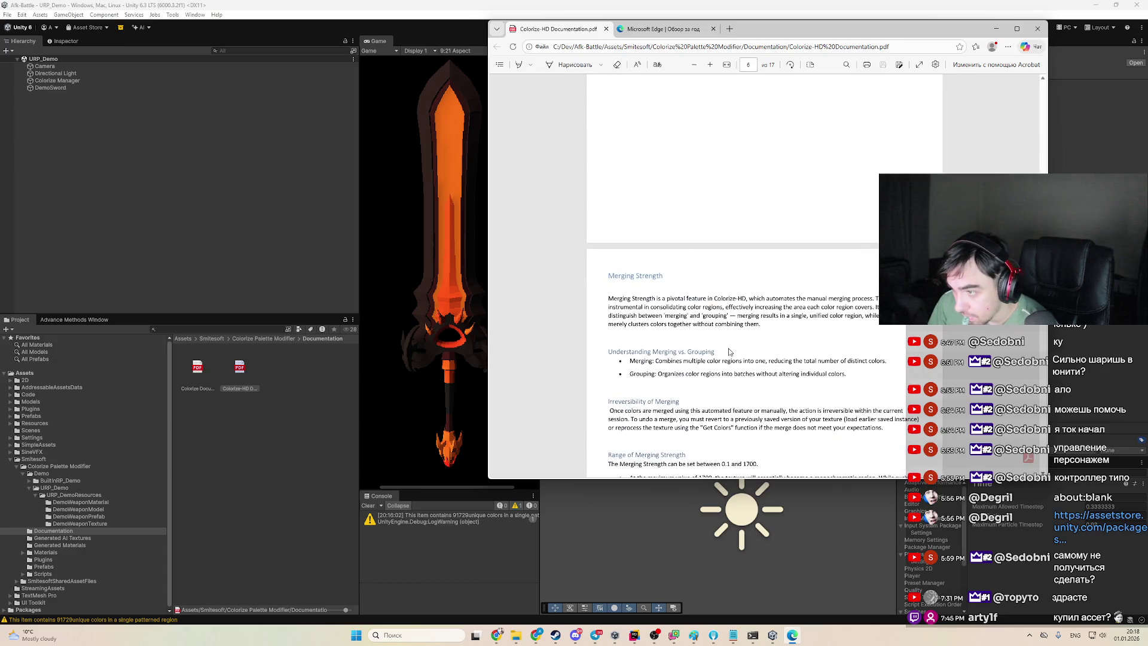
scroll(727, 341, "down", 14)
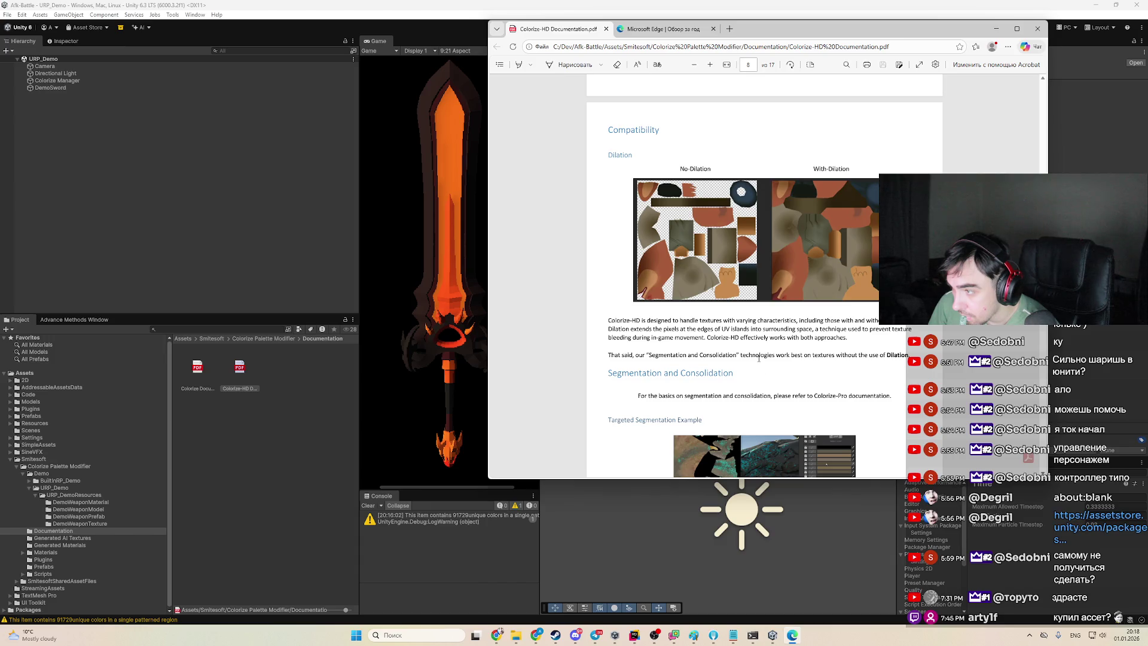
Read on to the page 12 Diffusion Painting dragon example, then return to Unity's URP_Demo folder
scroll(759, 358, "down", 3)
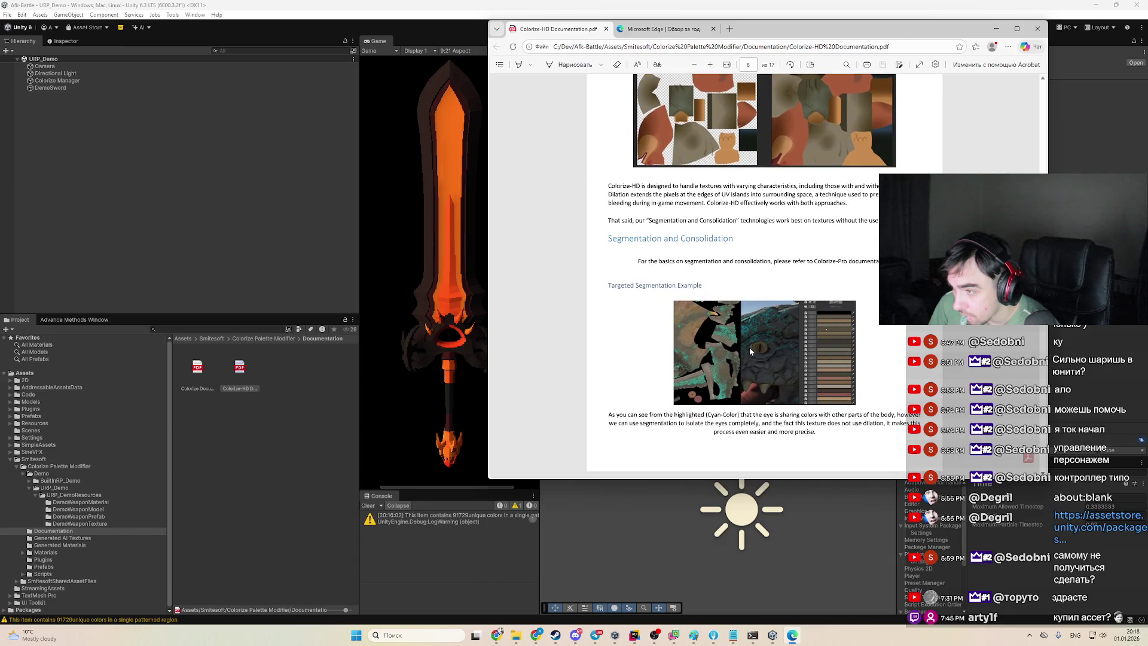
scroll(751, 352, "down", 3)
scroll(747, 348, "down", 1)
scroll(734, 332, "down", 2)
scroll(721, 307, "down", 9)
scroll(712, 306, "down", 15)
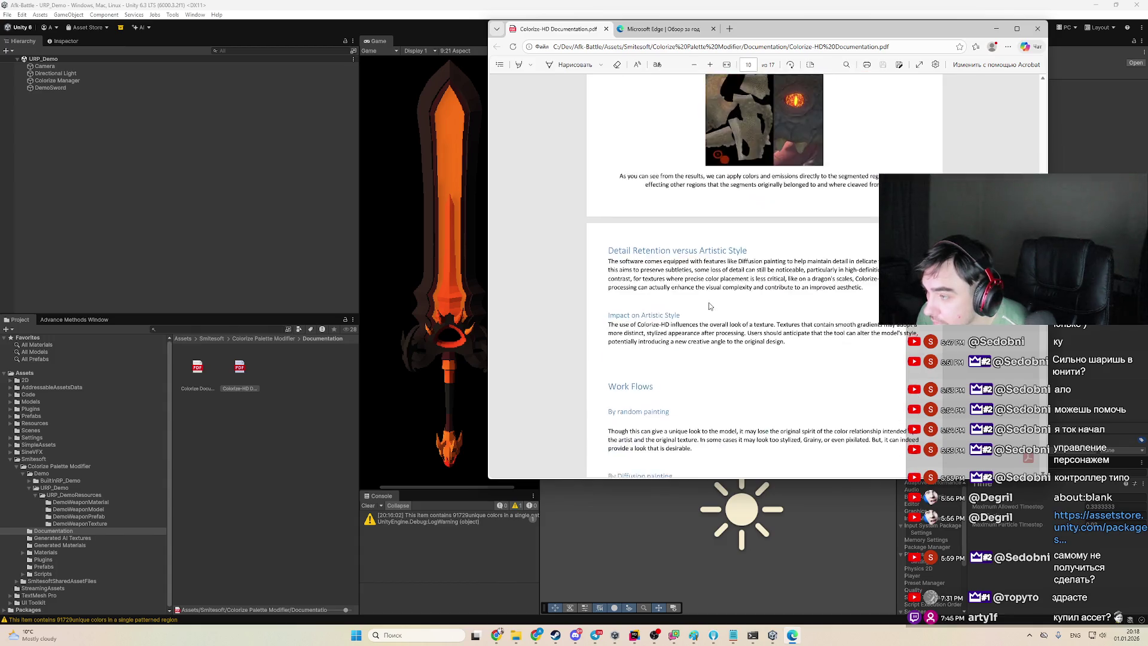
scroll(705, 298, "down", 10)
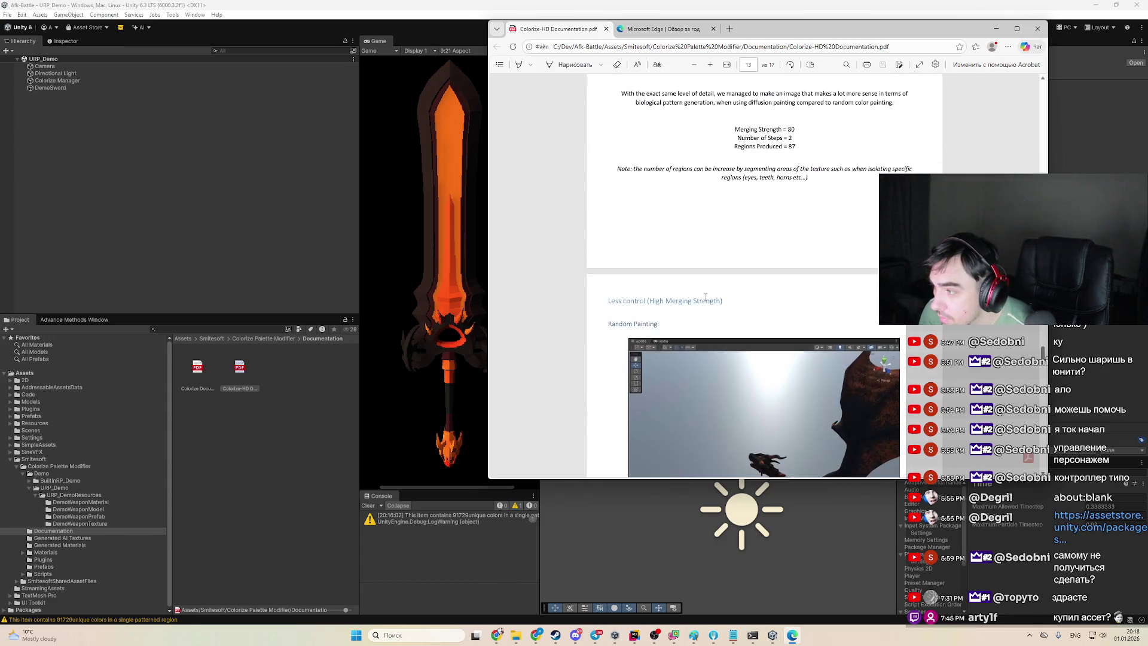
scroll(702, 298, "up", 4)
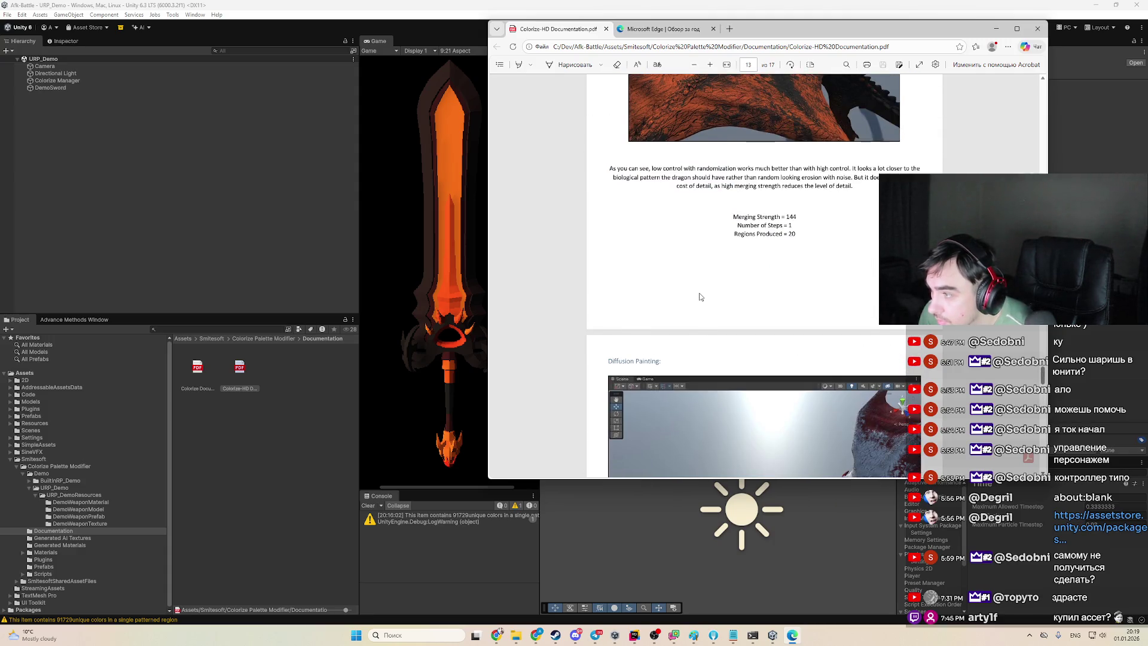
scroll(701, 296, "down", 5)
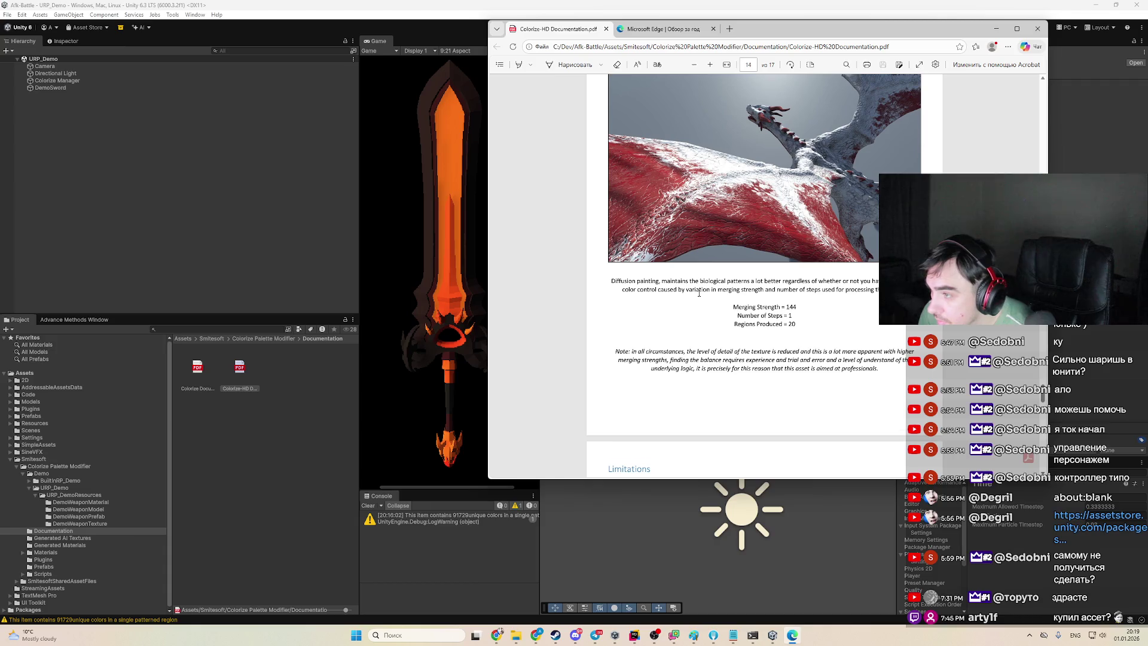
scroll(699, 294, "down", 4)
scroll(698, 292, "up", 5)
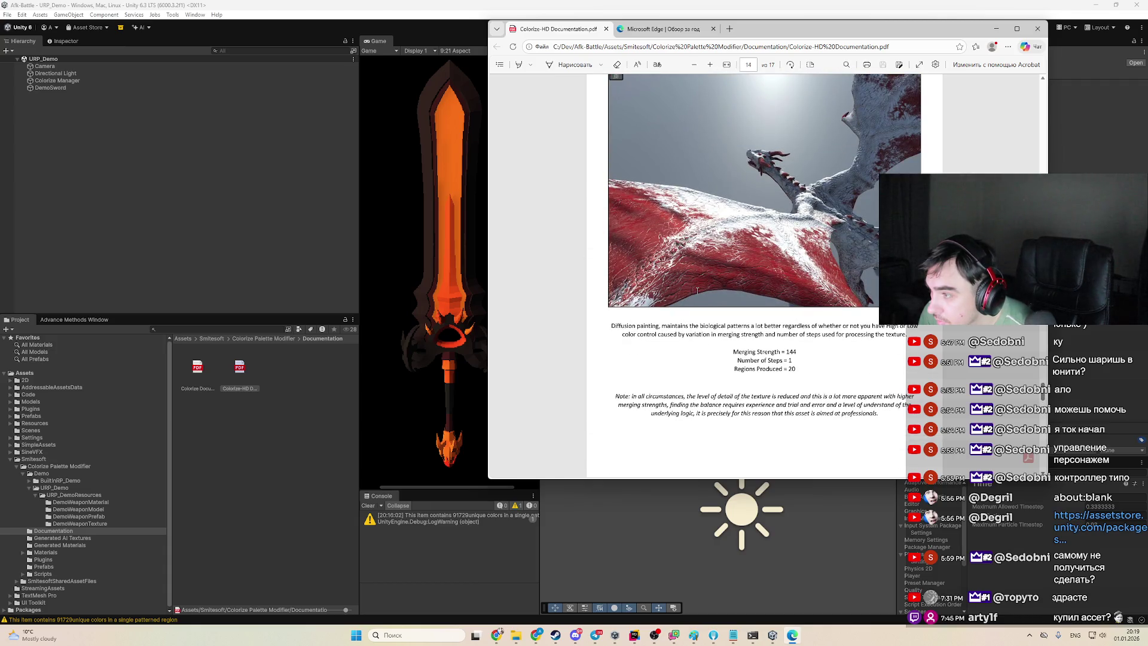
scroll(697, 292, "up", 10)
scroll(694, 287, "up", 1)
scroll(693, 286, "down", 3)
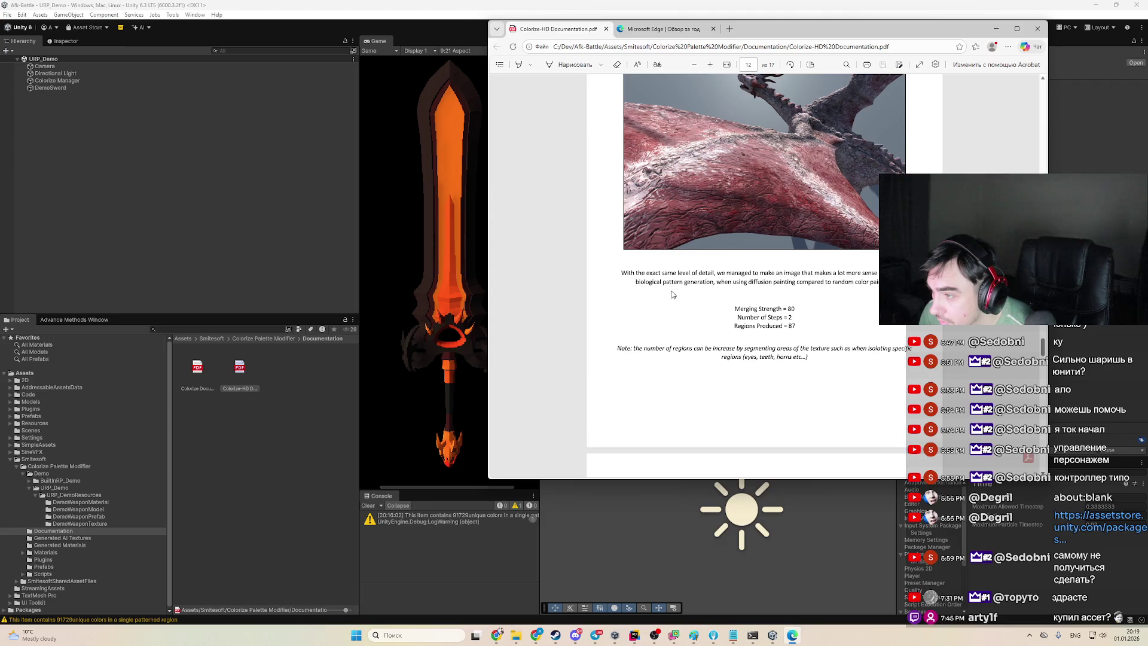
scroll(670, 294, "up", 4)
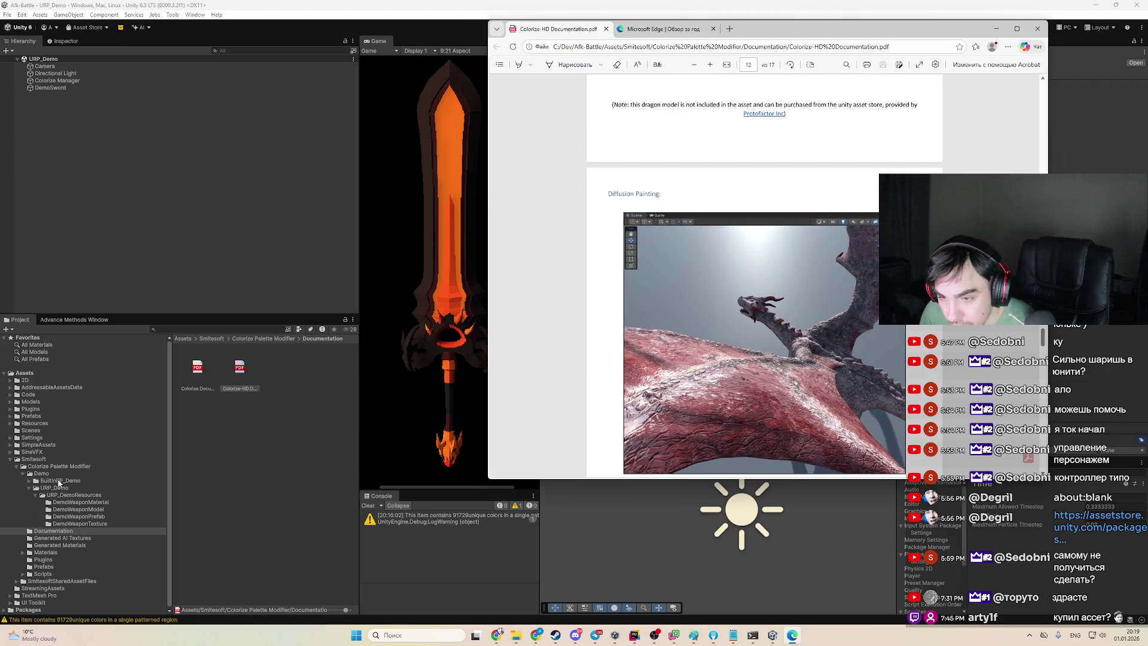
left_click(58, 481)
left_click(62, 487)
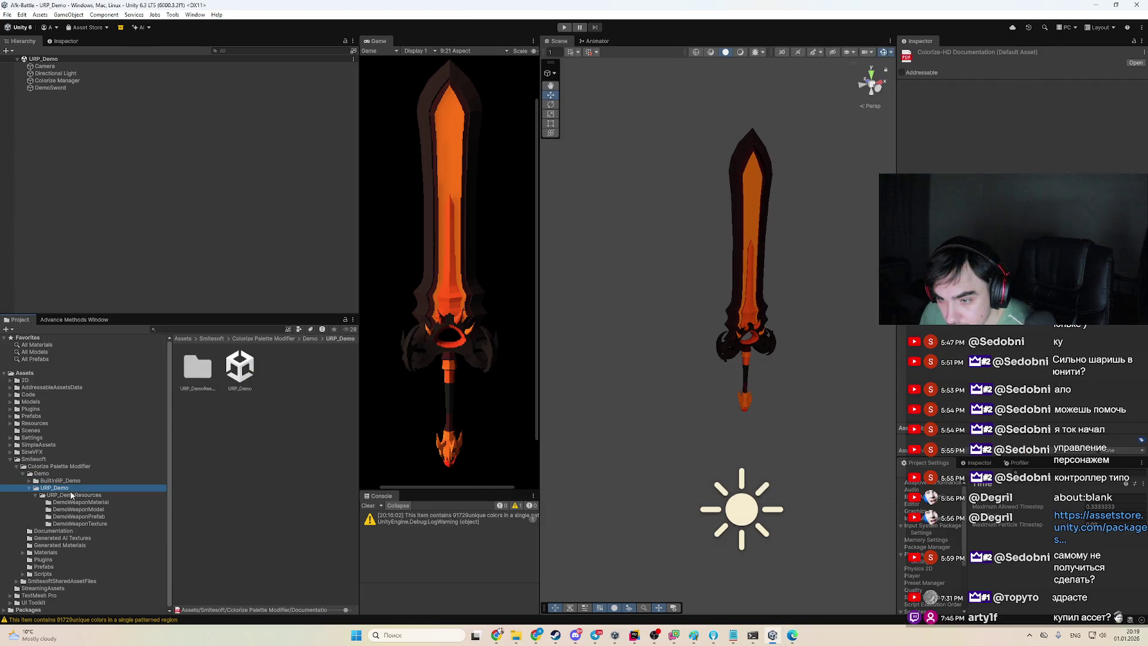
Inspect the DontModify_B, DontModifyURP_B and DontModifyURP_ME materials in the Materials folder
left_click(31, 489)
left_click(47, 517)
left_click(254, 379)
left_click(243, 417)
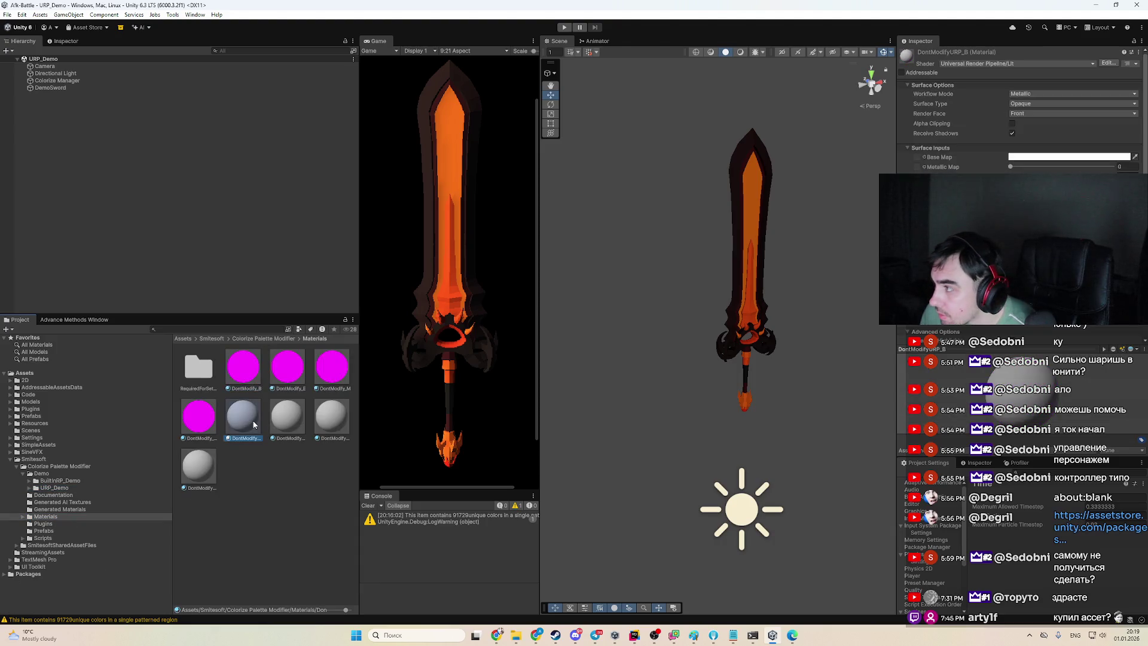
left_click(203, 456)
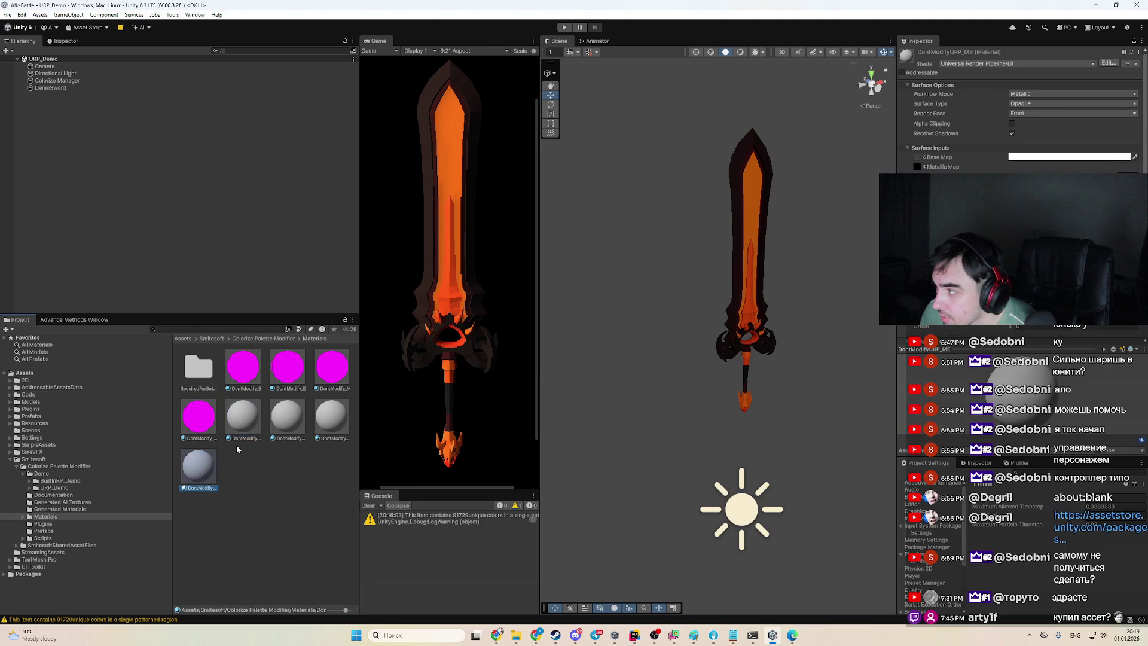
left_click(250, 426)
left_click(287, 419)
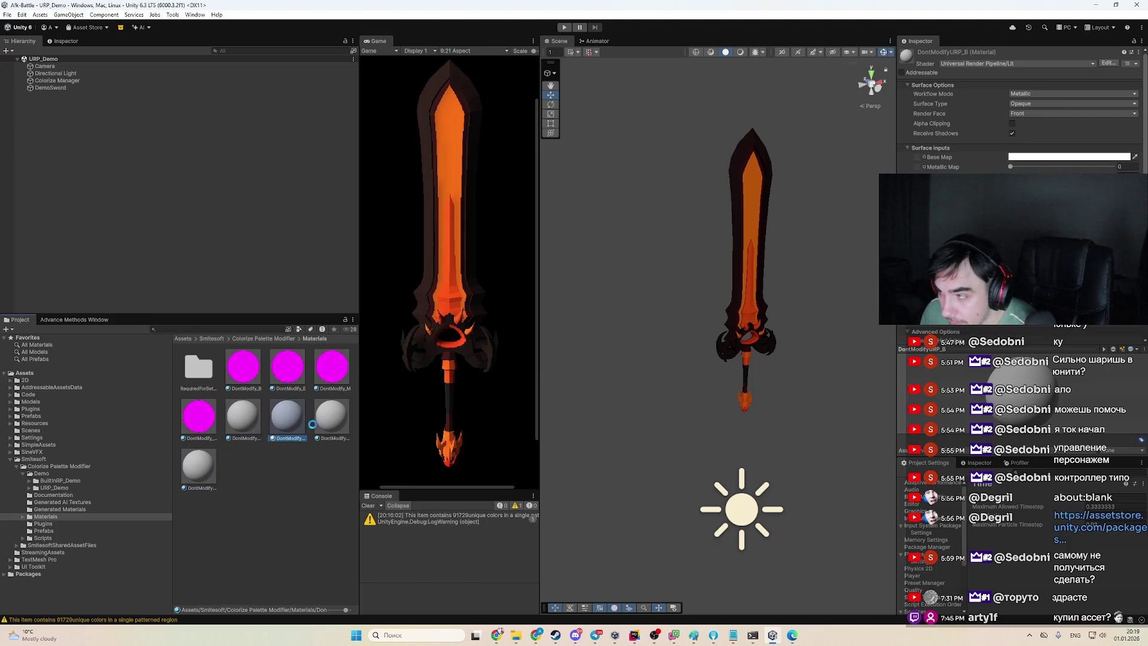
Open RequiredForSetup, browse Plugins, Prefabs and Scripts, and inspect the PrefabUnpack script
double_click(200, 381)
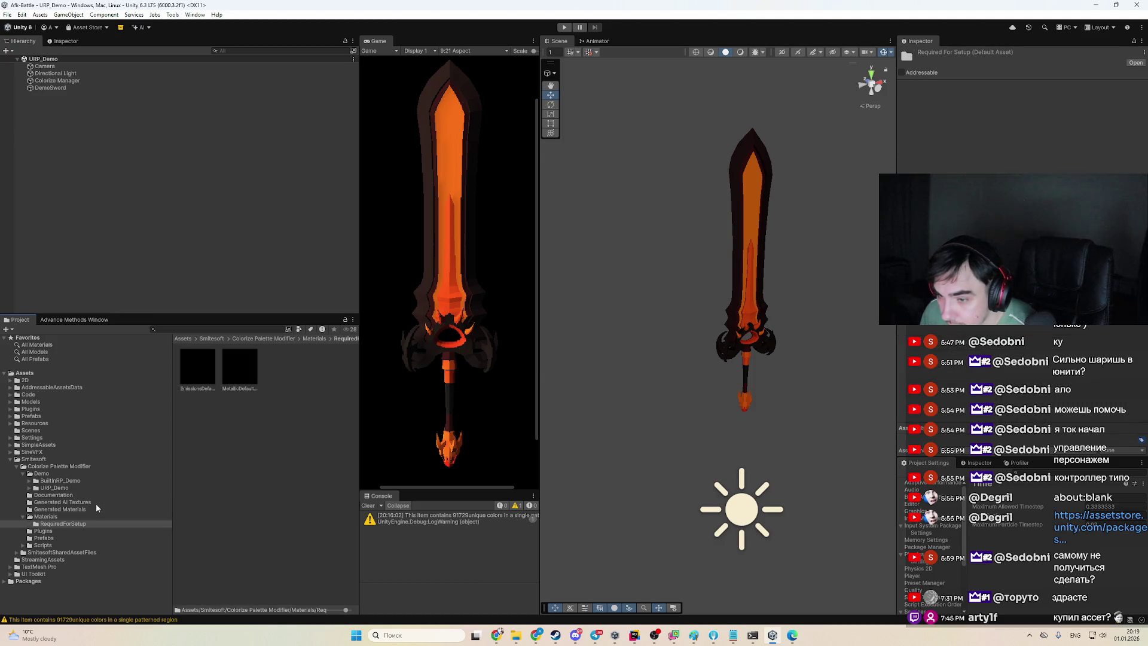
left_click(84, 531)
left_click(81, 538)
left_click(81, 546)
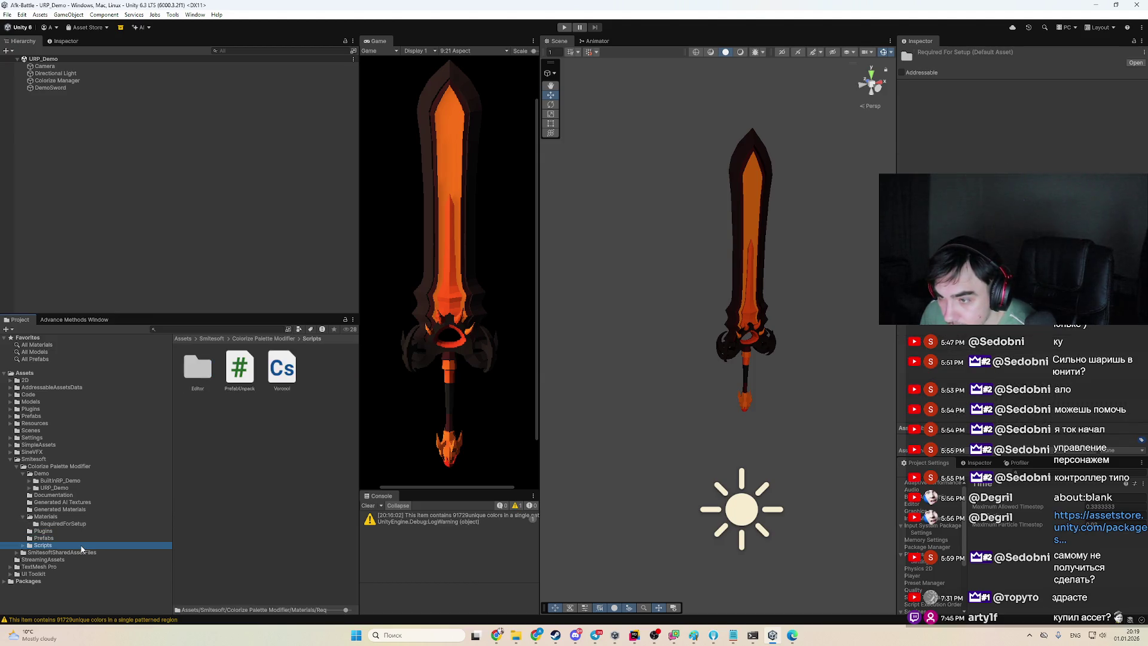
left_click(230, 368)
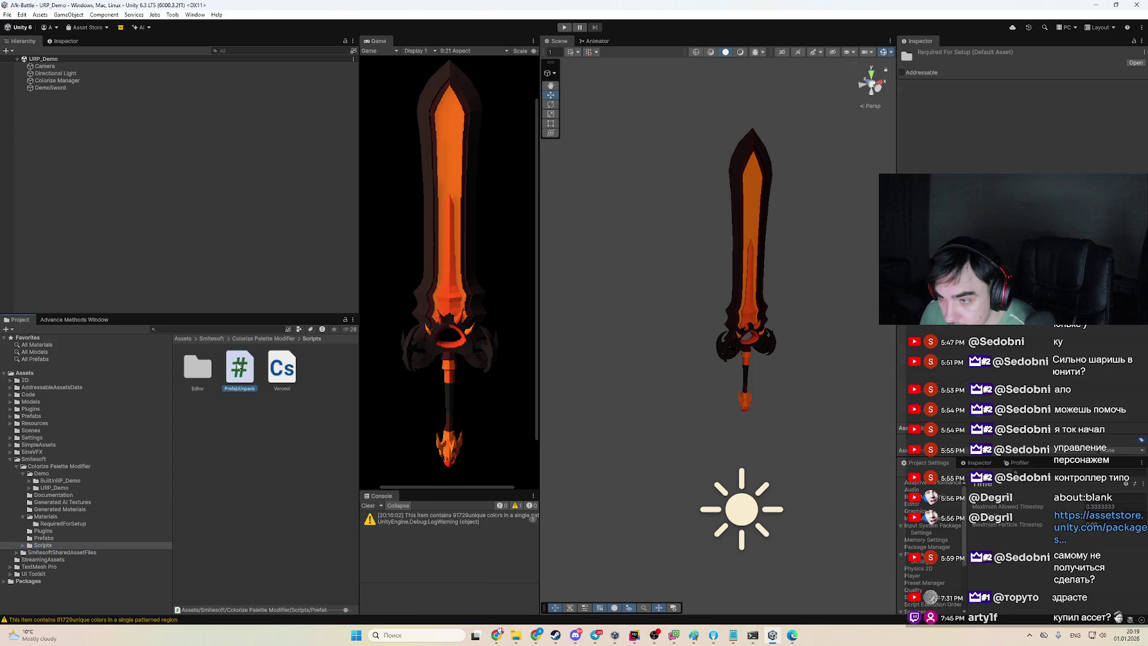
Inspect the SmitesoftSkin2020 GUI skin in CustomEditorSkin/Editor, toggling its Toggle style settings
left_click(63, 552)
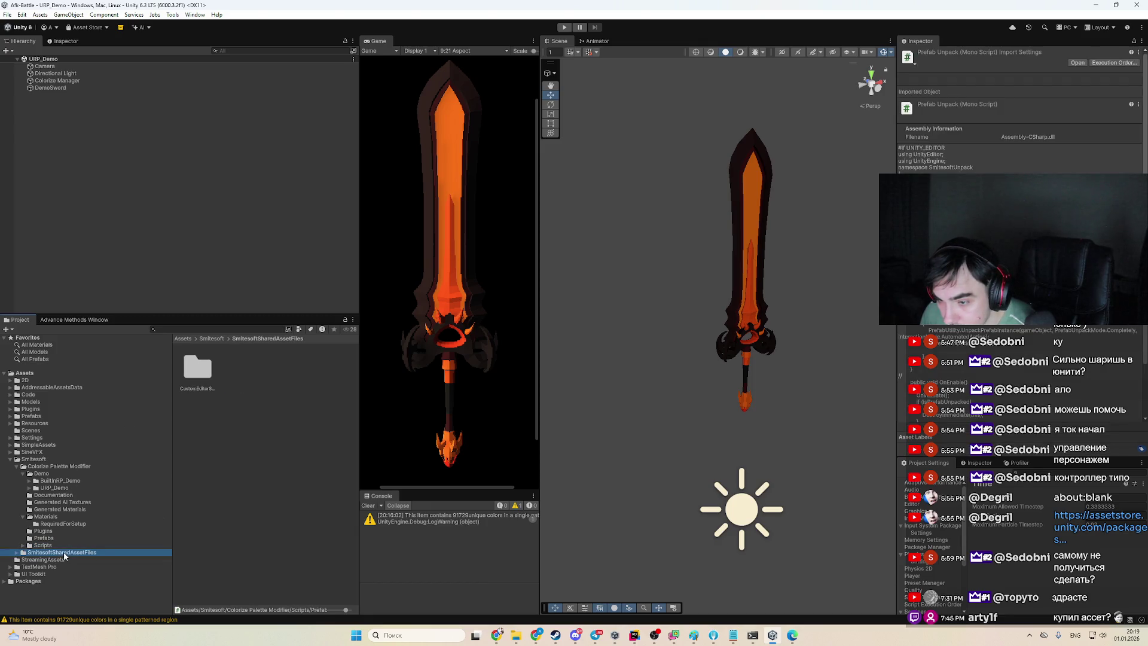
double_click(198, 368)
double_click(197, 367)
left_click(199, 370)
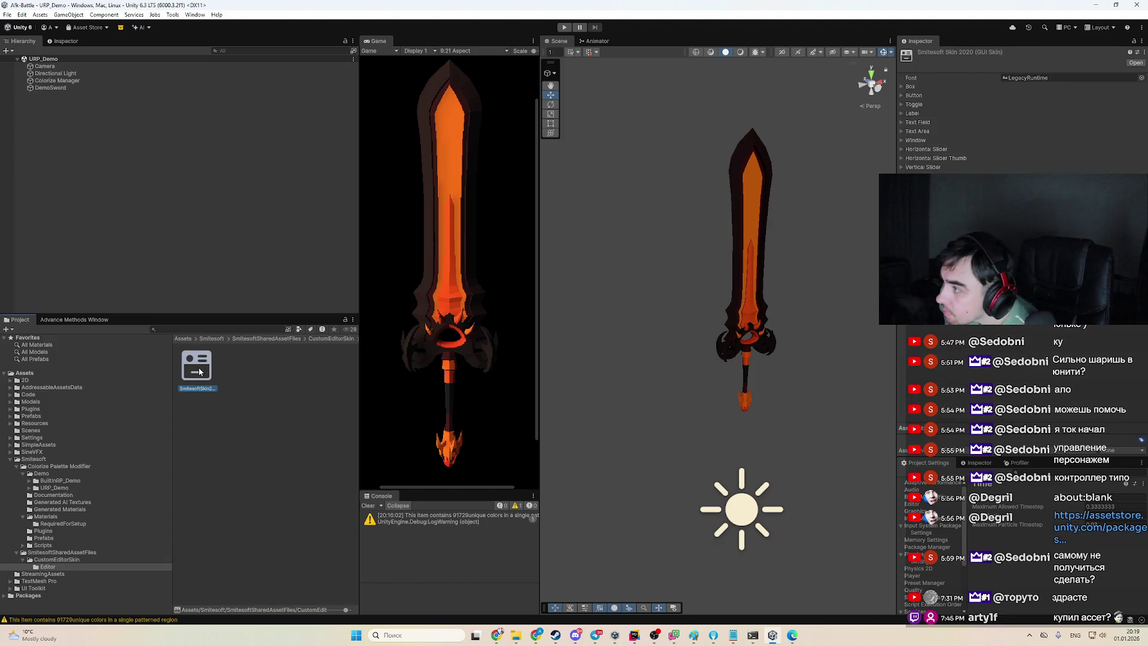
left_click(913, 104)
left_click(909, 105)
left_click(911, 114)
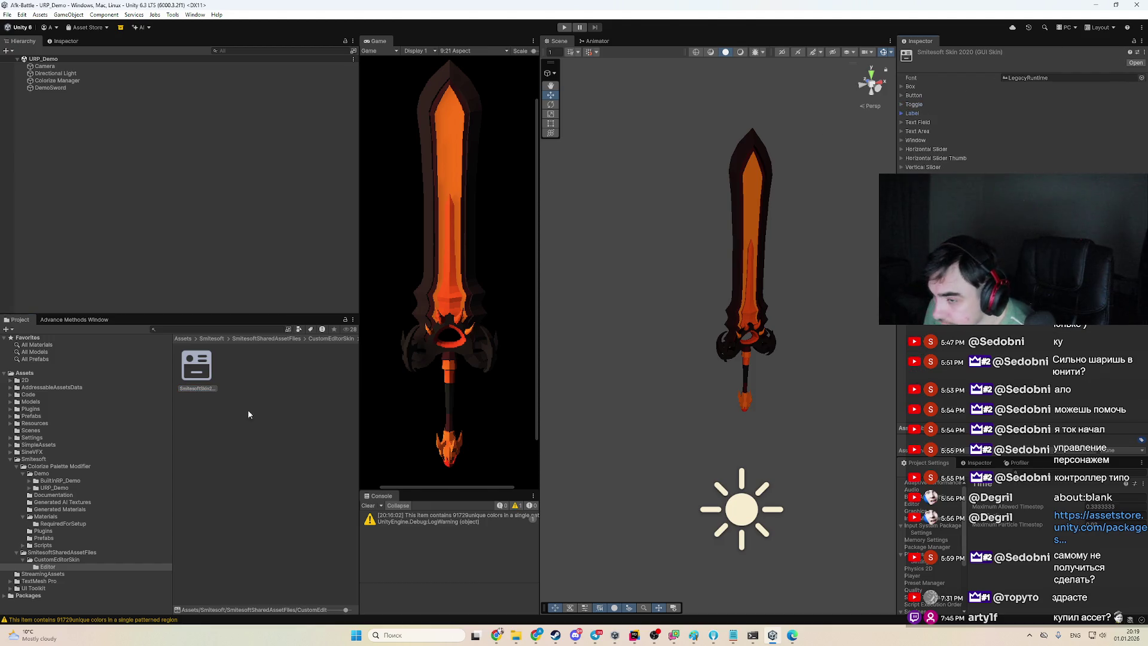
Open URP_Demo, pick DemoSword, then select Colorize Manager to show its Universal RP Colorize script
left_click(81, 487)
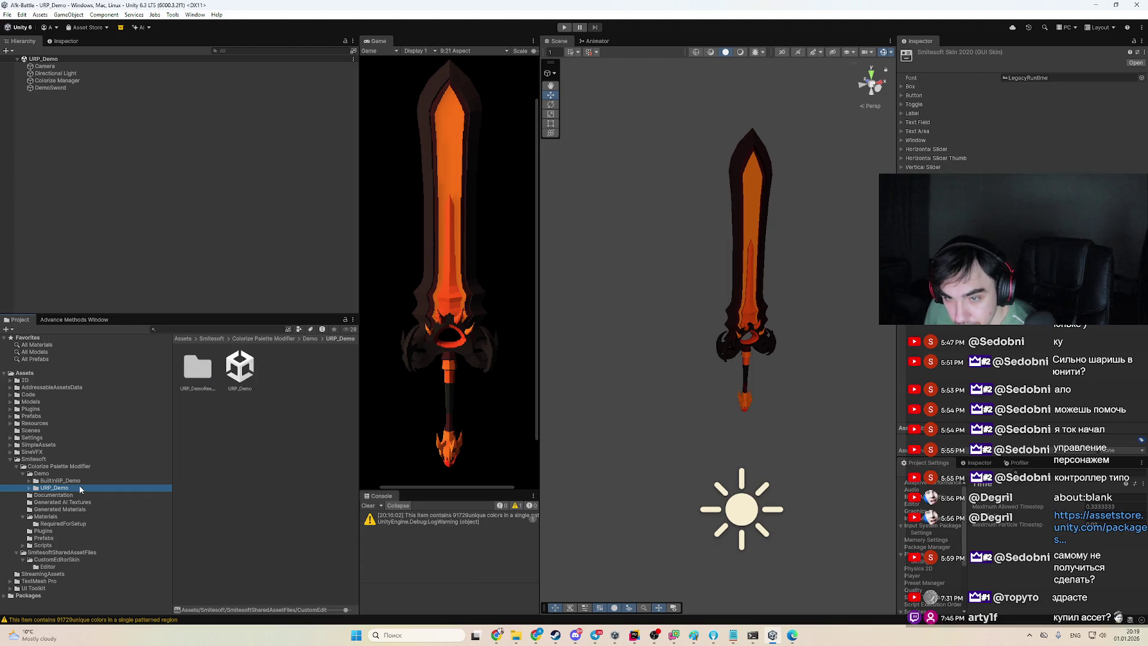
left_click(731, 288)
left_click(56, 80)
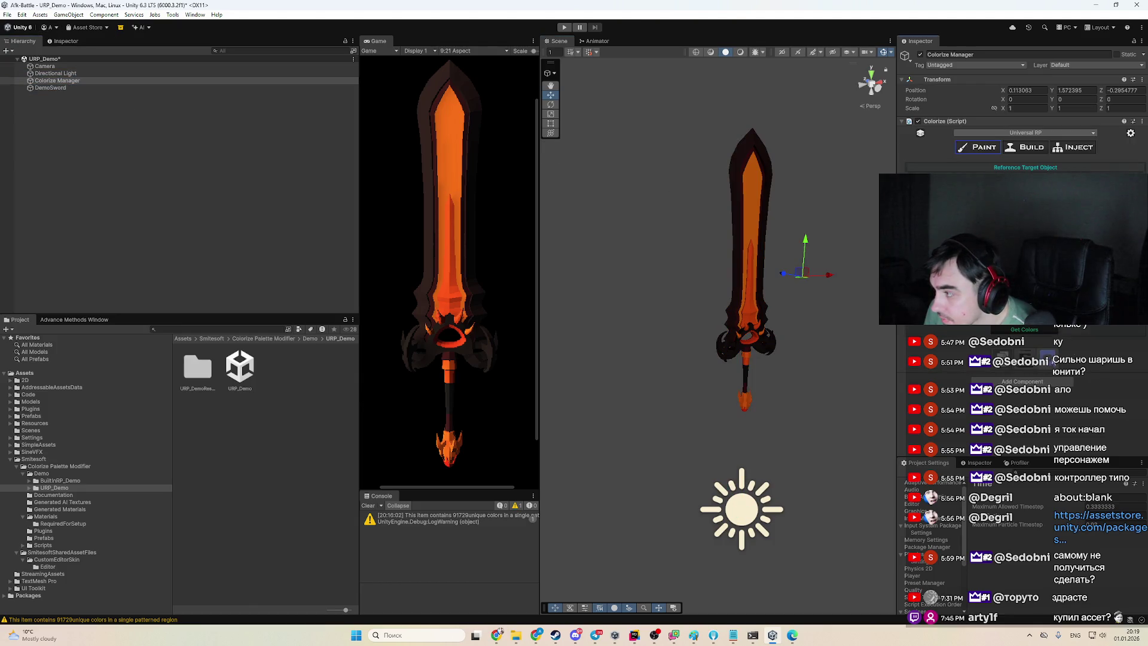
Run Get Colors on DemoSword, enable Include Emissions Texture, and scroll to the Emissions section
left_click(1033, 330)
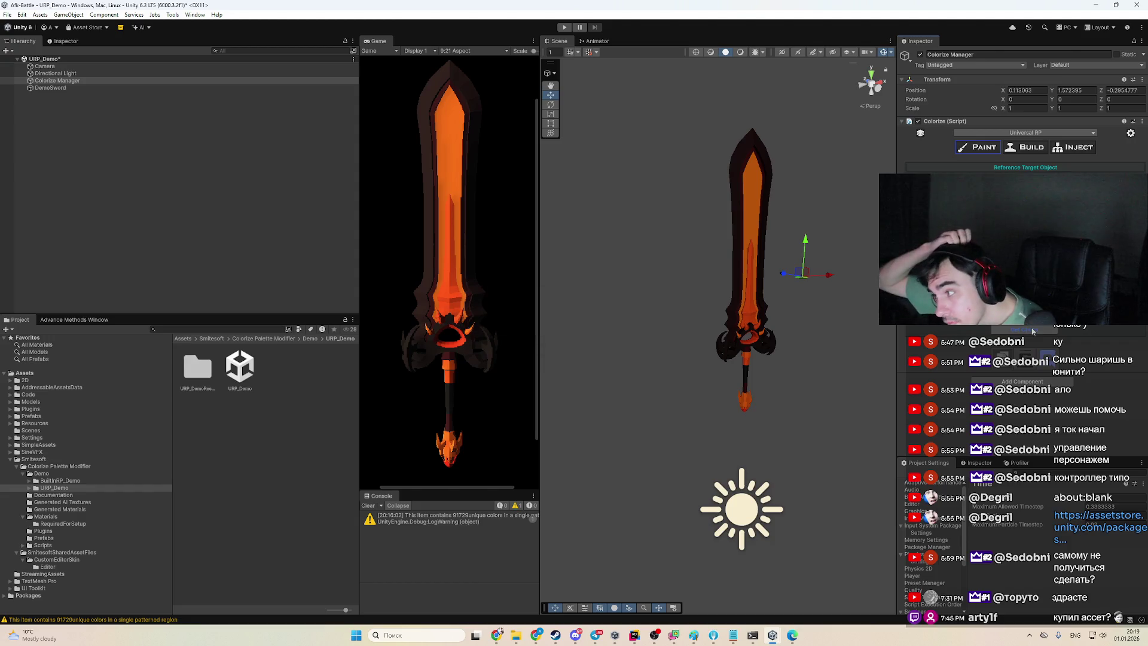
scroll(951, 93, "down", 5)
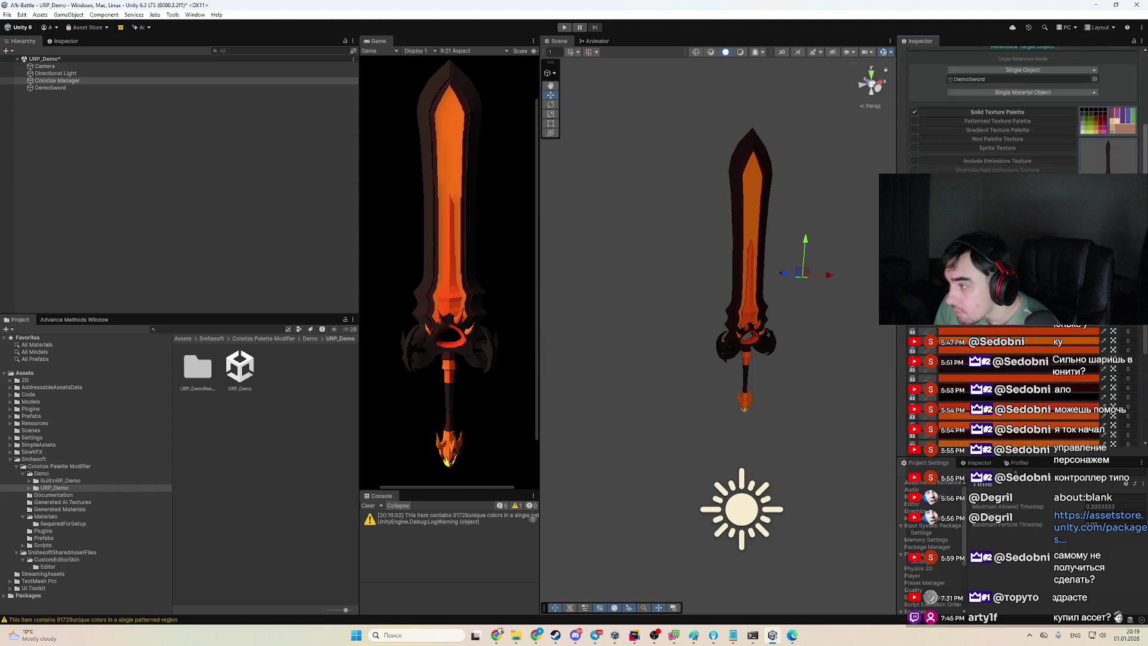
scroll(950, 93, "up", 1)
left_click(914, 112)
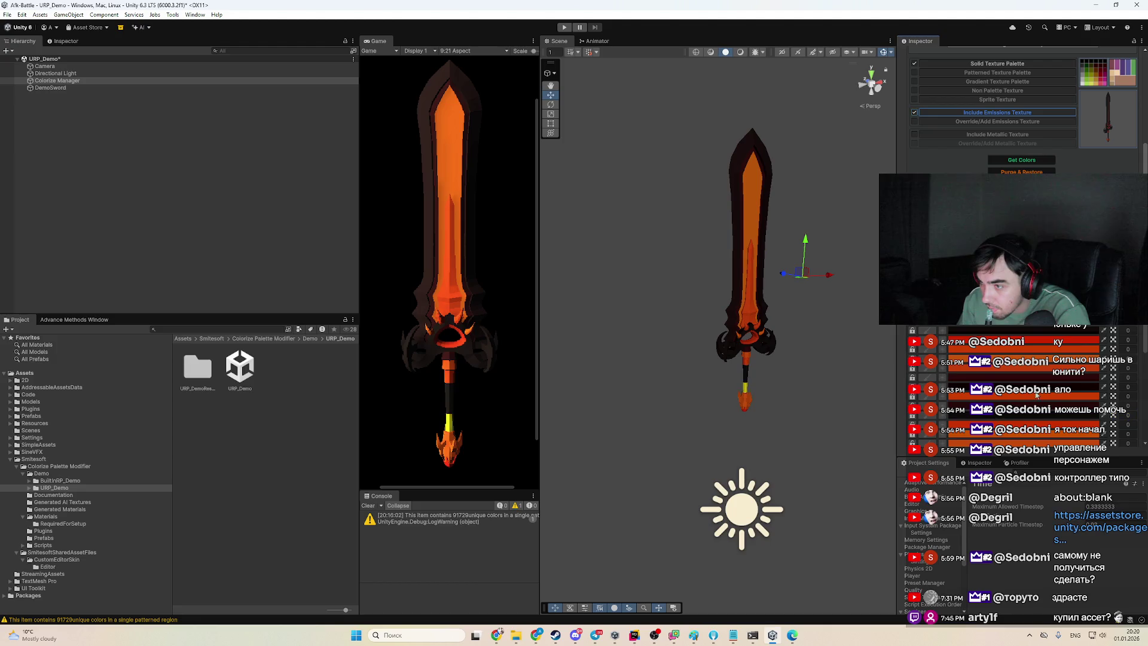
scroll(1024, 437, "down", 3)
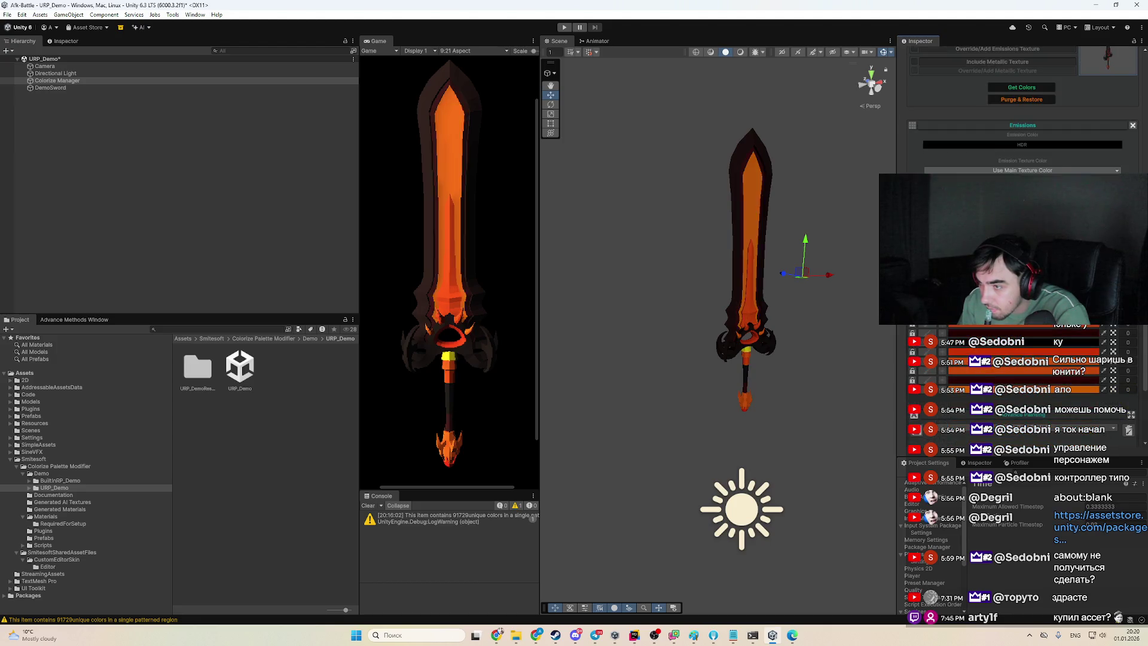
Pick the blade's palette colour and shift it to pale peach in the RGB colour picker
left_click(1007, 347)
left_click(1006, 347)
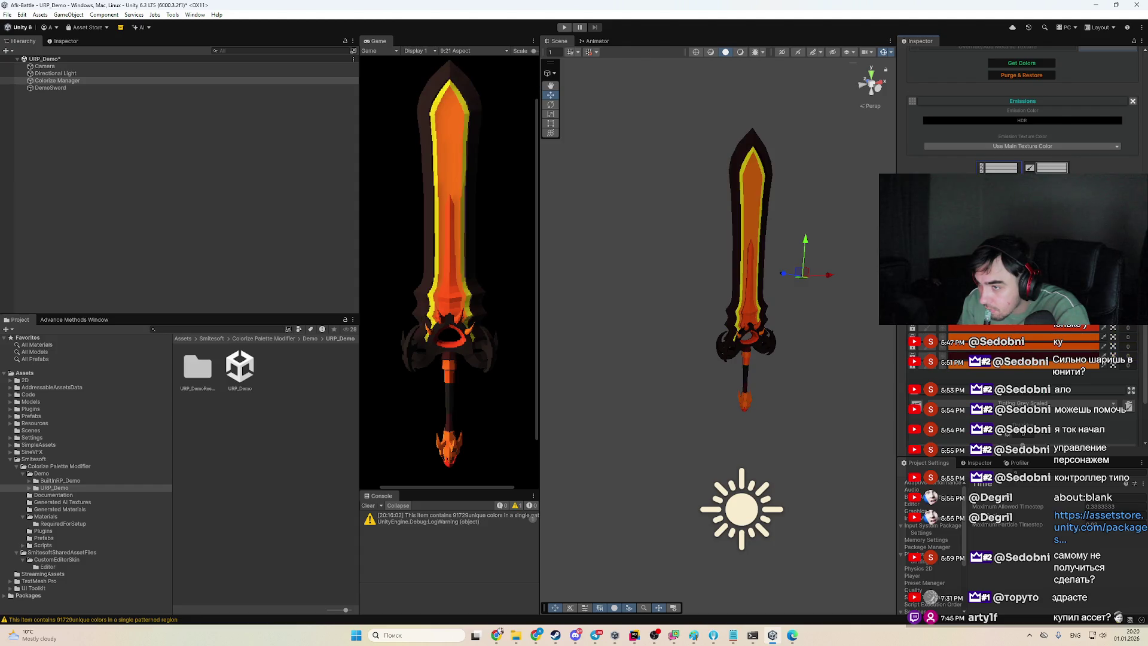
left_click(1007, 433)
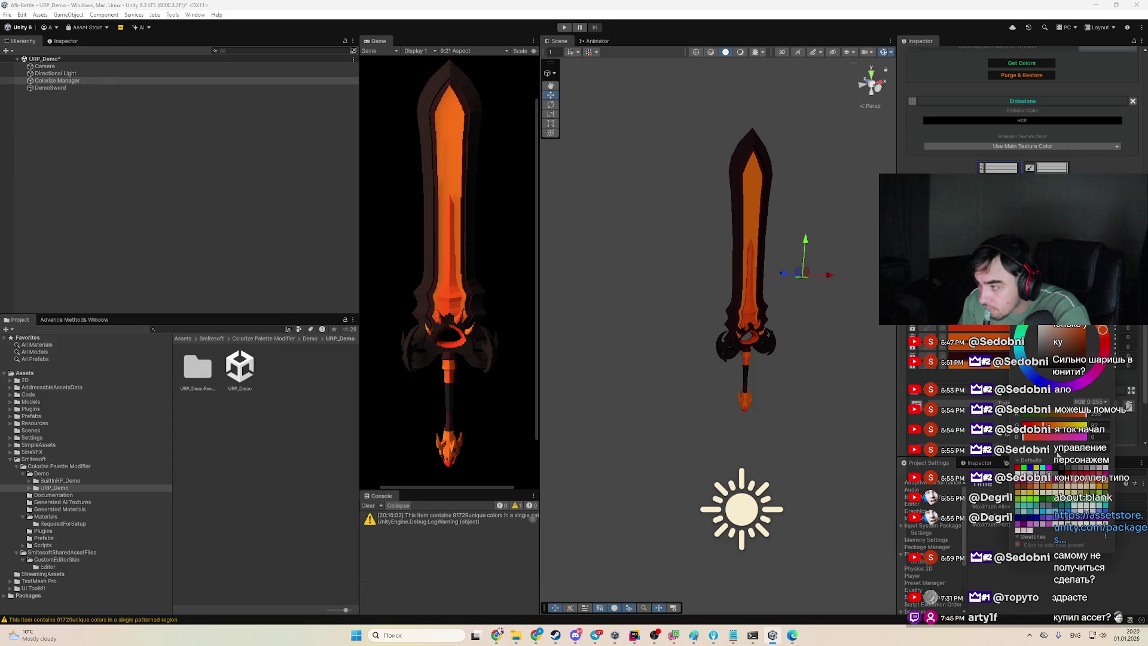
left_click(1090, 402)
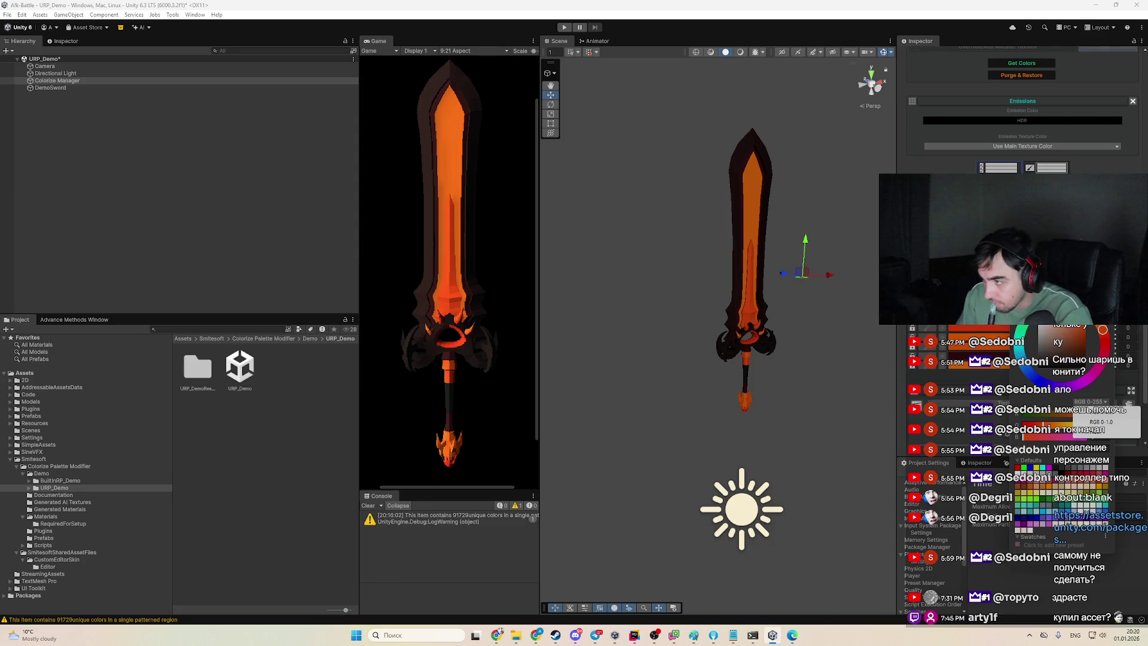
left_click(1102, 422)
left_click_drag(1065, 344, 1060, 327)
key("Escape")
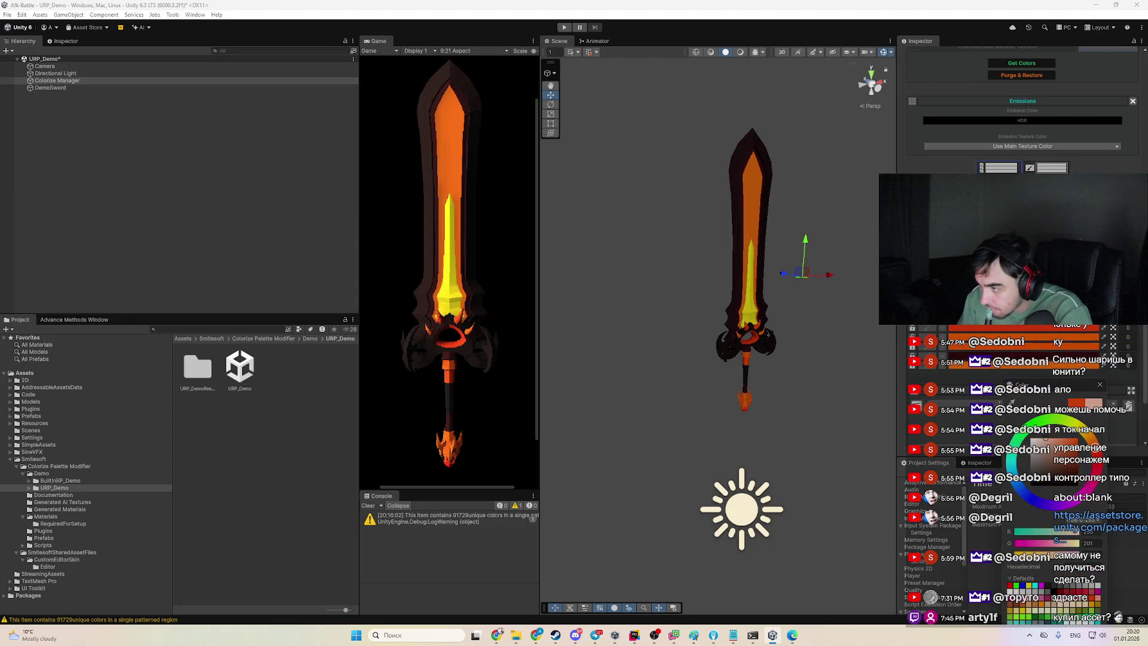
Refine the blade core colour to pale peach so the blade glows brighter yellow-orange
left_click(1016, 342)
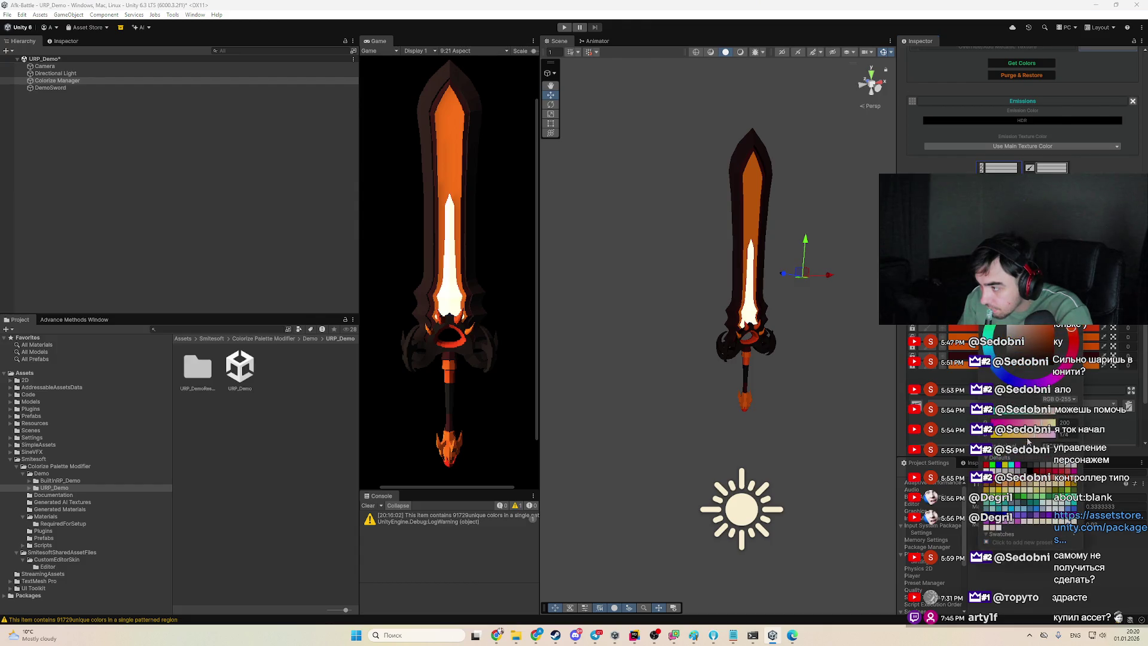
key("Escape")
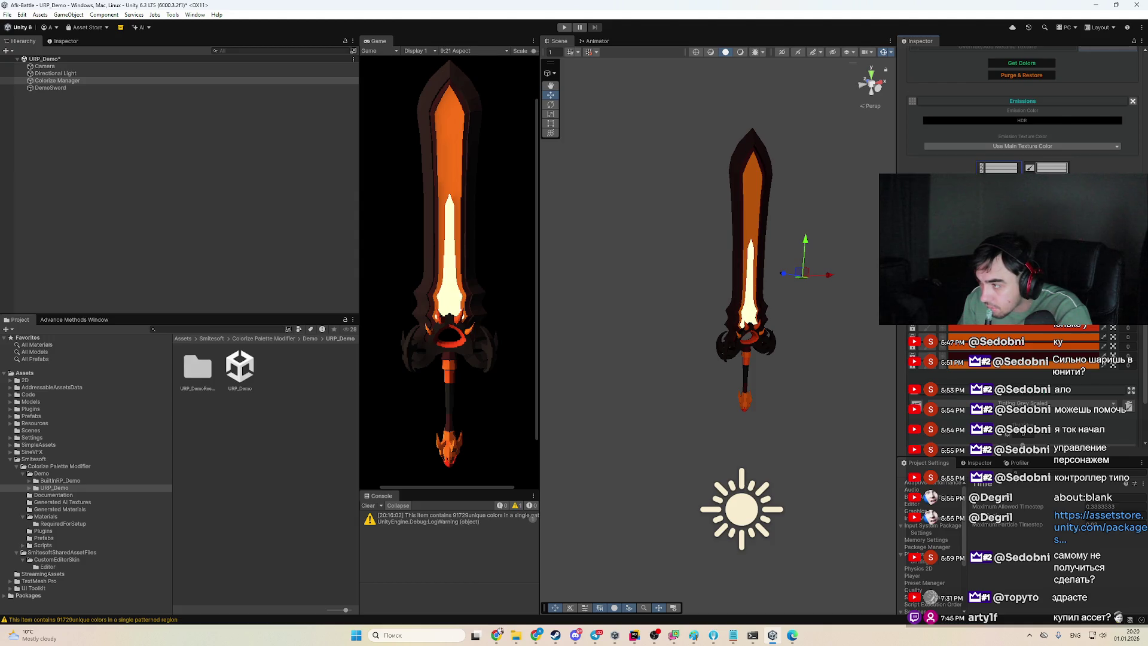
left_click(1017, 343)
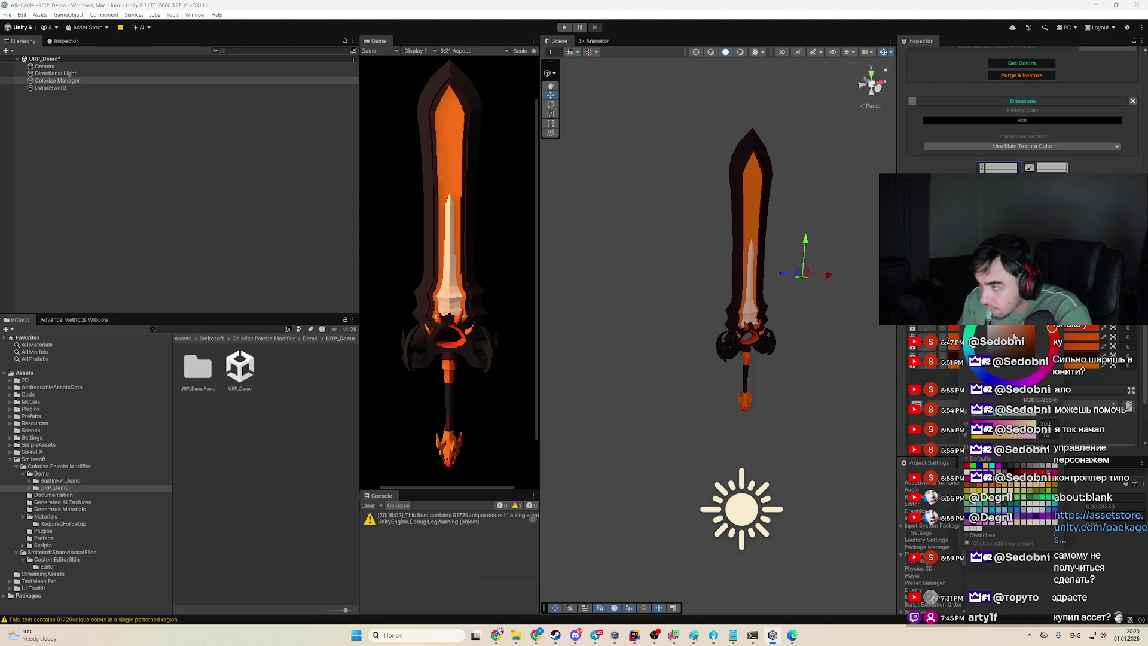
left_click_drag(1052, 328, 1058, 330)
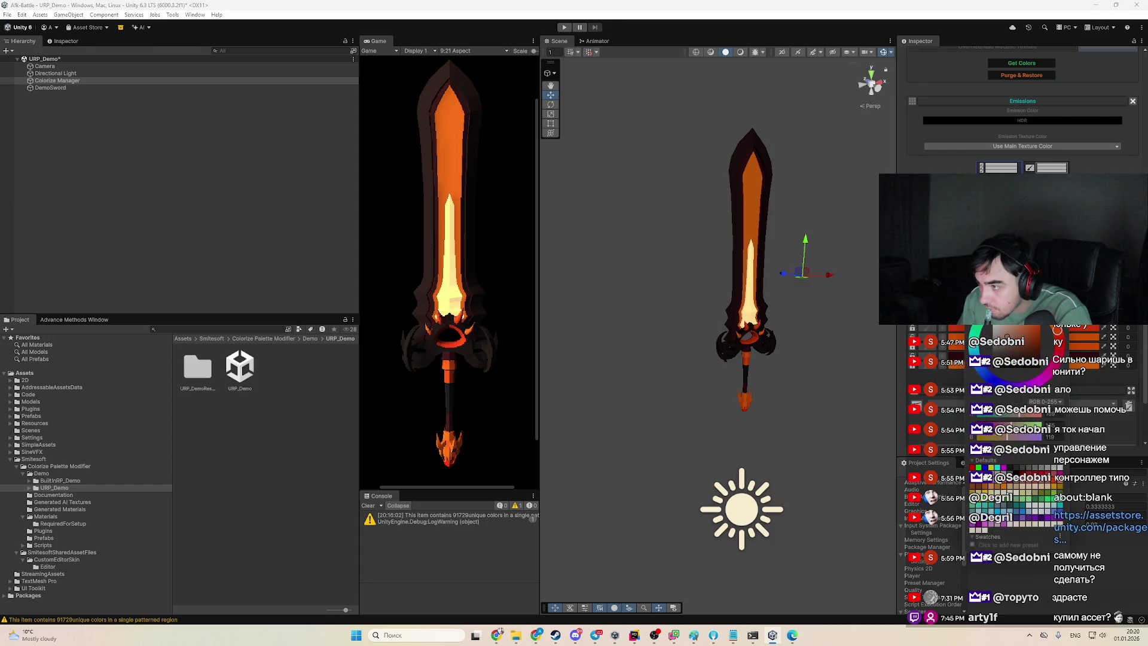
key("Escape")
left_click(1029, 349)
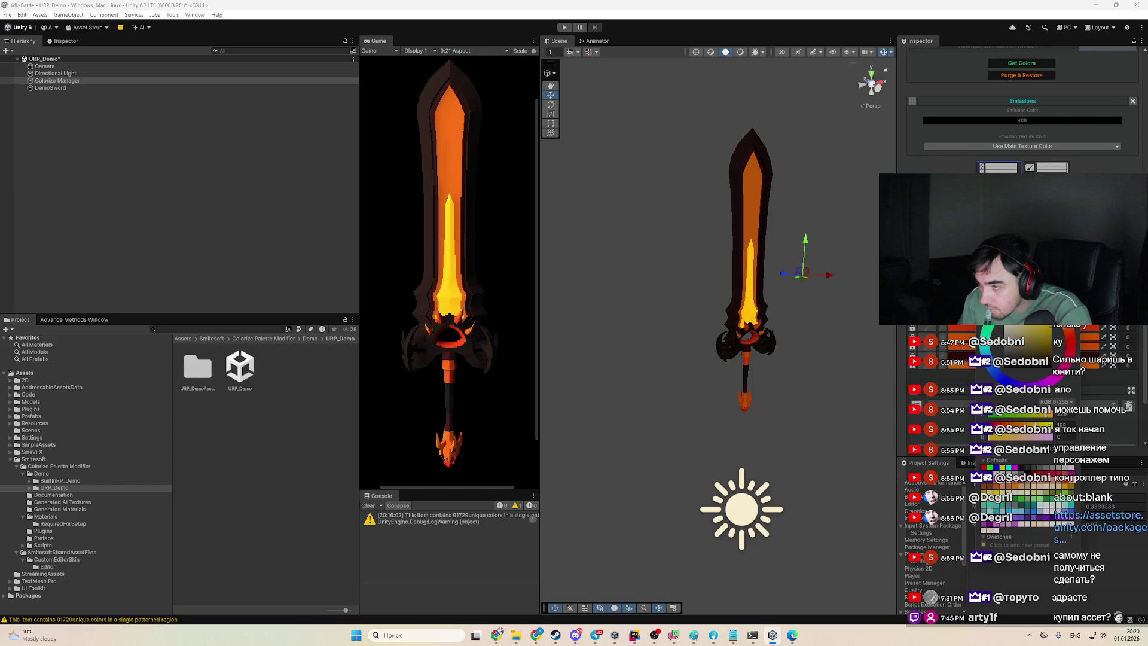
scroll(748, 296, "up", 1)
scroll(749, 296, "up", 2)
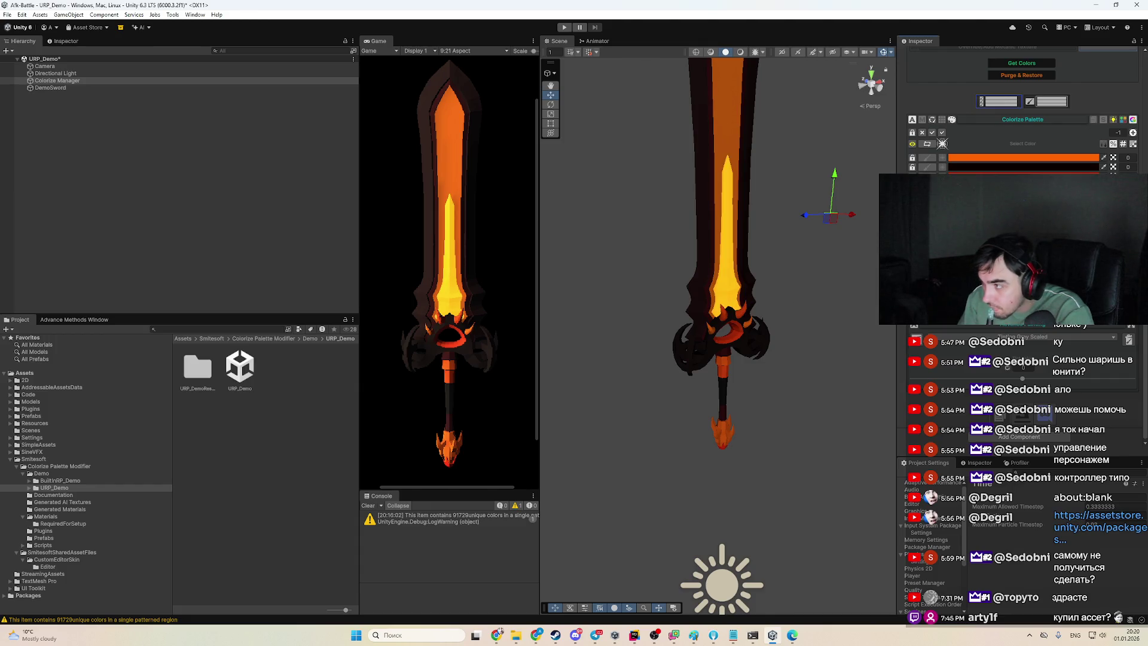
Set the palette count to 2, add a palette entry, and recolour the blade core green
left_click(1120, 132)
type("2")
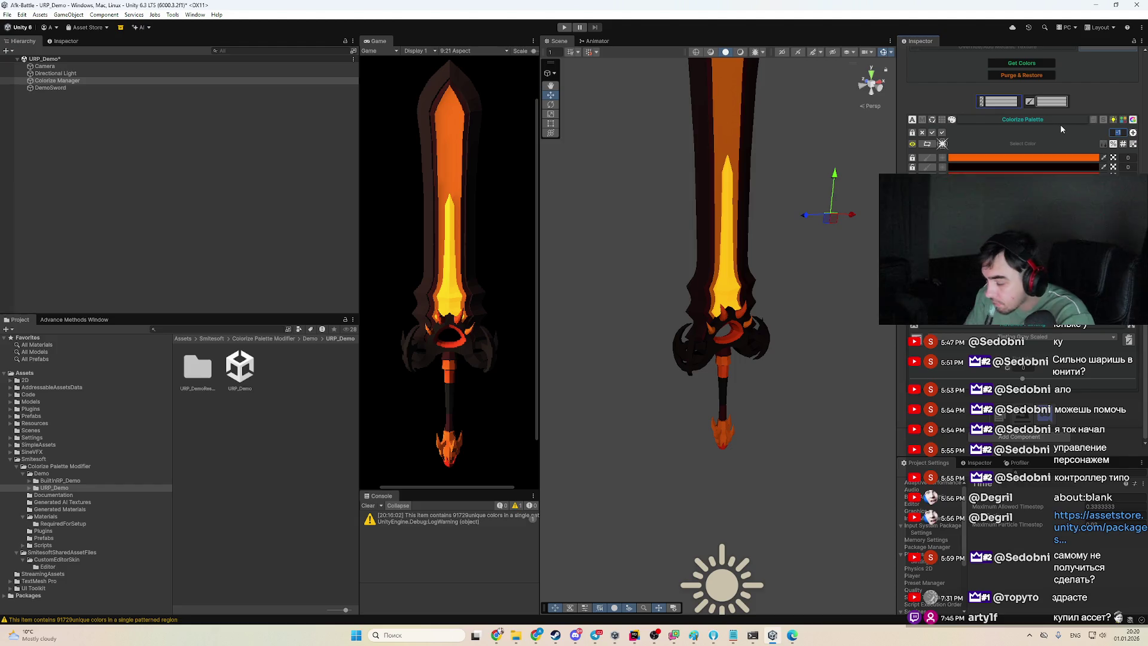
key("Return")
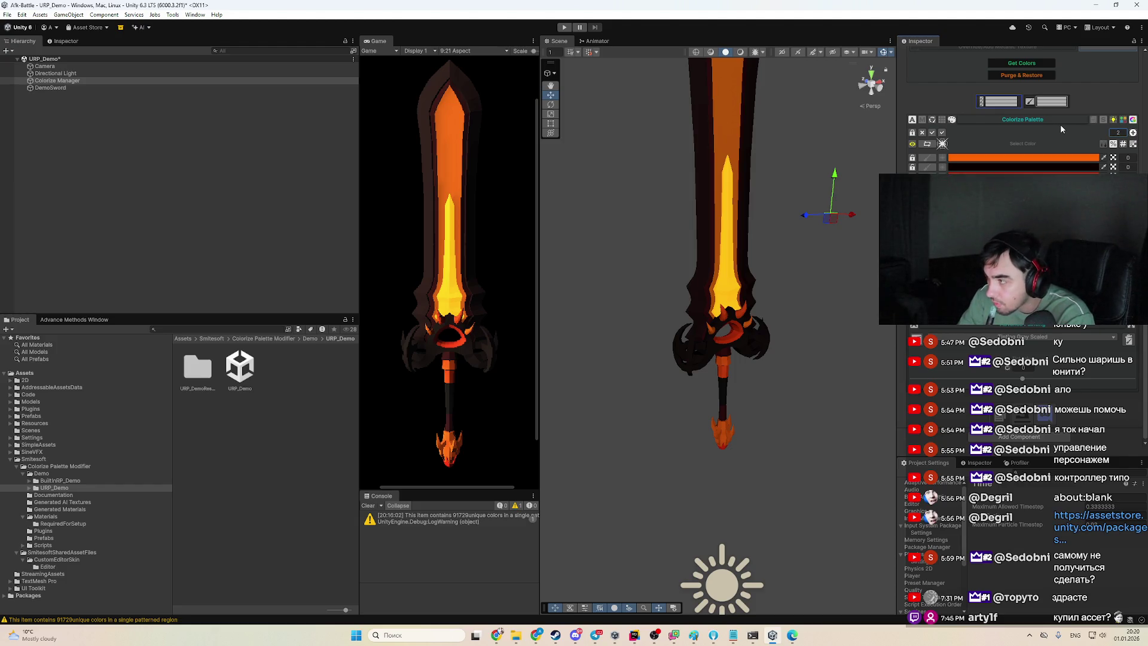
left_click(1134, 133)
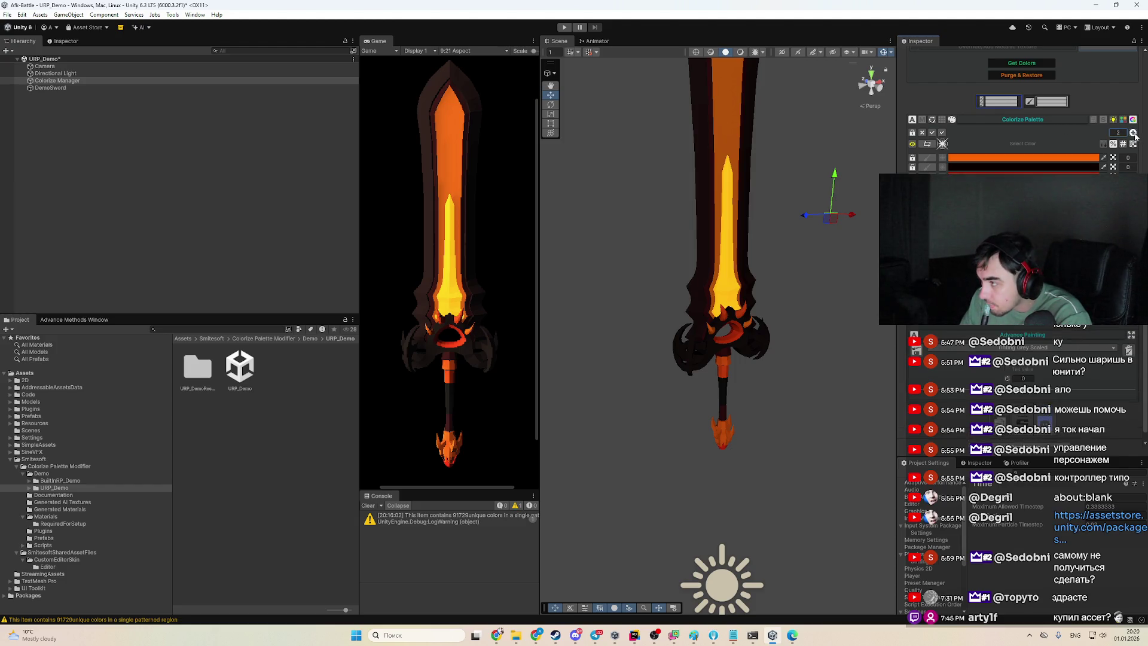
left_click(1040, 371)
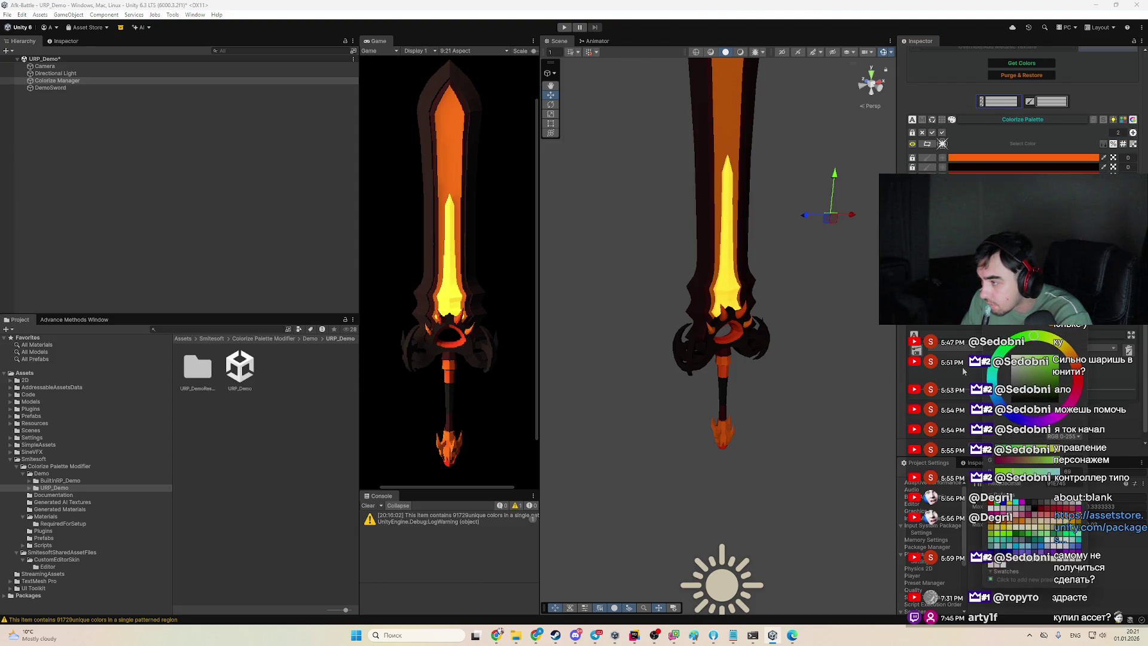
left_click(954, 385)
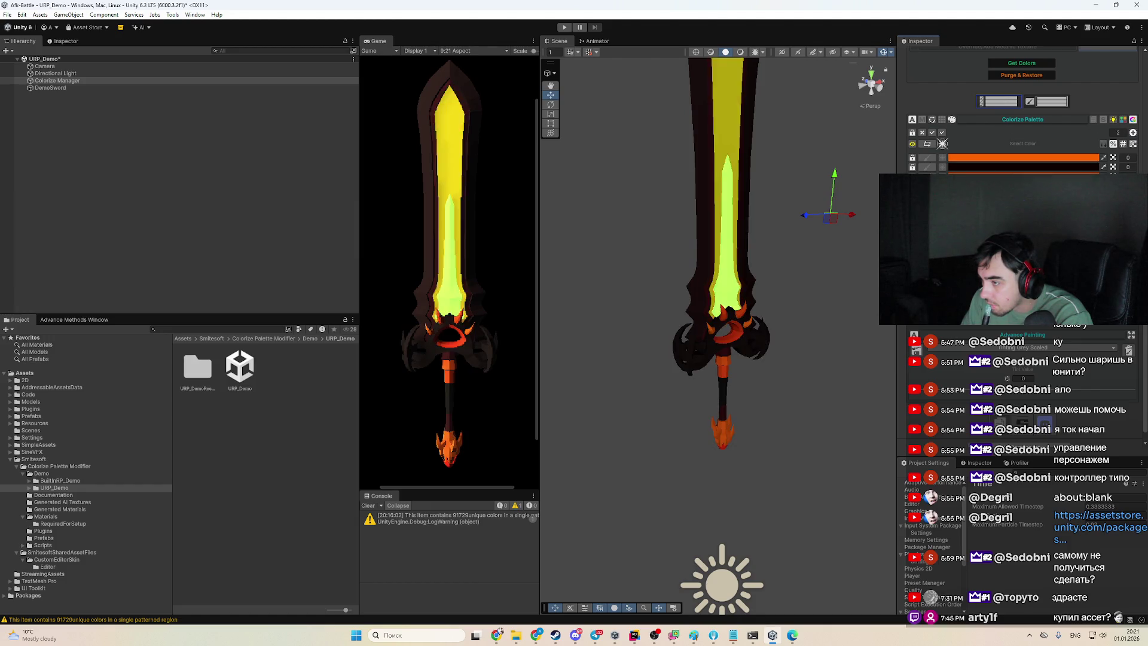
left_click(1053, 335)
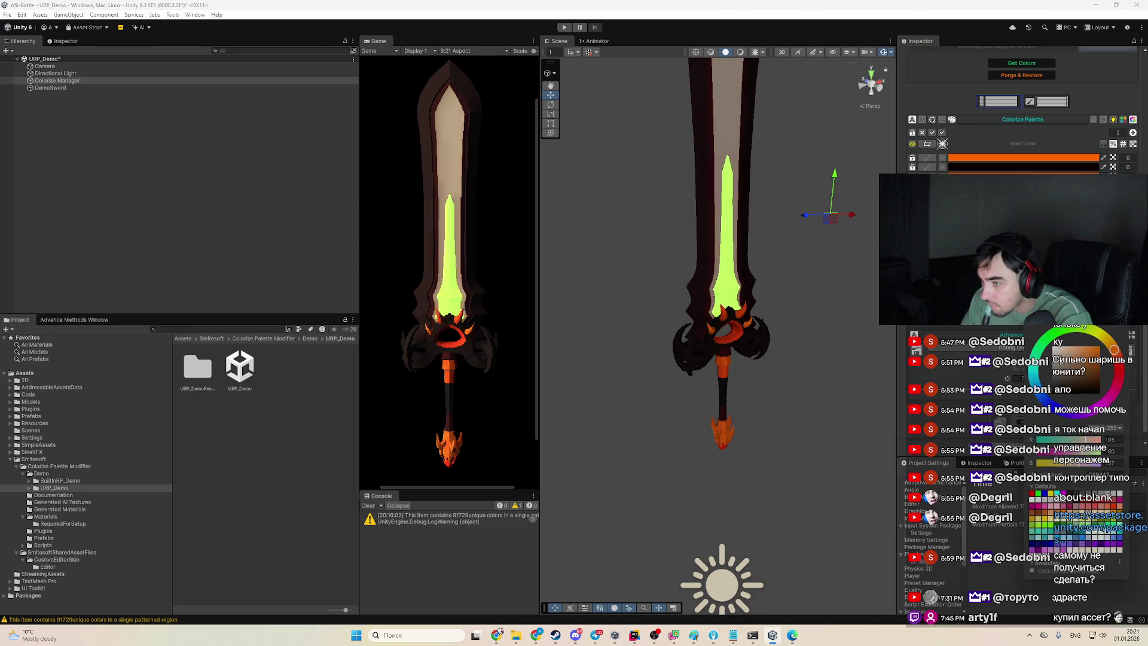
key("Escape")
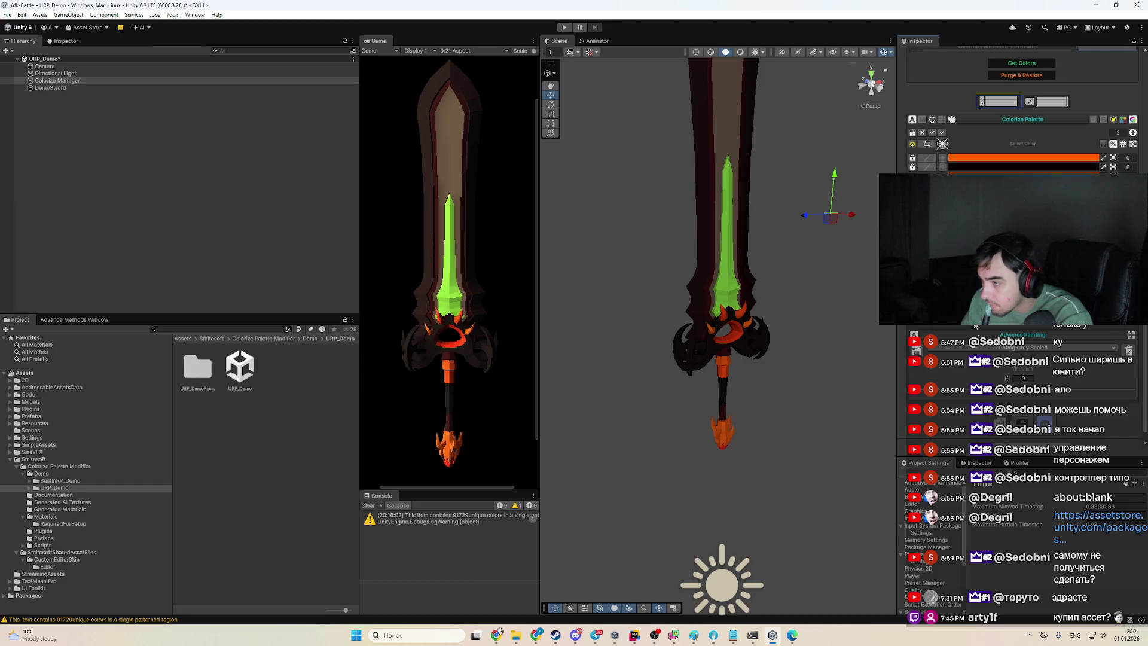
Recentre the sword in the scene and show the Advance Methods painting-method list
mouse_move(688, 383)
left_mouse_down()
mouse_move(697, 412)
mouse_move(706, 404)
left_mouse_up()
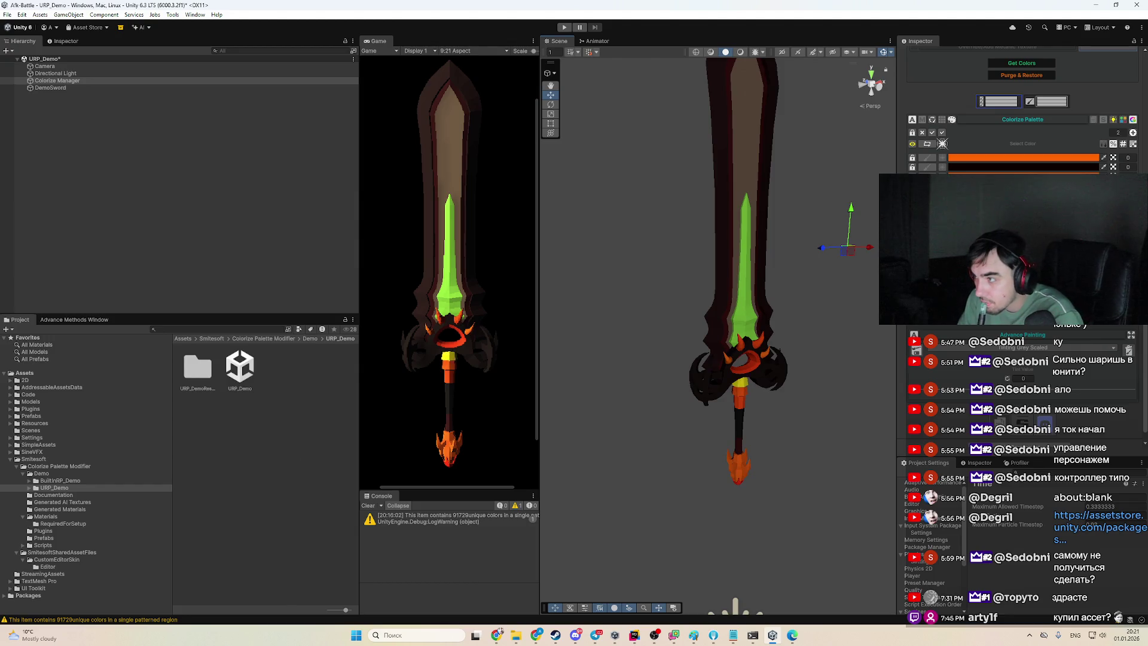
left_click(74, 320)
left_click(102, 344)
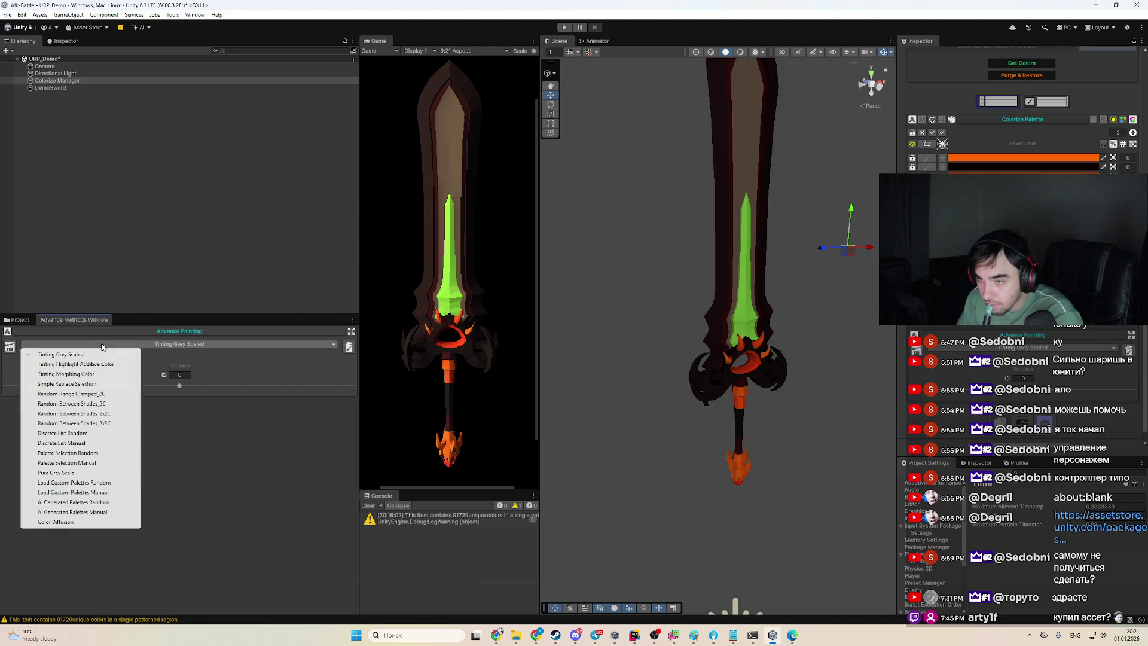
Set the painting method to AI Generated Palettes Random and request an AI palette
left_click(107, 513)
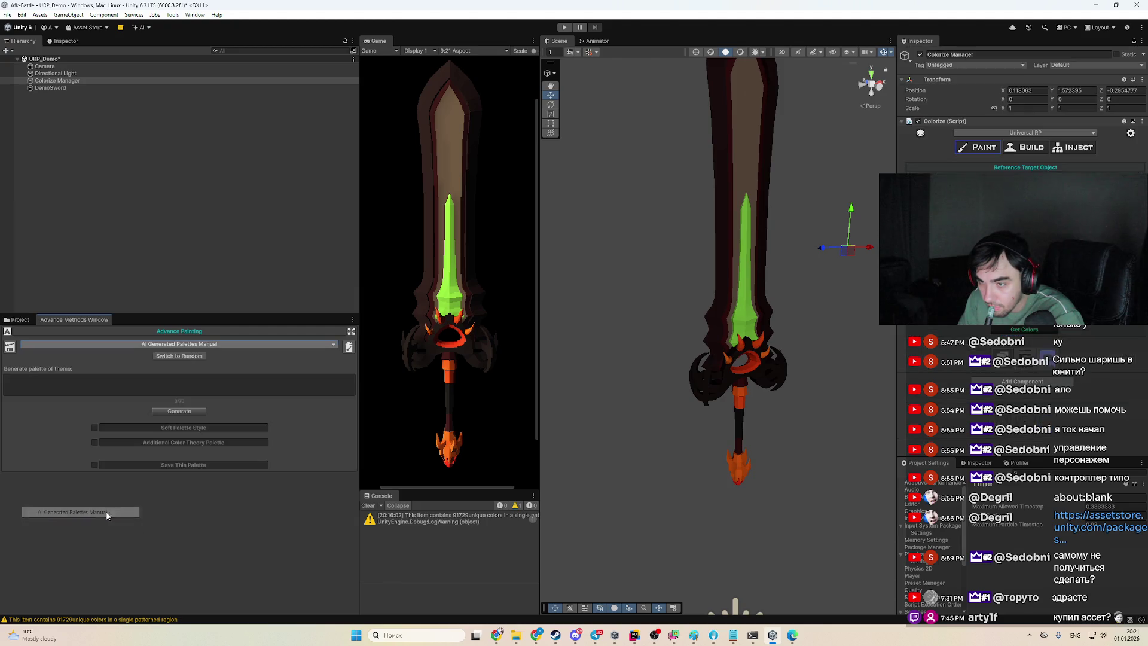
left_click(201, 356)
left_click(201, 357)
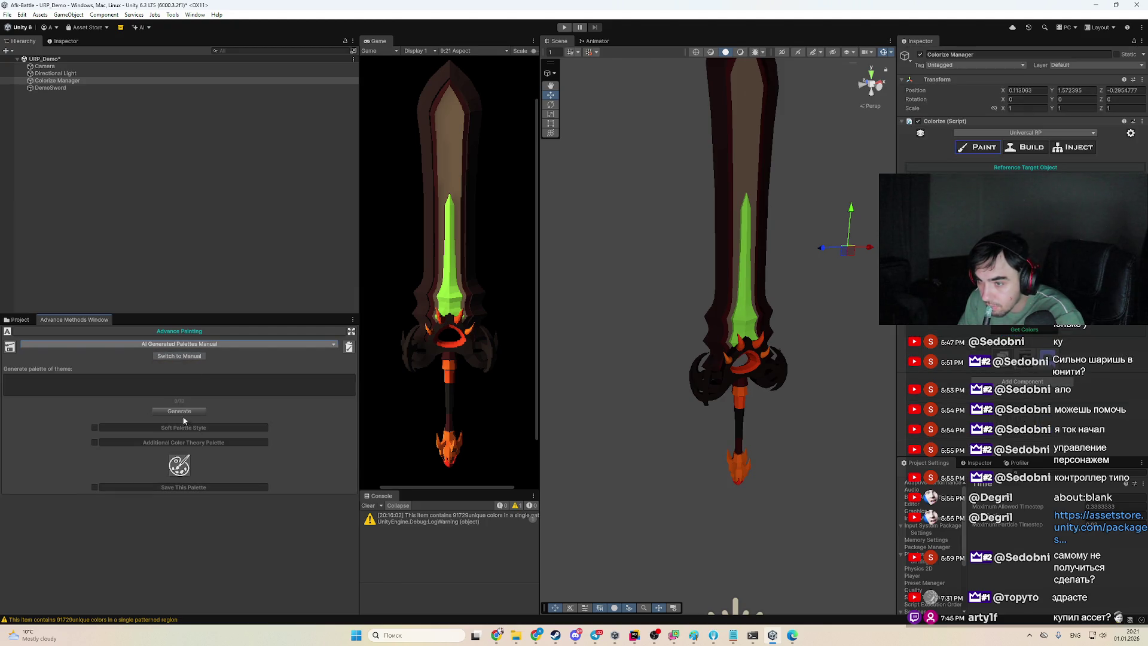
left_click(179, 344)
left_click(124, 504)
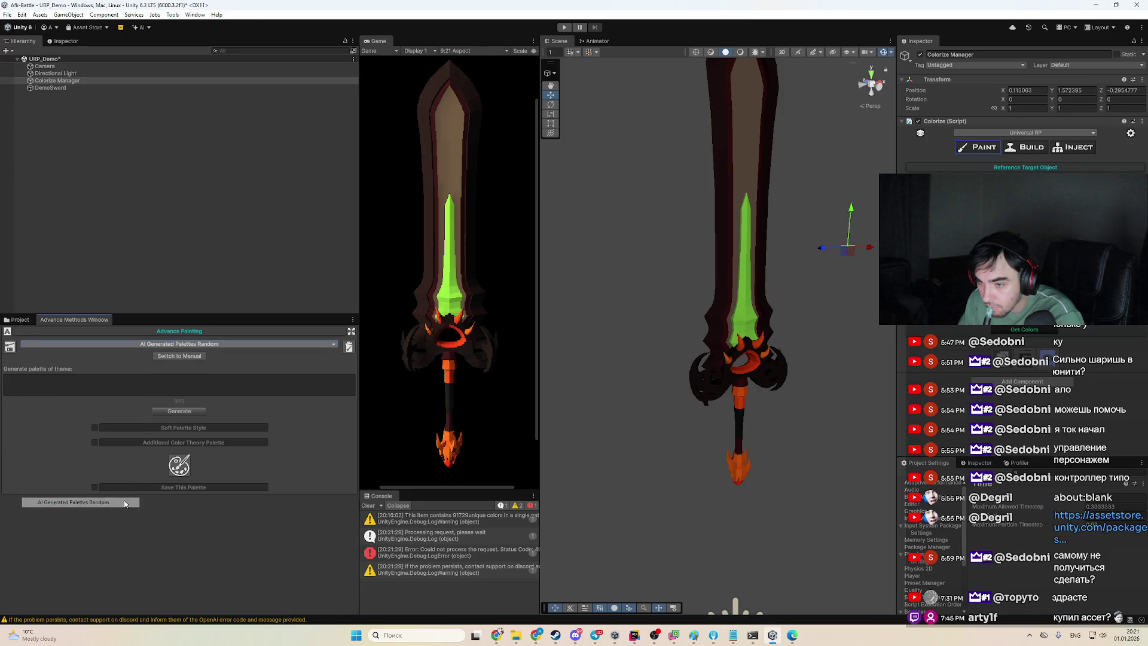
left_click(196, 412)
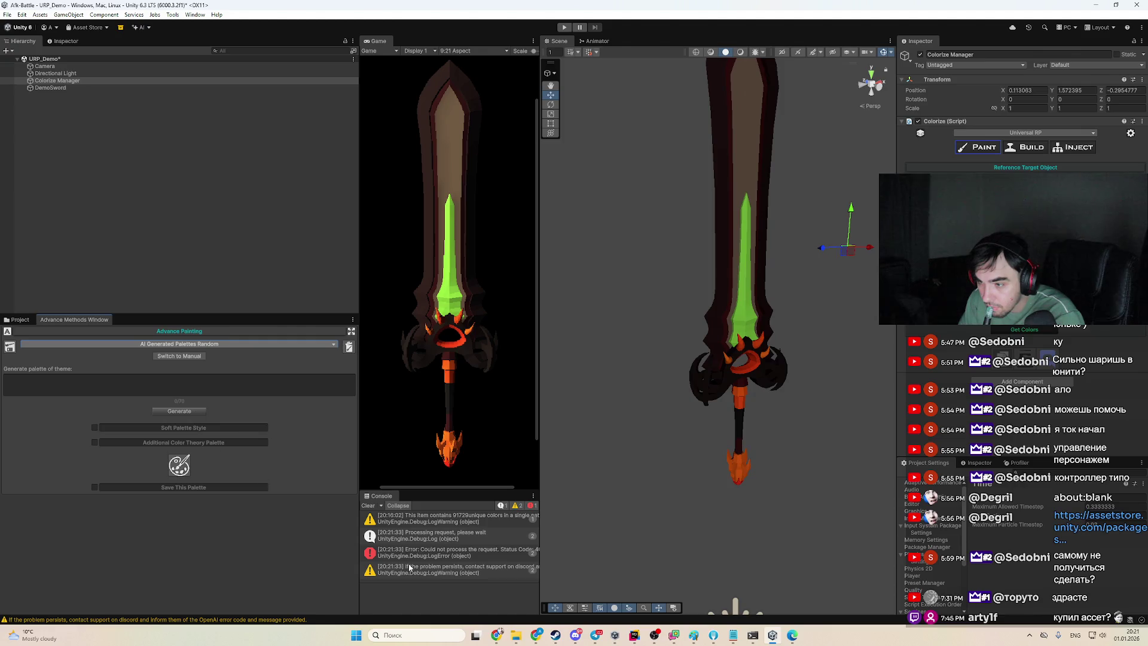
Widen the Console and read the 401 error details from the failed AI request
left_click_drag(540, 561, 579, 559)
left_click(532, 555)
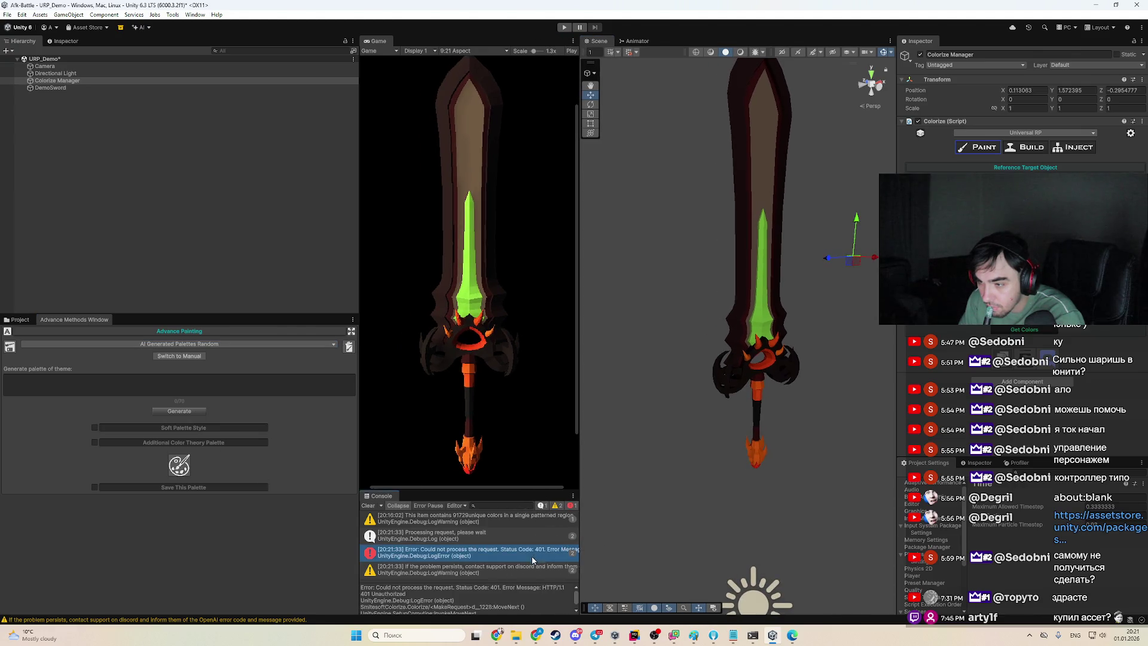
left_click(541, 602)
scroll(542, 602, "down", 2)
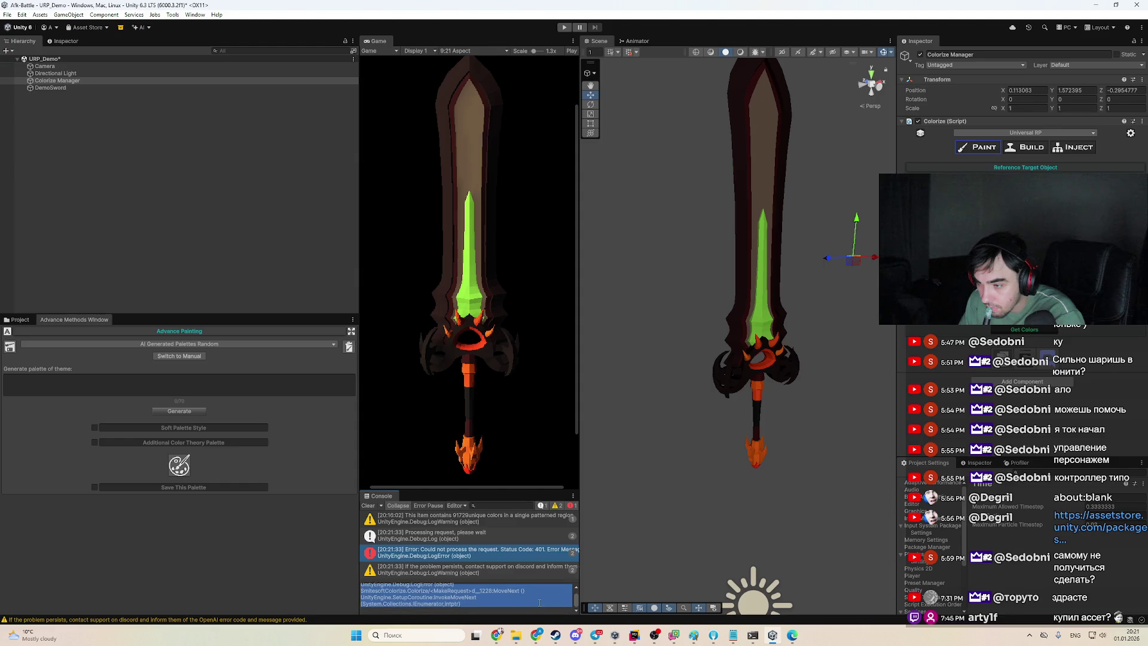
left_click(485, 590)
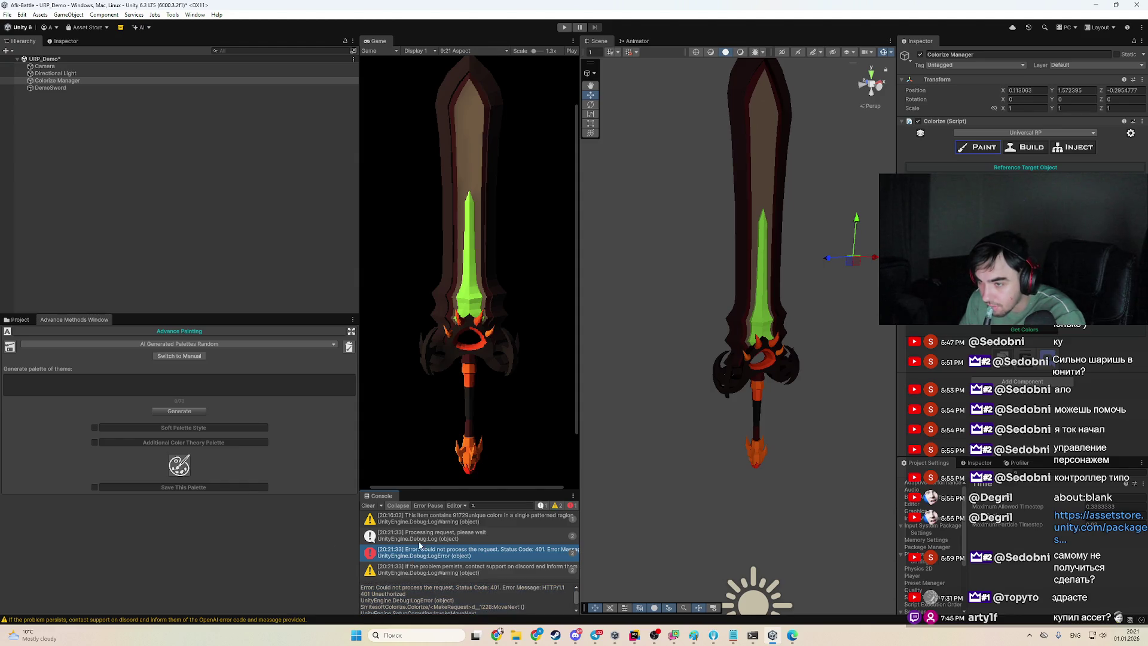
Retry the AI palette in manual mode, then switch to Load Custom Palettes Random
left_click(200, 357)
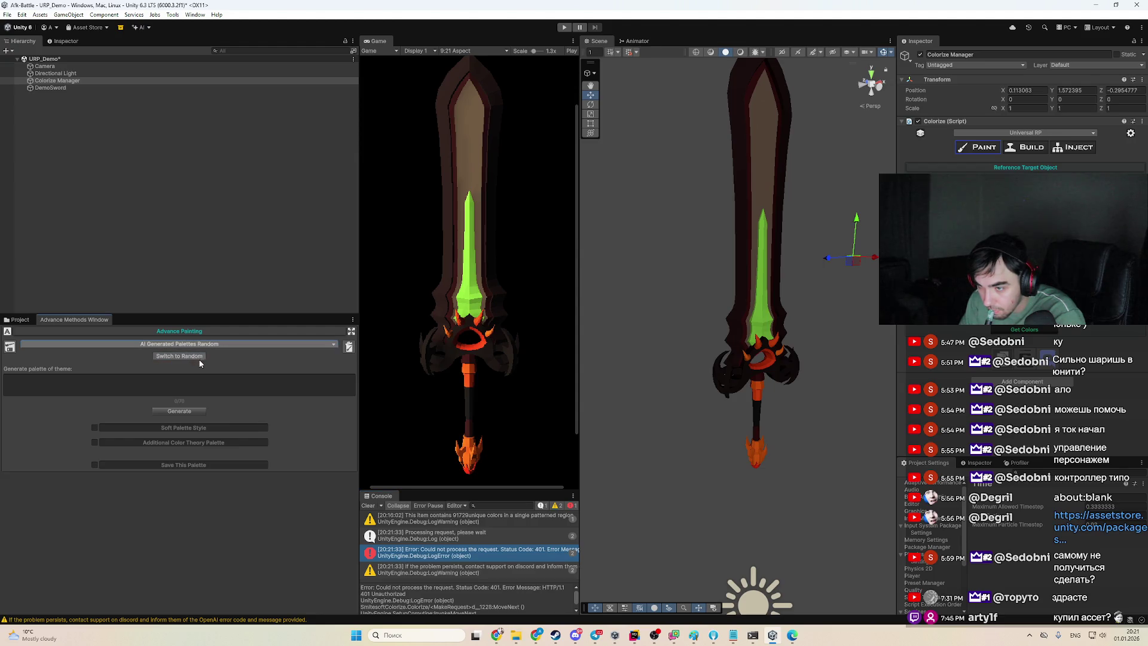
left_click(181, 413)
left_click(482, 569)
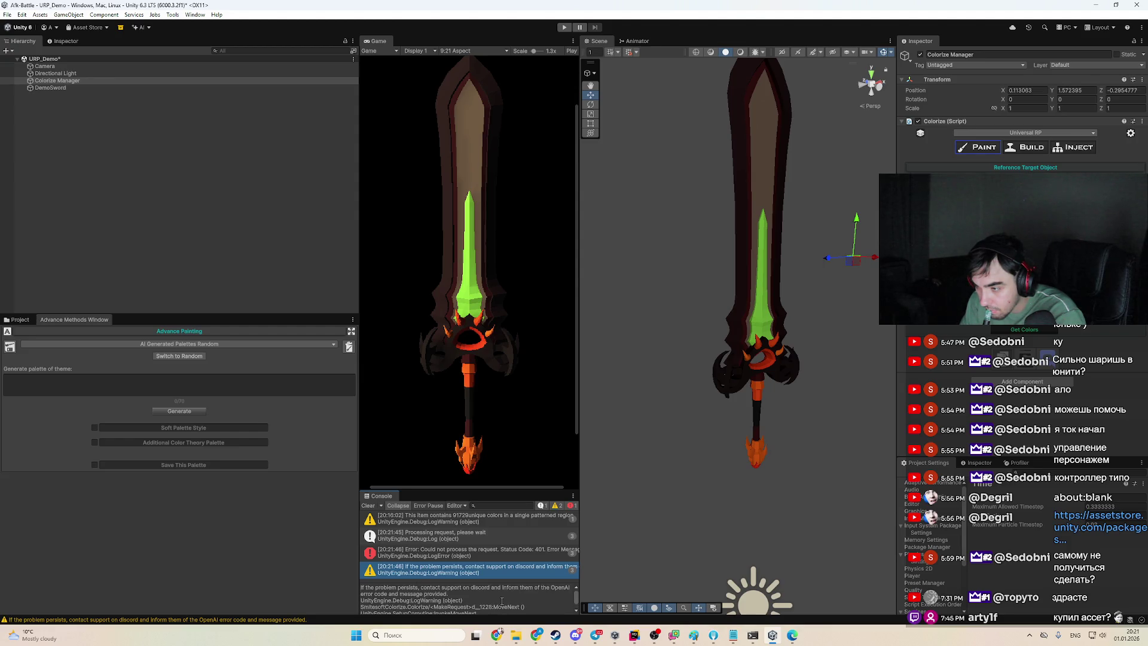
left_click_drag(507, 548, 508, 516)
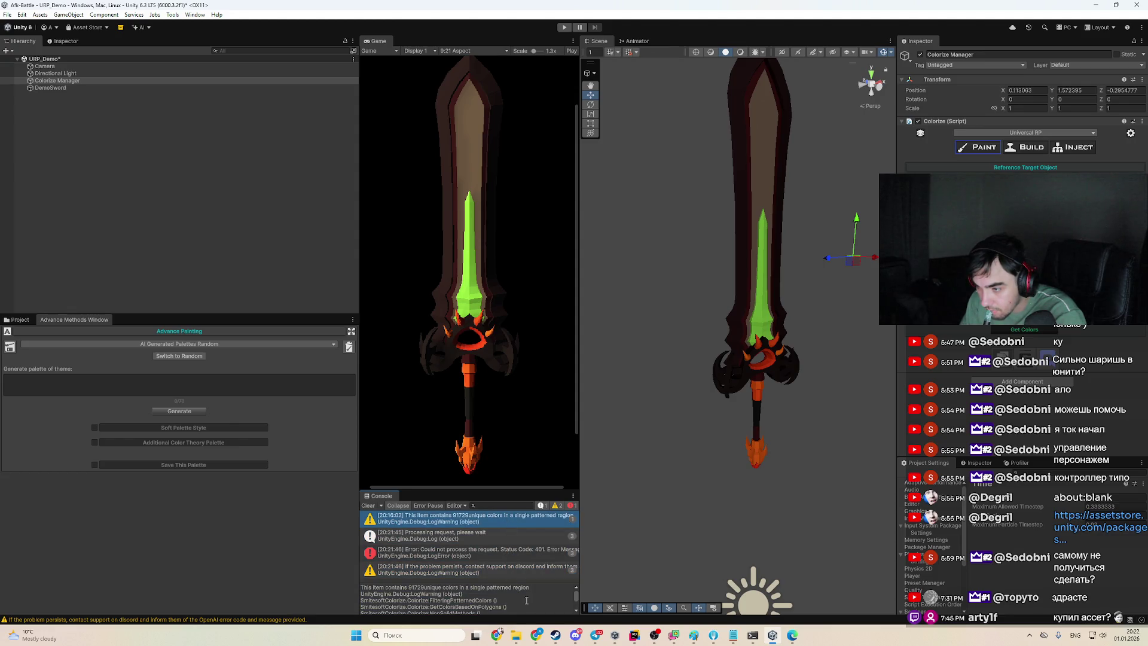
left_click(210, 346)
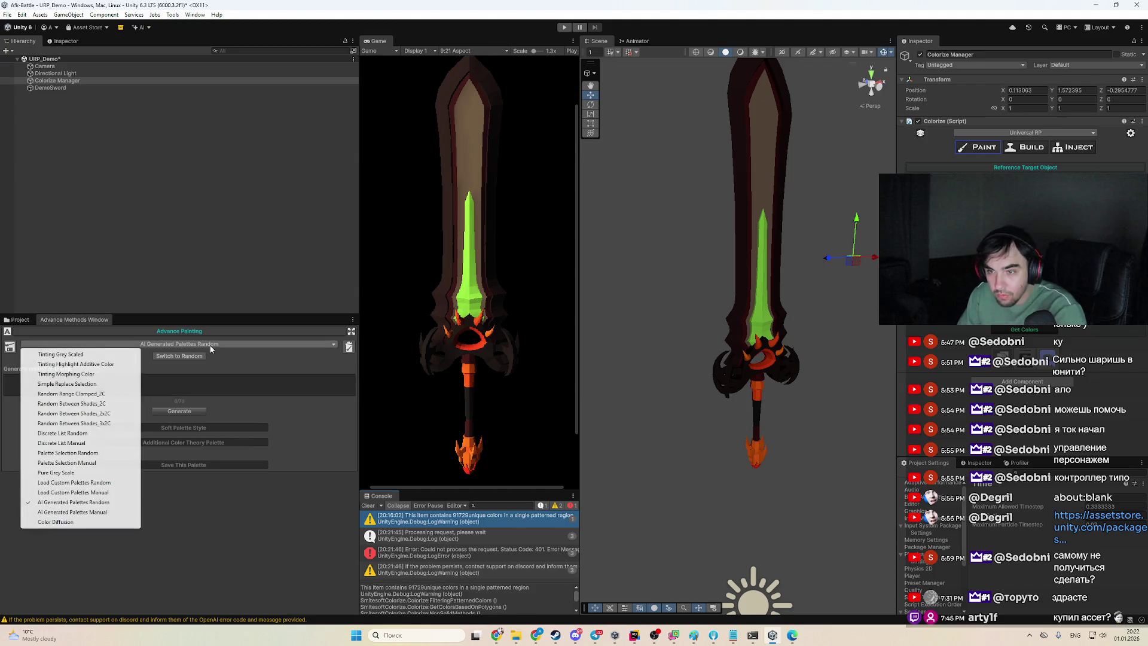
left_click(115, 486)
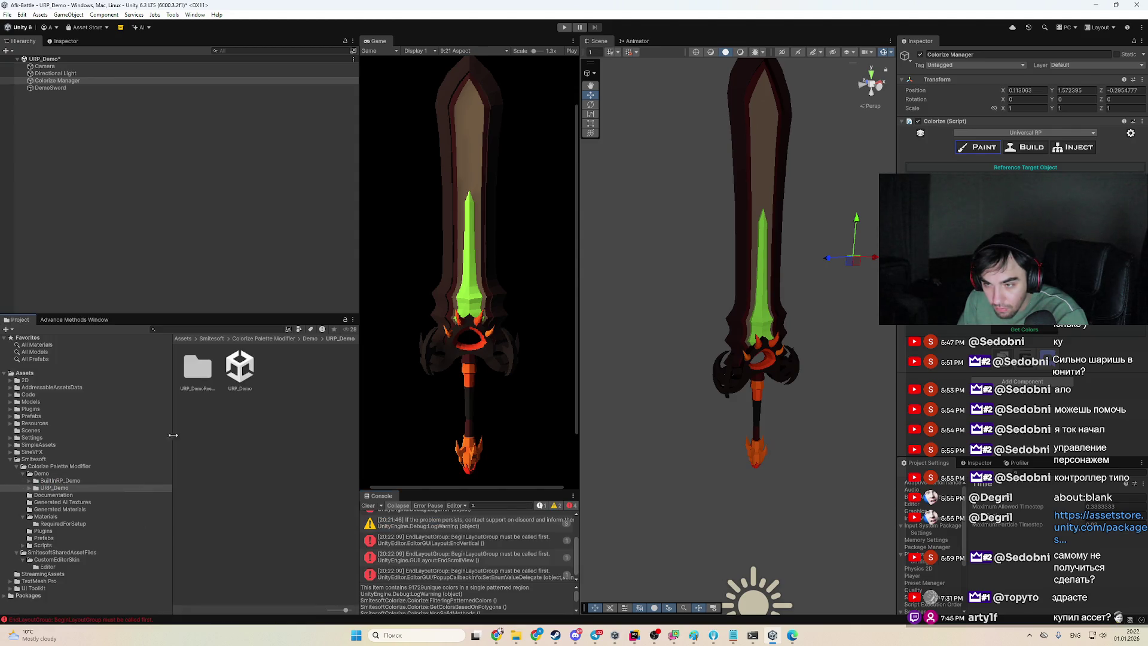
Apply a random custom palette to the DemoSword with Get Colors, turning the blade orange
left_click(91, 319)
left_click(108, 344)
left_click(145, 406)
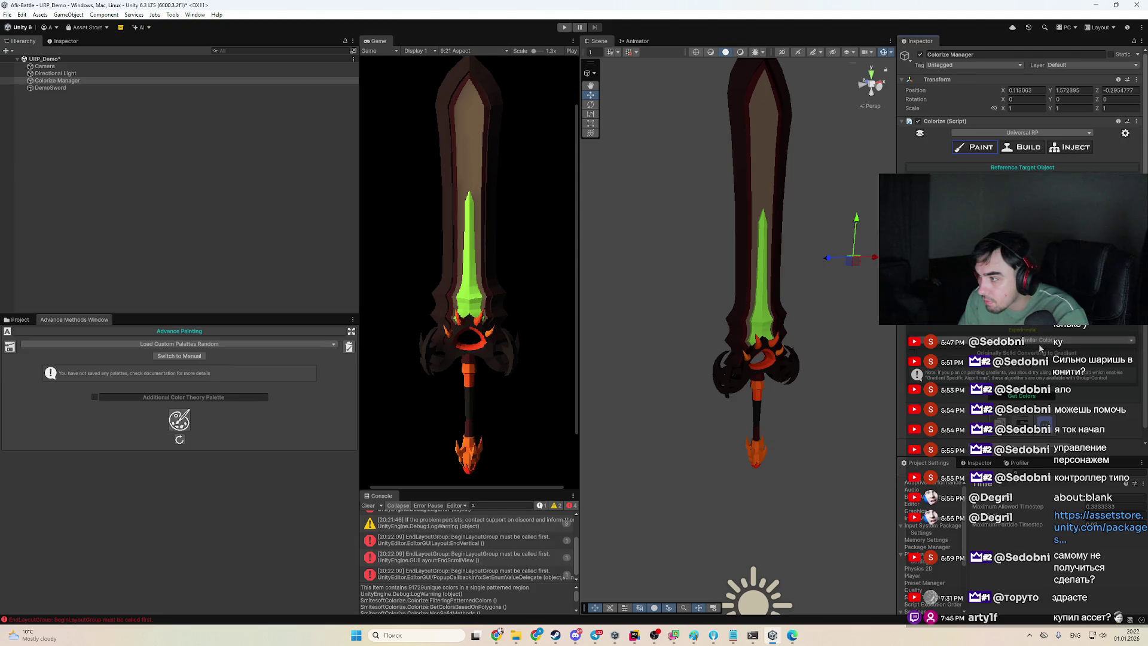
left_click(1038, 400)
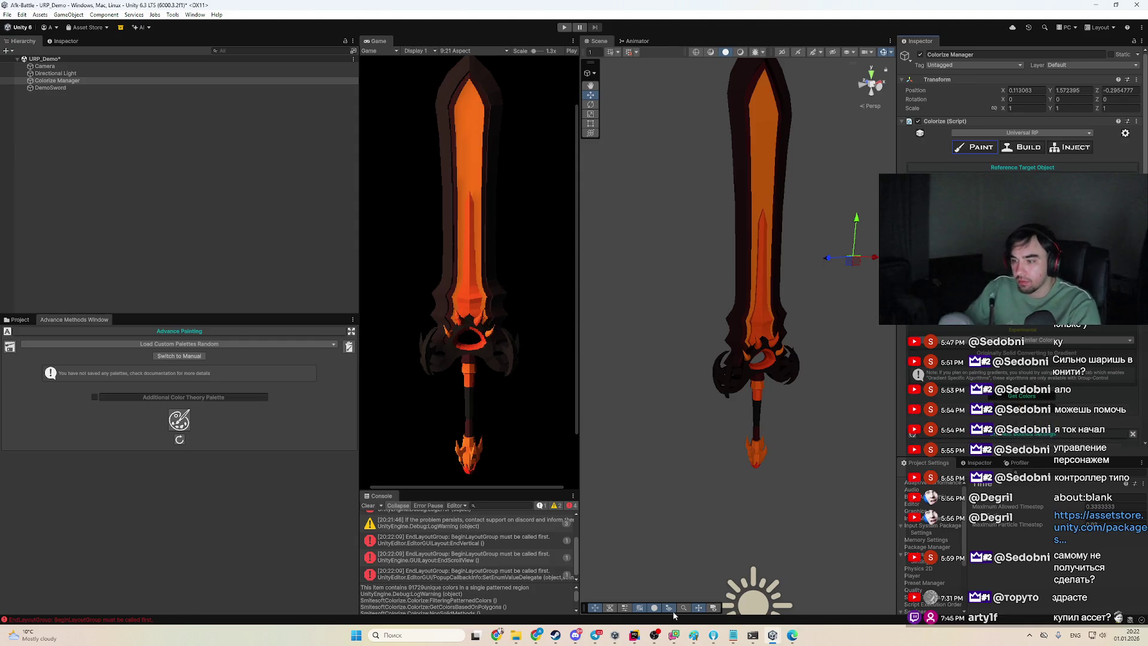
left_click(576, 635)
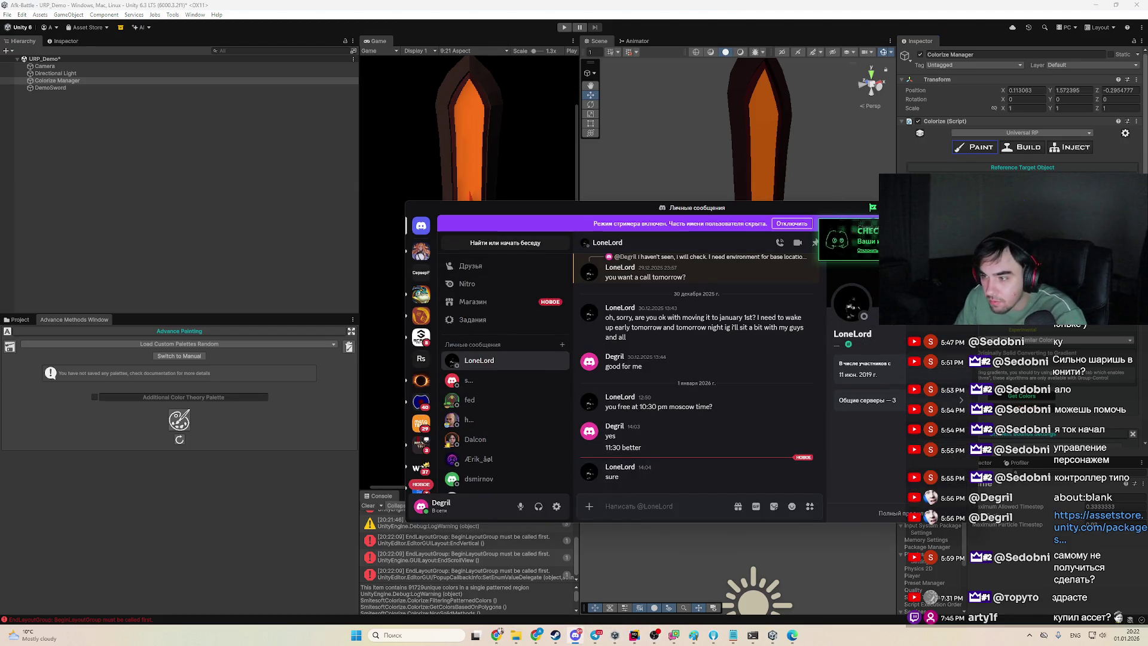
left_click(576, 635)
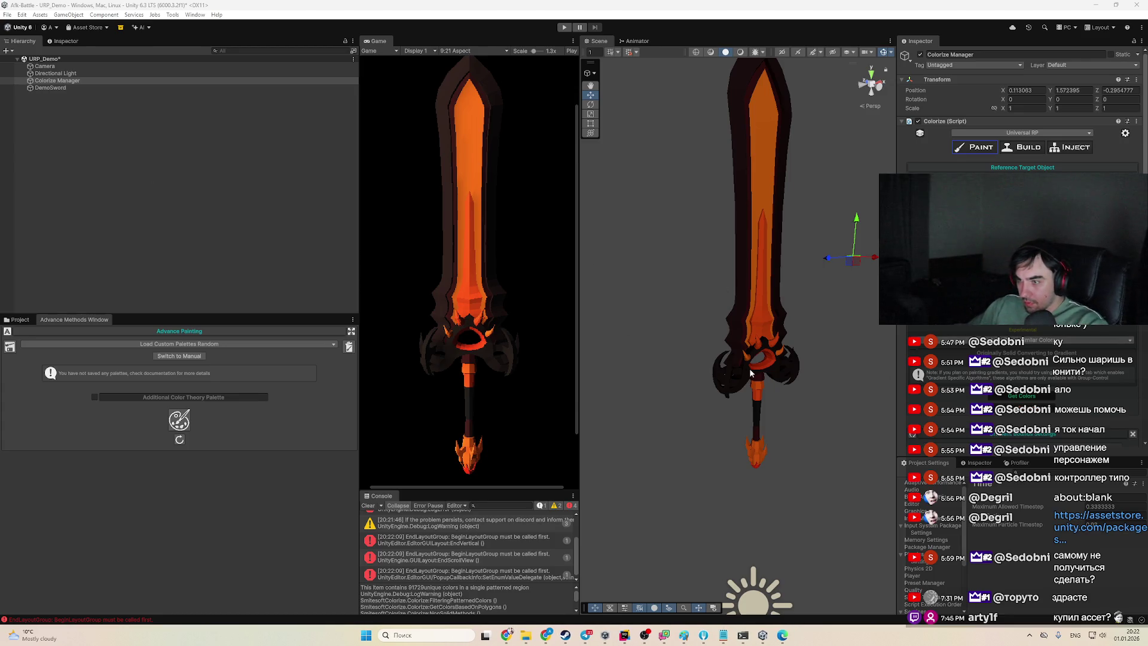
Enable Include Emissions Texture and Override/Add Emissions Texture for the sword's recolour
left_click_drag(789, 378, 761, 377)
scroll(1053, 421, "down", 10)
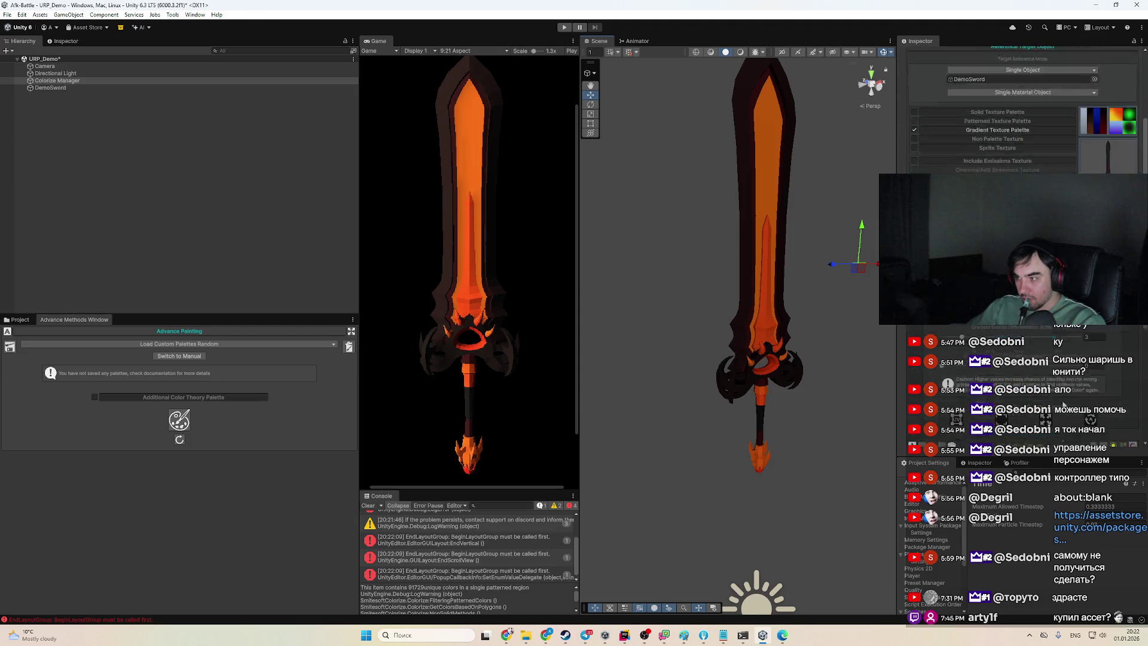
scroll(1022, 349, "up", 10)
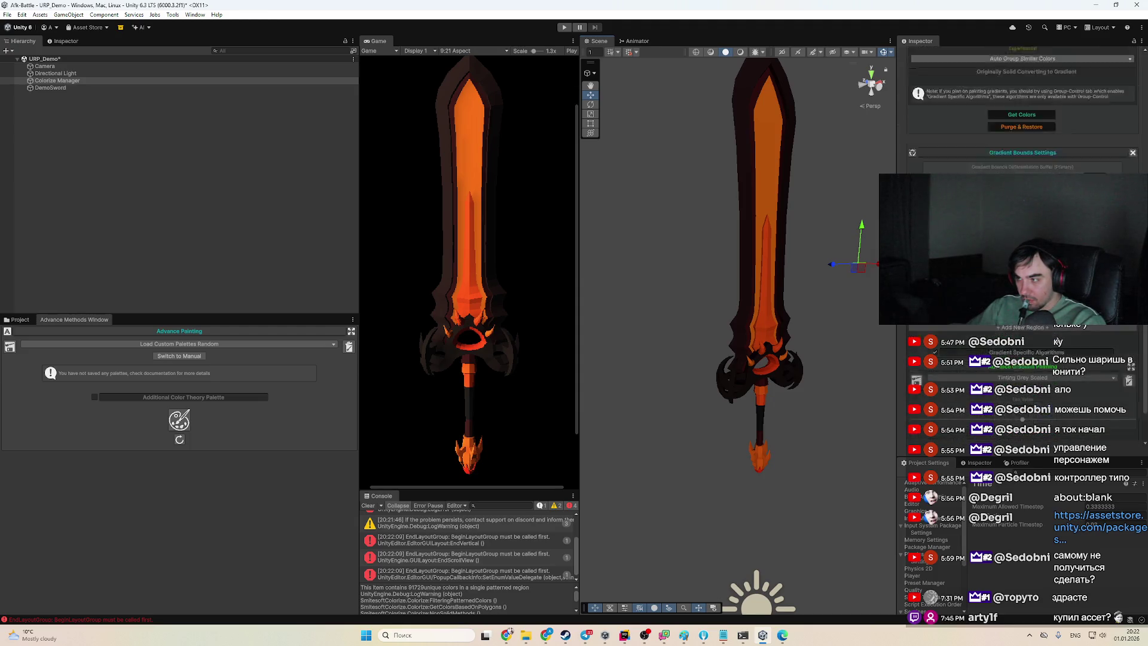
scroll(1051, 333, "down", 3)
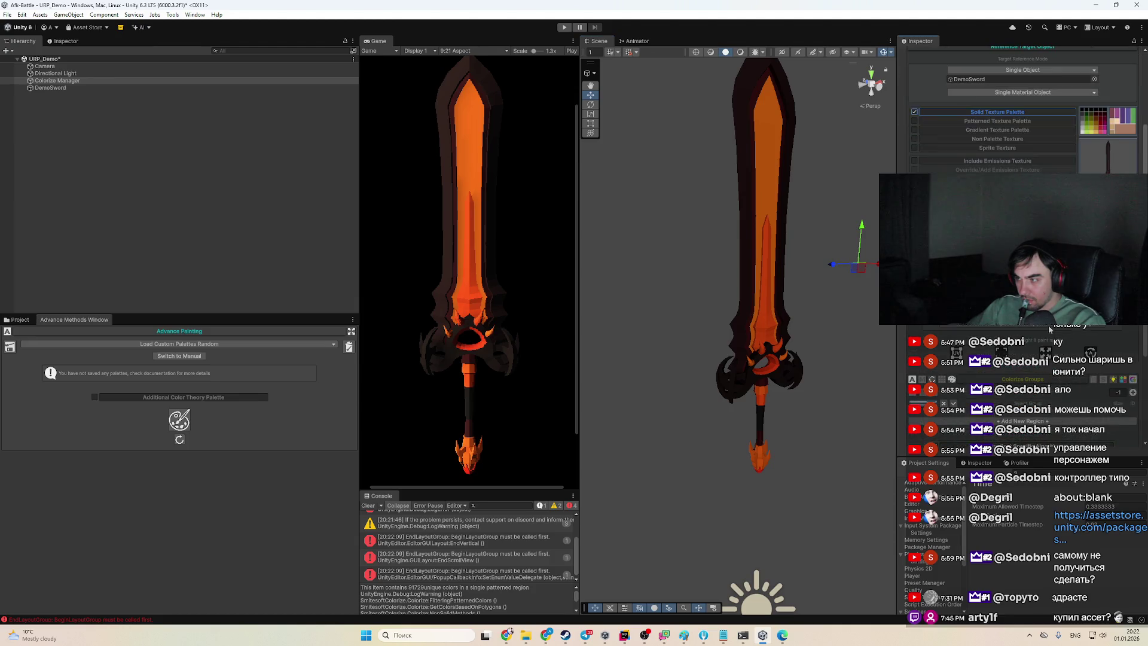
left_click(914, 161)
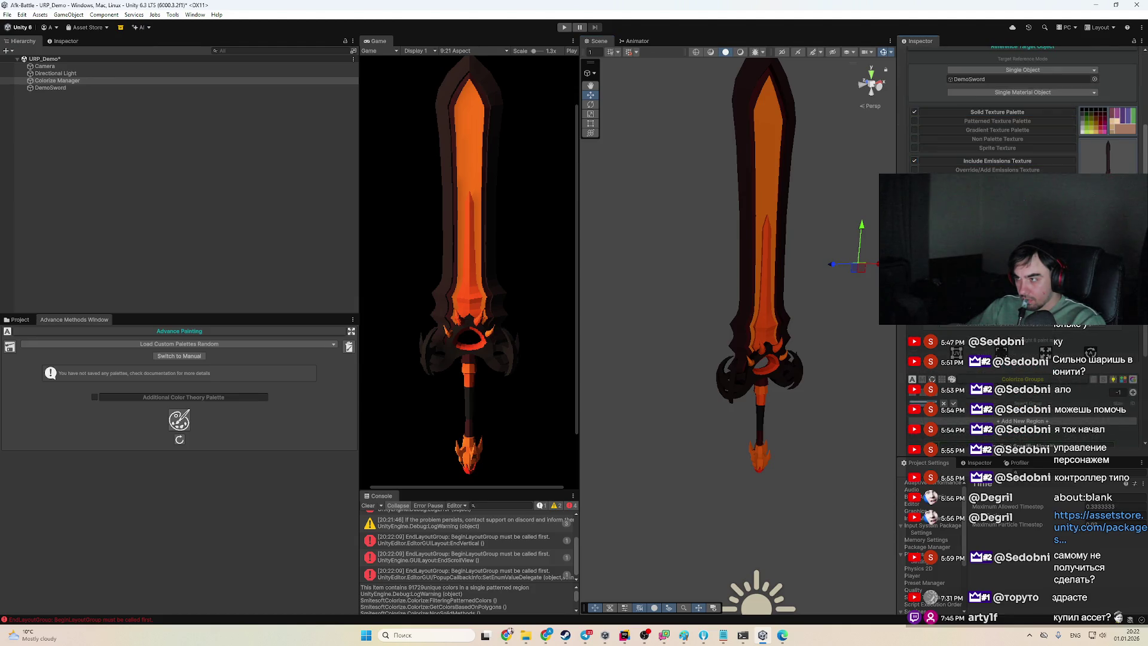
left_click(914, 170)
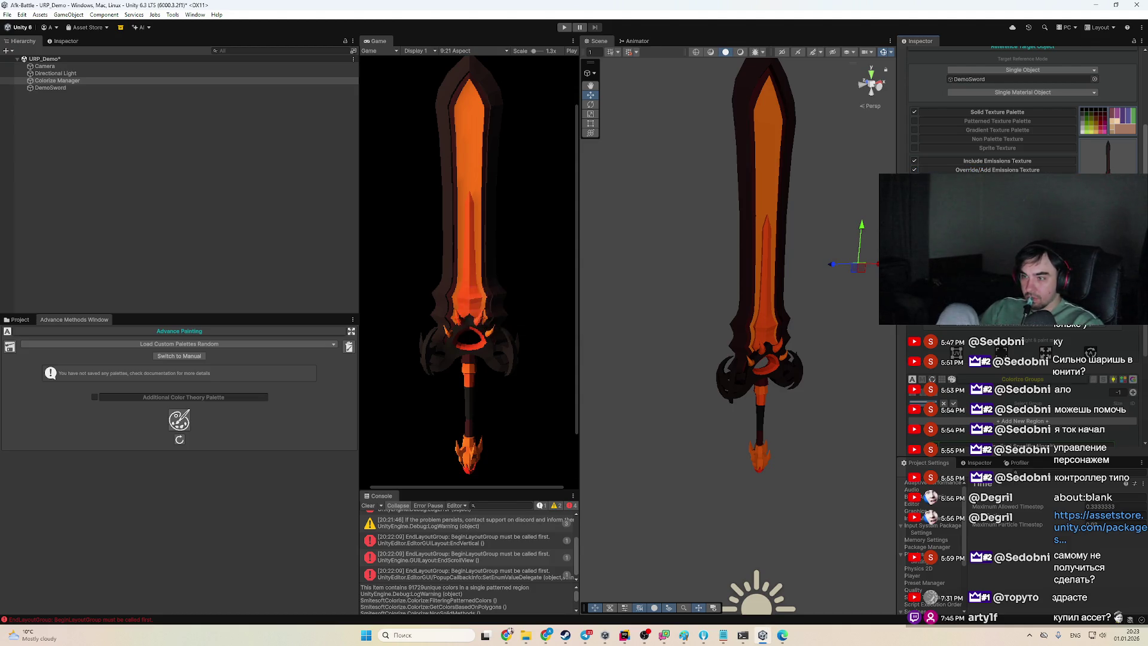
scroll(1017, 120, "down", 3)
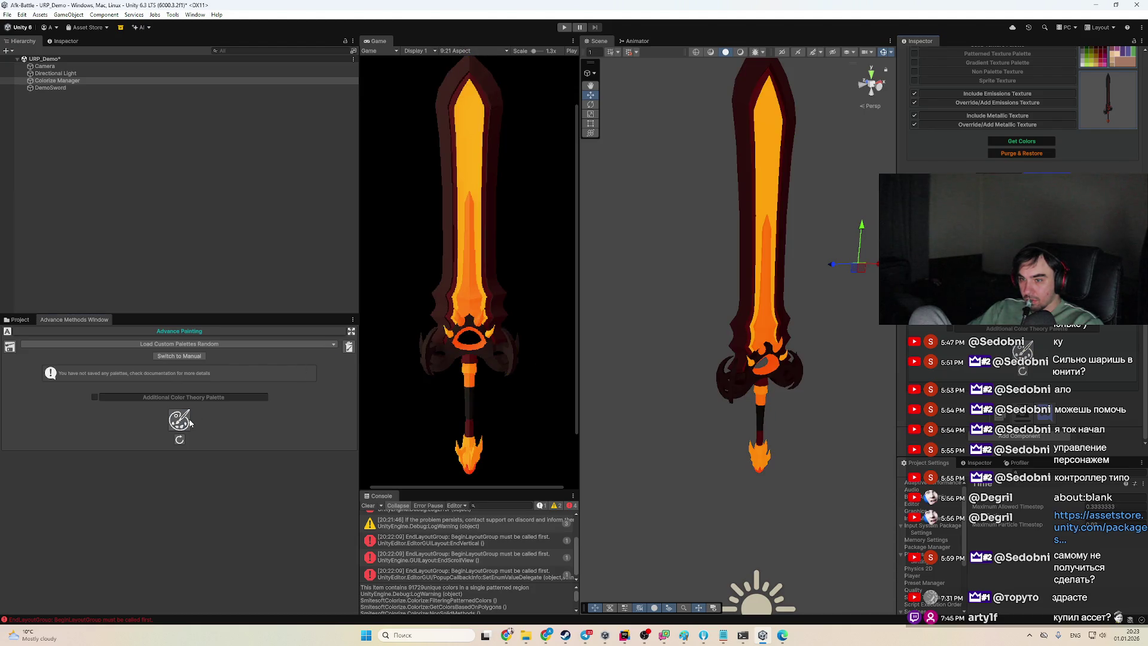
left_click(245, 344)
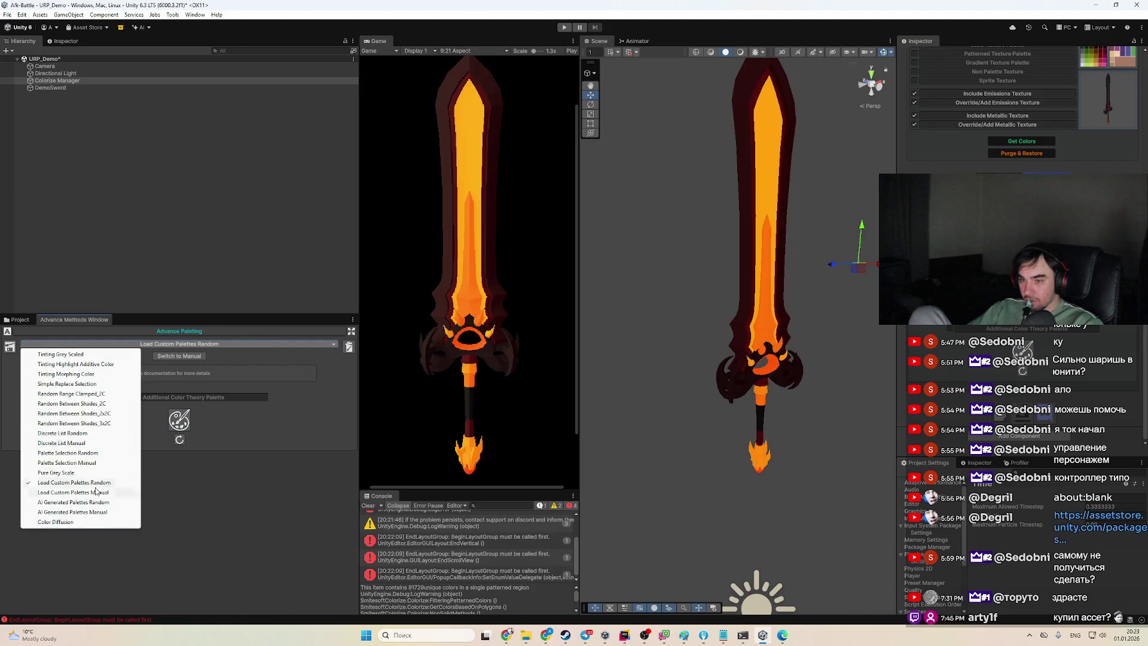
Switch to Palette Selection Random and recolour the sword several times, checking the texture error
left_click(109, 456)
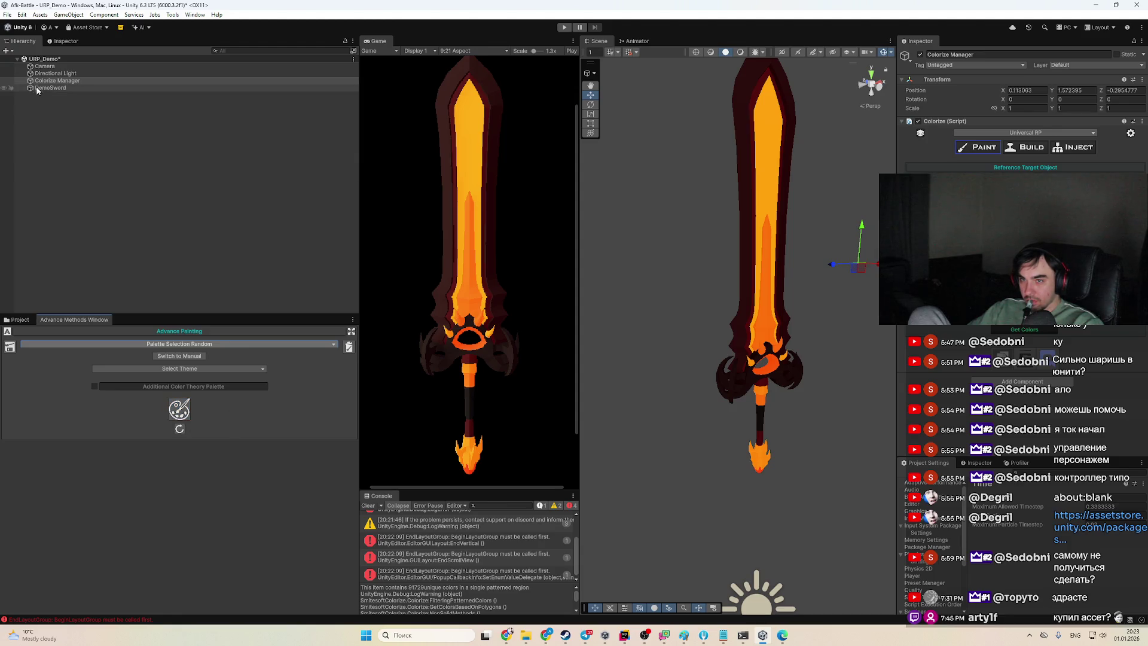
left_click(1041, 330)
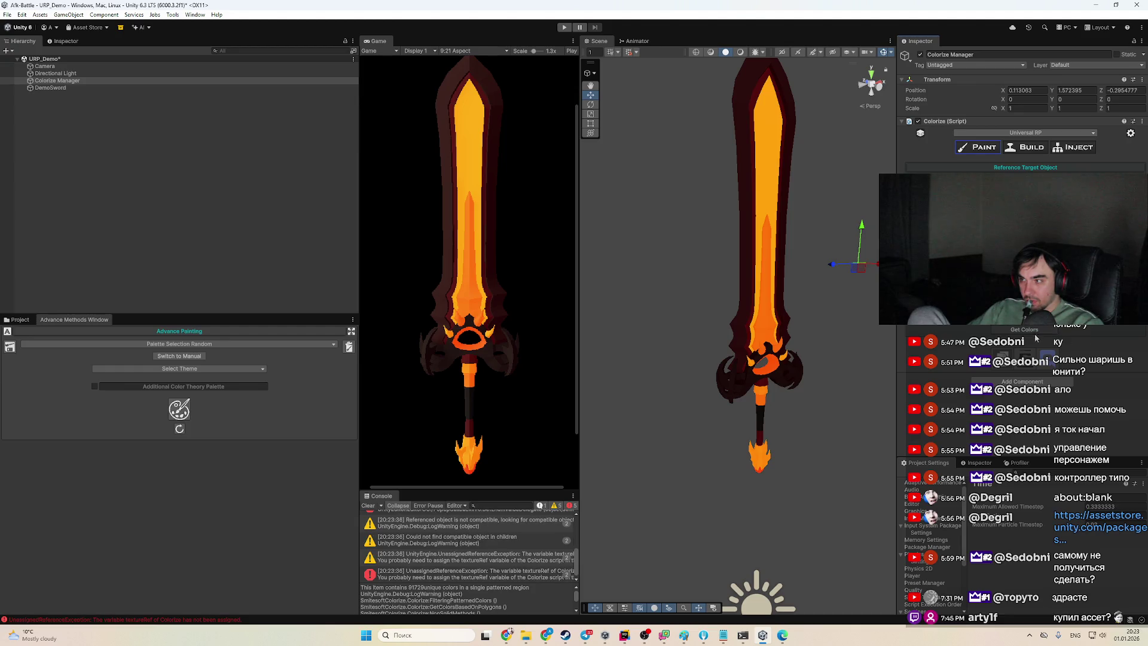
left_click(368, 506)
left_click(1036, 333)
left_click(529, 573)
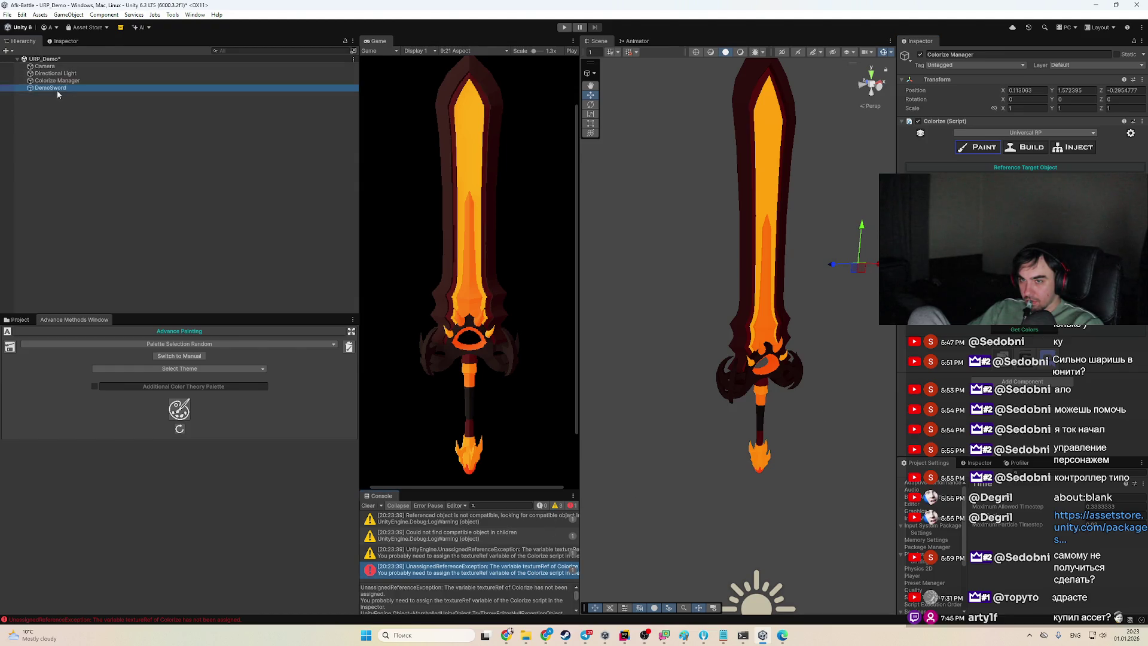
left_click(1041, 332)
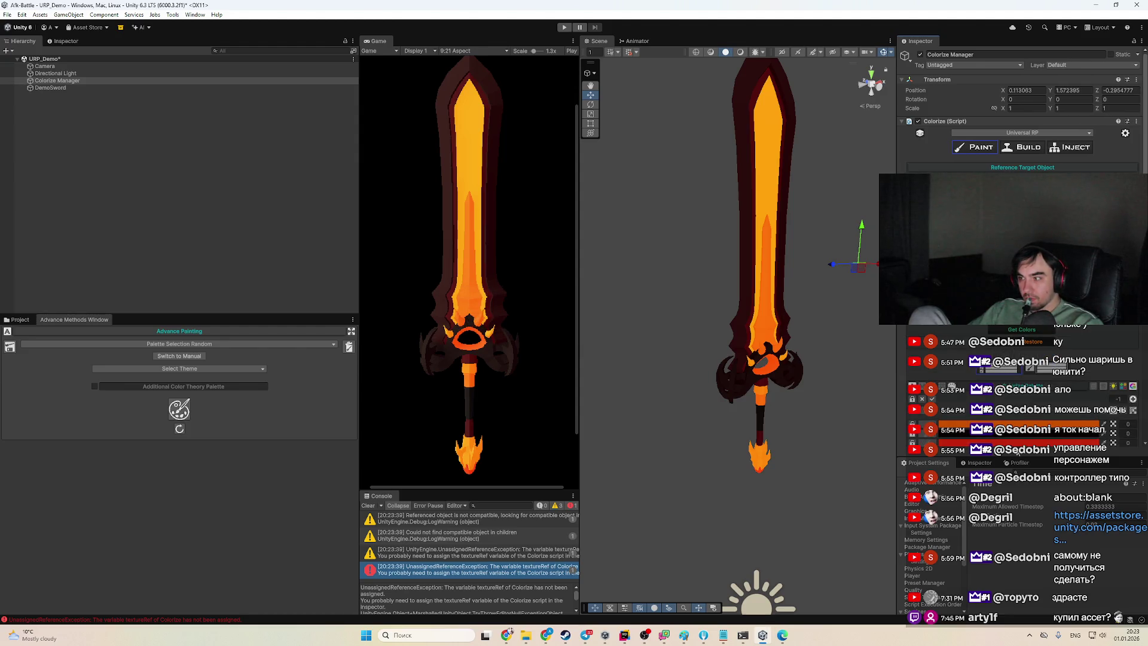
scroll(1012, 424, "down", 5)
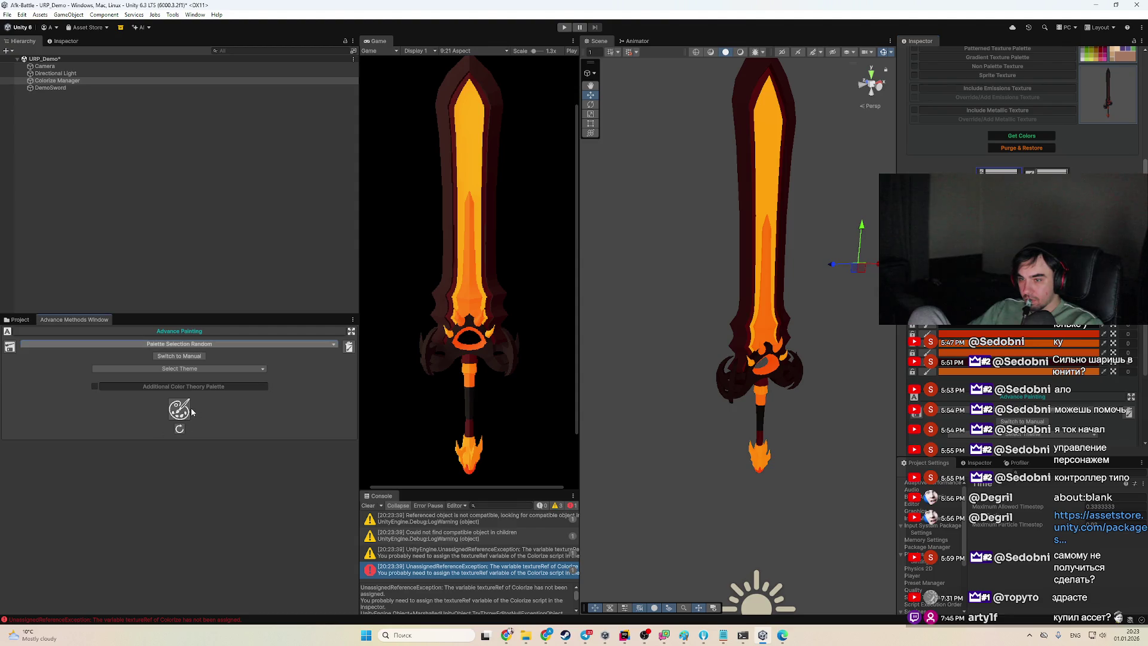
Set the palette theme to Sky And Weather
left_click(221, 370)
left_click(149, 392)
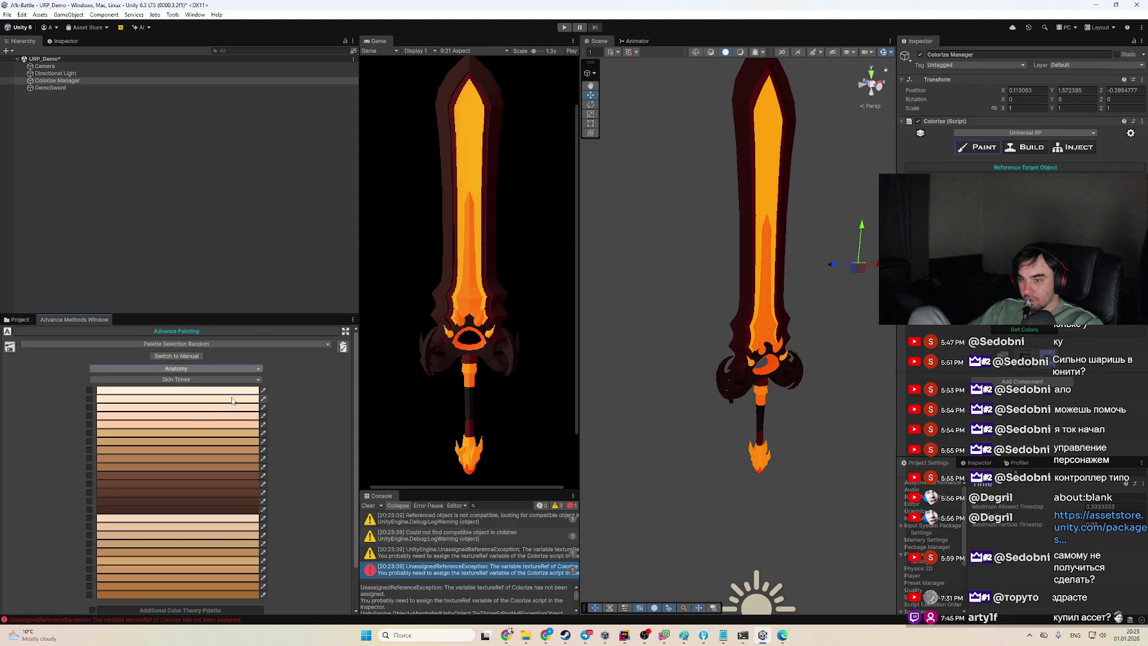
left_click(176, 369)
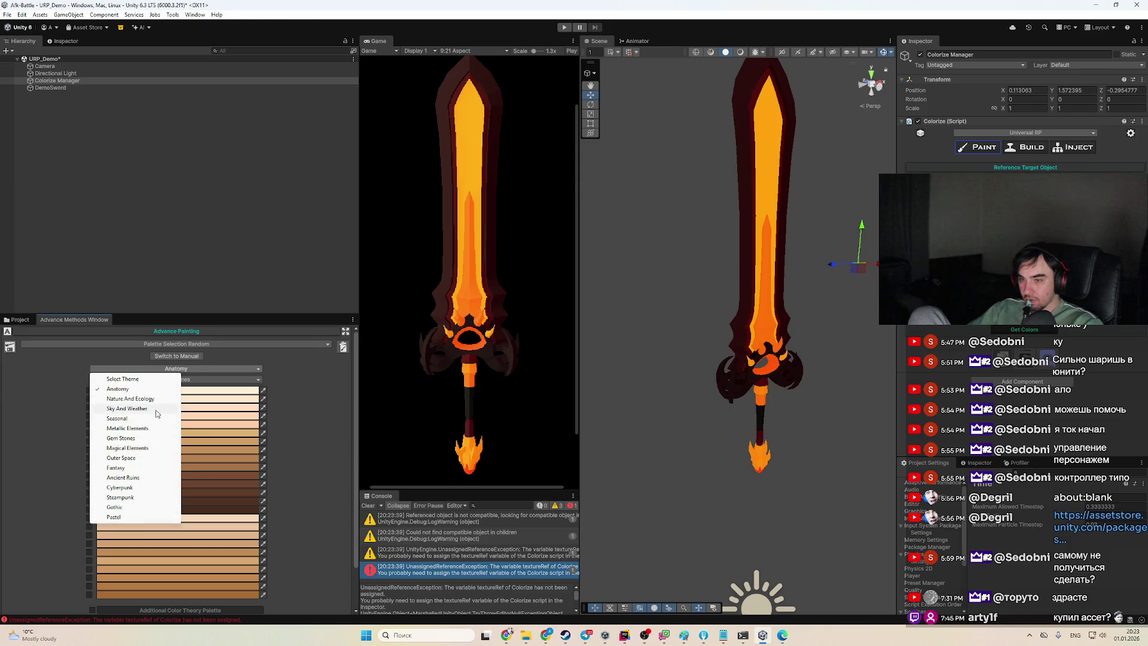
left_click(162, 408)
Add a Monochromatic colour theory palette (after trying Triad) and widen the Game and Console panes
left_click(191, 489)
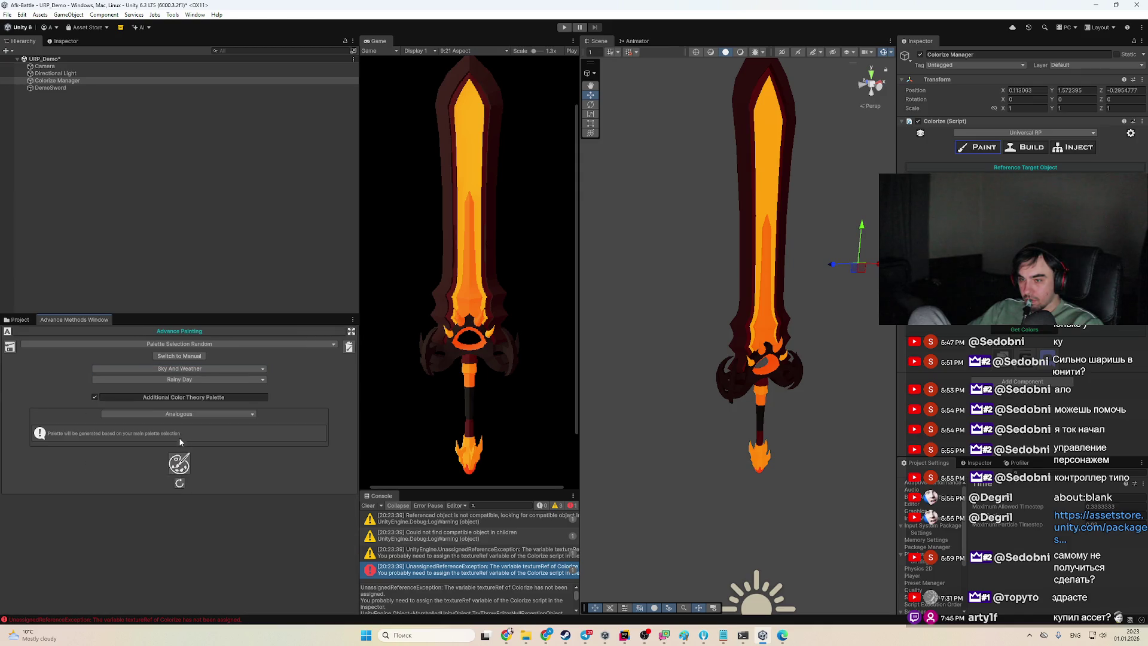
left_click(195, 415)
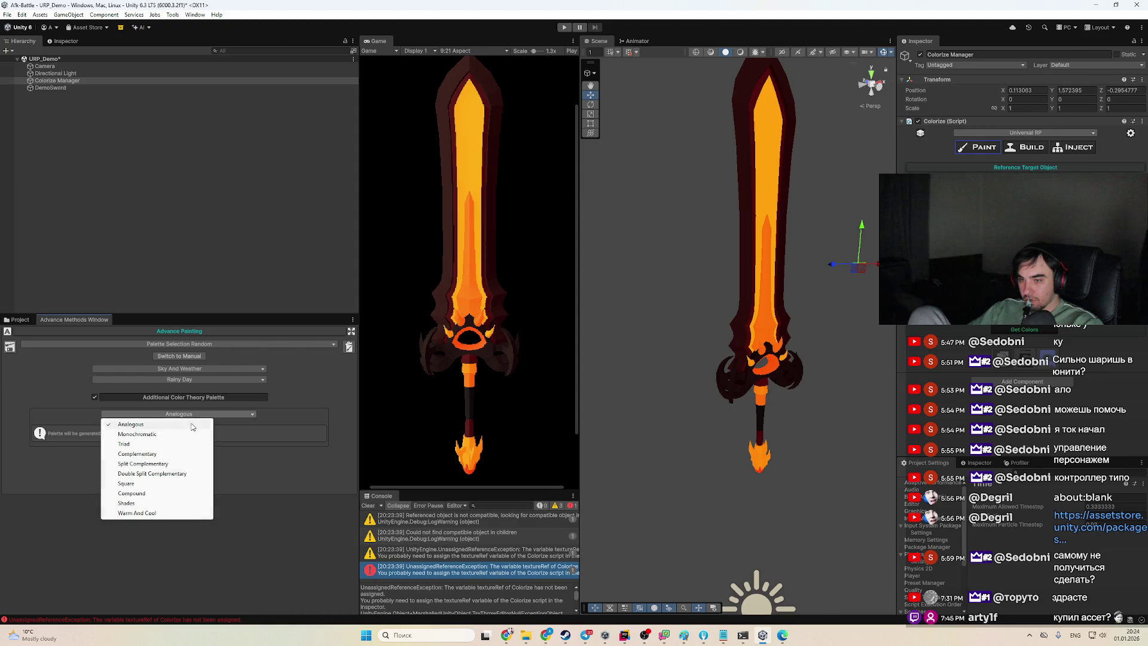
left_click(238, 392)
left_click(239, 400)
left_click(238, 400)
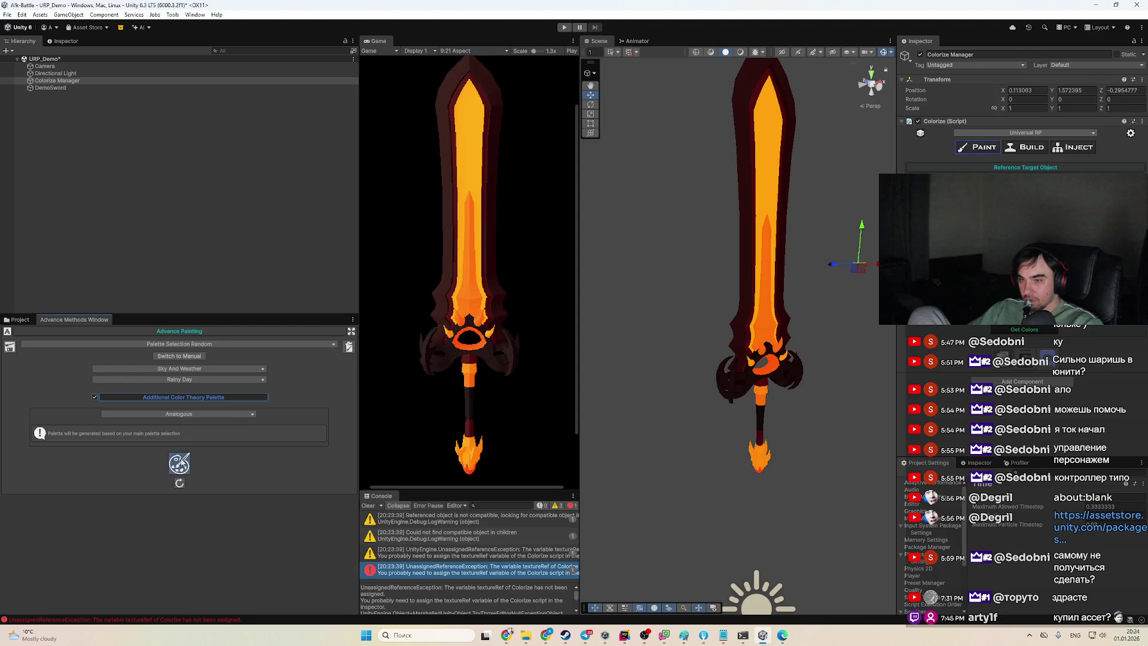
left_click(213, 415)
left_click(181, 449)
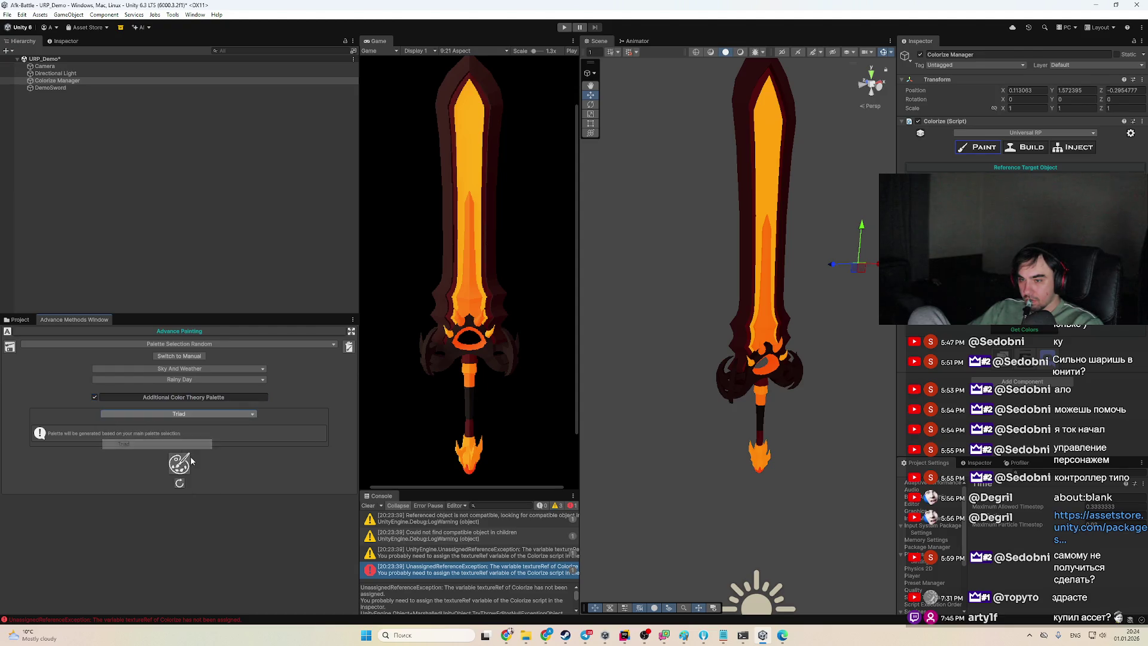
left_click(180, 414)
left_click(186, 430)
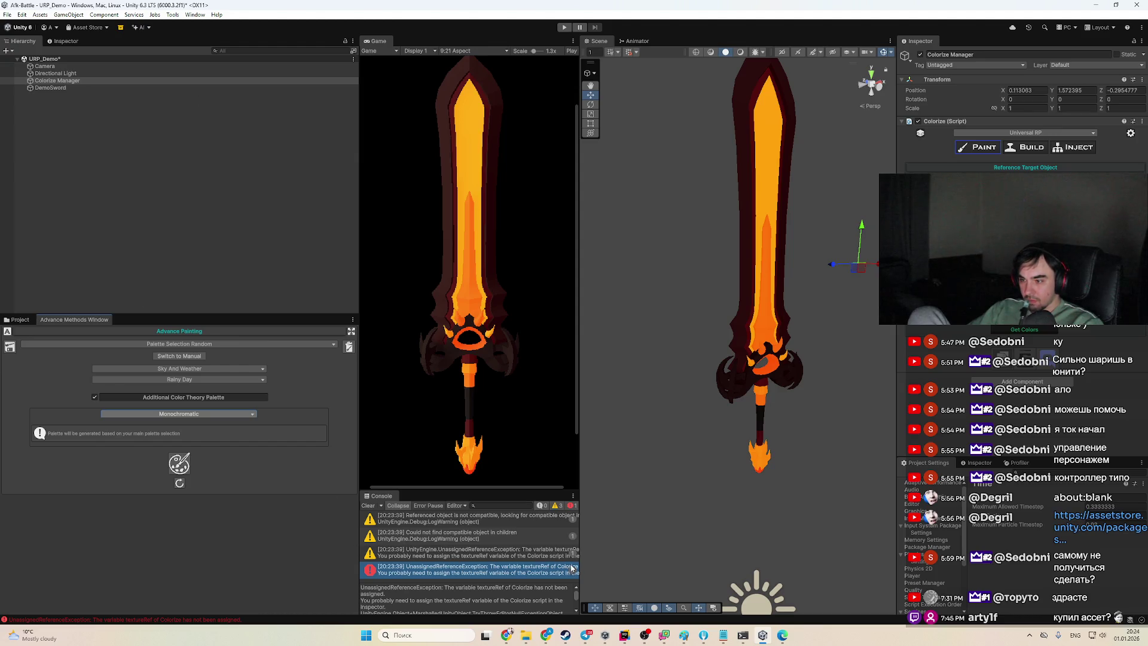
mouse_move(581, 549)
left_mouse_down()
mouse_move(724, 549)
mouse_move(631, 548)
left_mouse_up()
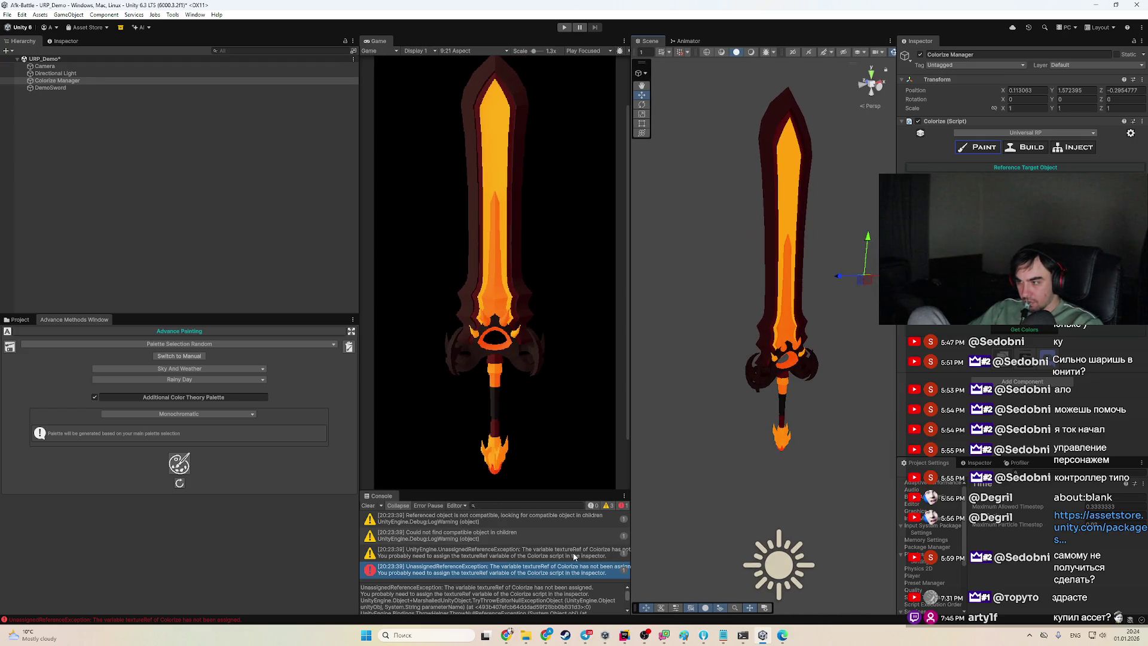
Close the Advance Methods panel and open Assets/Scenes/Story without saving the current scene
right_click(95, 321)
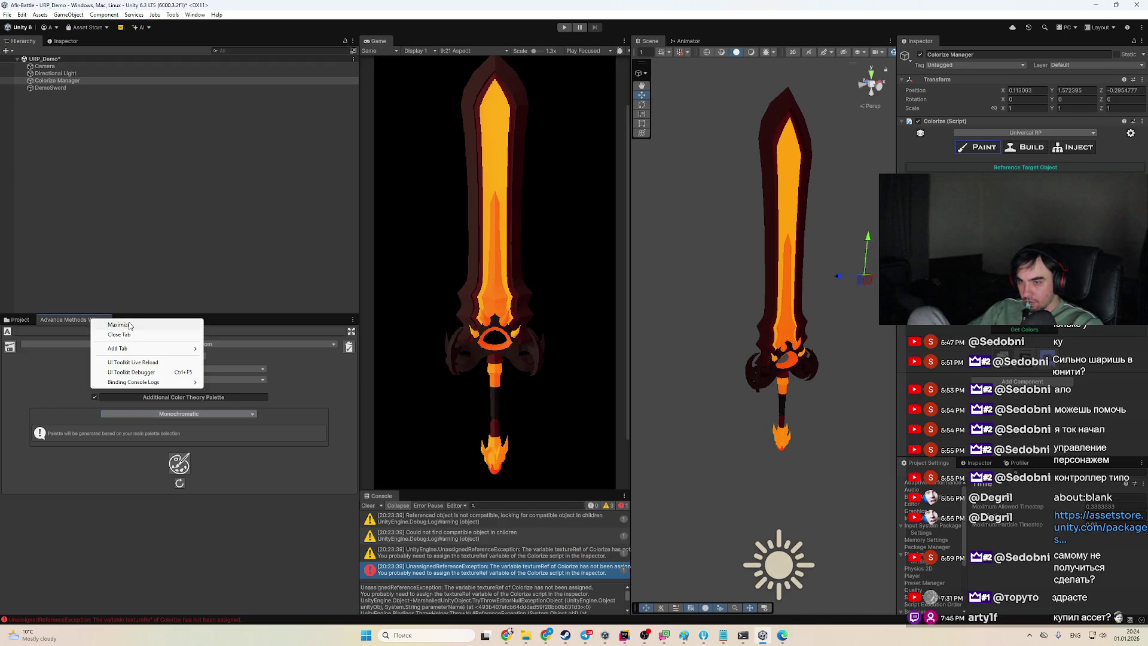
left_click(127, 334)
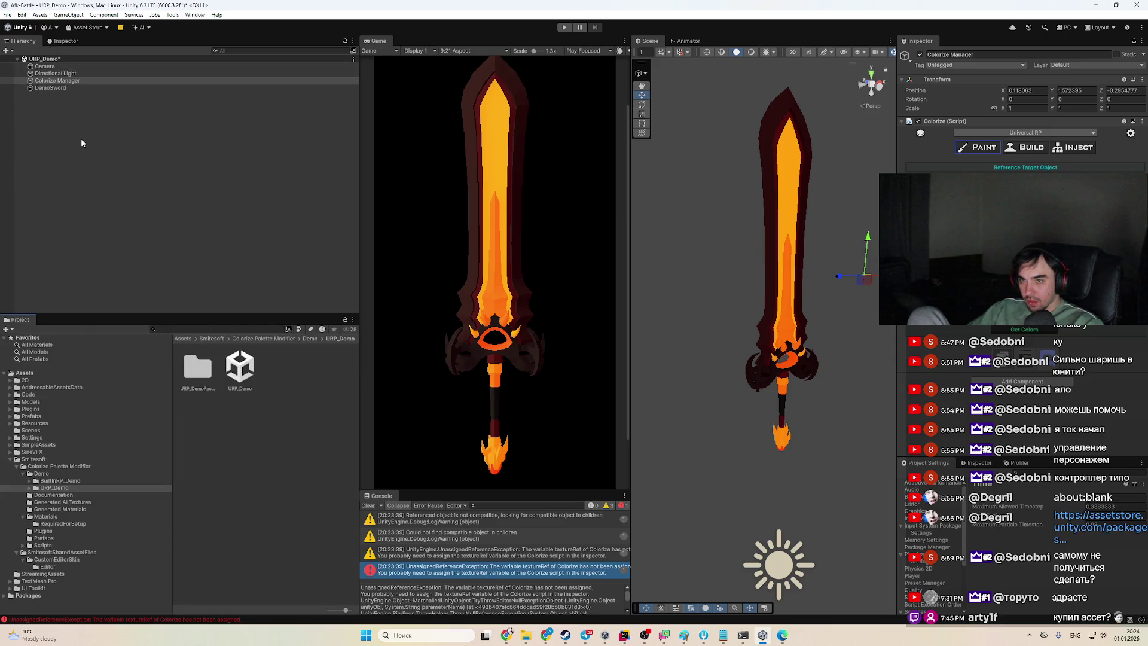
left_click(61, 574)
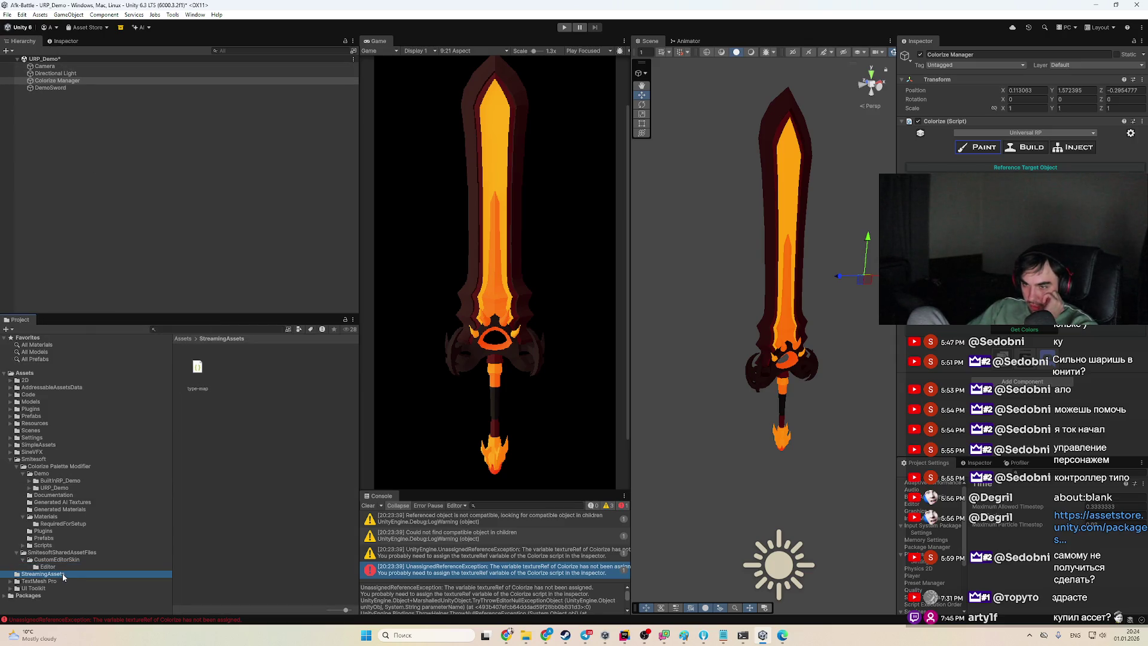
left_click(46, 465)
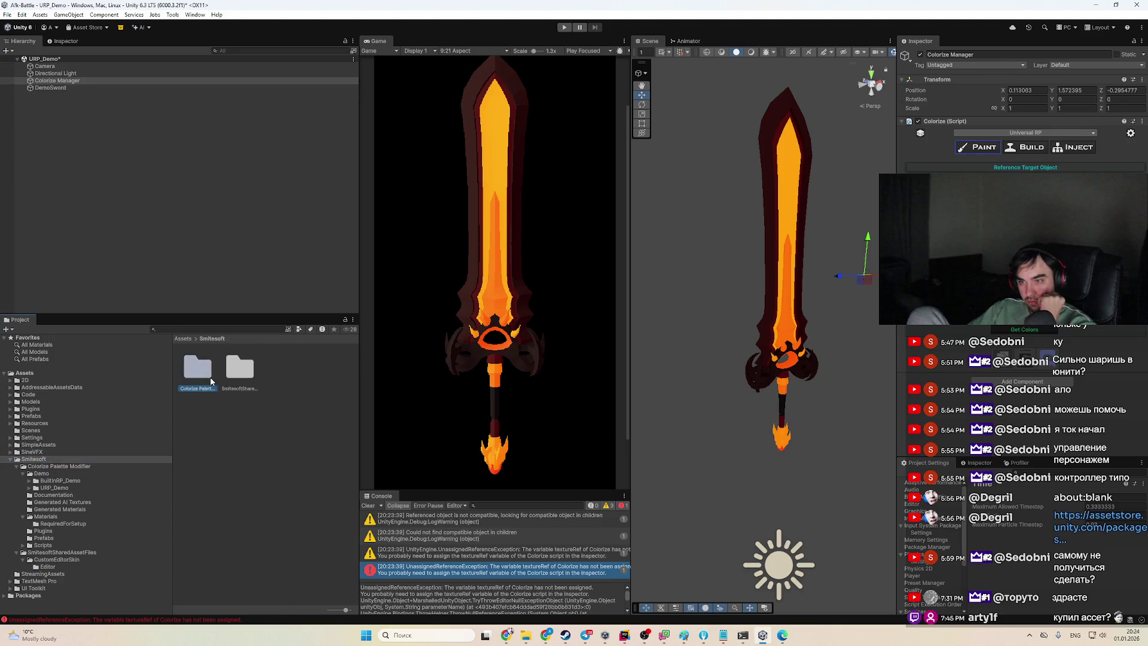
left_click(213, 383)
double_click(200, 381)
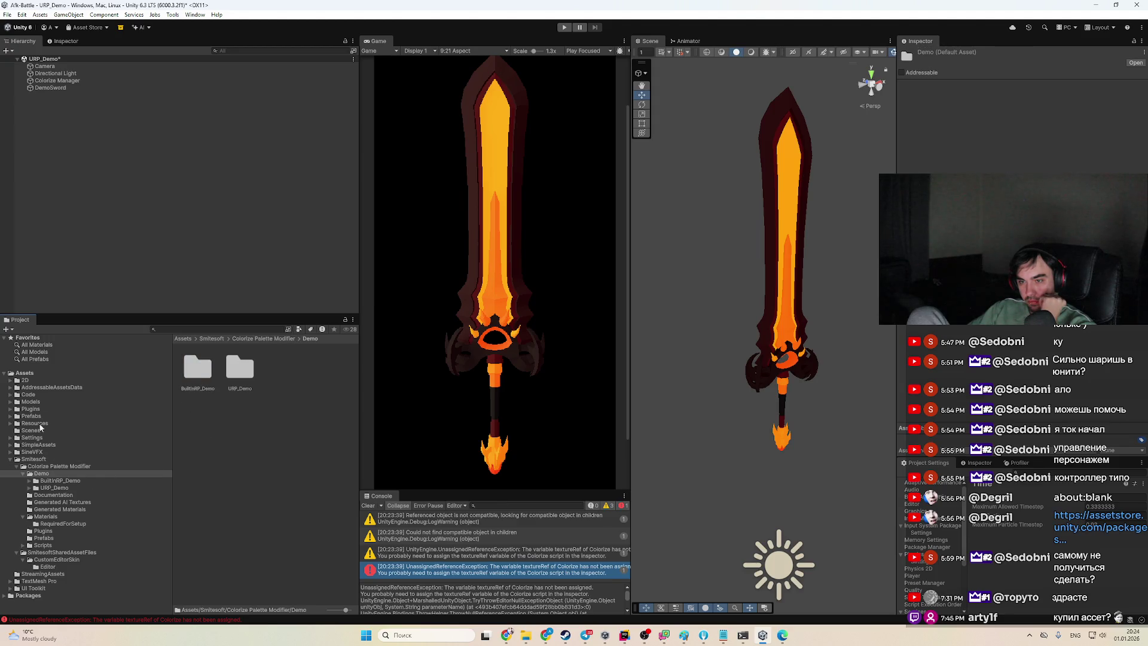
left_click(46, 430)
double_click(202, 366)
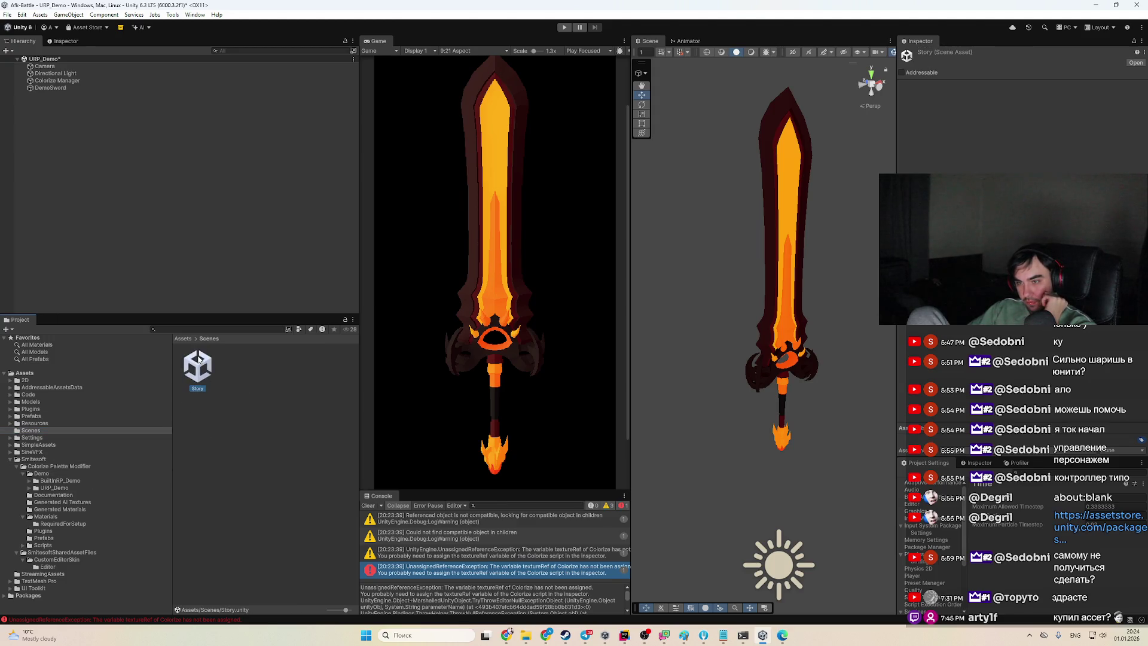
left_click(586, 336)
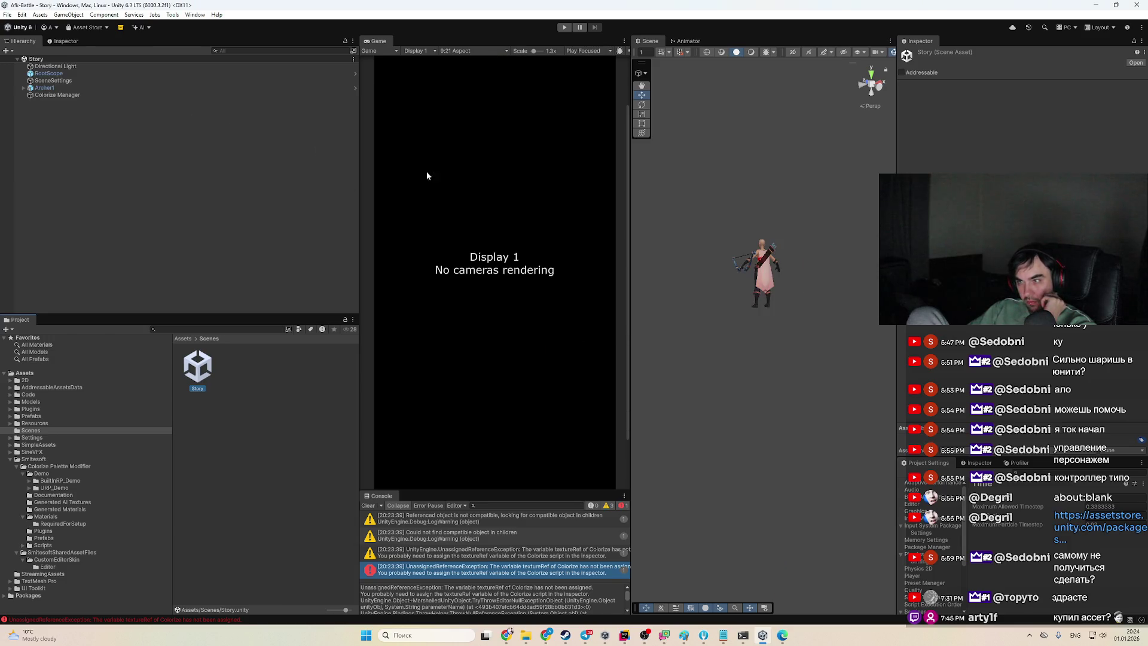
Select Archer1's Colorize Manager, frame the character, and switch Colorize to BUILD
left_click(144, 94)
left_click(137, 89)
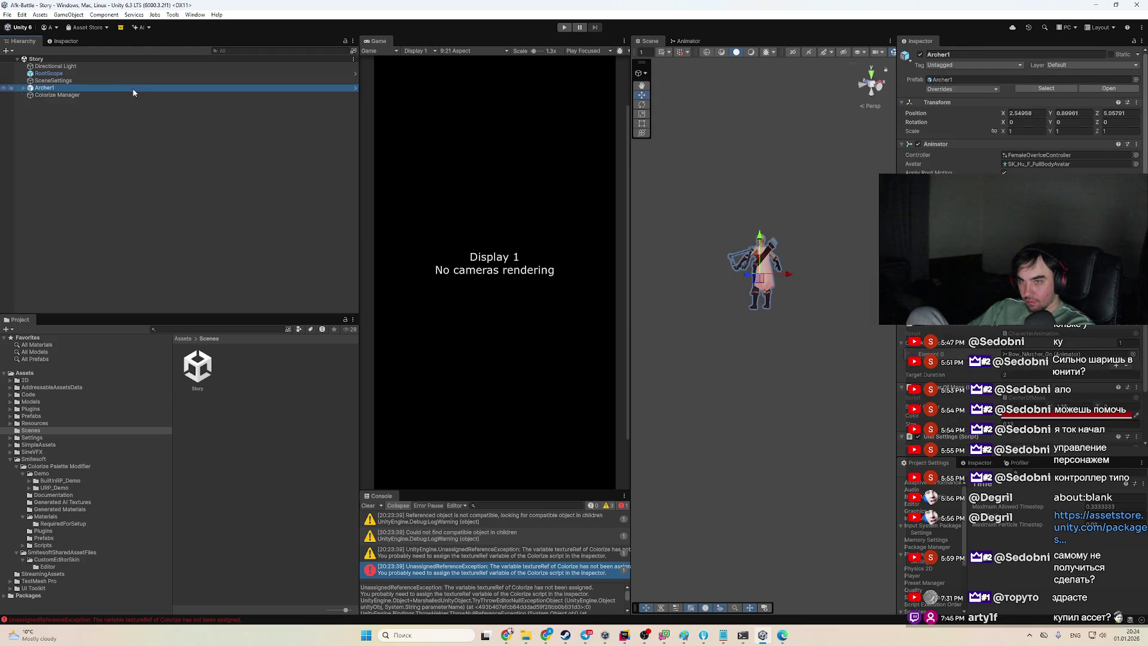
key("Right")
double_click(107, 166)
mouse_move(668, 228)
left_mouse_down()
mouse_move(795, 251)
mouse_move(735, 254)
mouse_move(726, 232)
mouse_move(726, 289)
mouse_move(753, 276)
left_mouse_up()
left_click(1065, 149)
left_click(1030, 151)
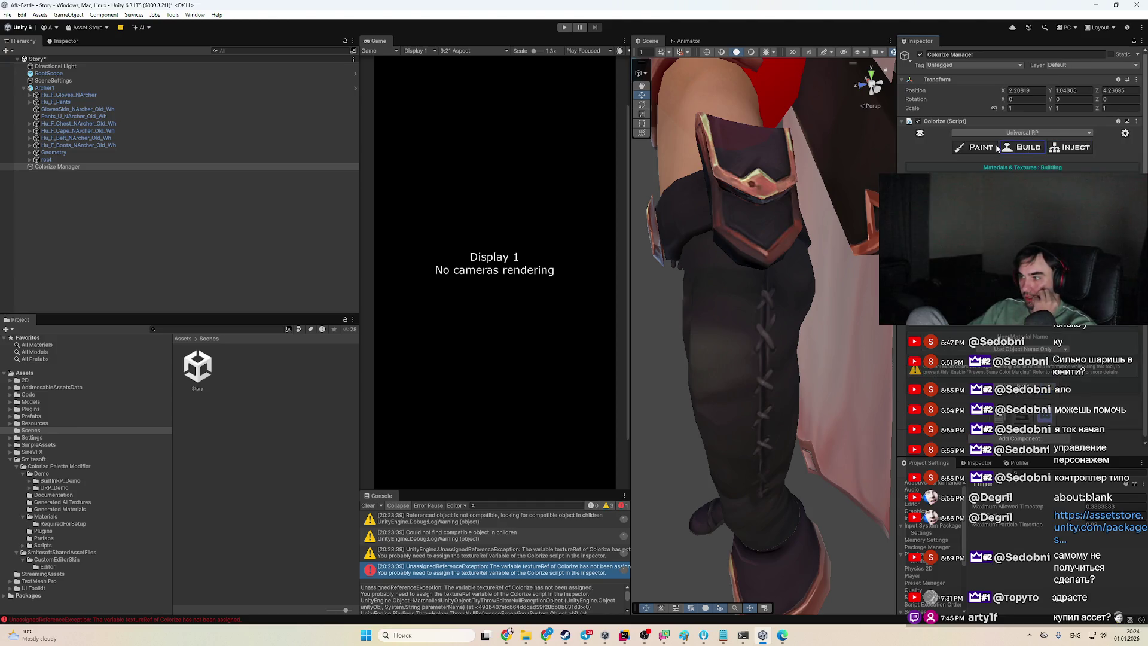
Switch Colorize to PAINT and select the archer's boots, then the Colorize Manager
left_click(969, 149)
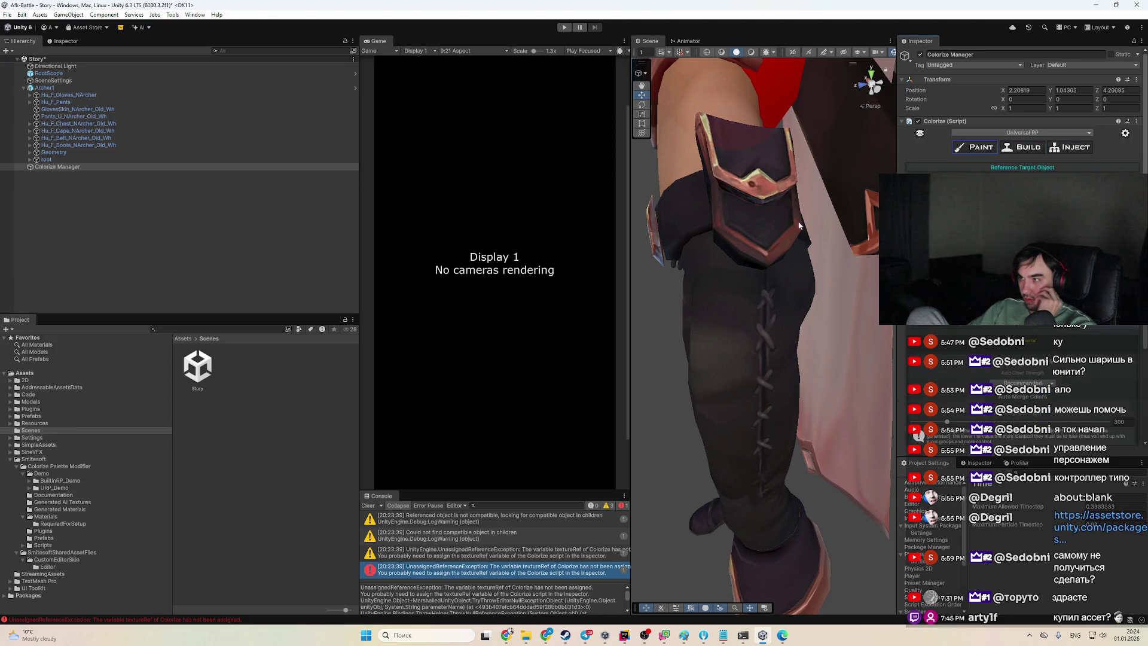
scroll(724, 323, "down", 5)
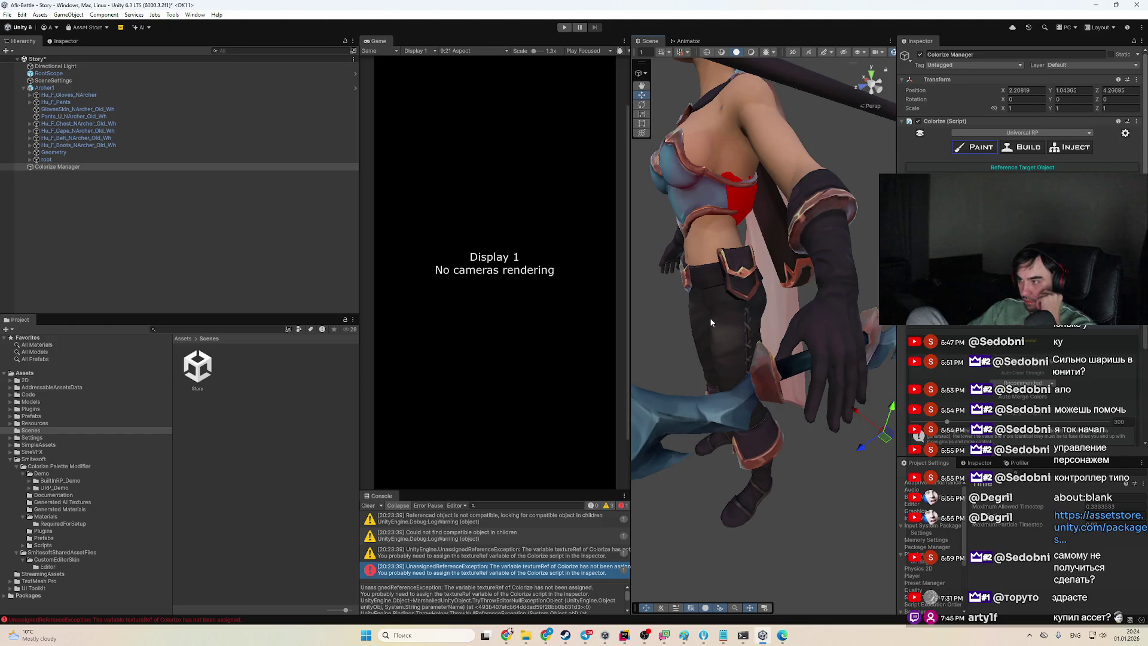
mouse_move(711, 324)
left_mouse_down()
mouse_move(752, 313)
mouse_move(792, 329)
mouse_move(768, 348)
left_mouse_up()
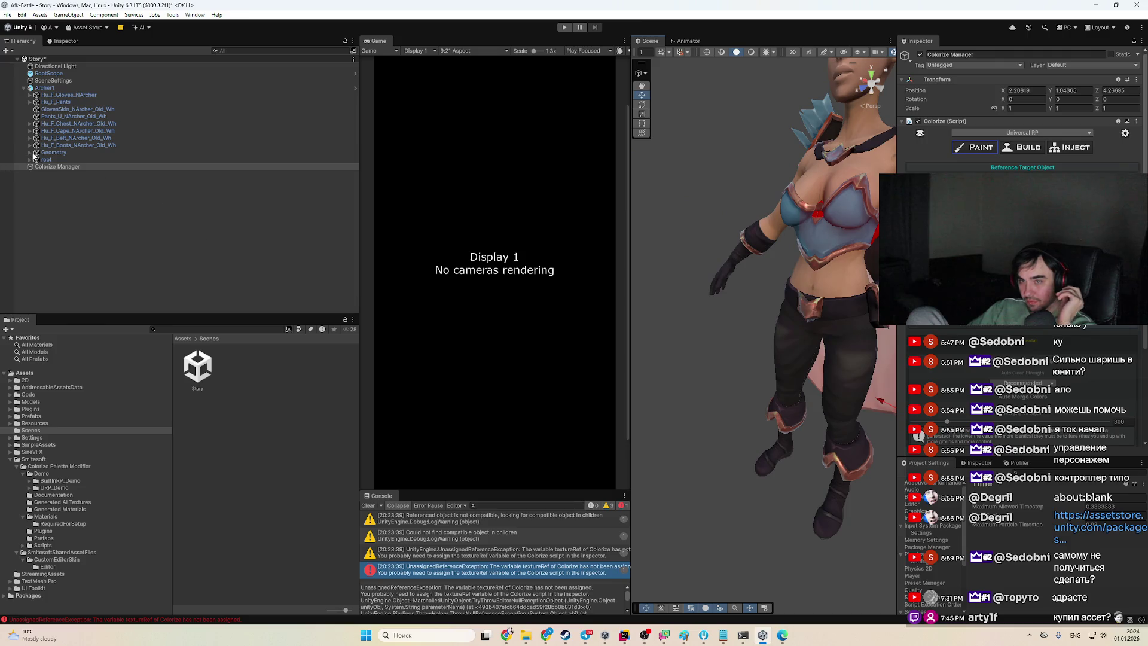
left_click(80, 146)
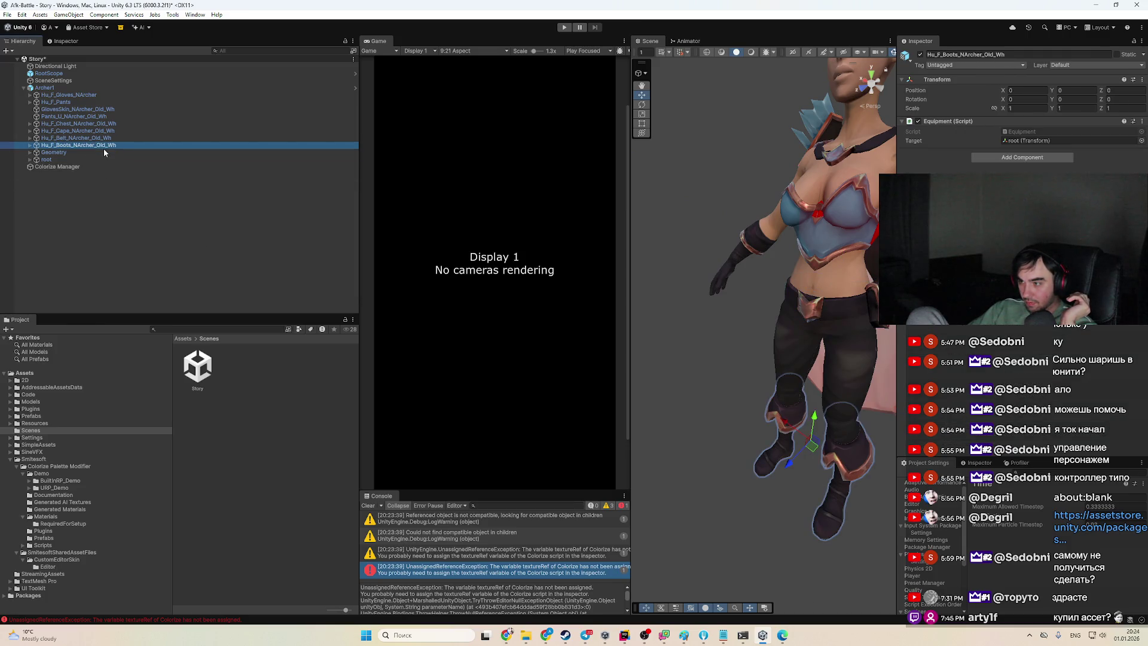
left_click(106, 166)
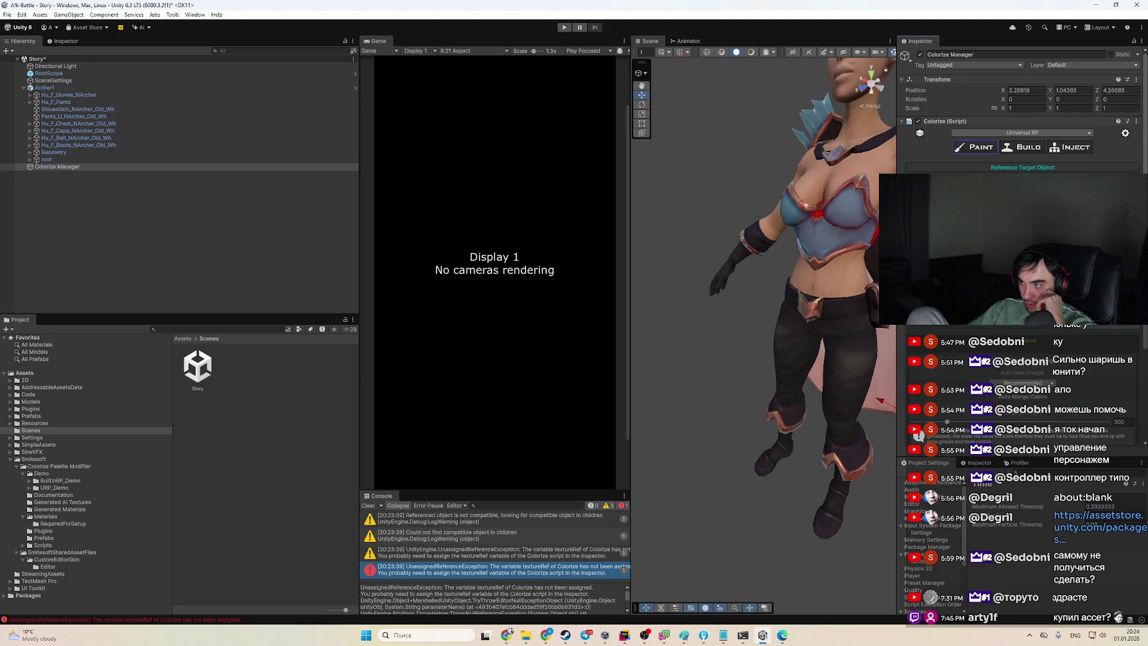
Ping the equipment and body materials, extract the boots' colours with Get Colors, and clear the Console
left_click(1111, 365)
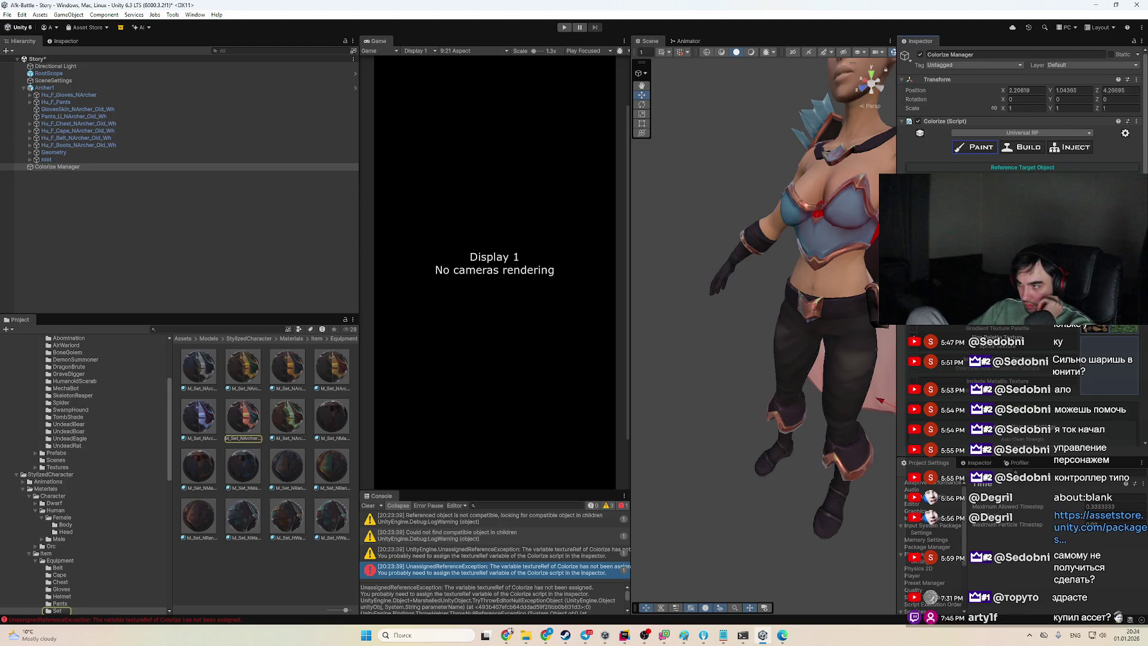
scroll(1023, 389, "down", 2)
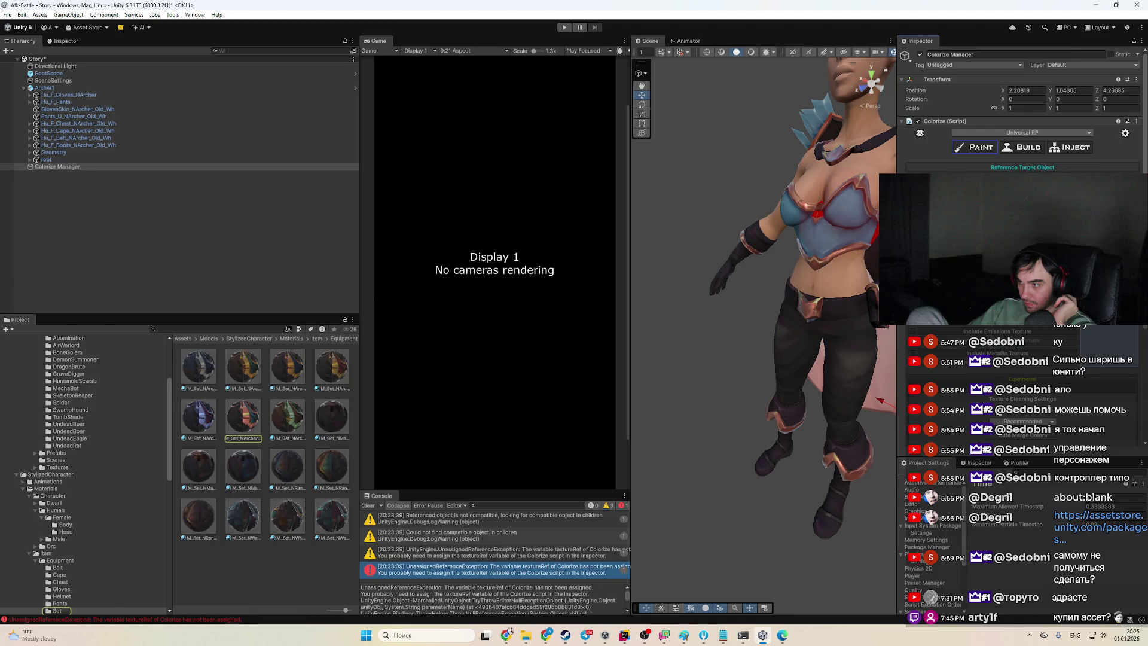
left_click(814, 281)
left_click_drag(813, 281, 814, 178)
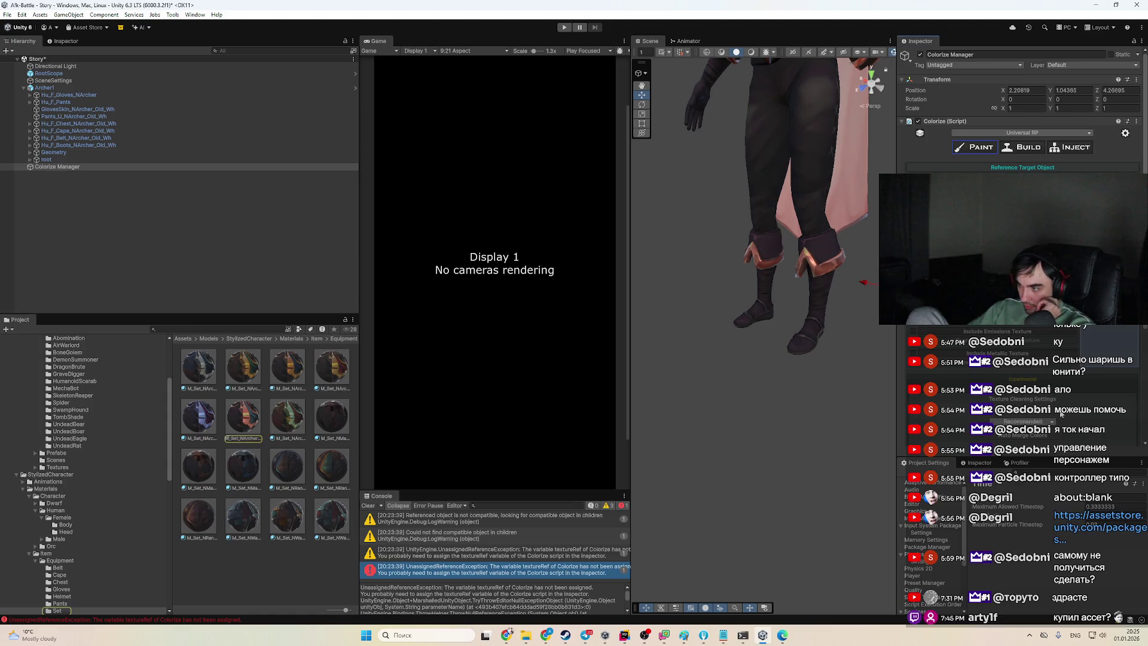
scroll(1015, 373, "down", 10)
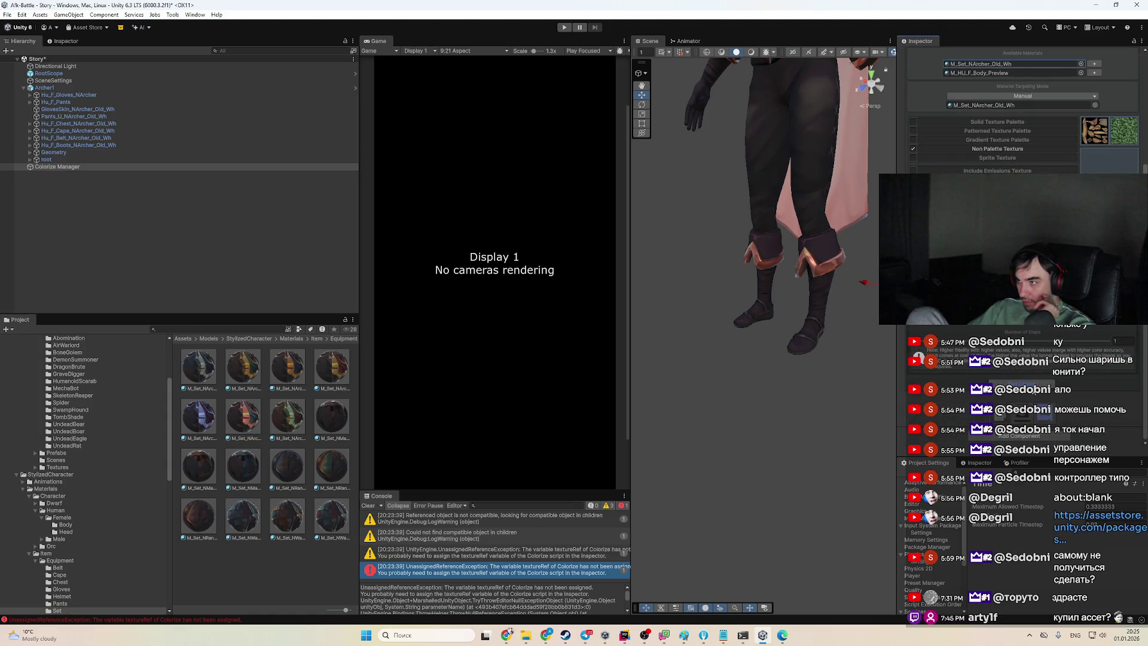
left_click(1085, 394)
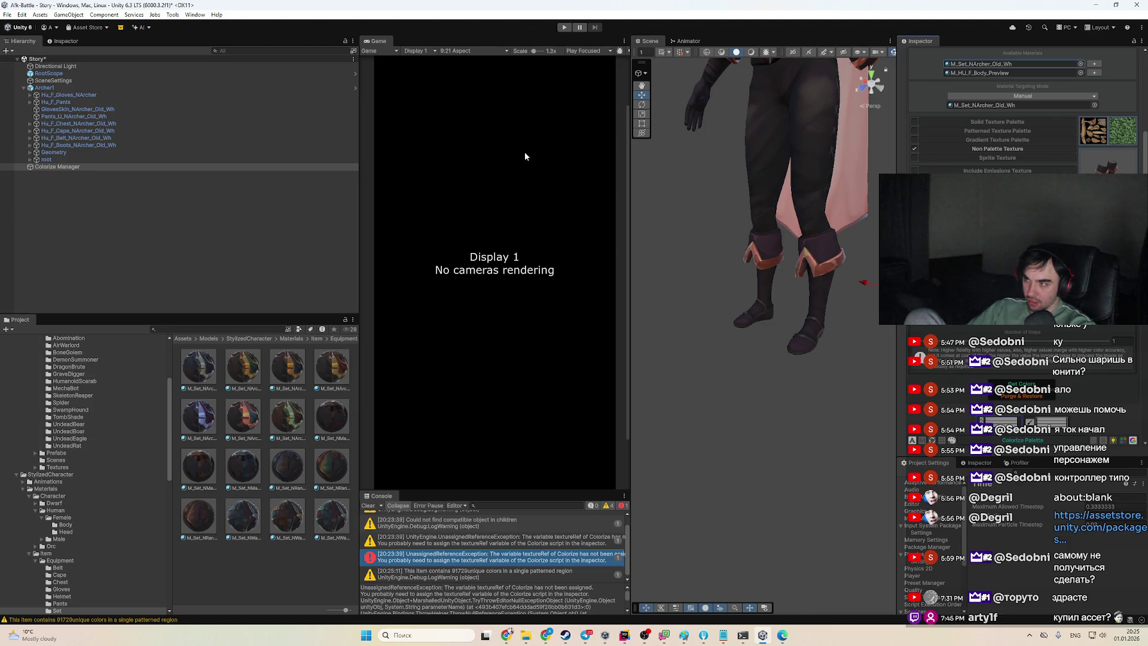
left_click(368, 506)
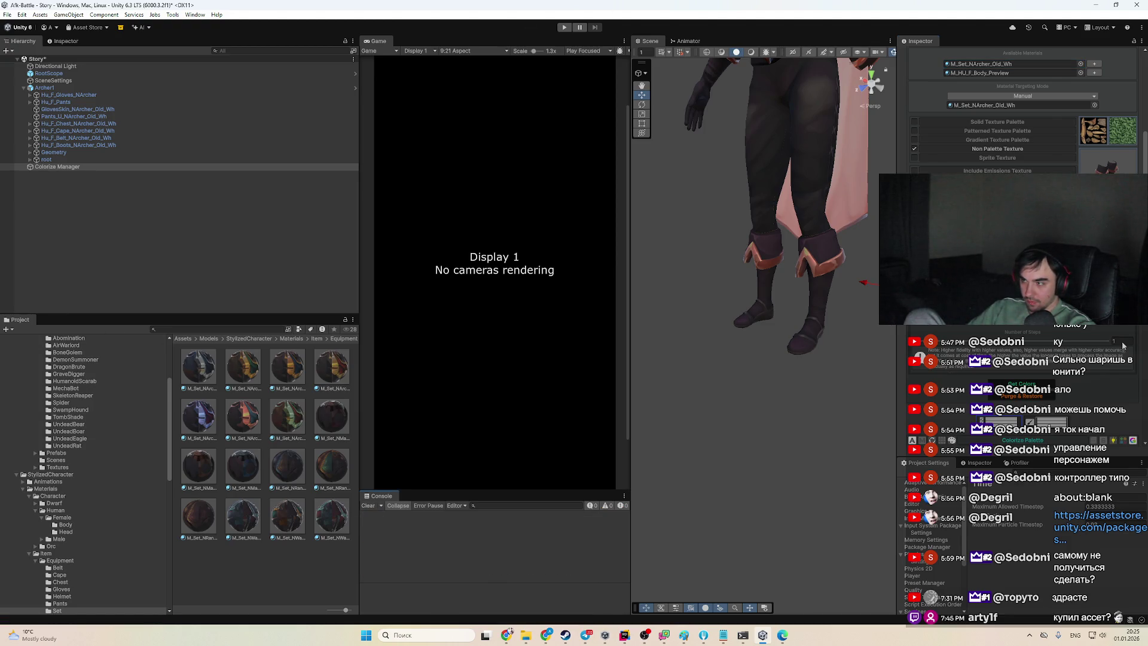
scroll(1137, 339, "down", 5)
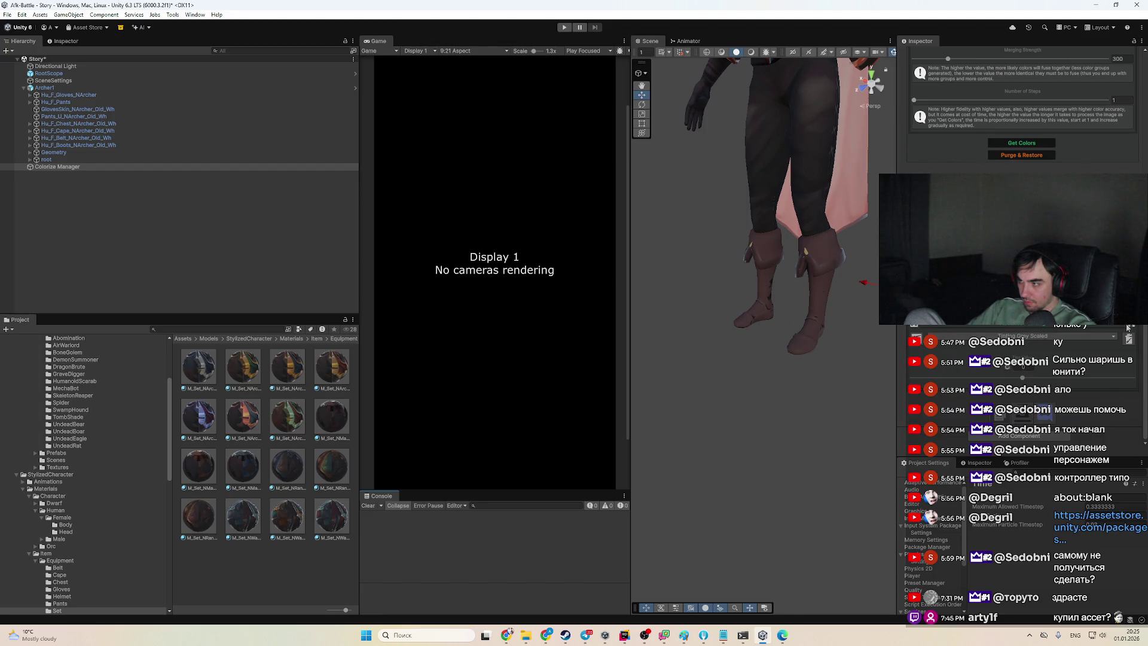
Dock the Advance Methods Window beside Project and choose Color Diffusion with an Exponential rate
scroll(1127, 327, "up", 2)
left_click(1045, 353)
mouse_move(1041, 353)
left_mouse_down()
mouse_move(120, 359)
mouse_move(127, 329)
left_mouse_up()
left_click(250, 345)
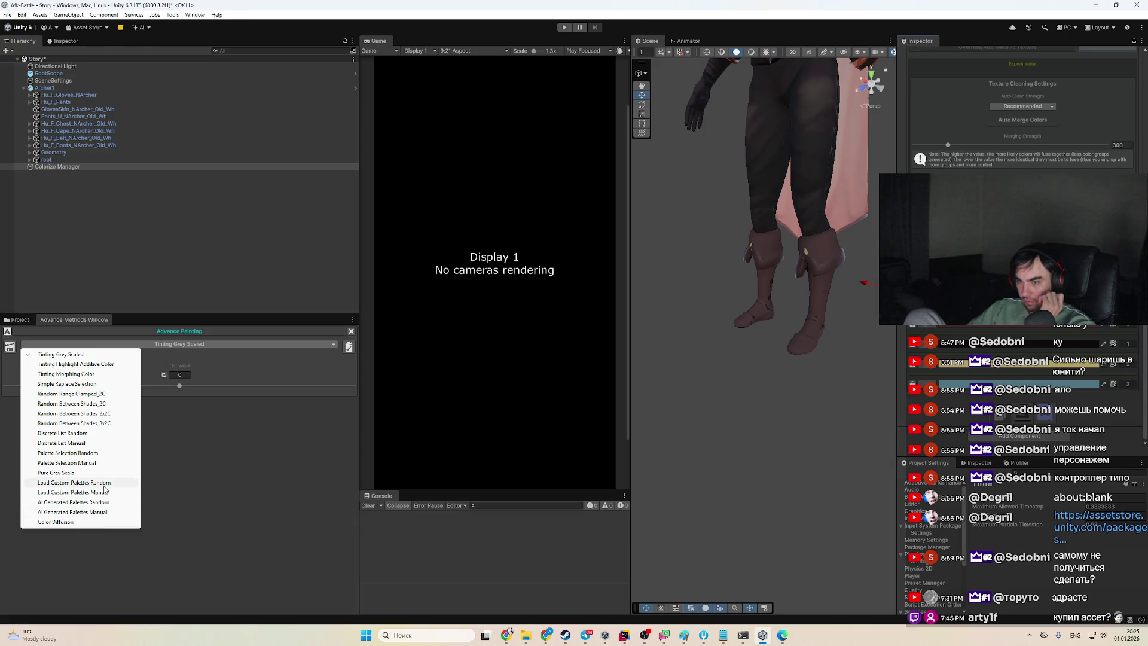
left_click(99, 523)
left_click(137, 452)
left_click(150, 472)
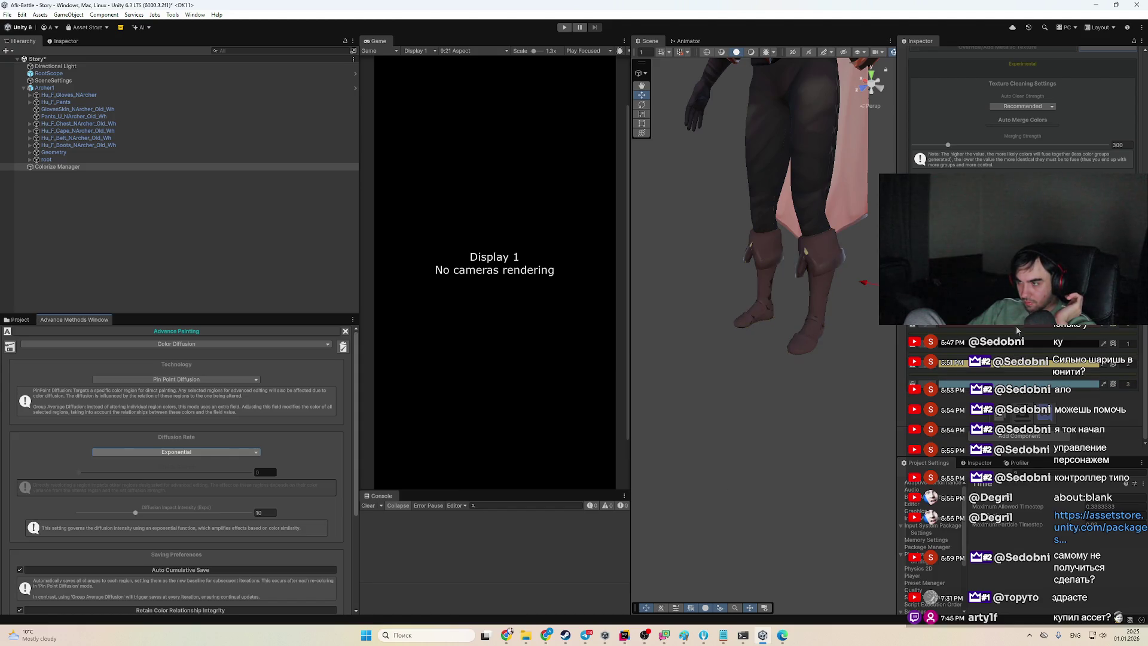
Recolour the archer's boots pale pink in the colour picker
left_click(1016, 330)
left_click(1075, 386)
left_click_drag(1067, 383, 1064, 393)
scroll(941, 424, "up", 3)
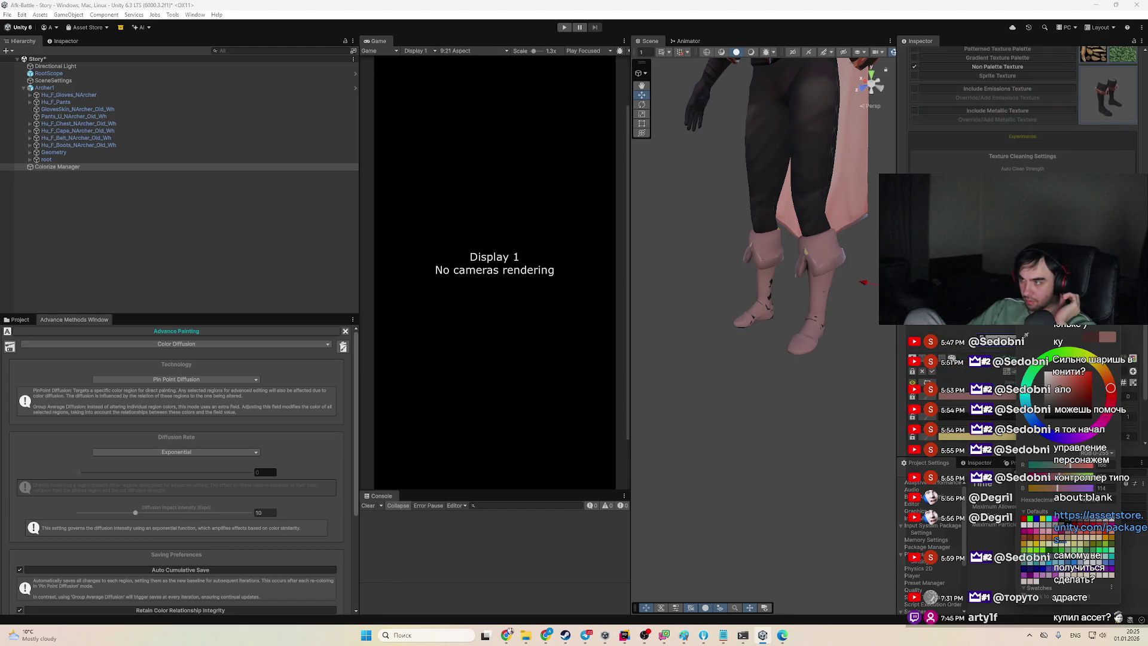
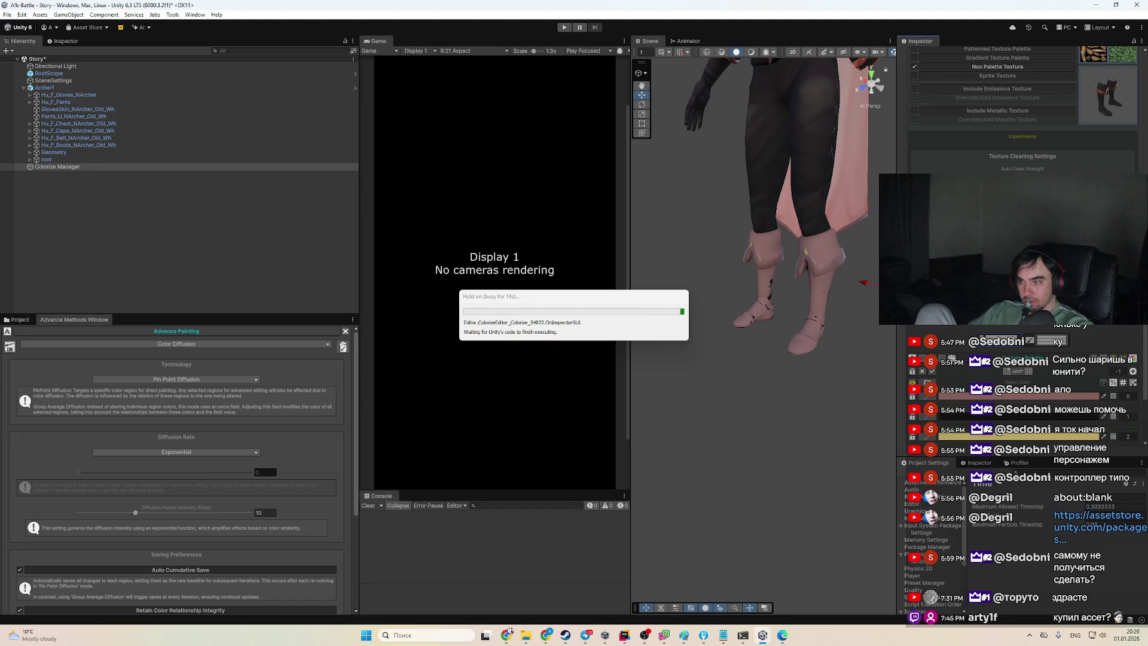
Close the Custom Palette panel and Advance Methods window, then enable Advance painting
mouse_move(506, 635)
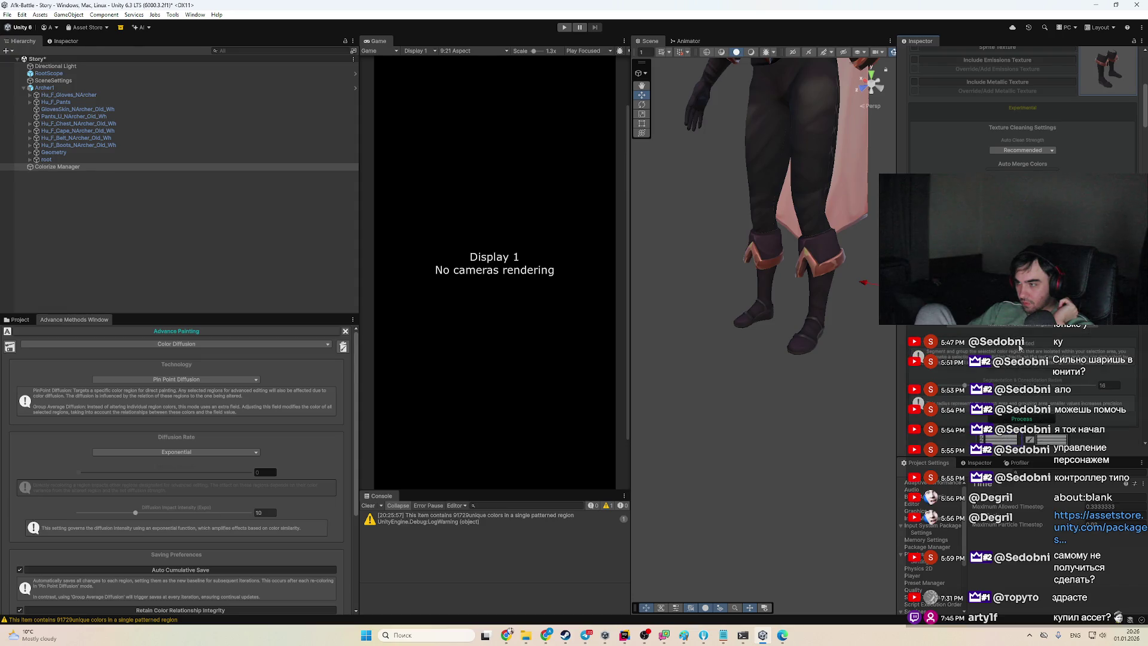
scroll(1038, 380, "down", 5)
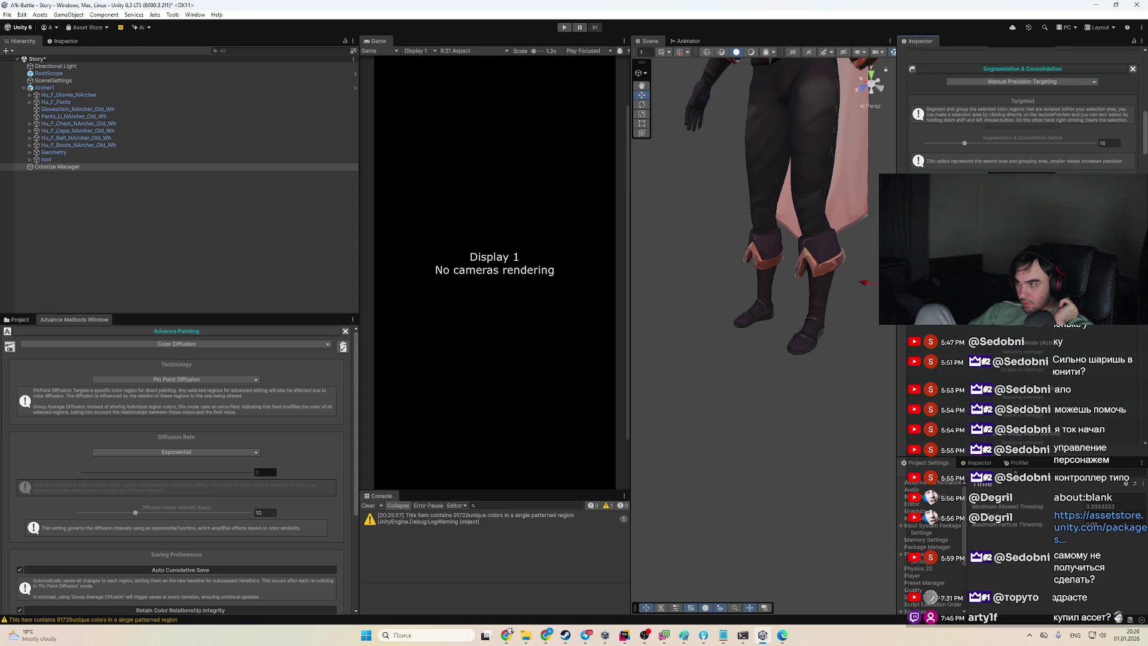
left_click(952, 88)
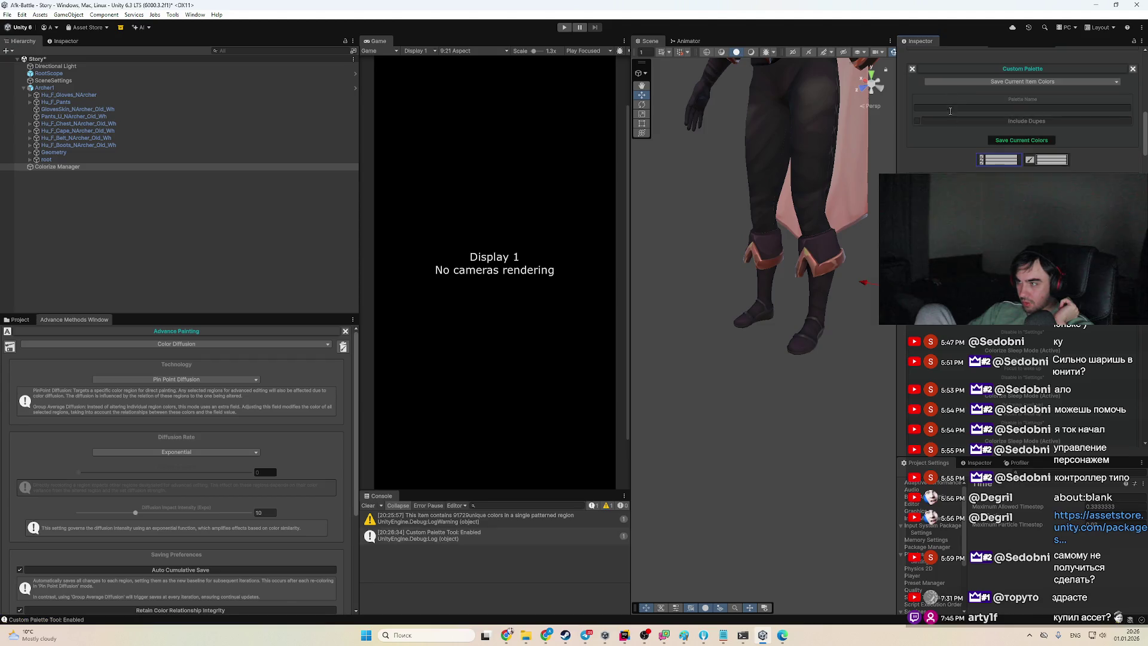
left_click(913, 69)
left_click(914, 96)
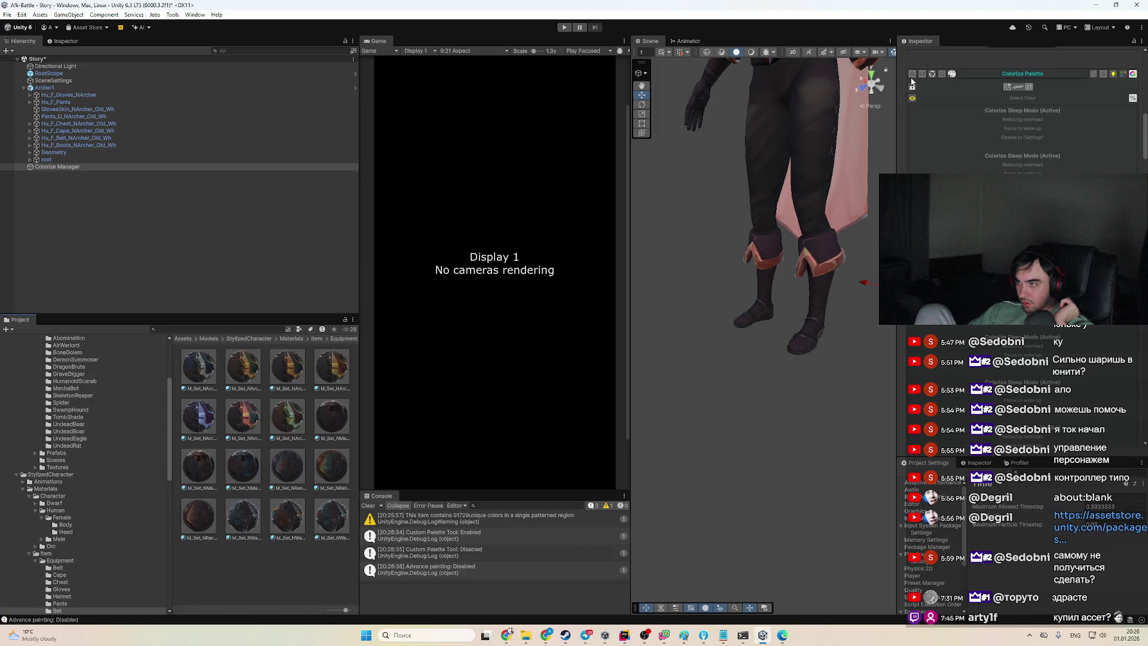
left_click(912, 74)
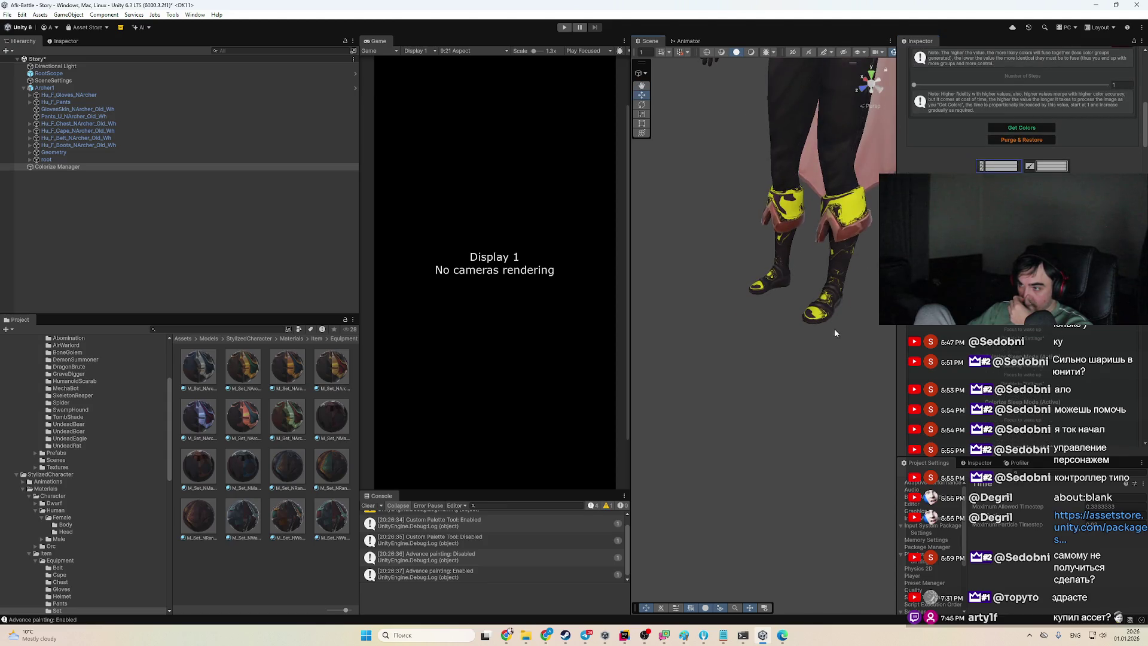
Orbit to the archer's boots and pick a boot colour region using Shift highlighting
left_click_drag(831, 333, 861, 329)
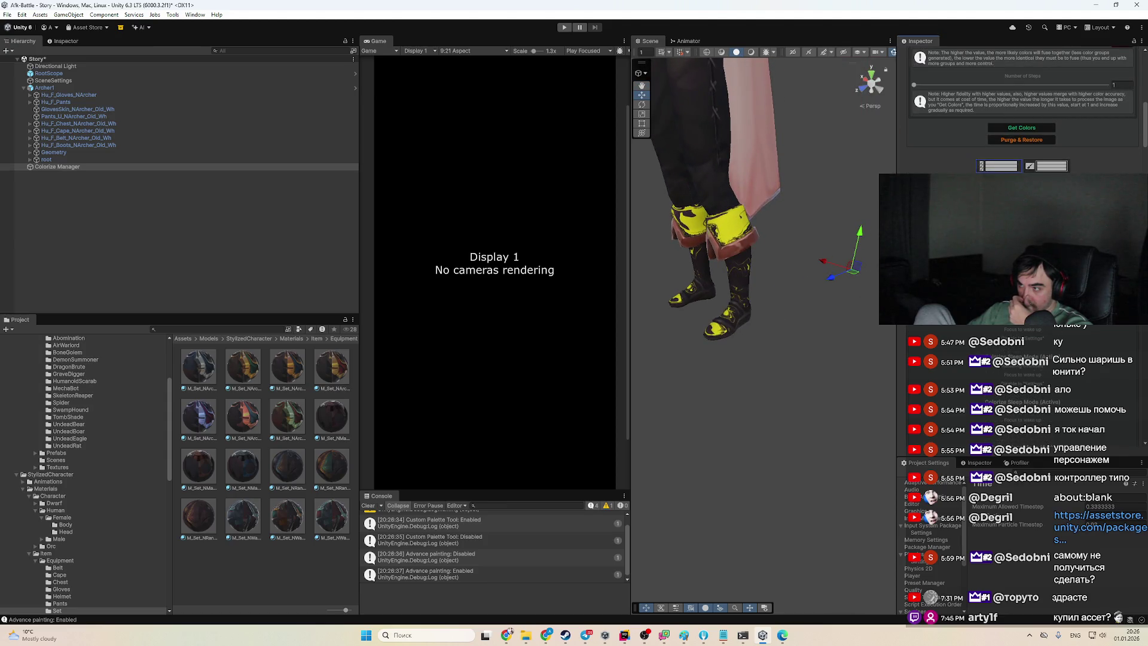
scroll(763, 299, "up", 5)
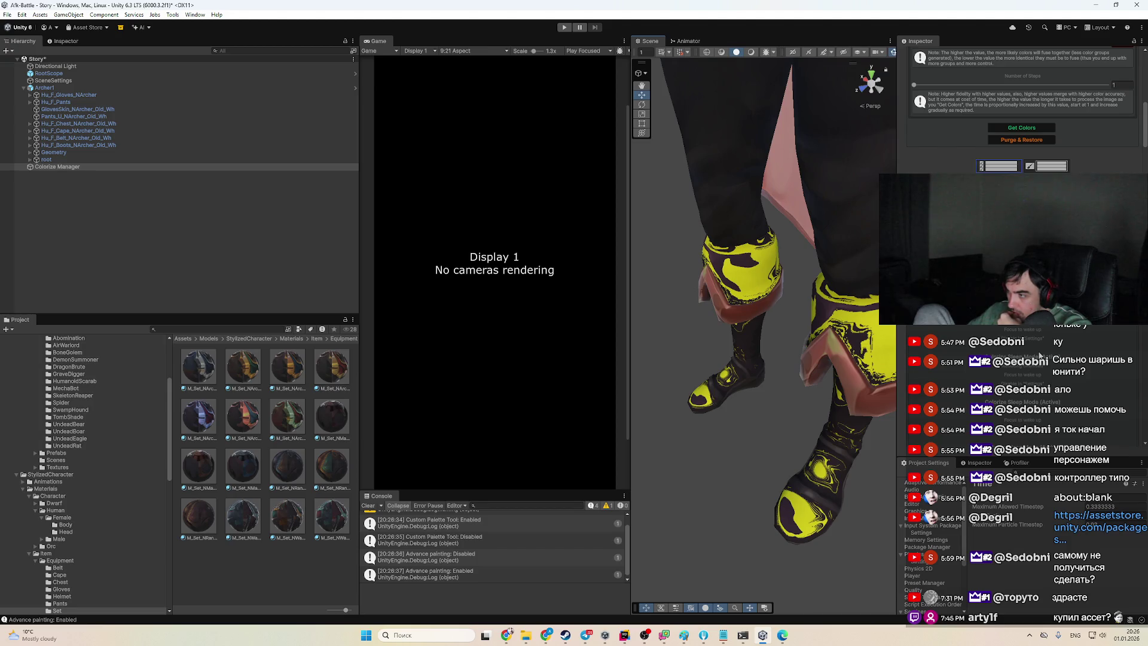
scroll(1023, 108, "up", 3)
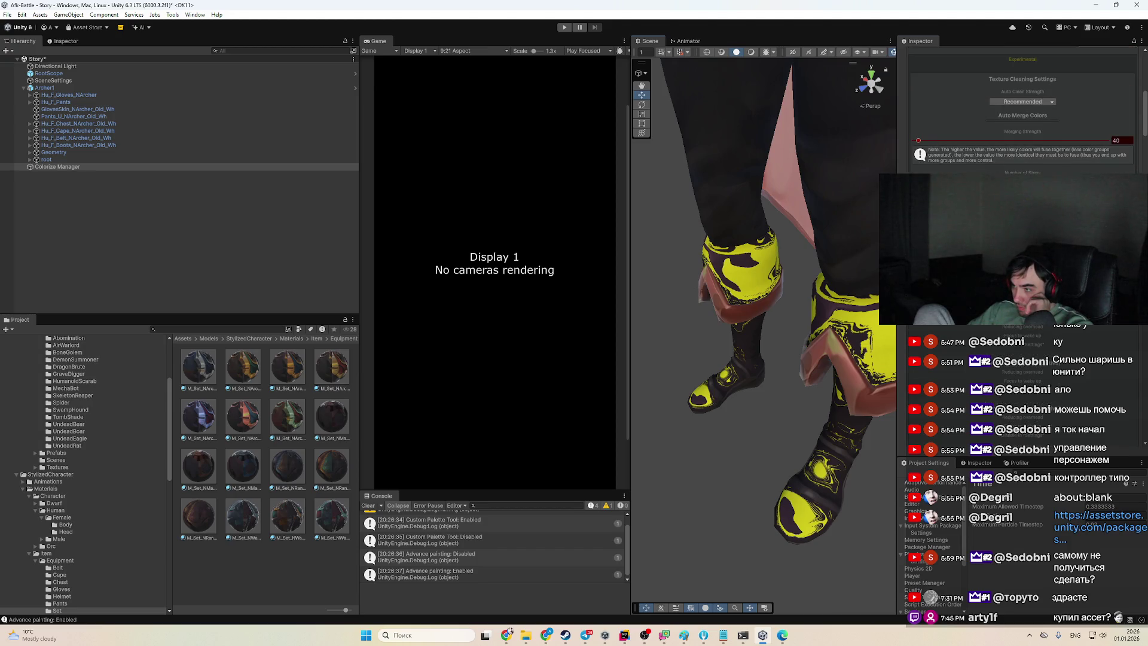
double_click(959, 348)
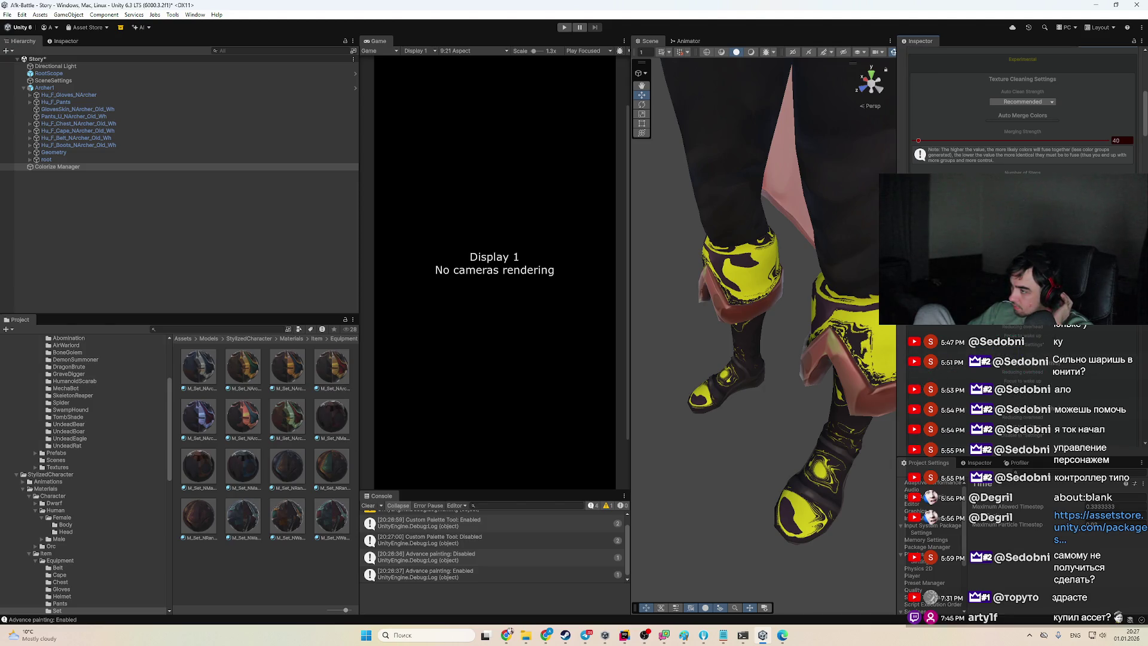
key("shift")
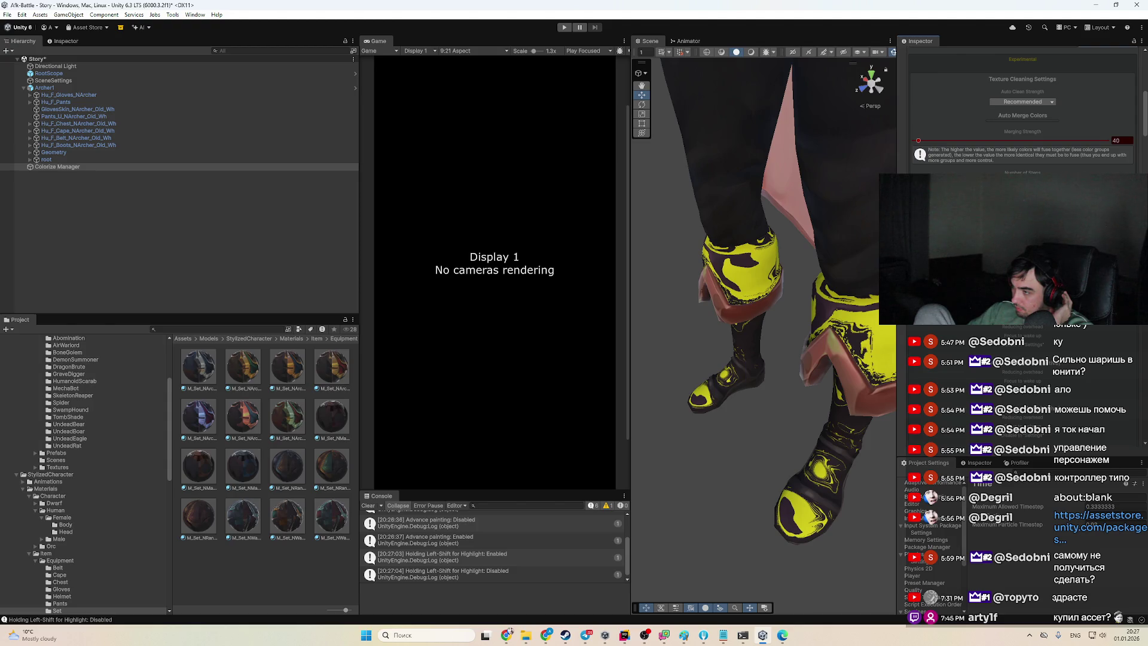
left_click(1083, 357)
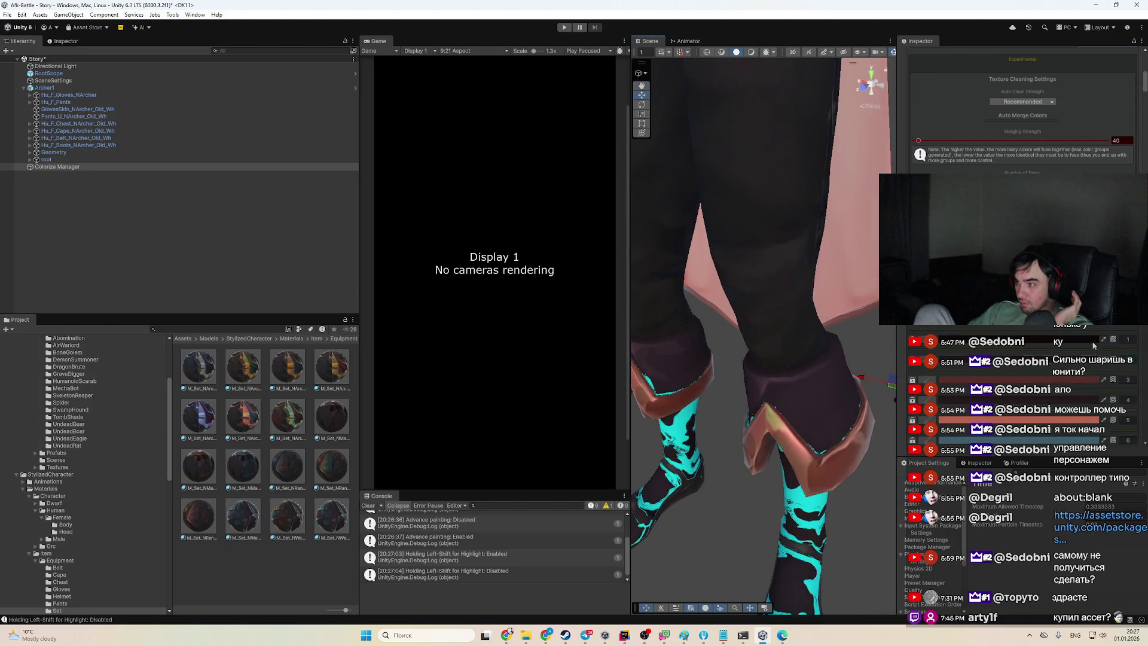
Pop the Advance Painting section out into its own floating window
scroll(1084, 358, "down", 5)
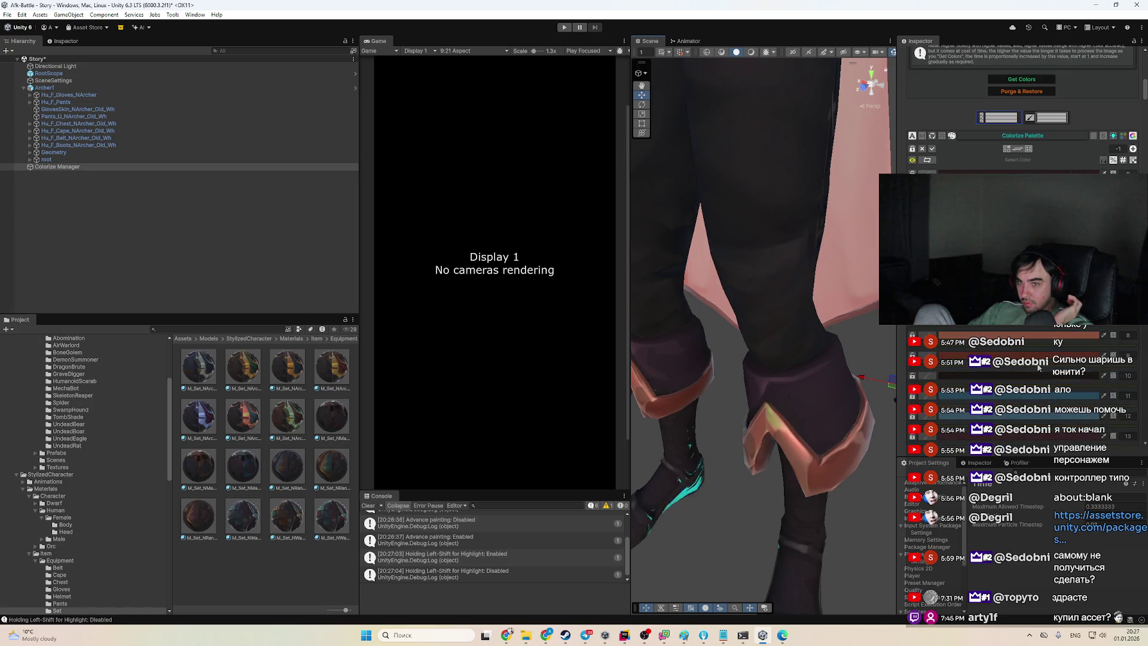
scroll(1035, 381, "down", 1)
scroll(1123, 421, "down", 10)
left_click_drag(1144, 126, 1146, 419)
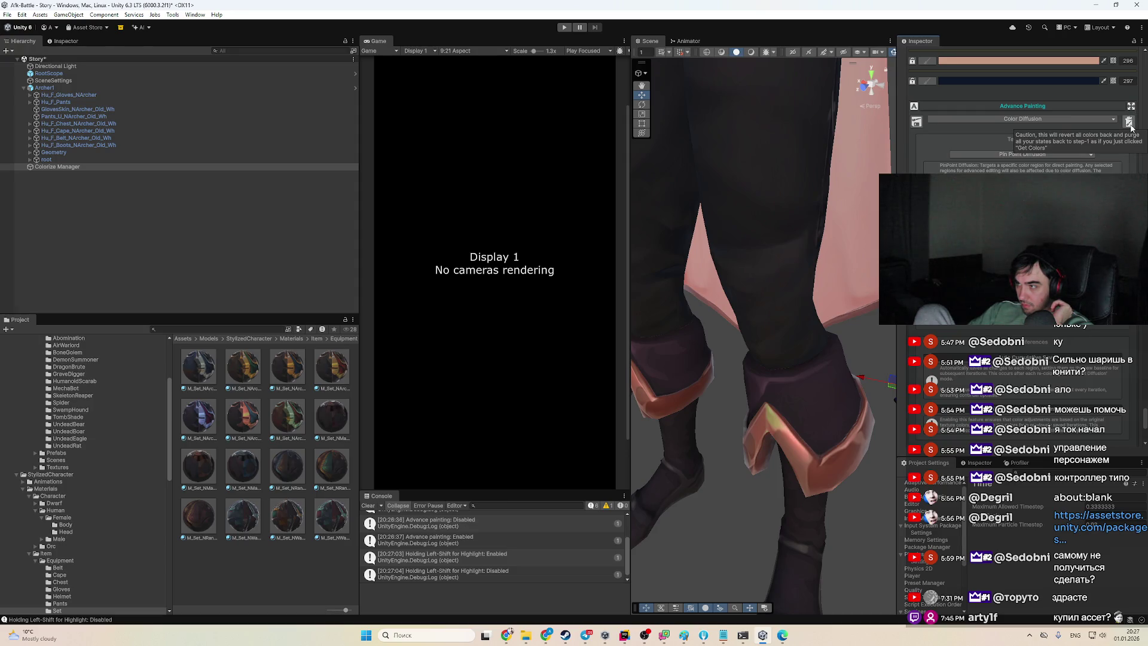
left_click(1131, 106)
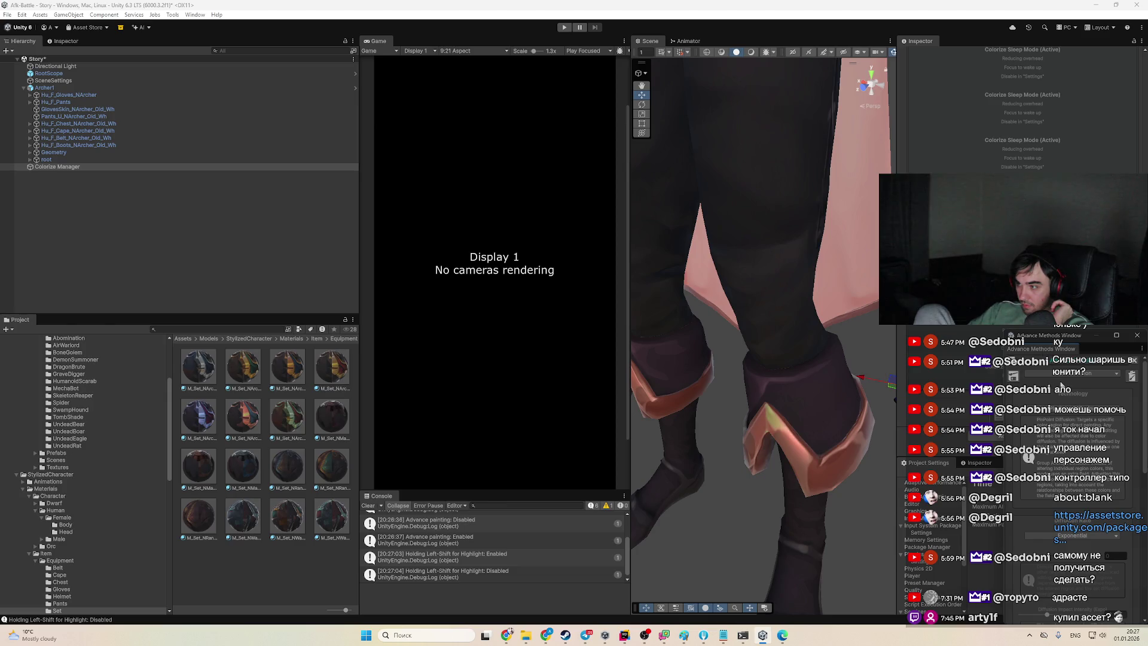
Dock the Advance Methods window beside the Project tab and scroll to its Apply section
left_click_drag(1041, 348, 75, 319)
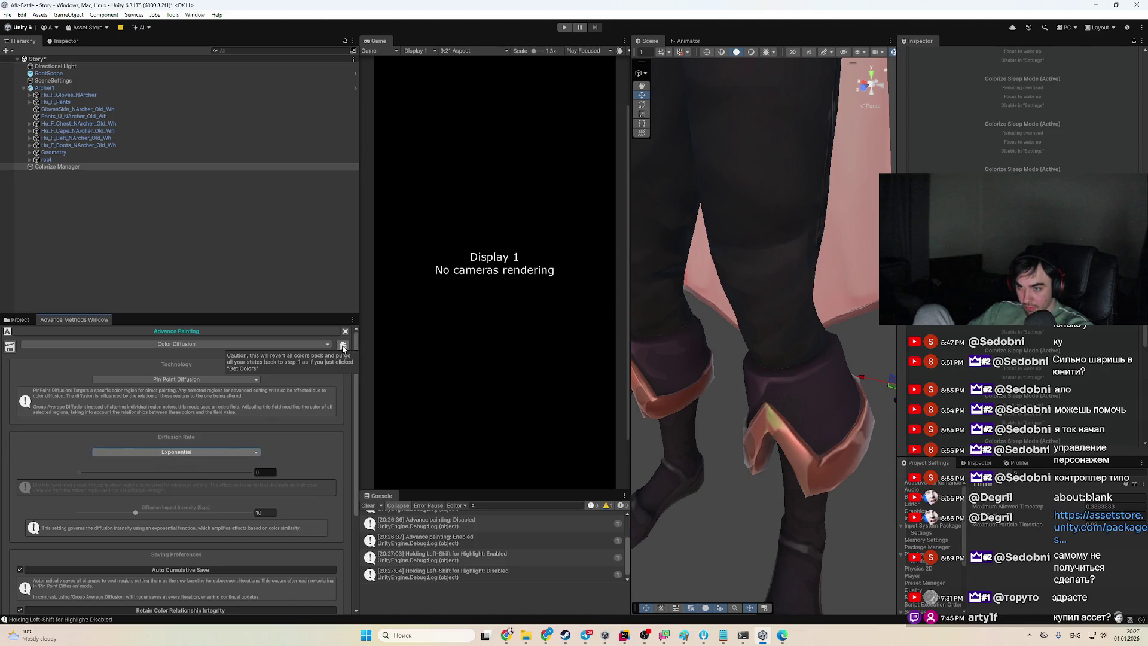
scroll(344, 348, "down", 3)
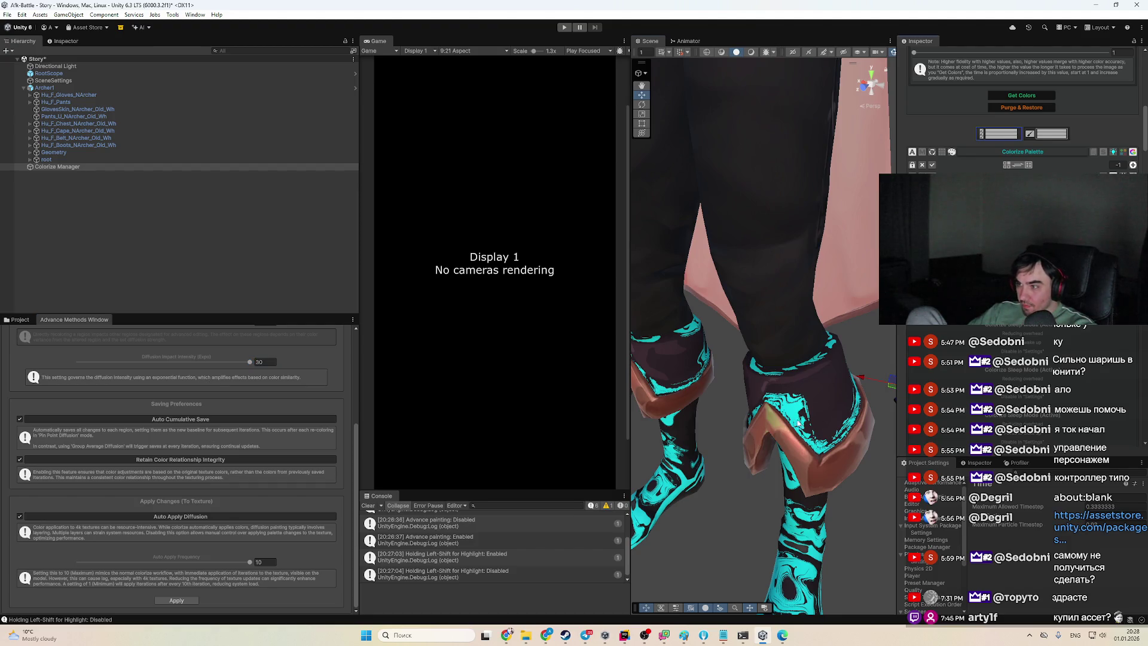
Recolour a boot region, trying light grey before settling on dark red
scroll(797, 418, "up", 3)
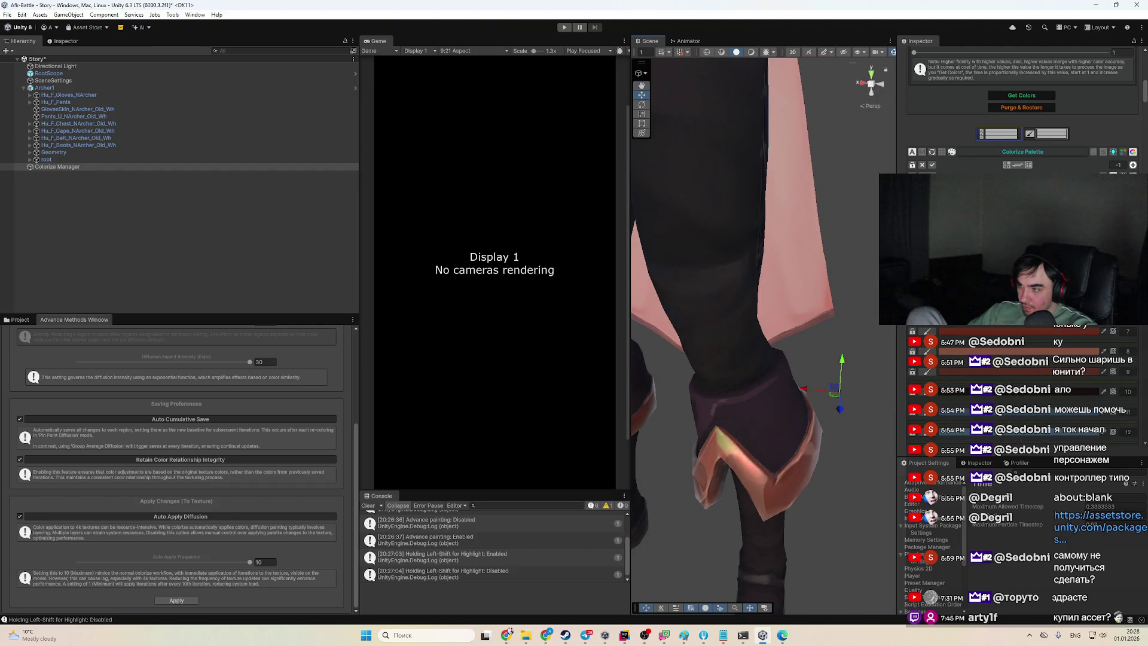
left_click(1016, 331)
left_click(1093, 384)
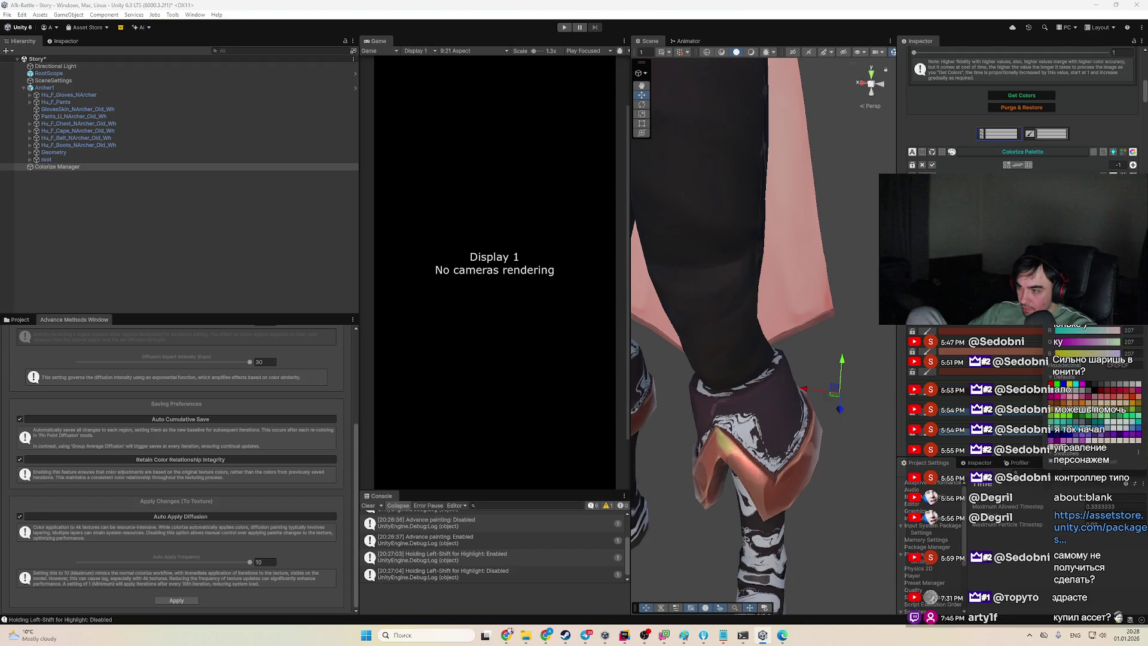
left_click(1127, 390)
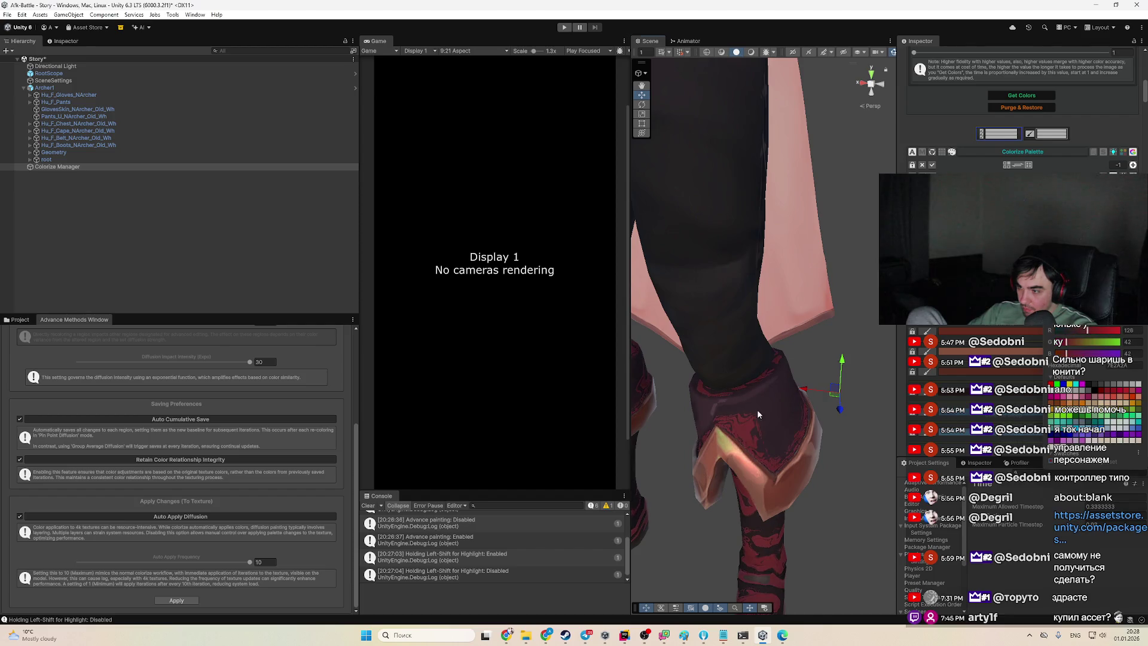
Select the boots and the Colorize Manager, then set regions to orange and brighter red
scroll(758, 409, "down", 5)
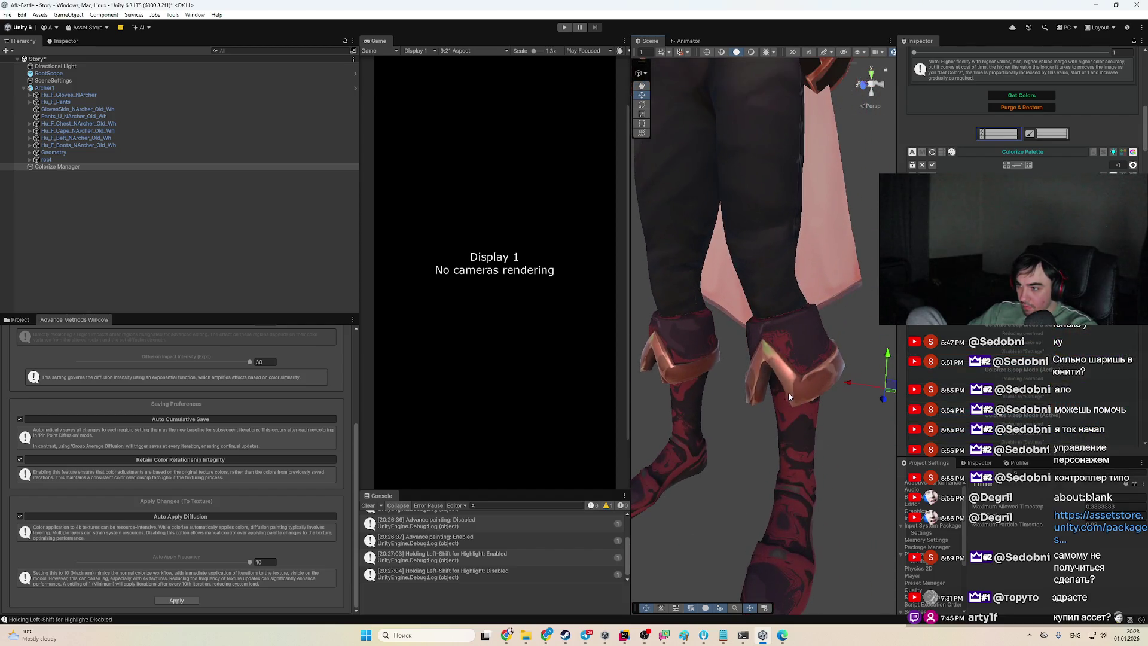
left_click(807, 437)
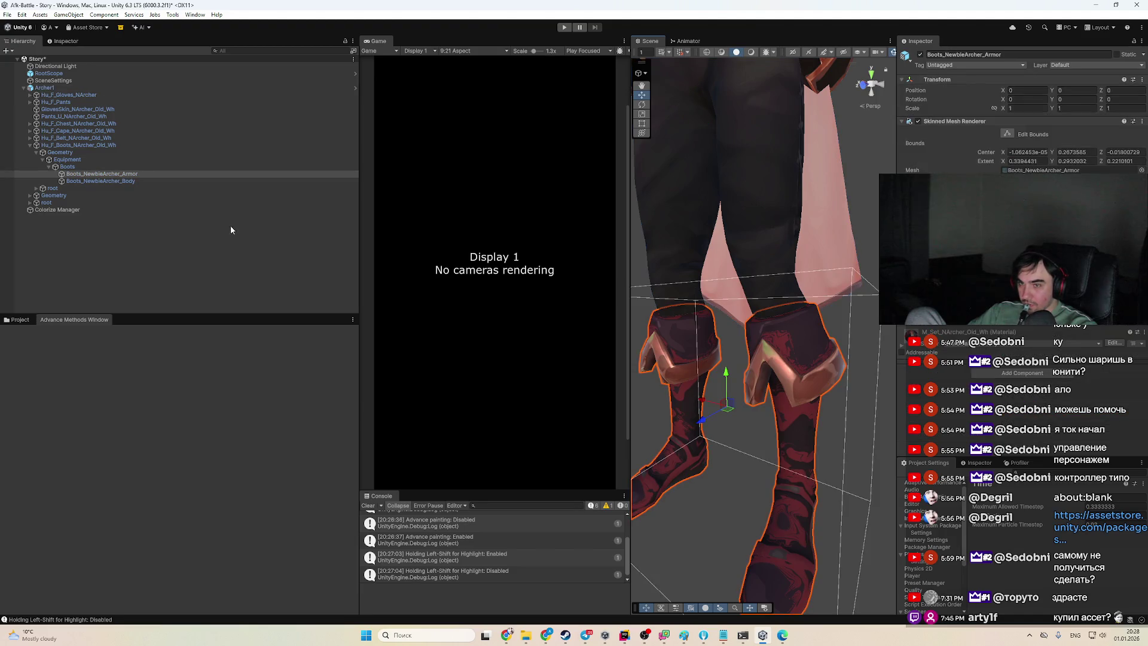
left_click(81, 211)
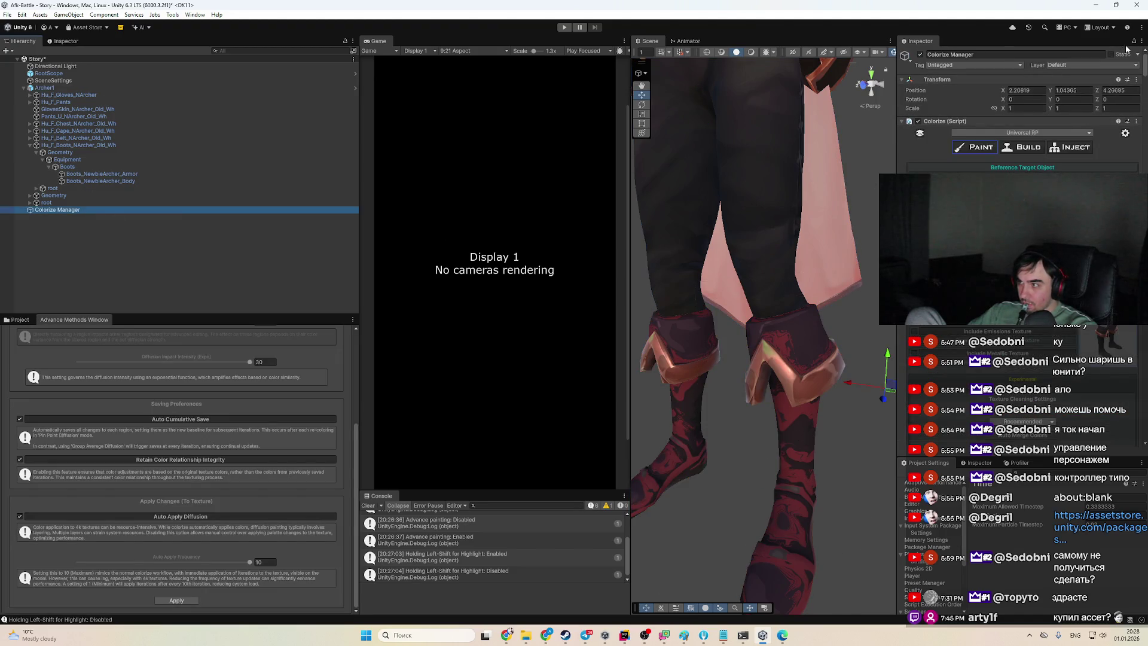
scroll(1019, 346, "down", 15)
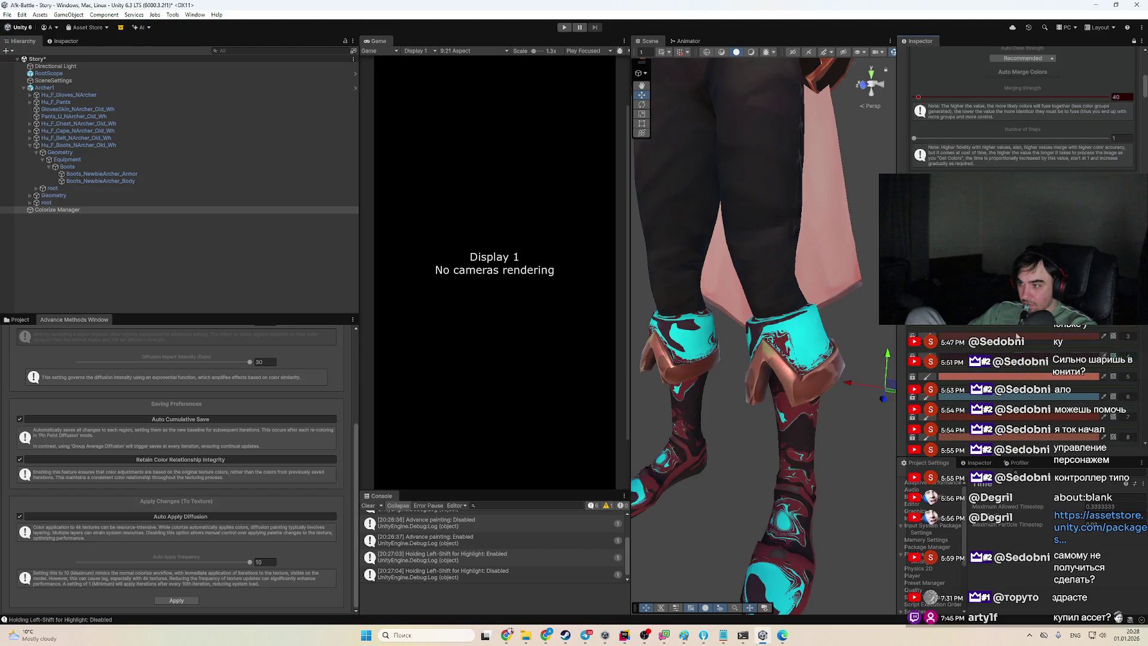
left_click(1030, 397)
left_click(1074, 354)
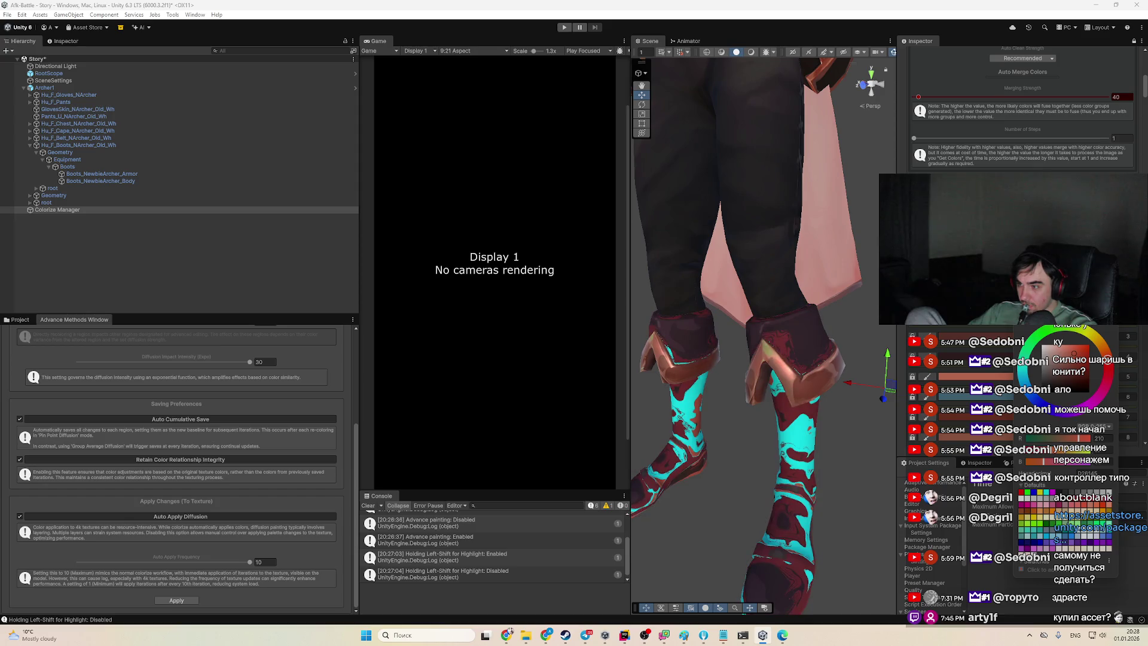
left_click(1043, 374)
left_click(1042, 378)
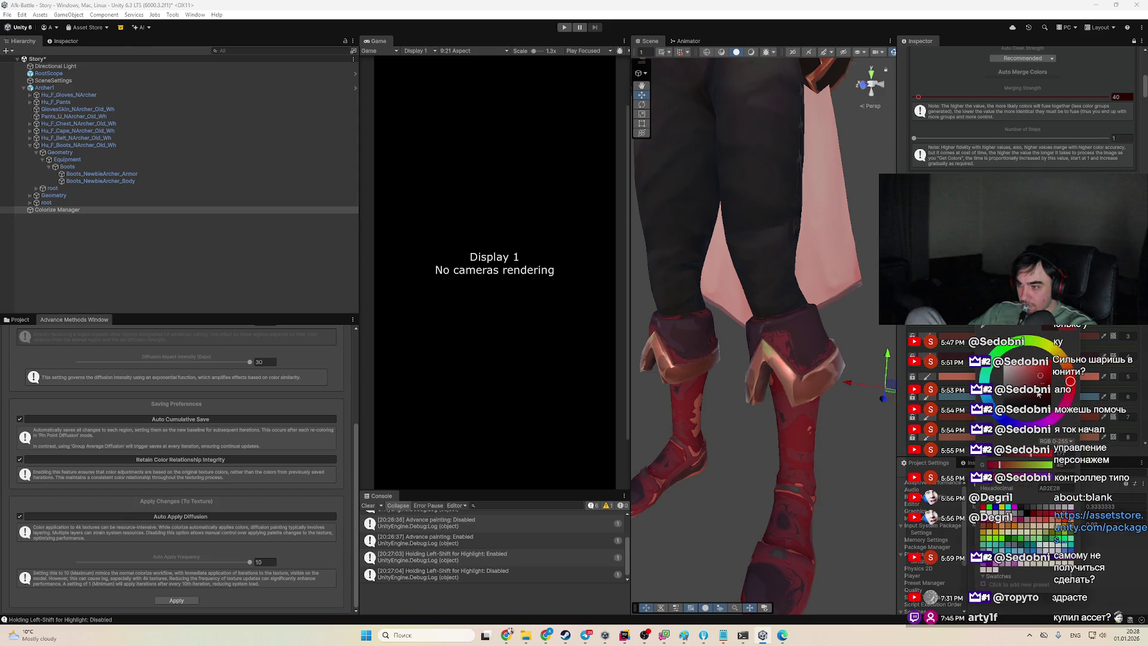
Shift the boots region from bright red to a saturated pink, then scroll to the palette rows
left_click_drag(759, 442, 779, 459, "alt")
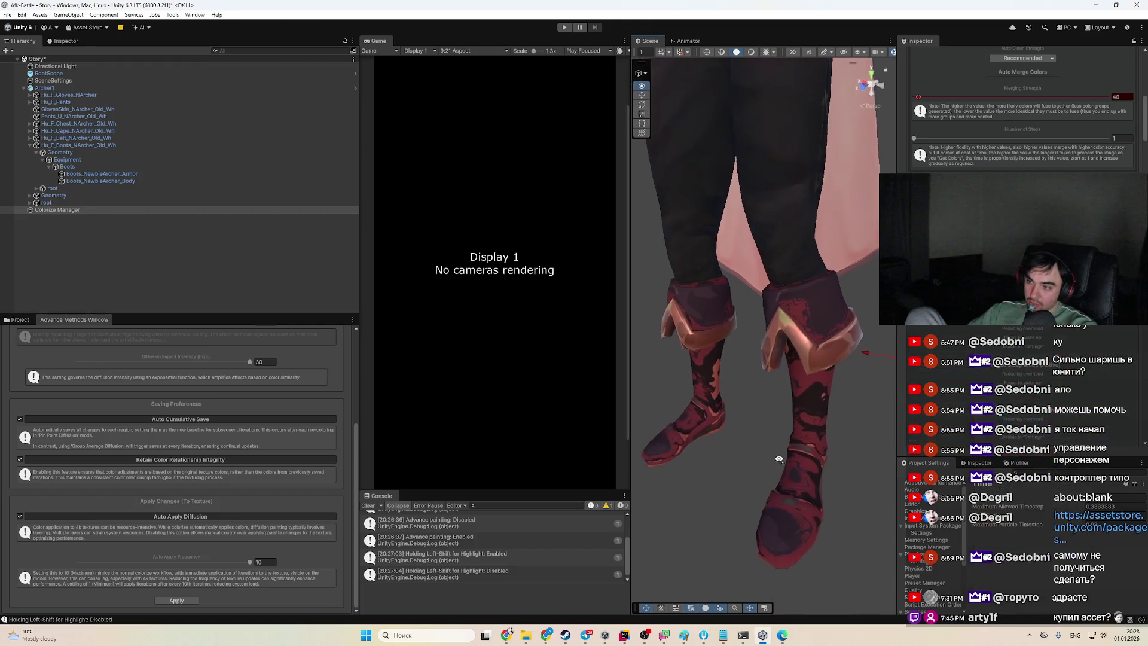
left_click(1042, 376)
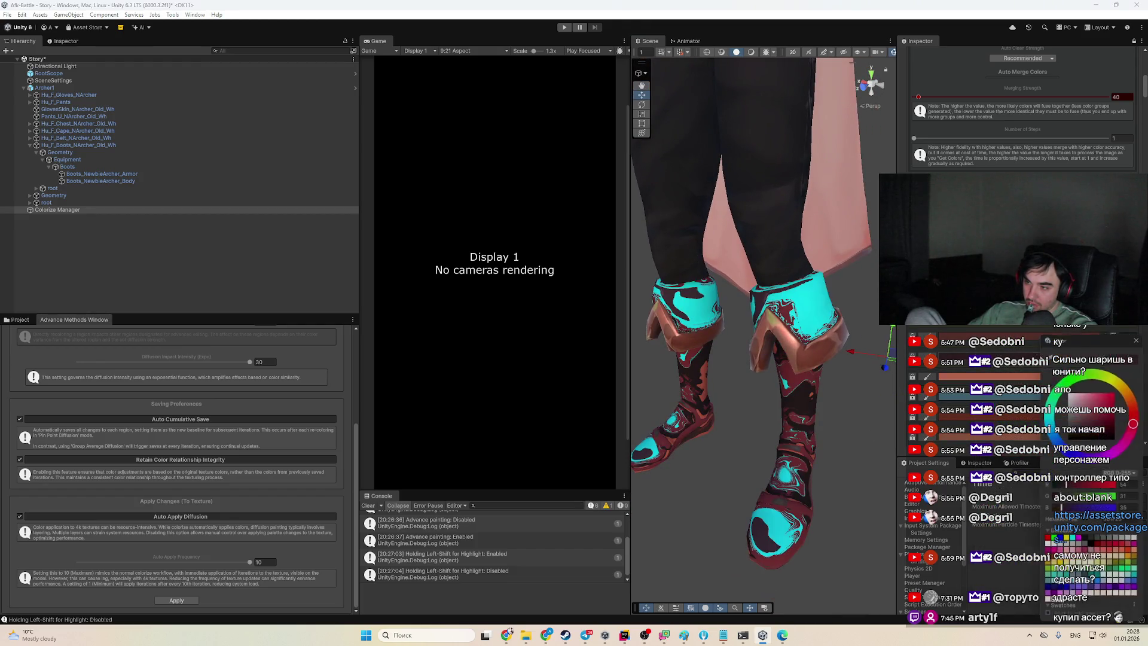
left_click(1105, 414)
left_click_drag(1104, 405, 1084, 405)
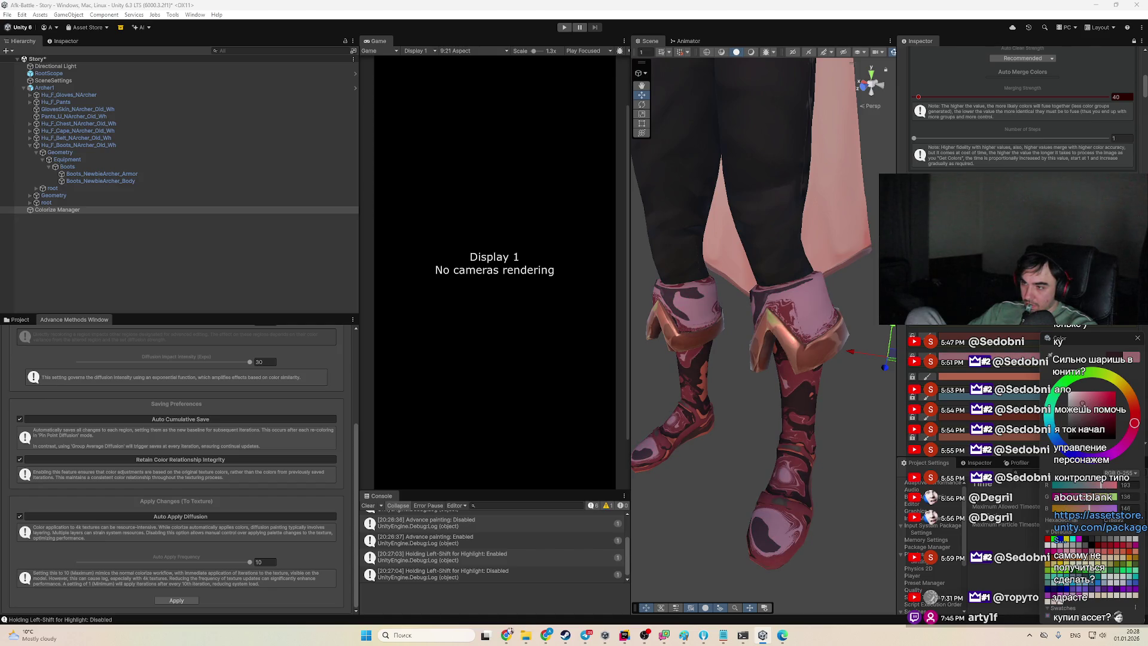
left_click(1095, 405)
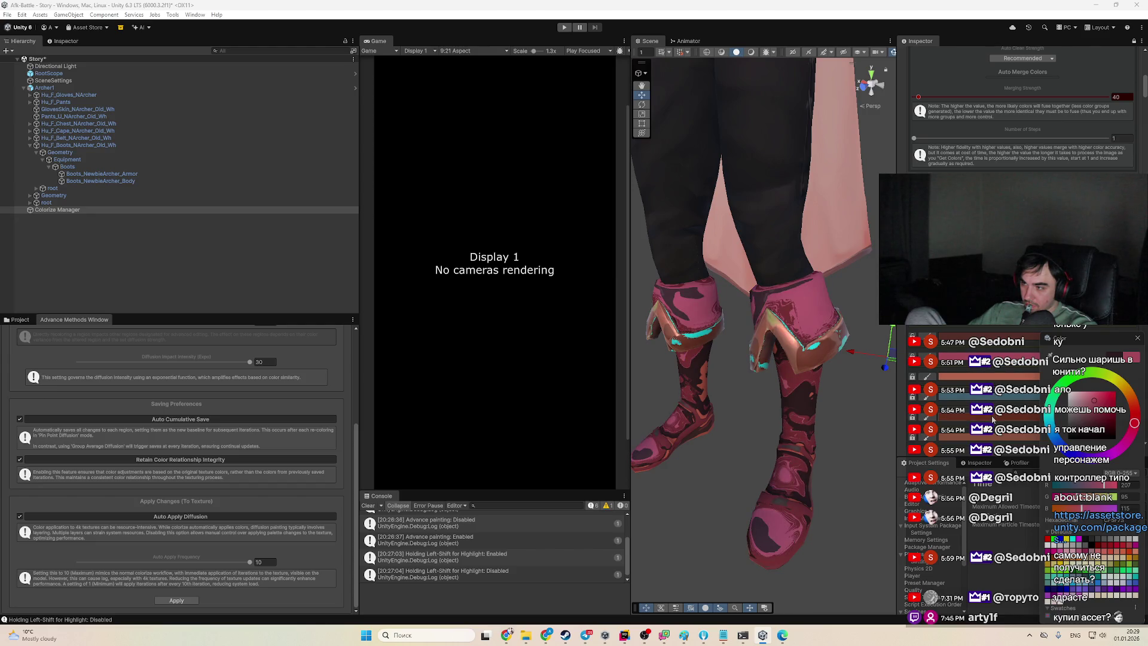
scroll(990, 437, "down", 1)
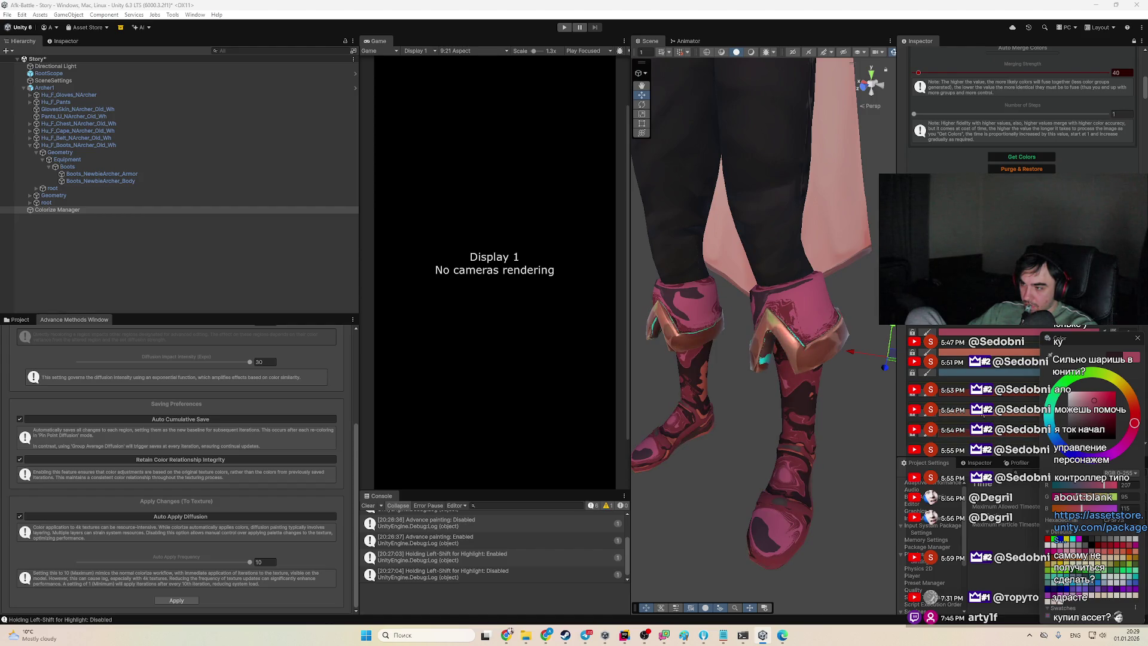
scroll(987, 439, "down", 3)
scroll(987, 440, "down", 2)
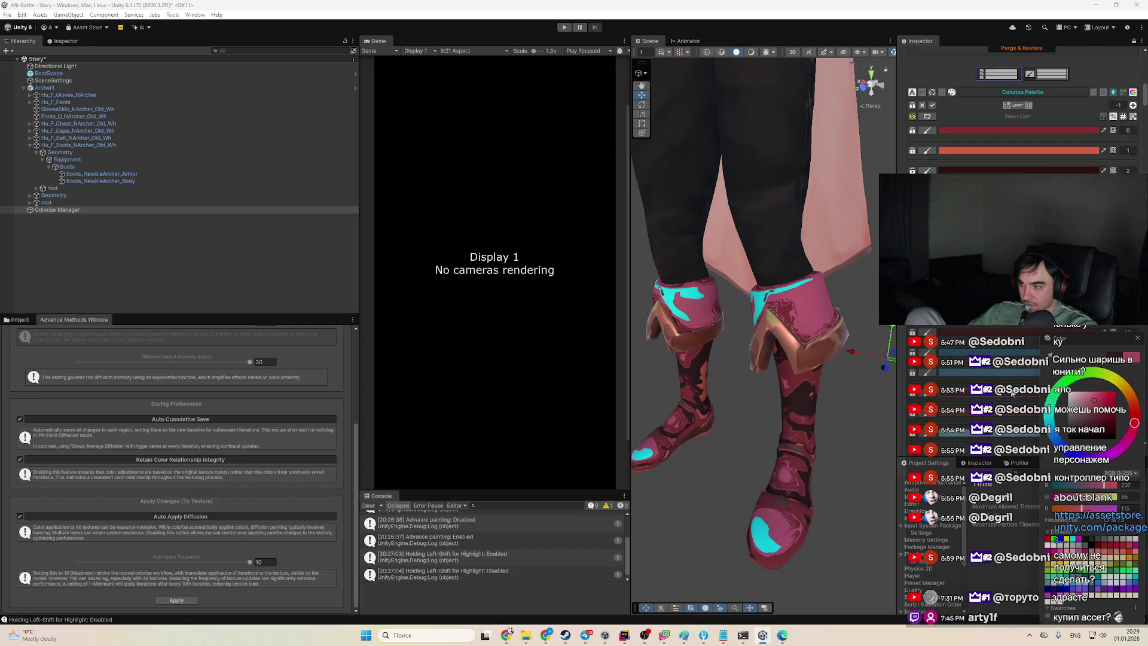
Adjust the boot region colour through brighter, lighter and darker pinks
left_click(1012, 393)
mouse_move(1073, 405)
left_mouse_down()
mouse_move(1054, 394)
mouse_move(1098, 420)
left_mouse_up()
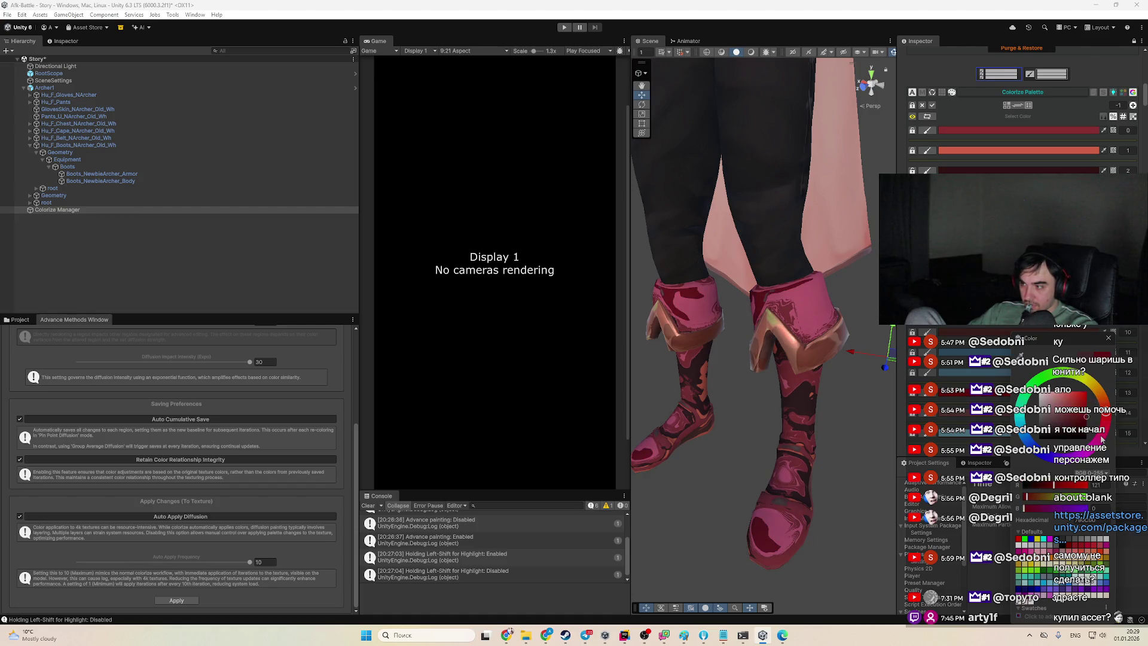
left_click_drag(1069, 414, 1074, 400)
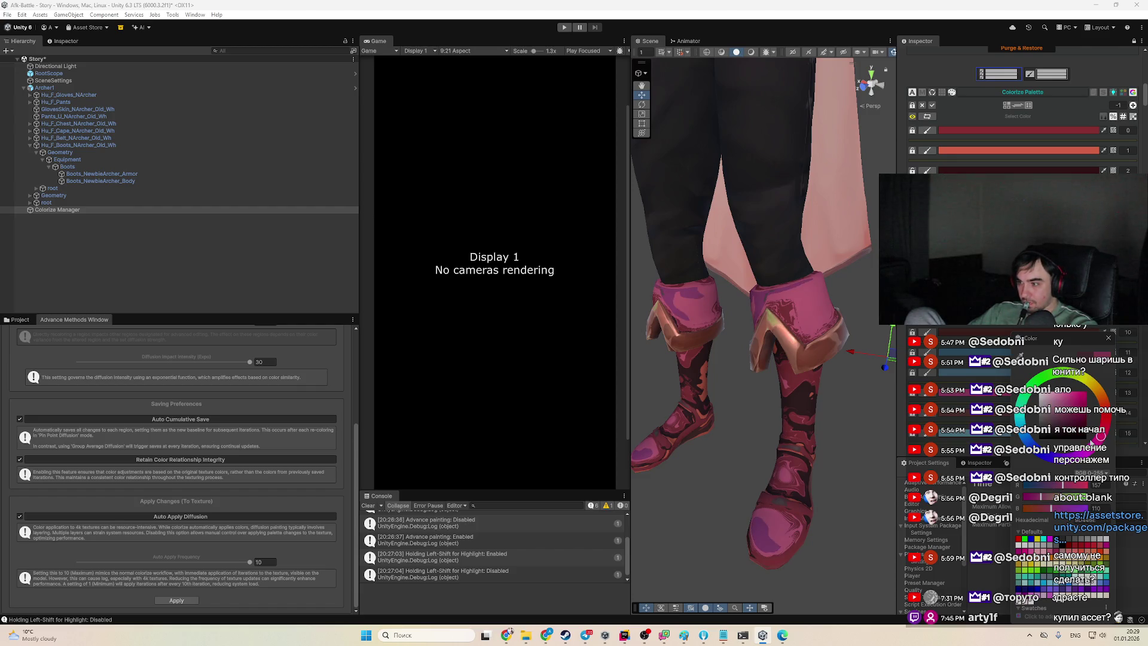
left_click_drag(1076, 419, 1096, 417)
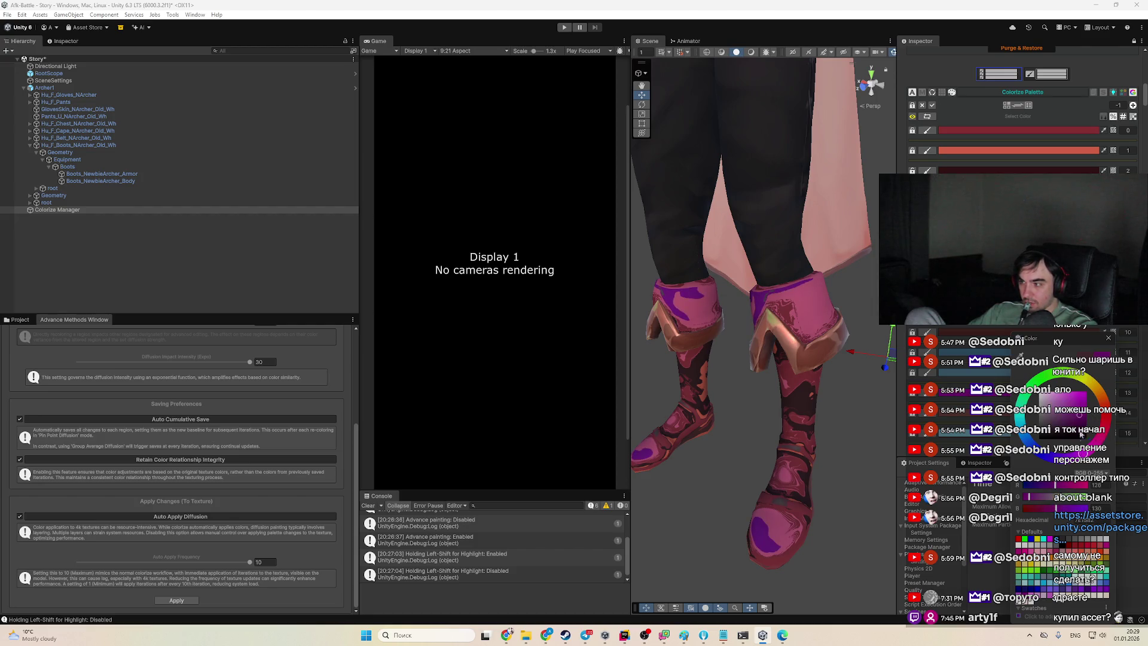
Shift the boots' hue to a strong red and open the Colorize-HD documentation PDF
left_click_drag(1079, 399, 1105, 404)
left_click(1092, 422)
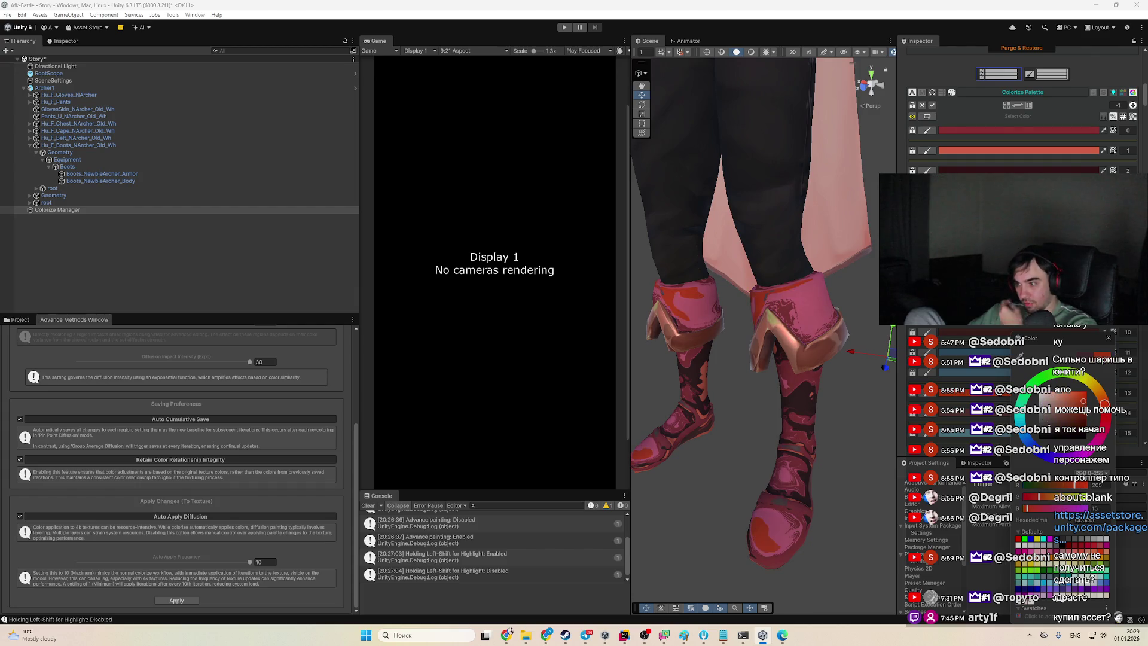
left_click(18, 320)
left_click(783, 636)
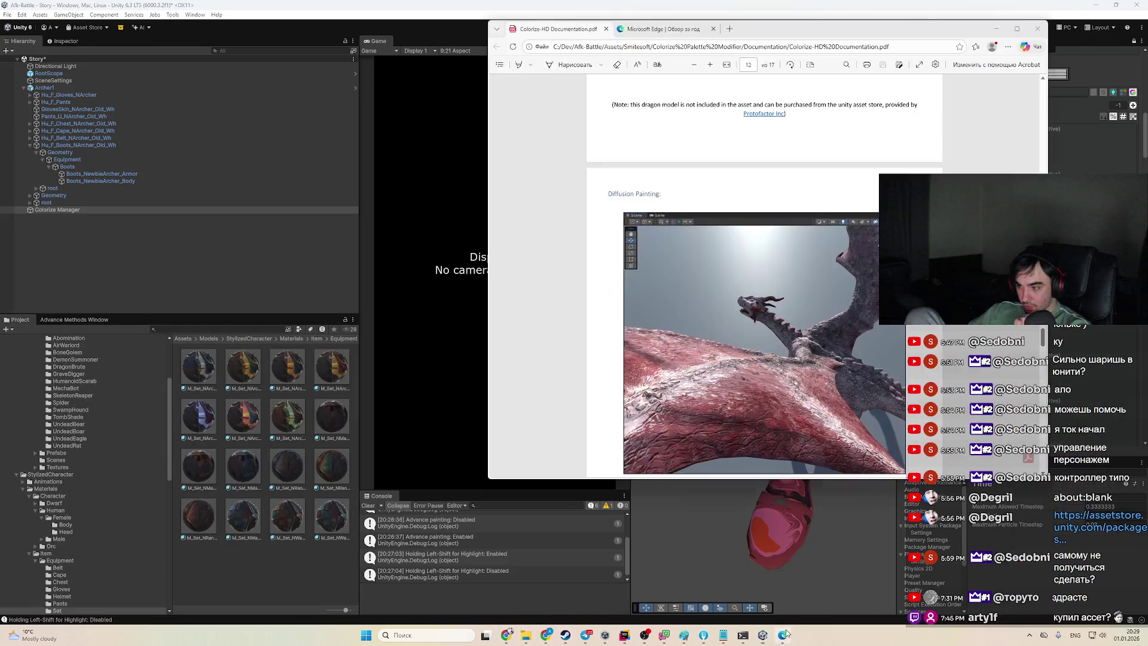
Scroll the Colorize-HD PDF to the installation troubleshooting section and follow its Discord link
scroll(760, 275, "down", 5)
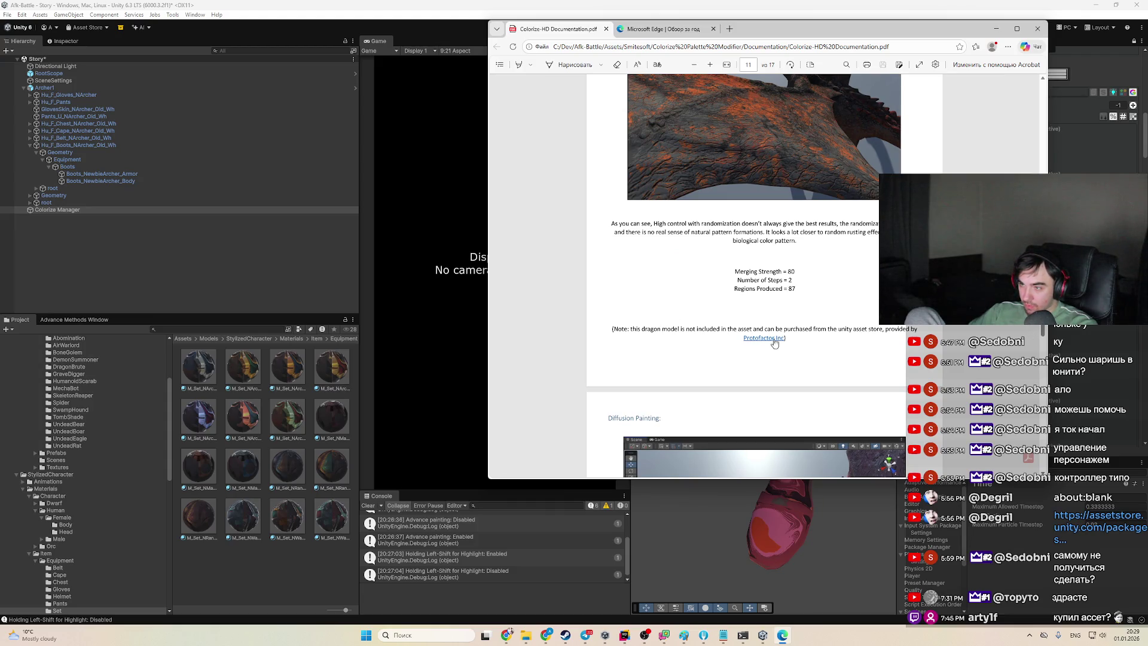
scroll(755, 340, "up", 15)
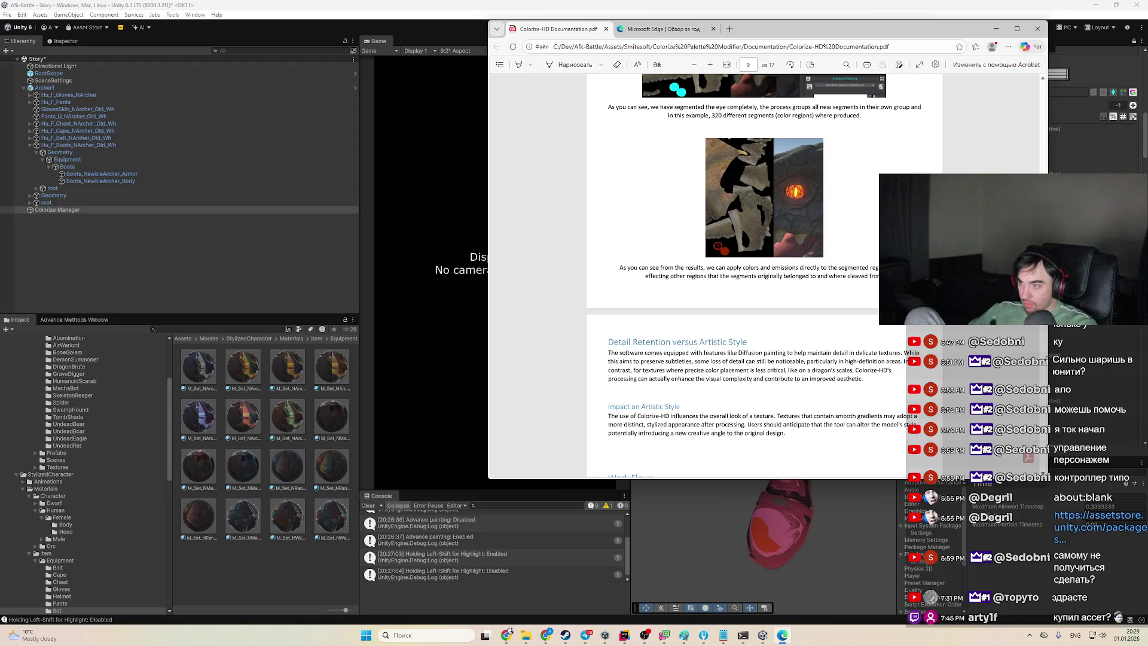
scroll(760, 275, "up", 20)
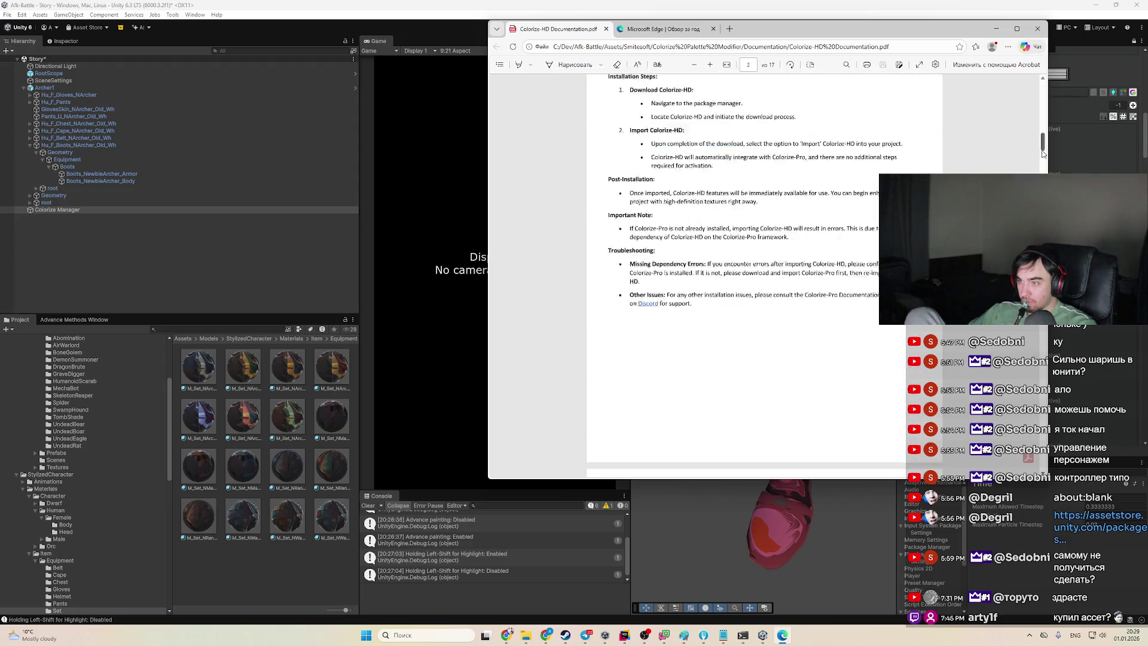
scroll(759, 276, "down", 10)
scroll(759, 275, "up", 10)
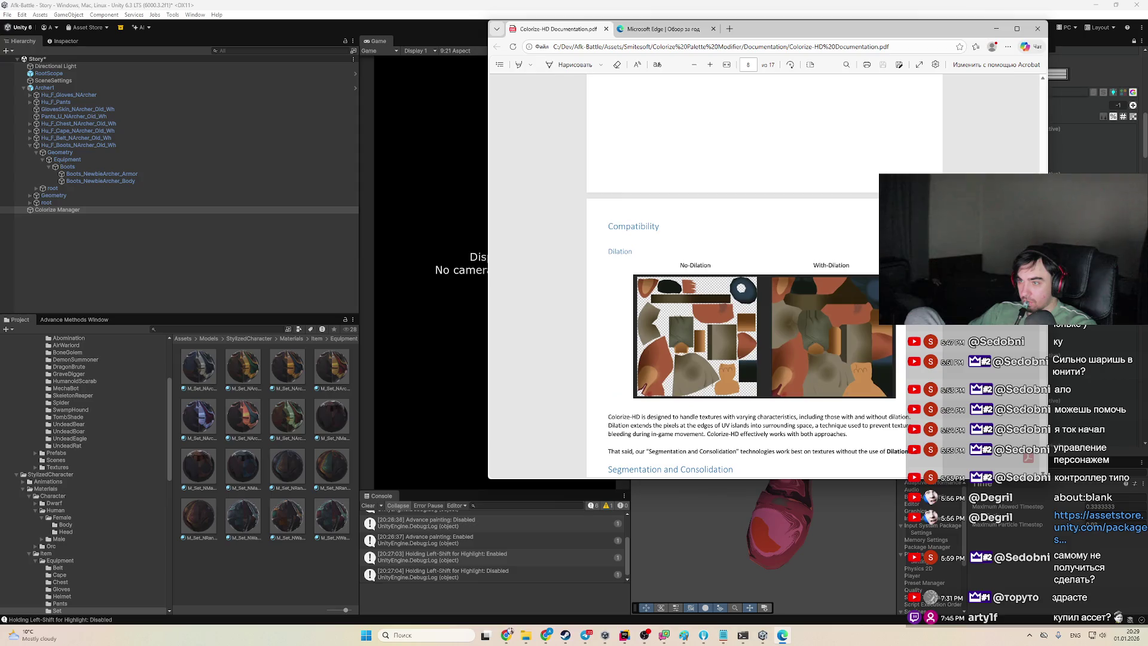
scroll(759, 276, "up", 15)
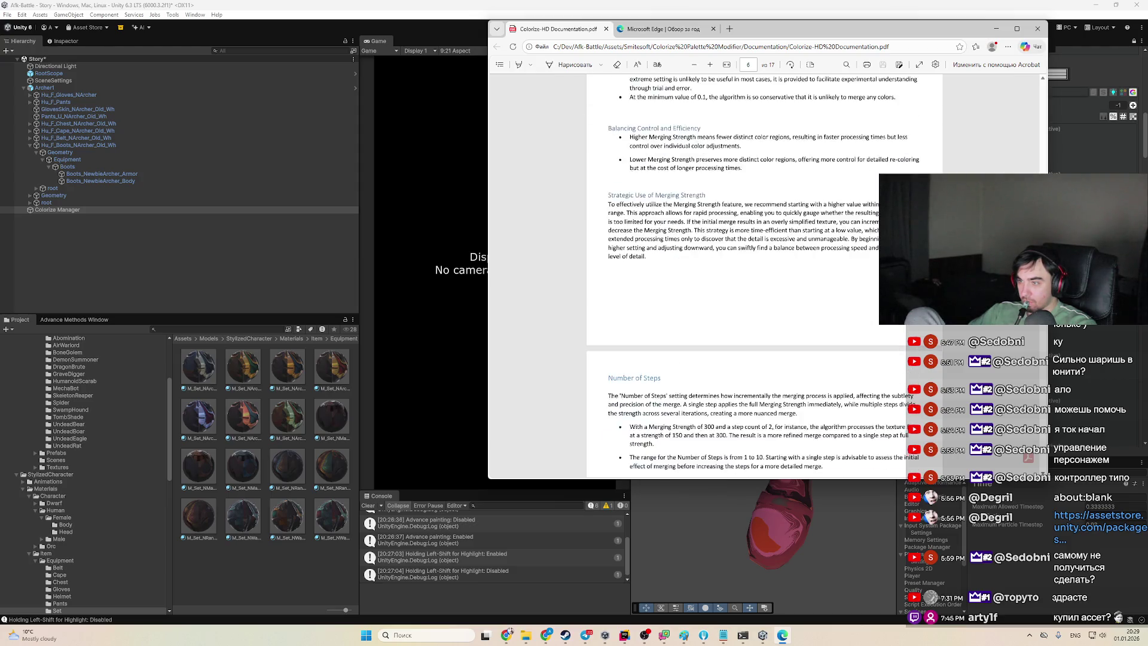
scroll(1045, 154, "up", 10)
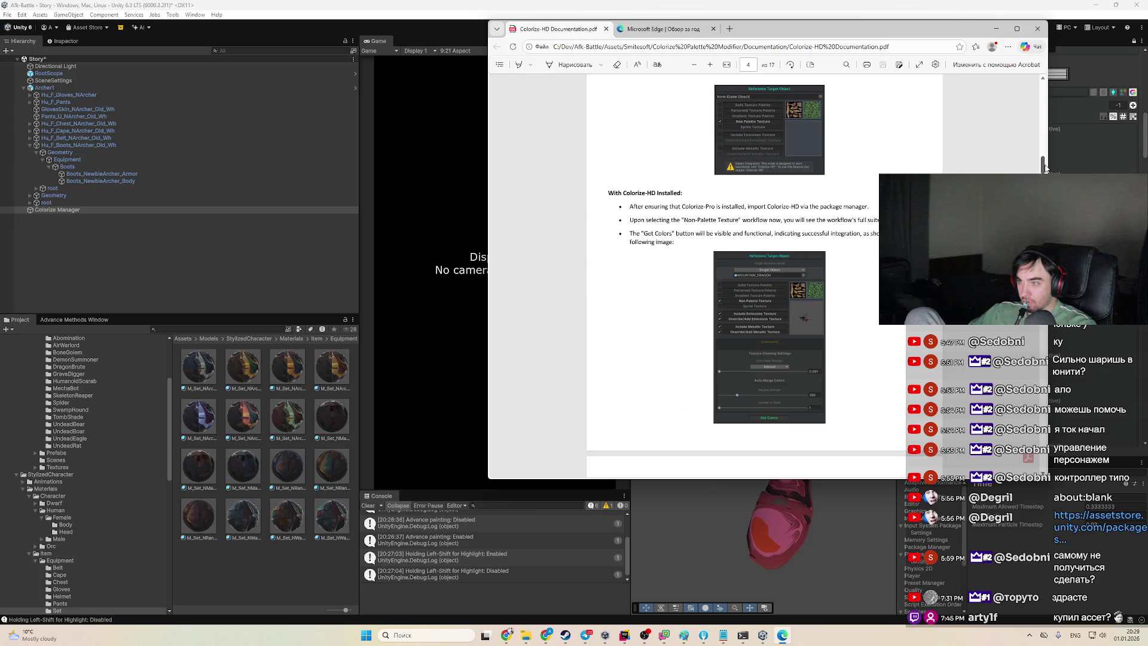
mouse_move(1045, 155)
left_mouse_down()
mouse_move(1047, 122)
mouse_move(1046, 146)
left_mouse_up()
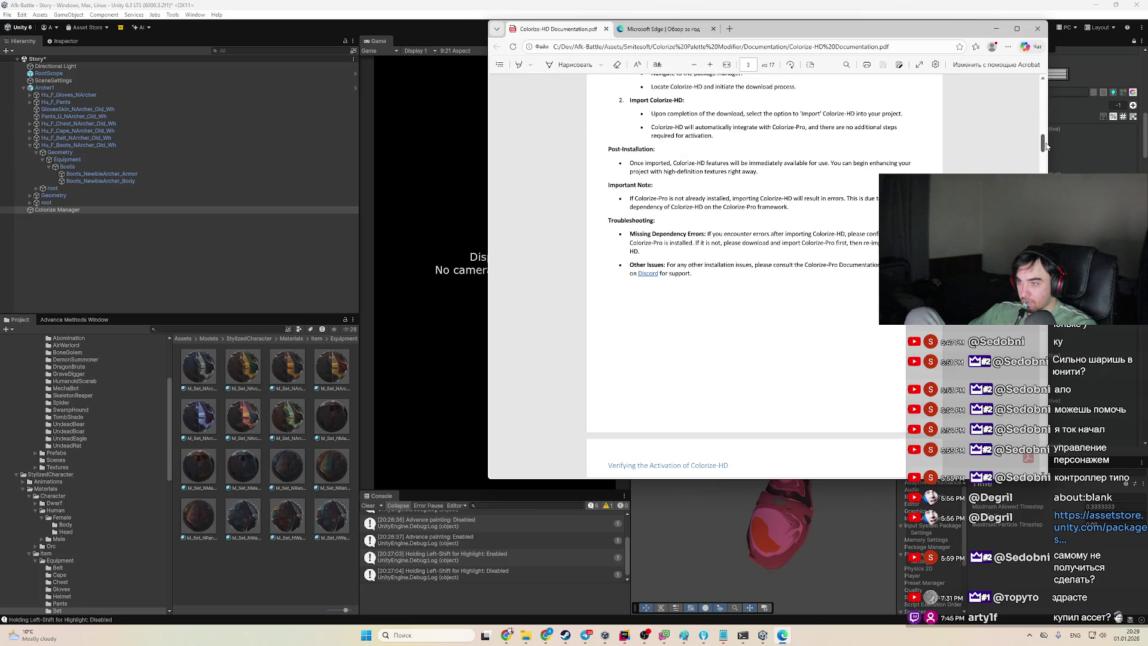
left_click(643, 275)
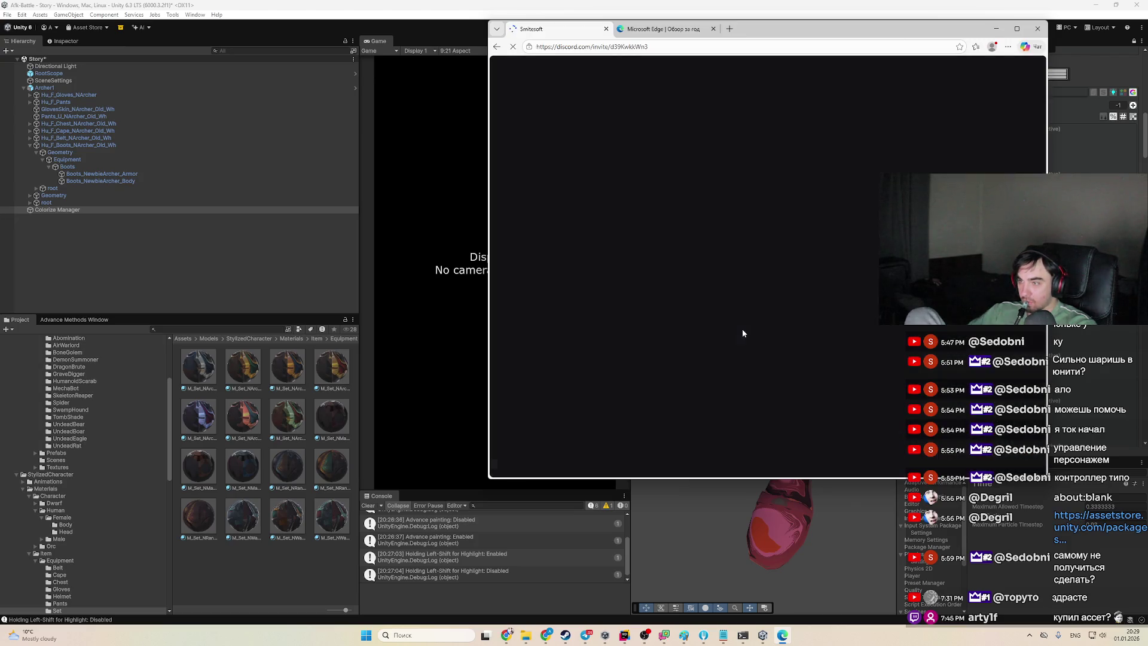
Continue the invite to Discord, close the Edge window, and switch to the Discord app
left_click(766, 293)
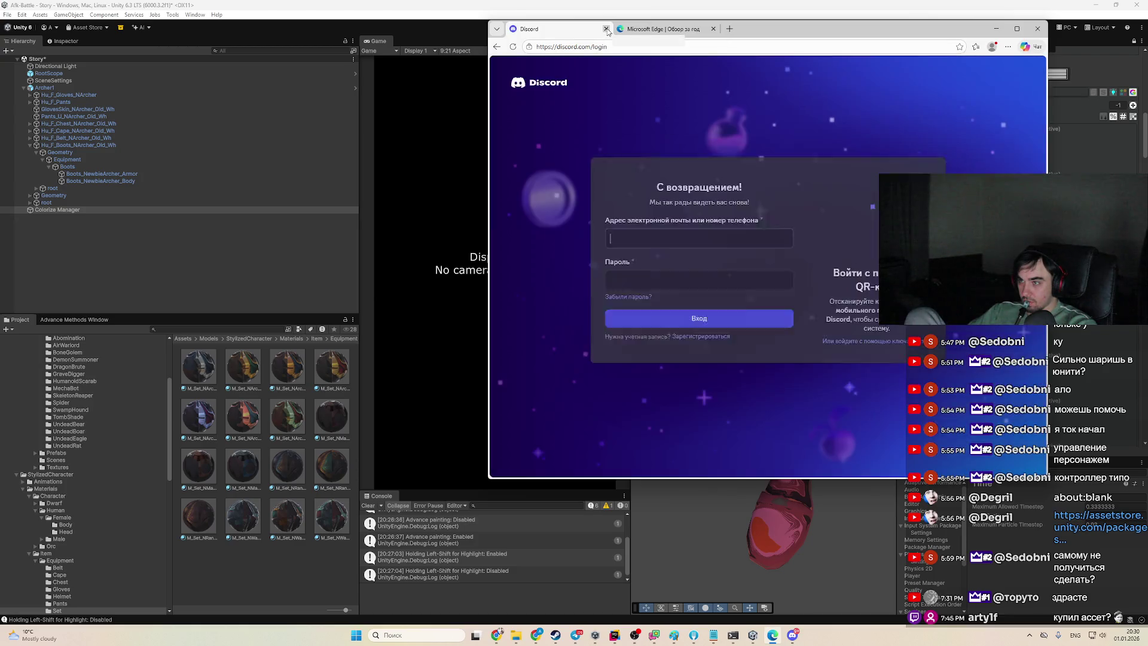
left_click(606, 29)
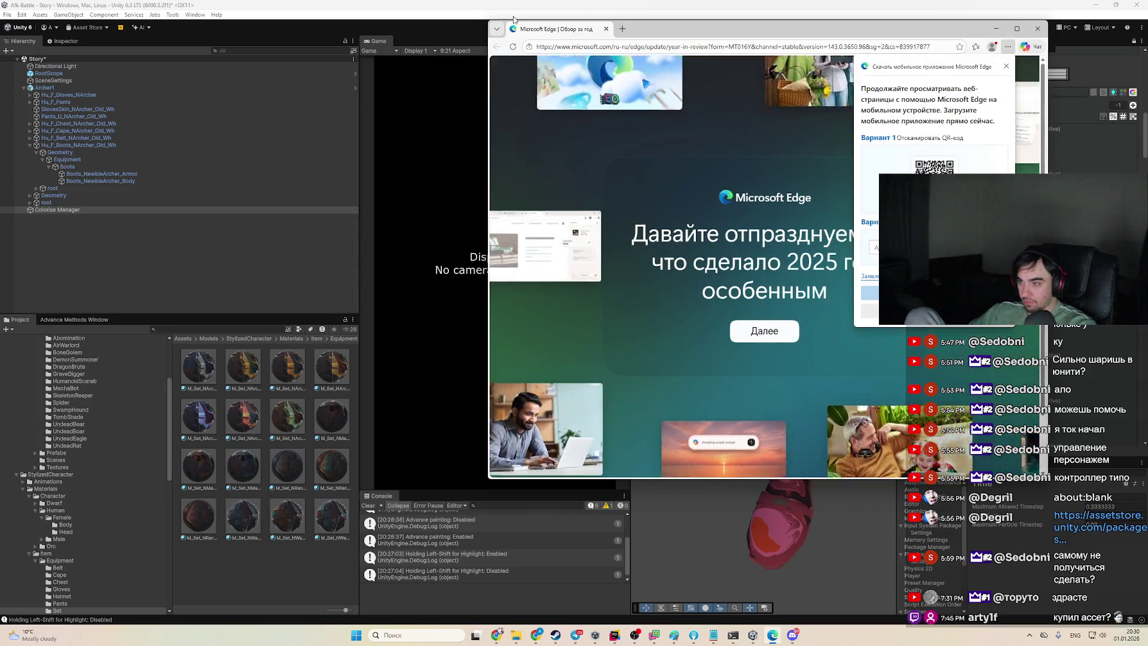
left_click(1036, 30)
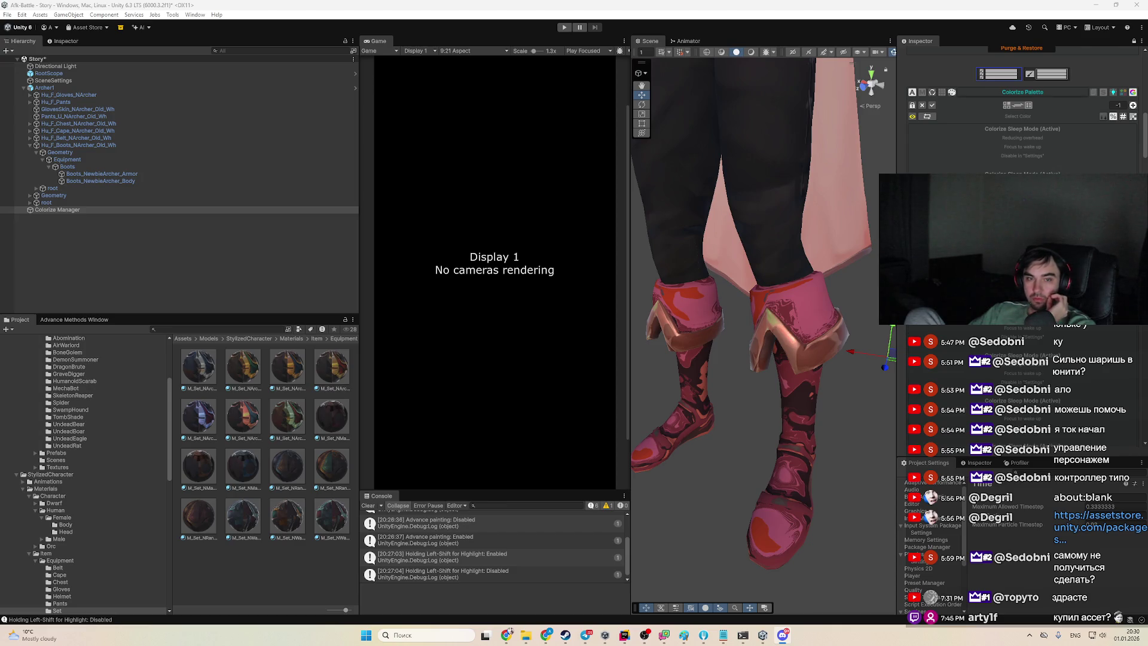
key("alt+Tab")
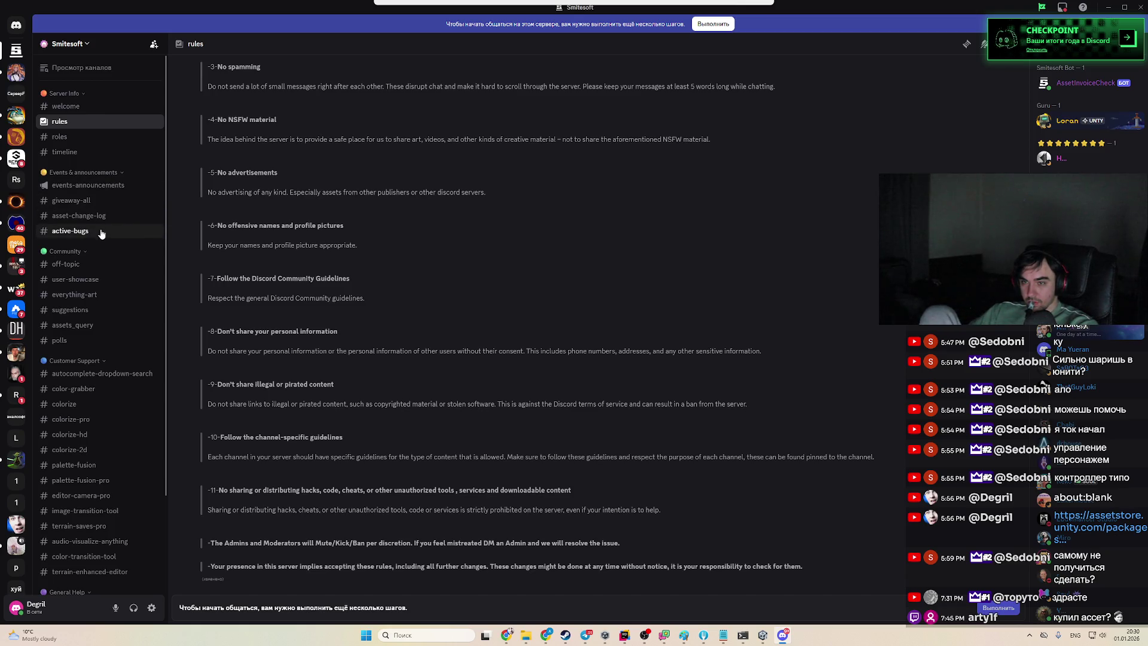
Browse the user-showcase and everything-art channels
left_click(99, 281)
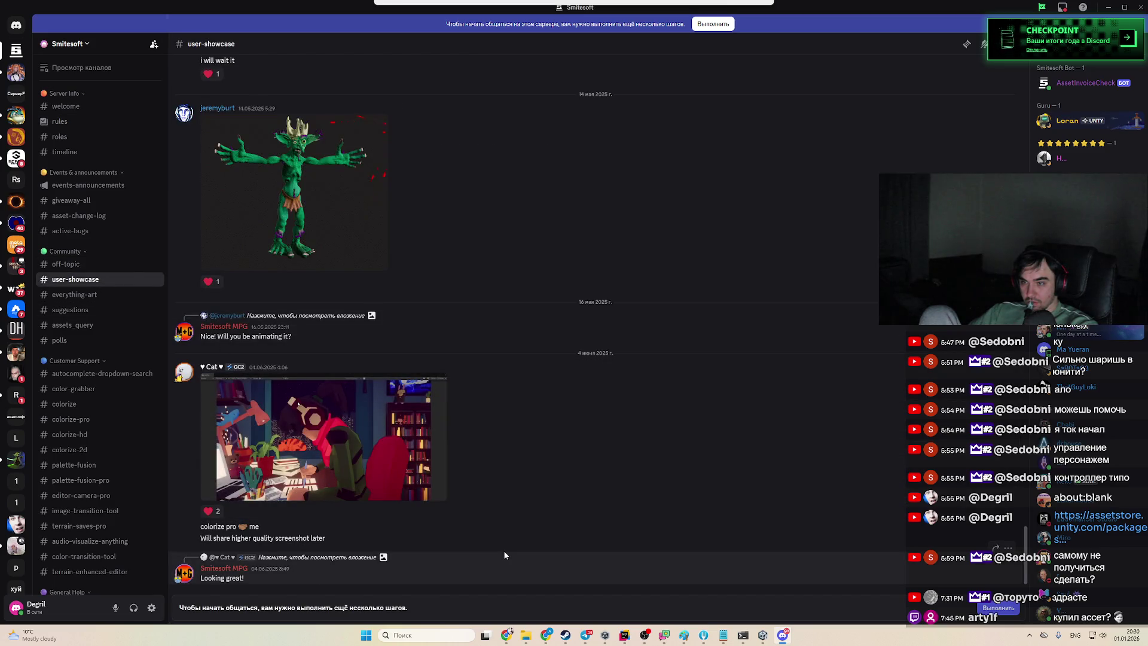
scroll(504, 555, "up", 2)
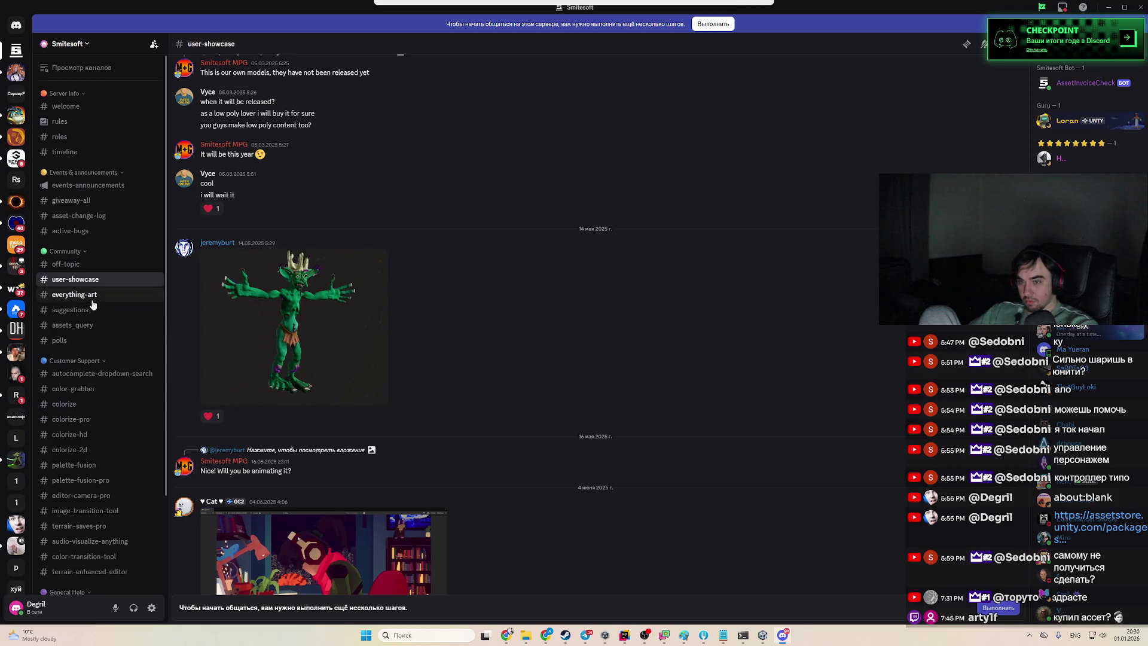
scroll(529, 397, "up", 6)
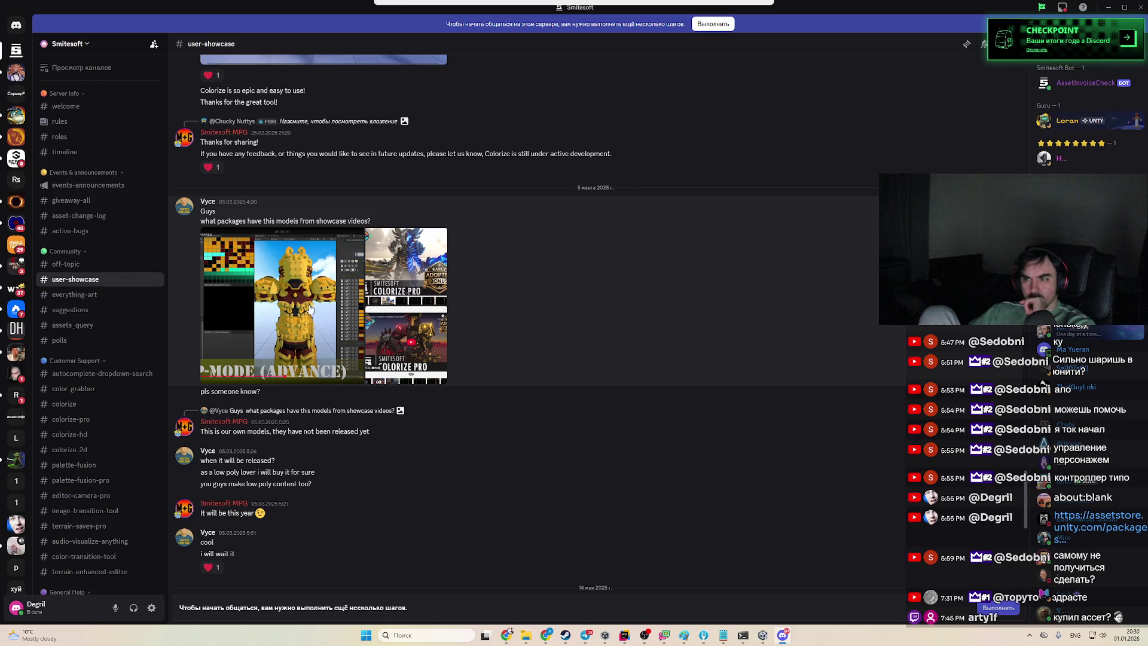
left_click(89, 299)
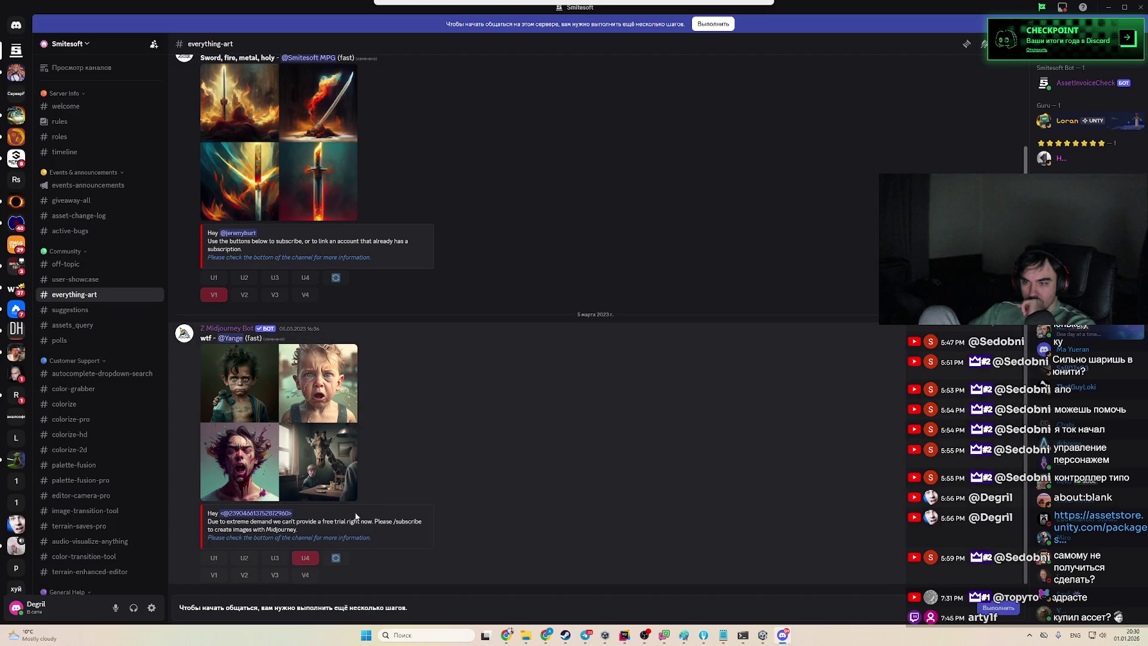
scroll(345, 531, "up", 3)
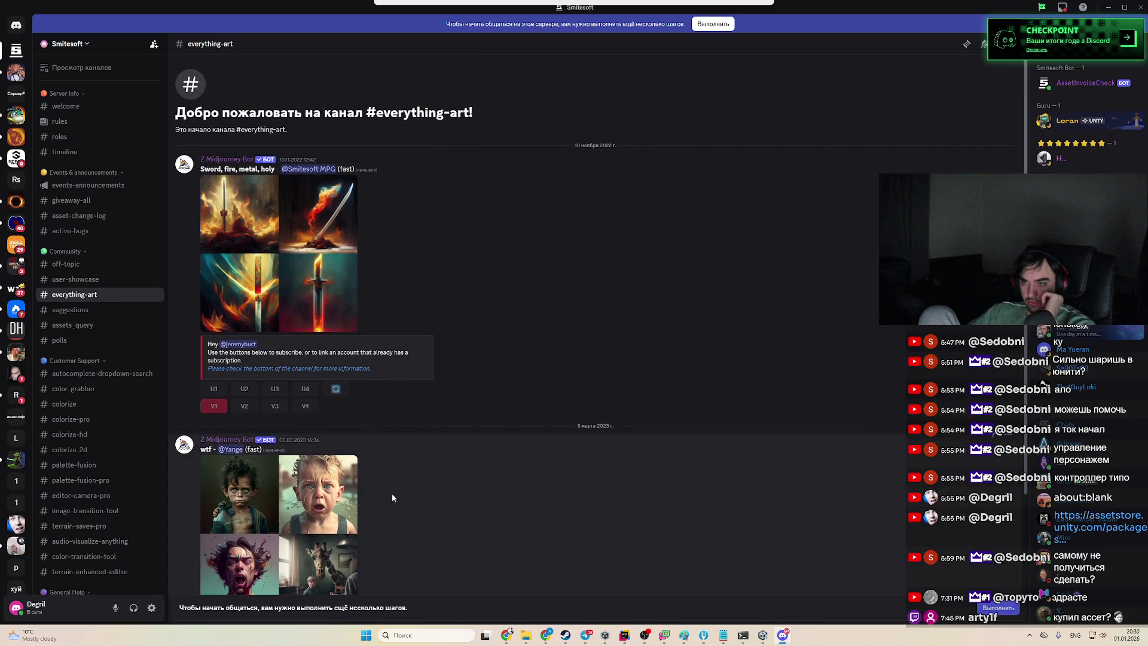
scroll(393, 496, "down", 3)
scroll(392, 495, "up", 3)
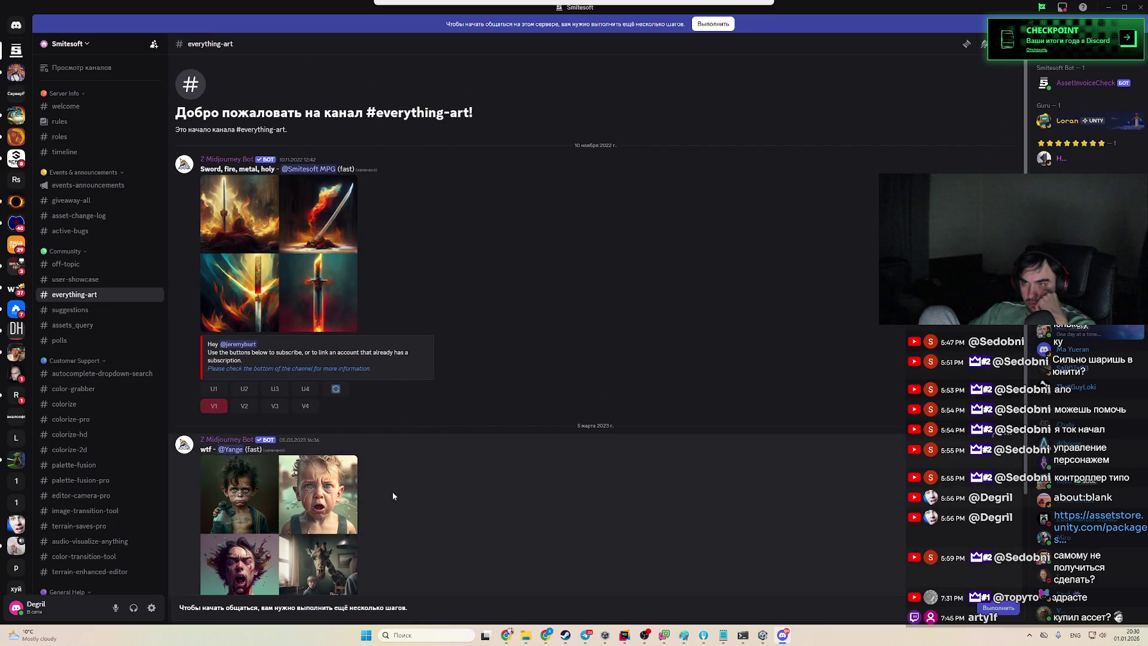
Look through suggestions and off-topic, ending on the active-bugs channel
left_click(91, 311)
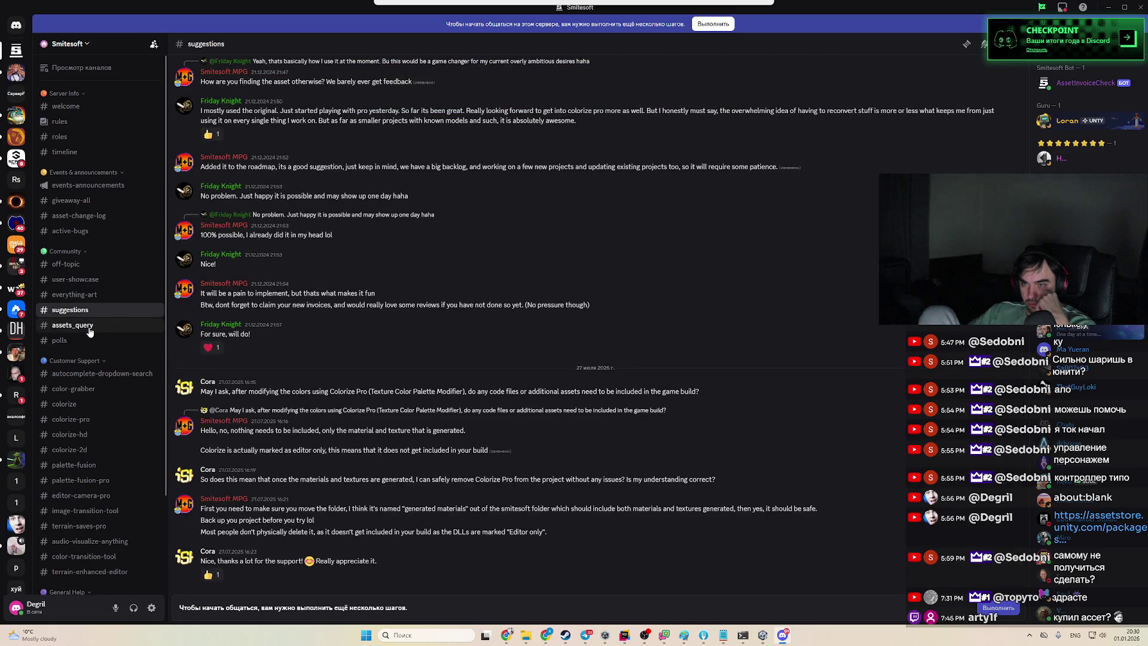
left_click(100, 265)
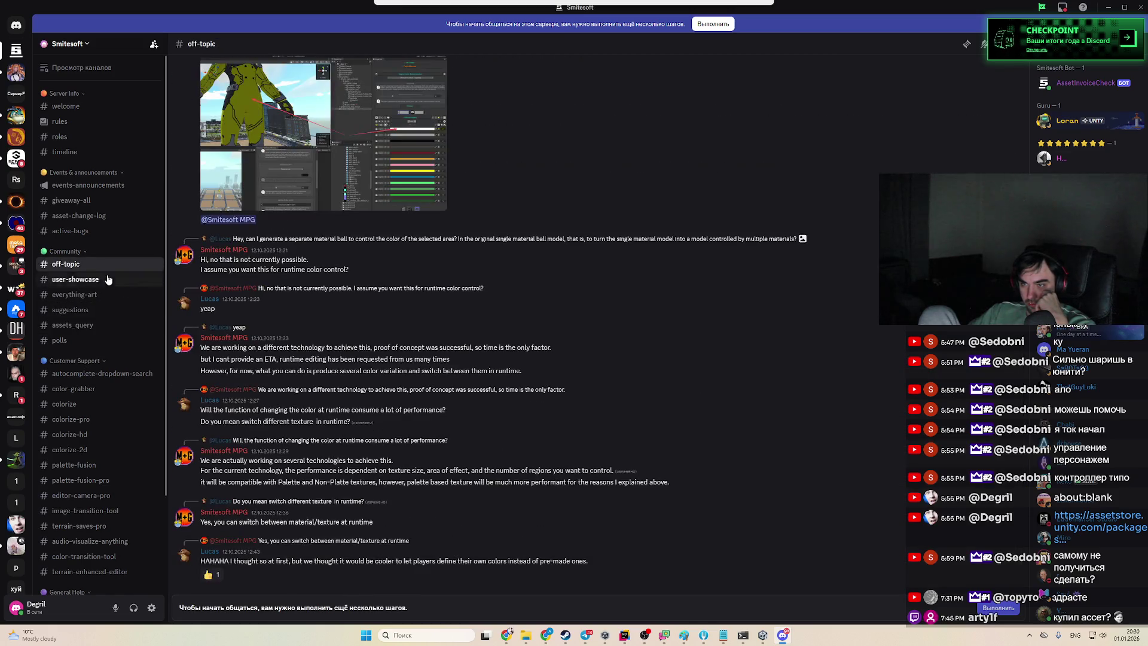
scroll(515, 436, "up", 1)
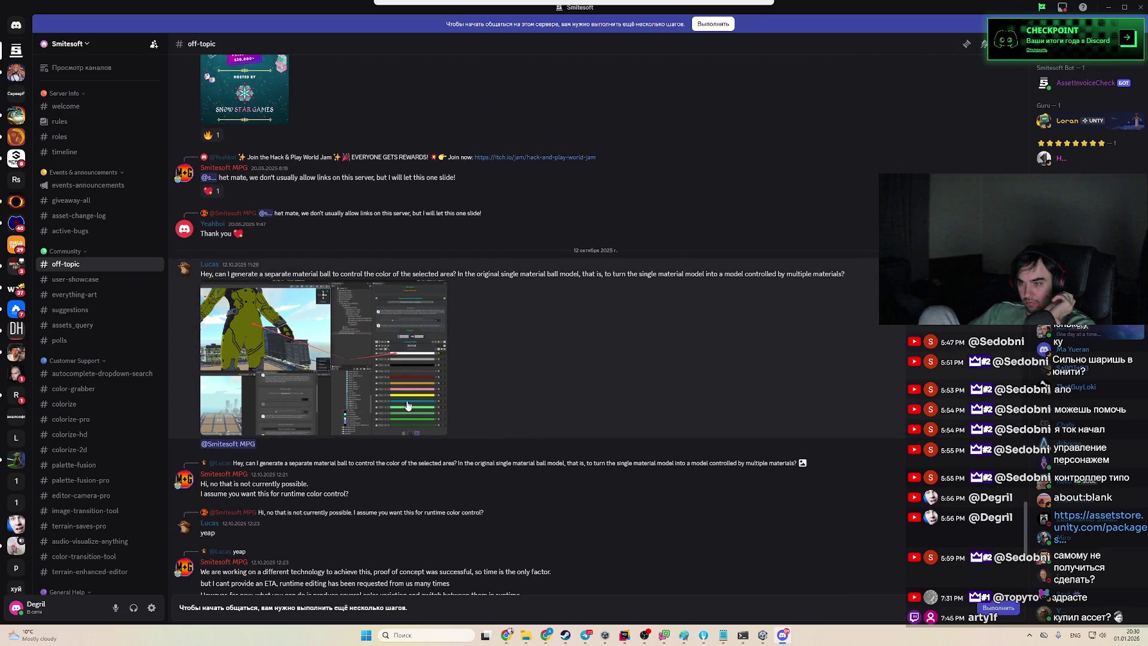
scroll(392, 413, "up", 15)
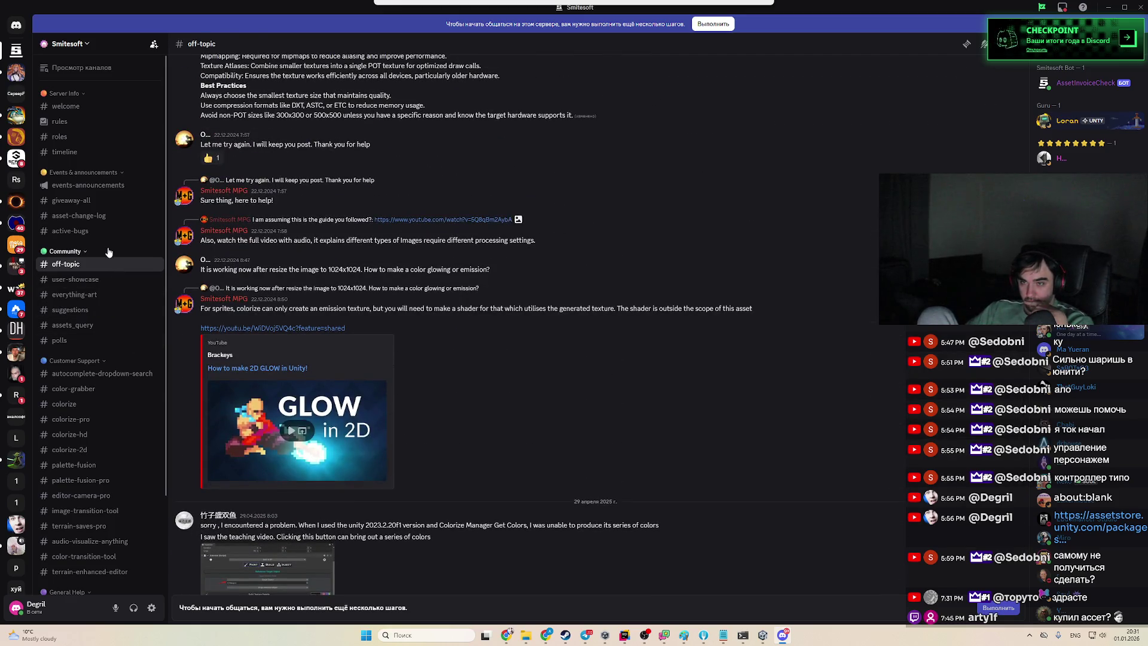
left_click(67, 231)
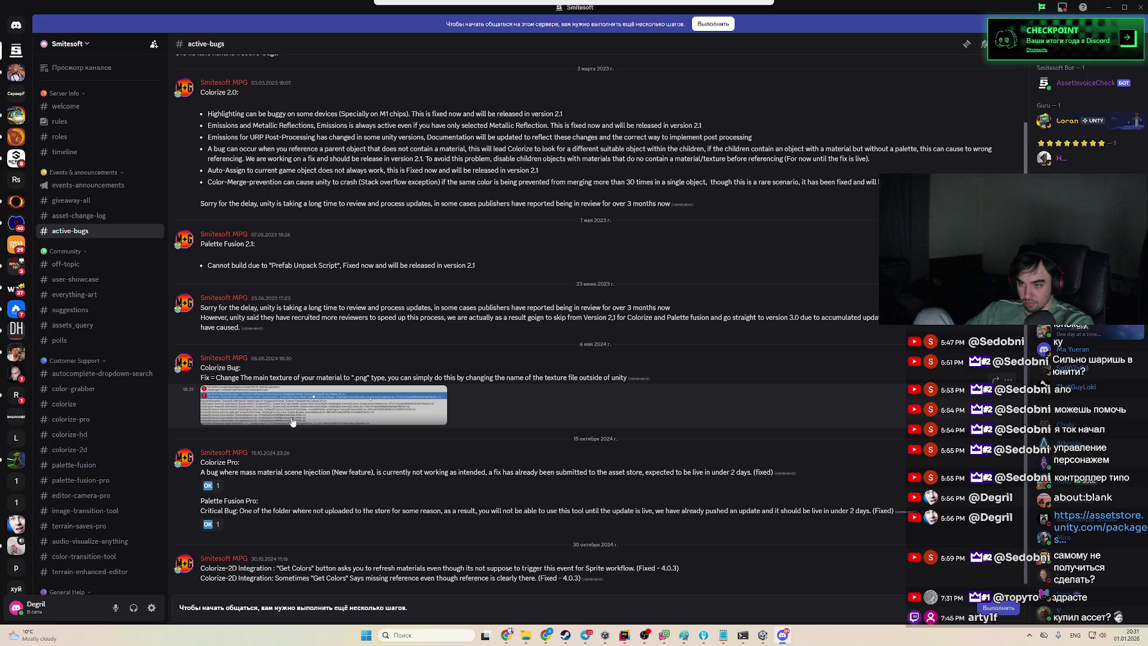
In #assets_query, open SmiteSoft's YouTube link to the Building and Injection Guide
scroll(293, 422, "up", 1)
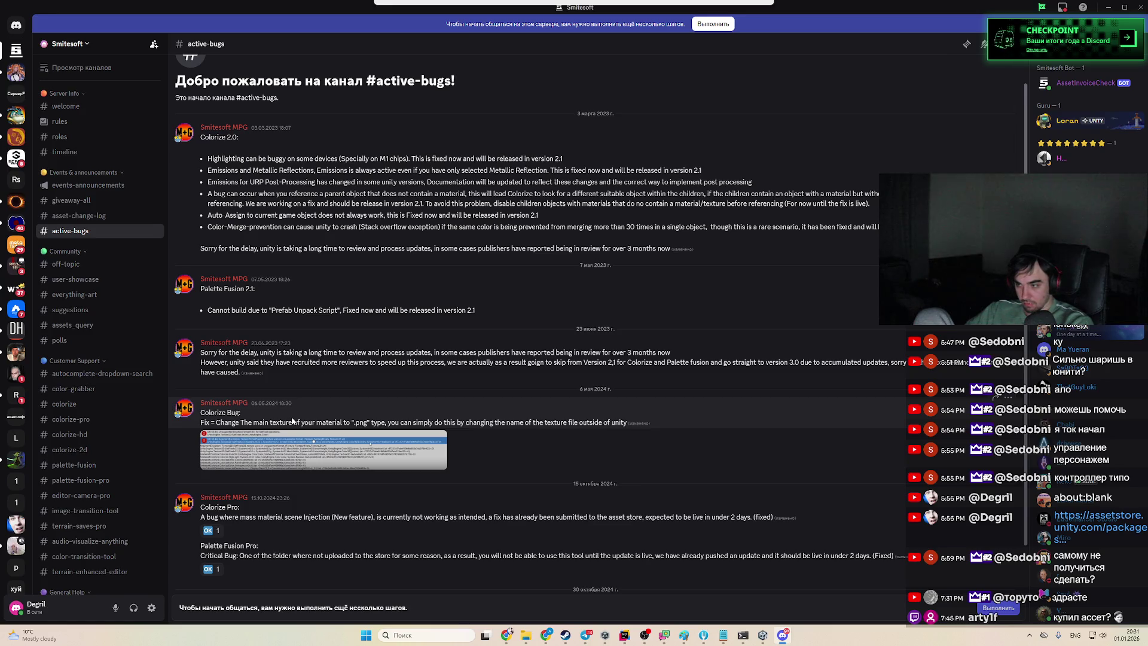
scroll(431, 438, "up", 1)
scroll(418, 435, "down", 3)
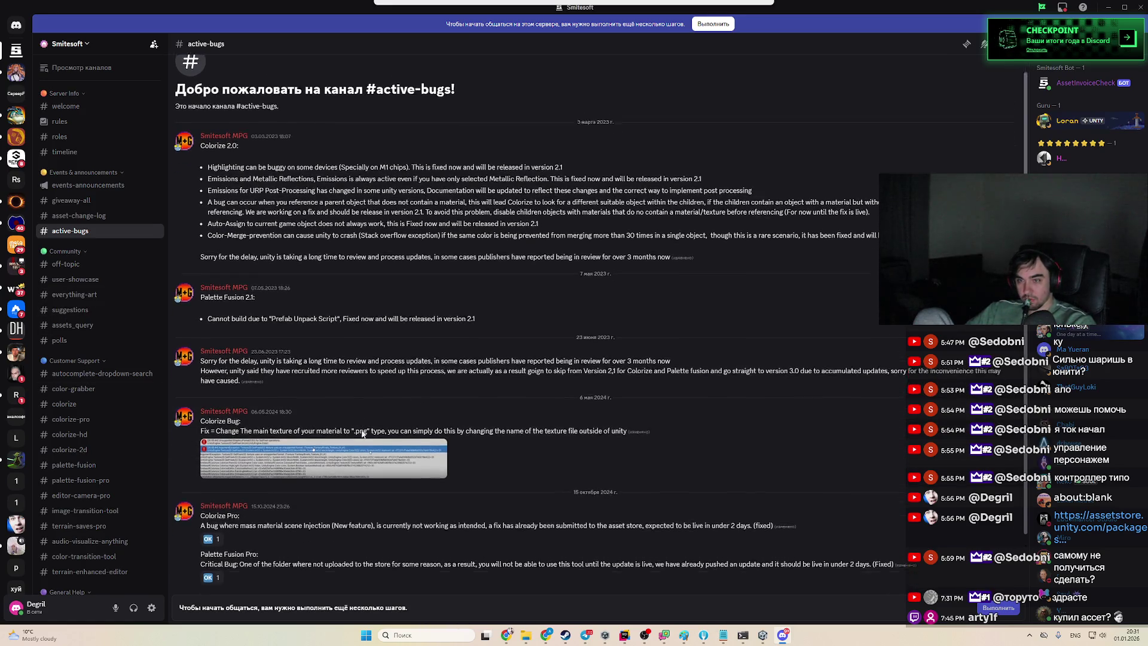
left_click(90, 325)
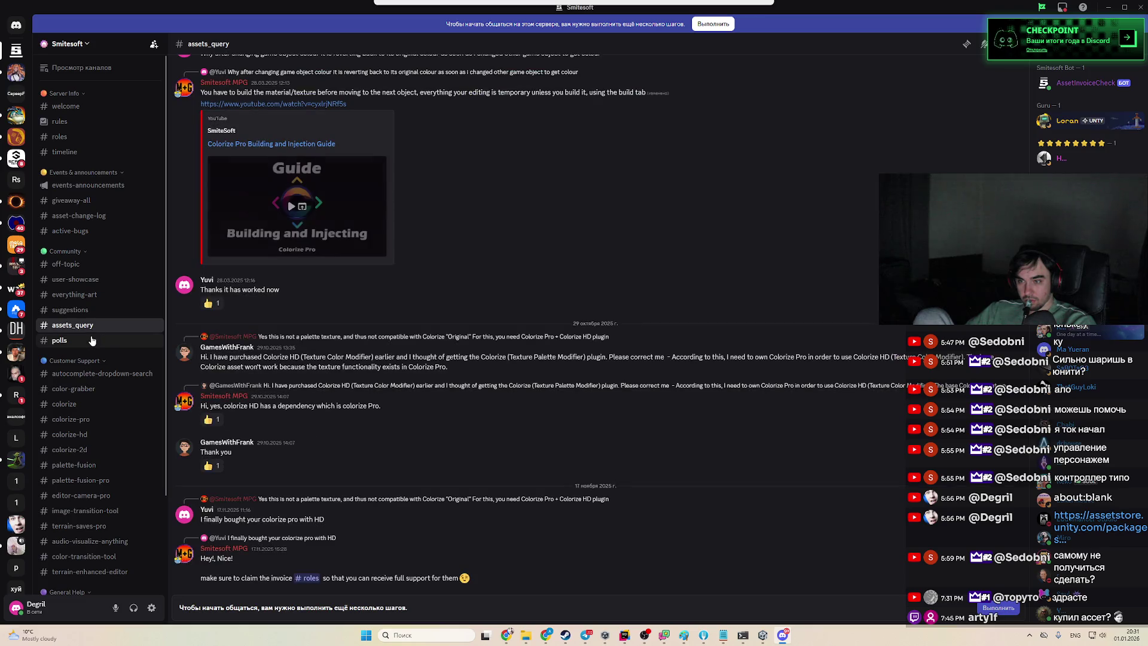
scroll(411, 421, "up", 4)
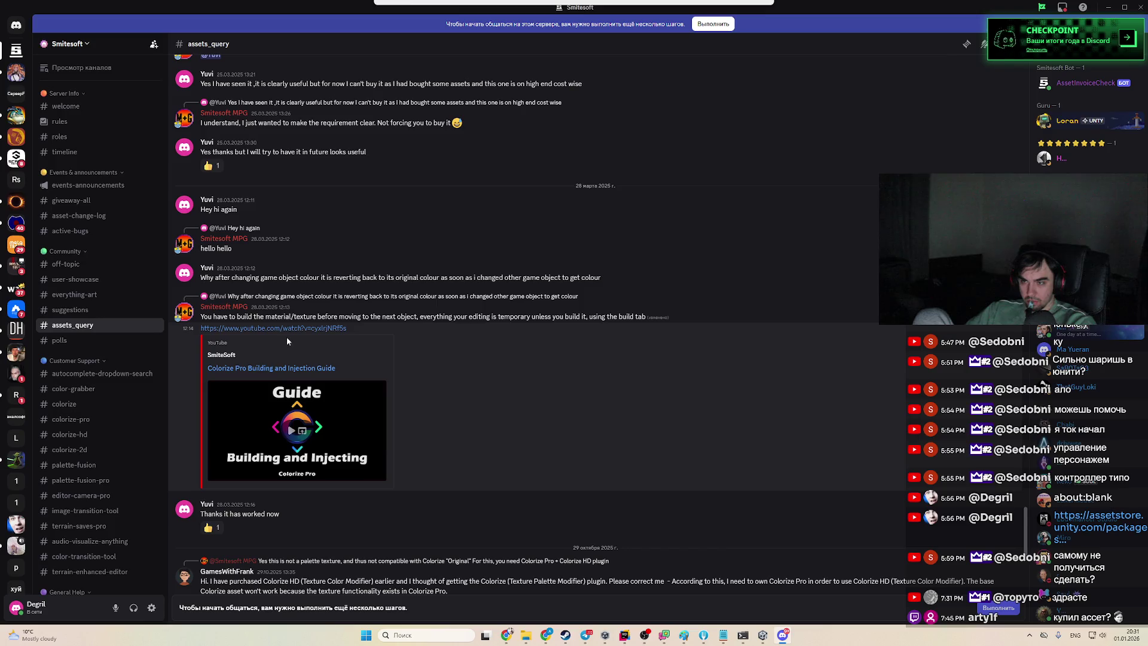
left_click(301, 329)
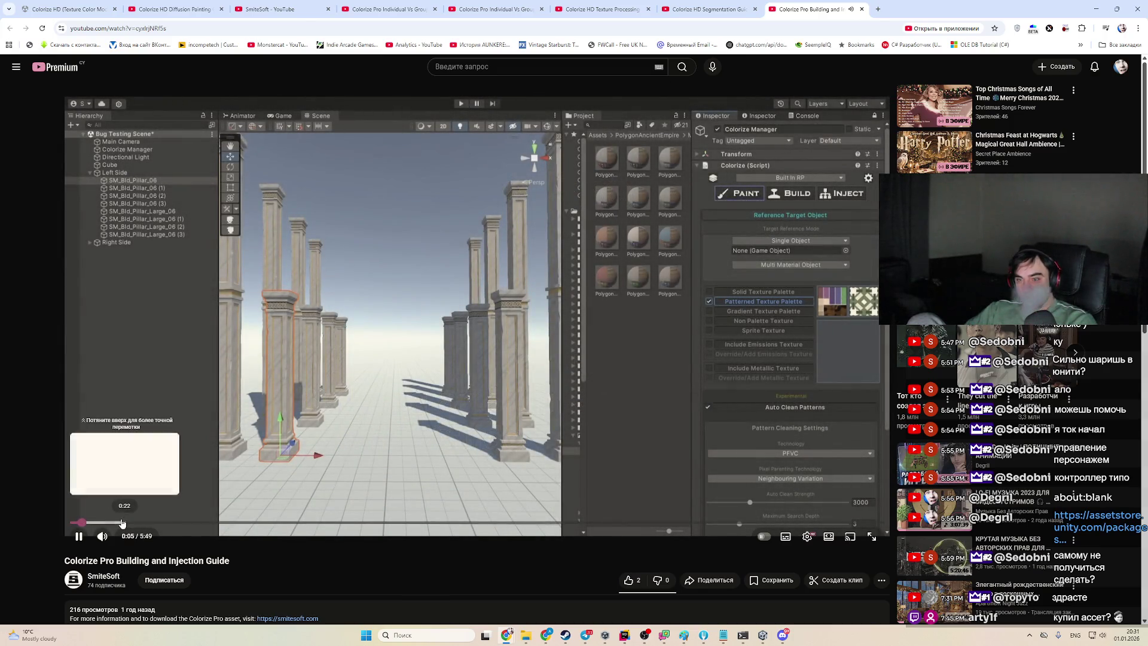
Jump the video forward through 0:23, 0:42 and 1:07 to about 1:29
left_click(123, 523)
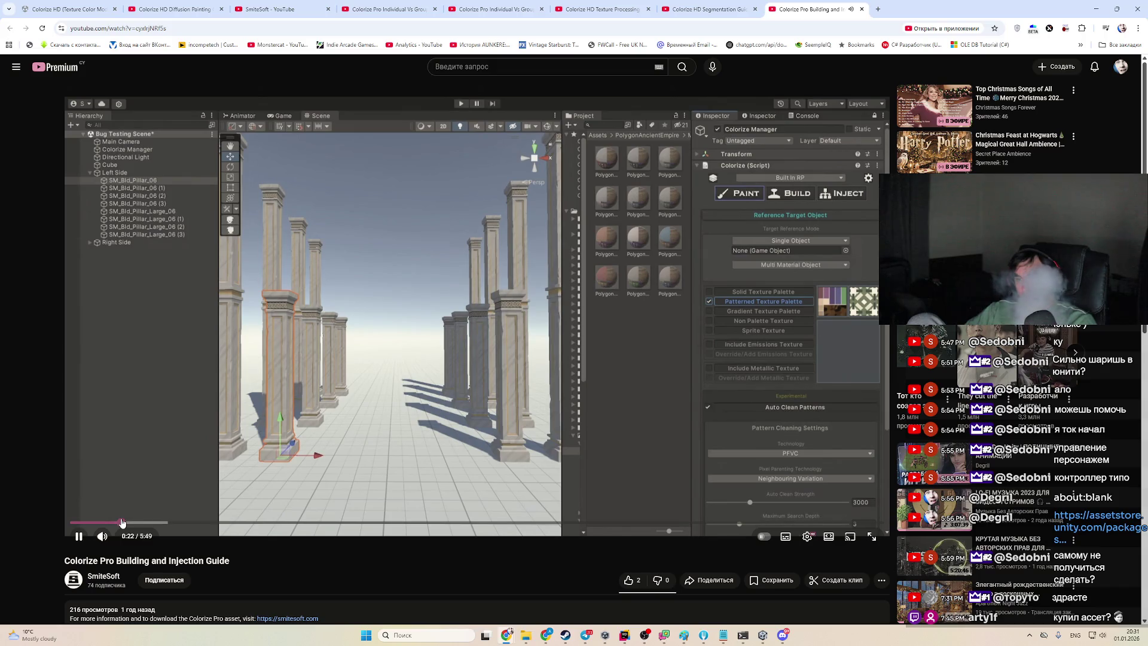
left_click(167, 523)
left_click(204, 523)
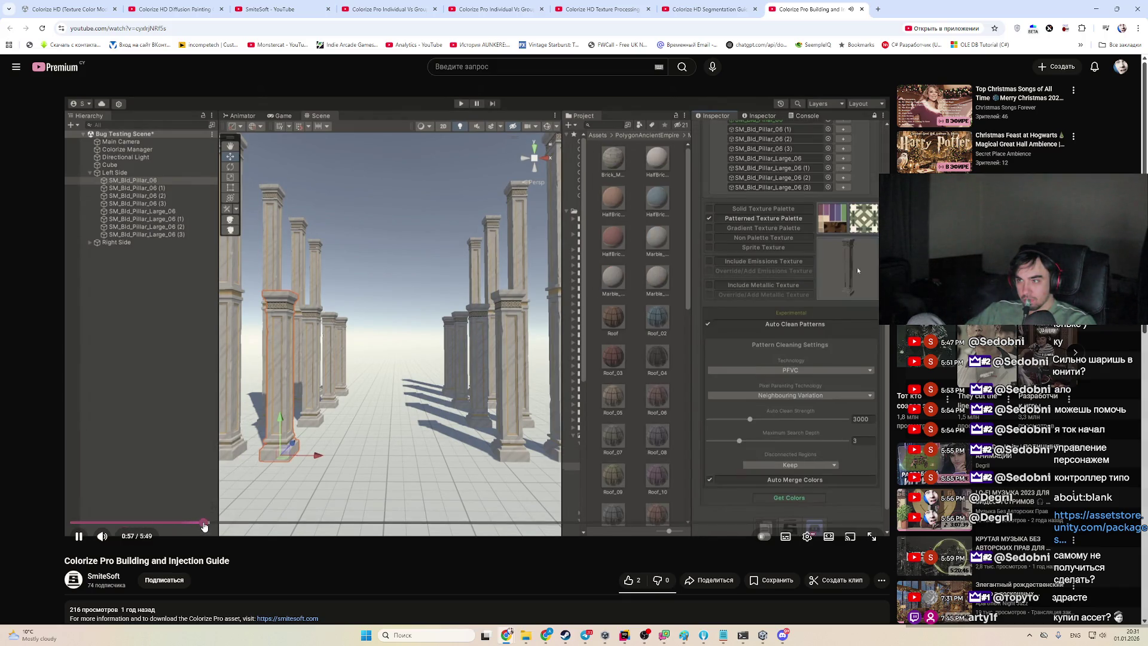
left_click(227, 523)
left_click(246, 523)
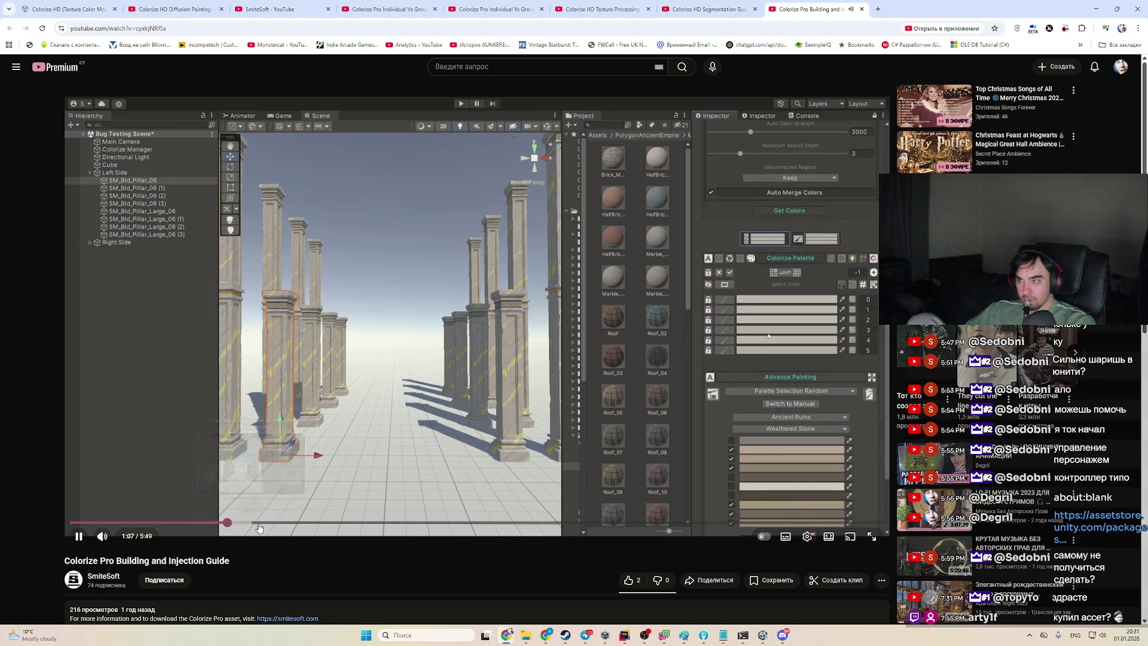
left_click(274, 522)
Scrub between 2:33 and 1:34, then settle on the injection part around 2:44
left_click(322, 524)
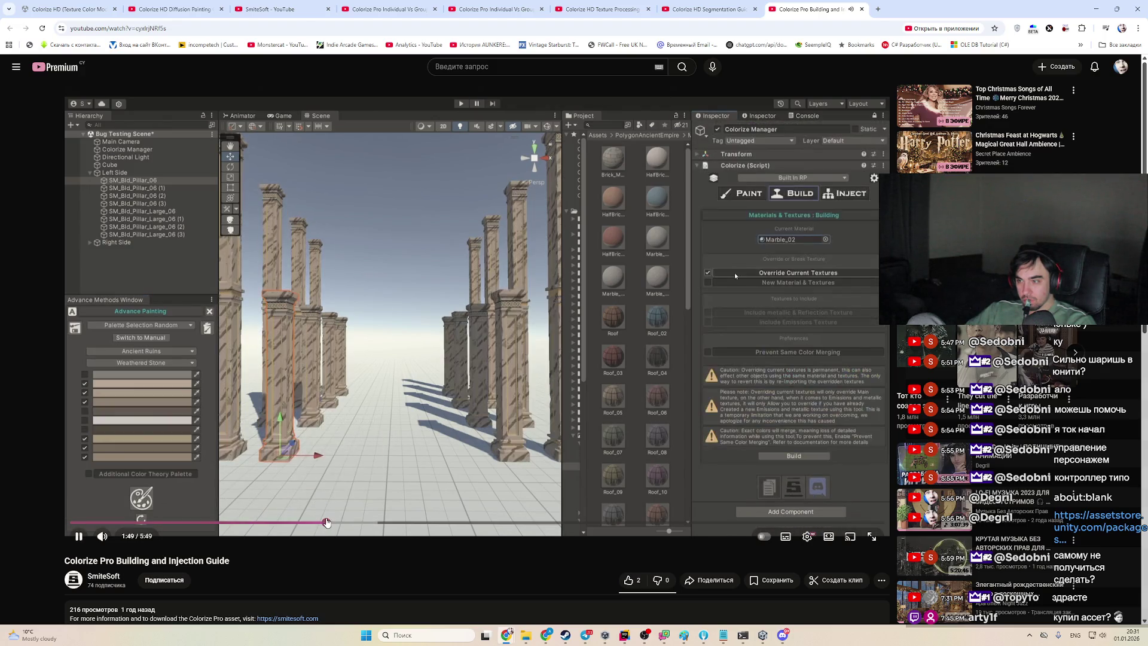
left_click(427, 524)
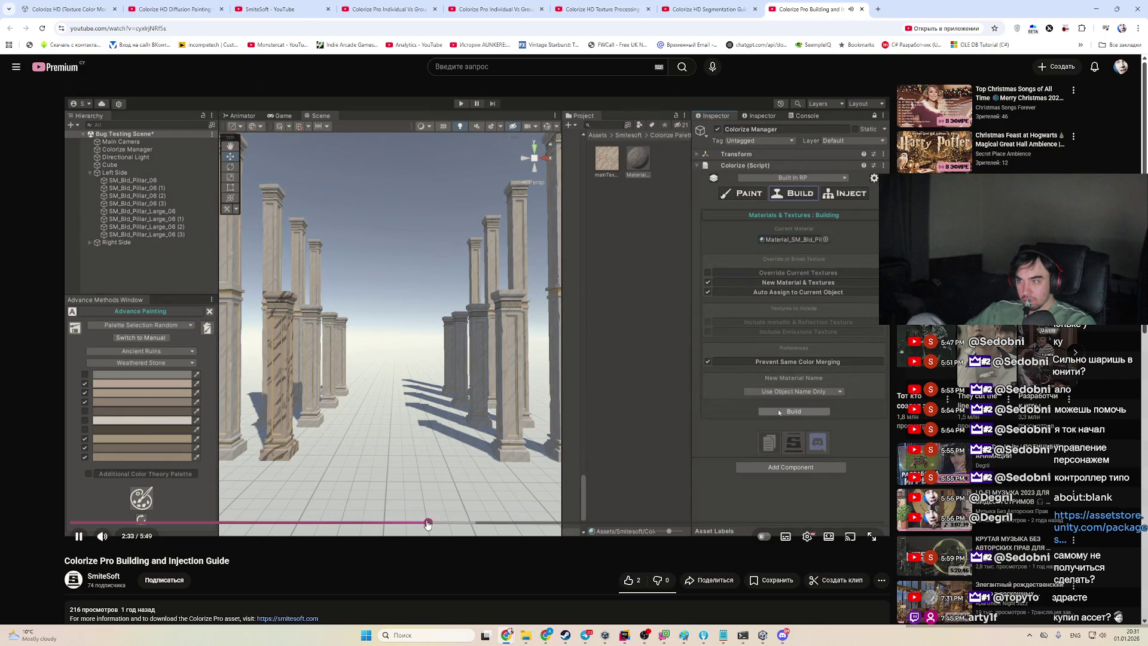
left_click(345, 524)
left_click(290, 523)
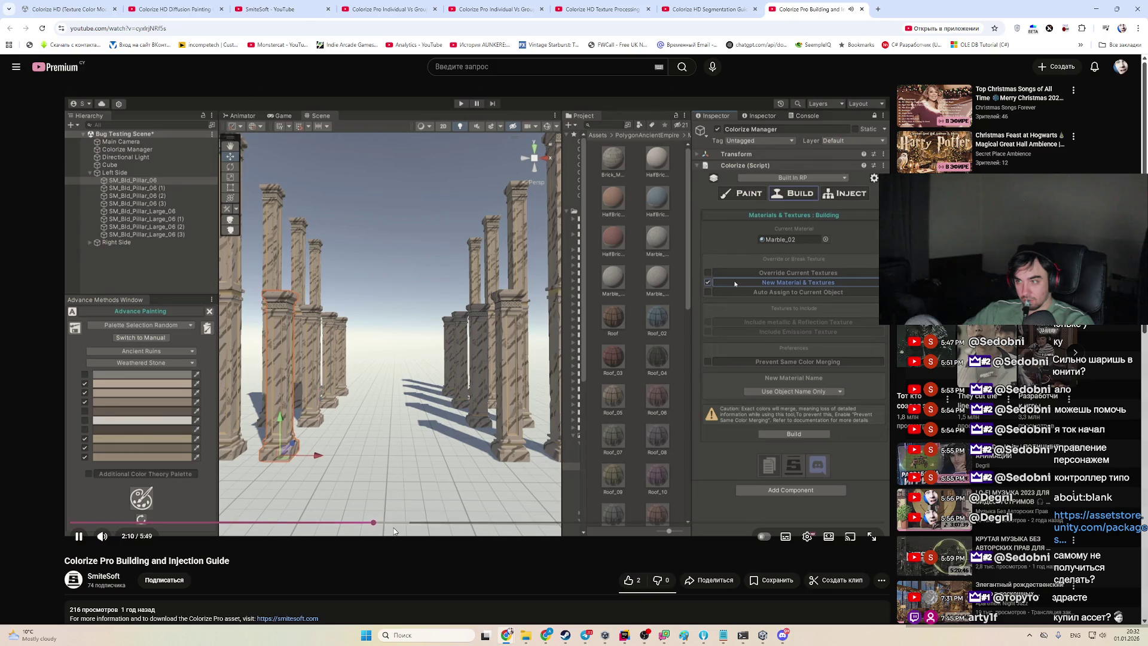
left_click(404, 524)
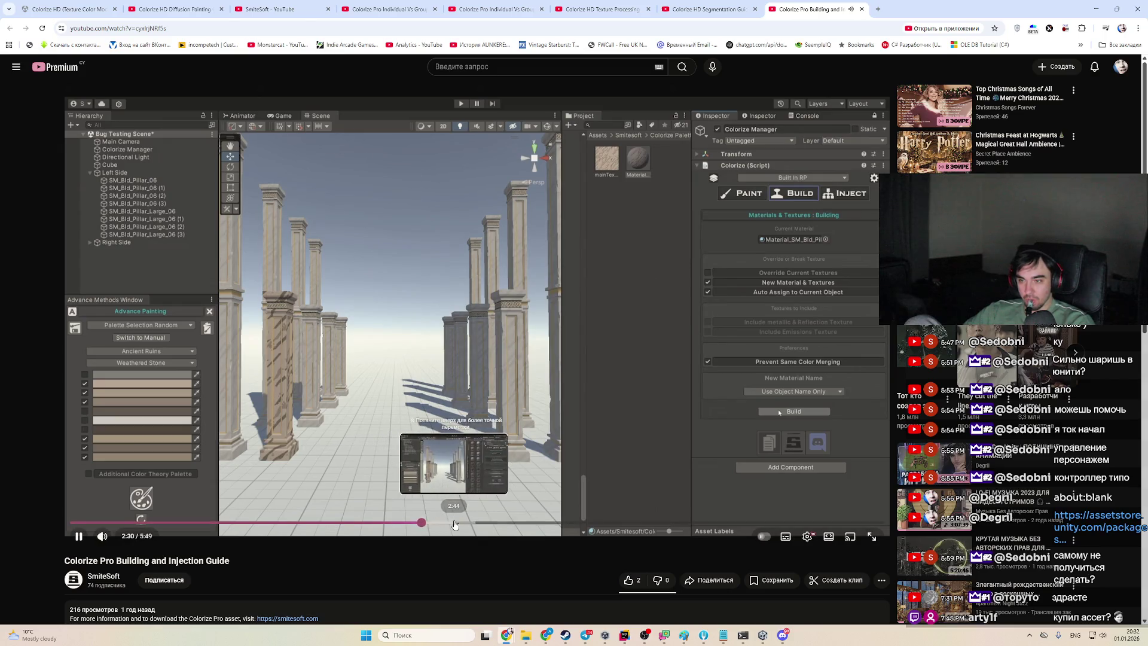
left_click(455, 523)
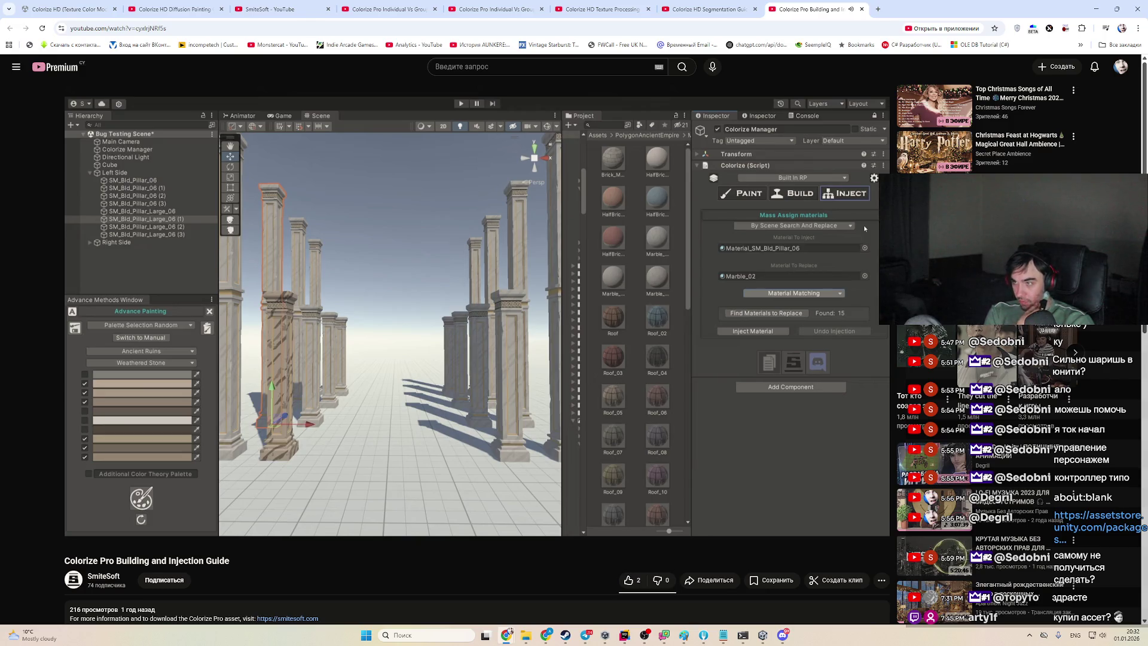
Seek the guide forward past 3:16, 3:51, 4:15 and 4:49 to 5:04, then pause it
mouse_move(545, 541)
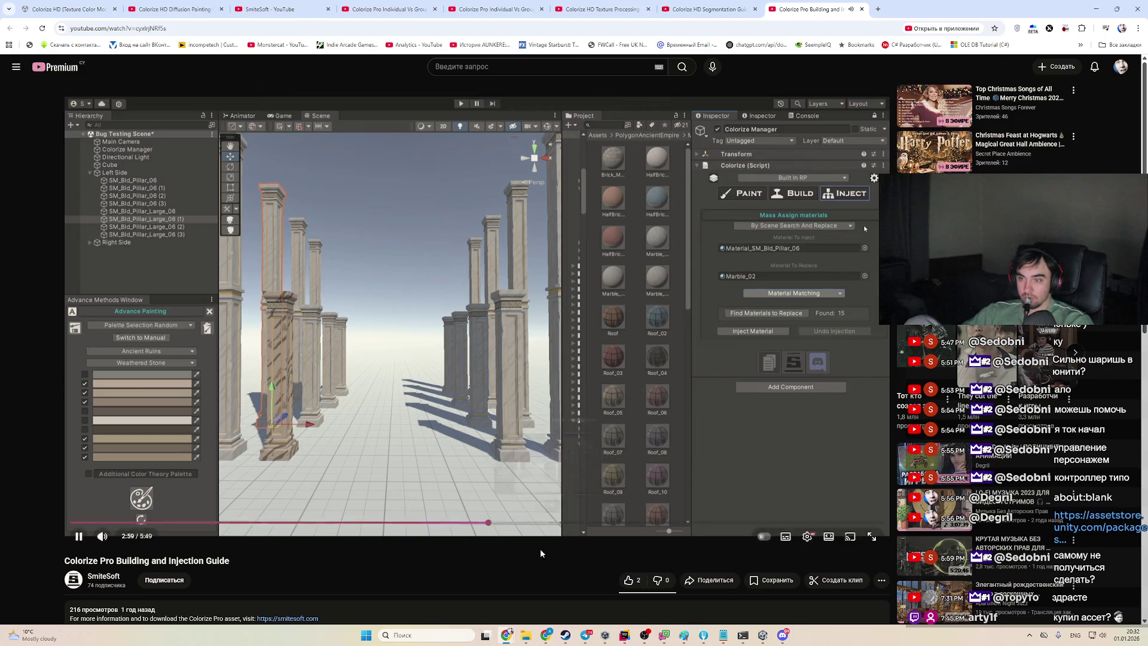
left_click(528, 523)
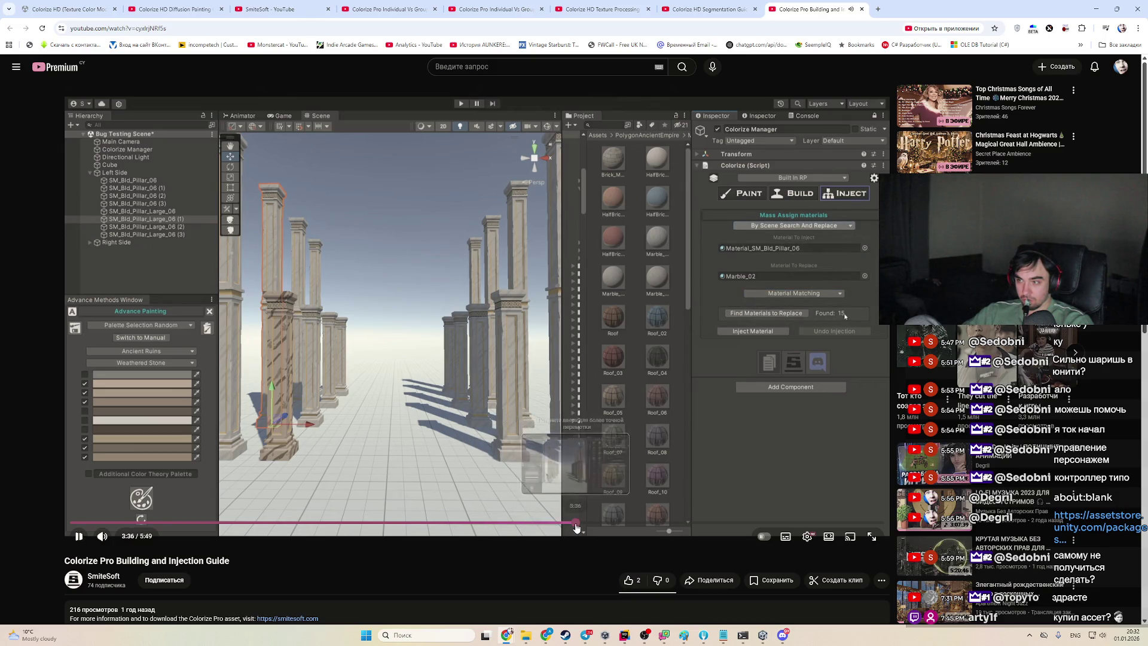
left_click(610, 523)
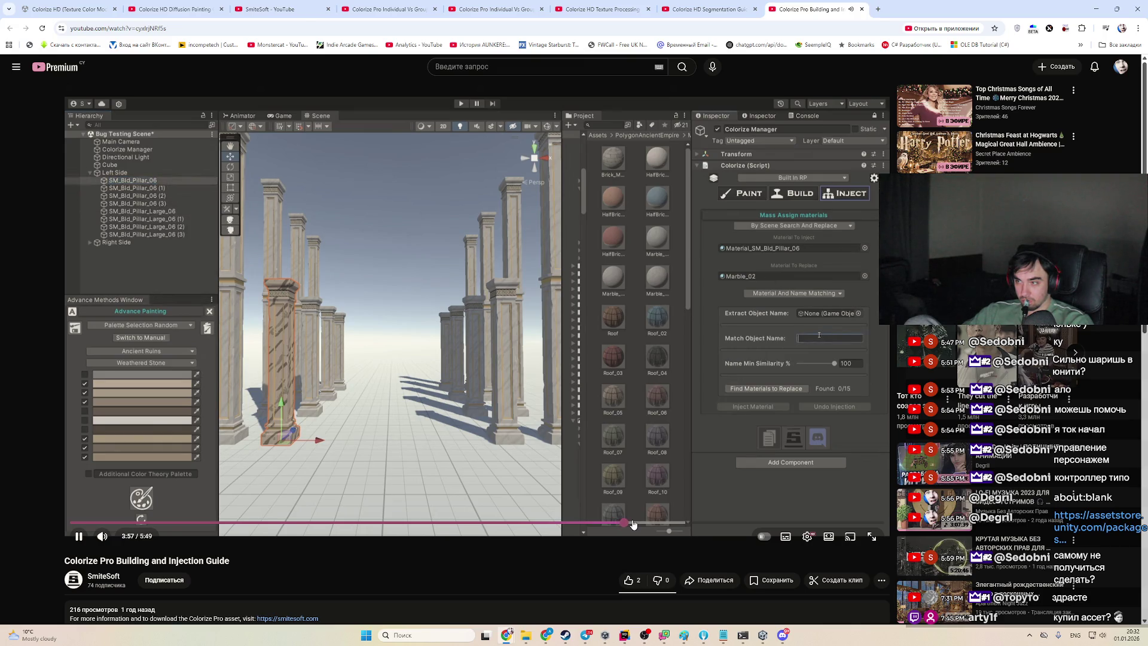
left_click_drag(633, 525, 719, 530)
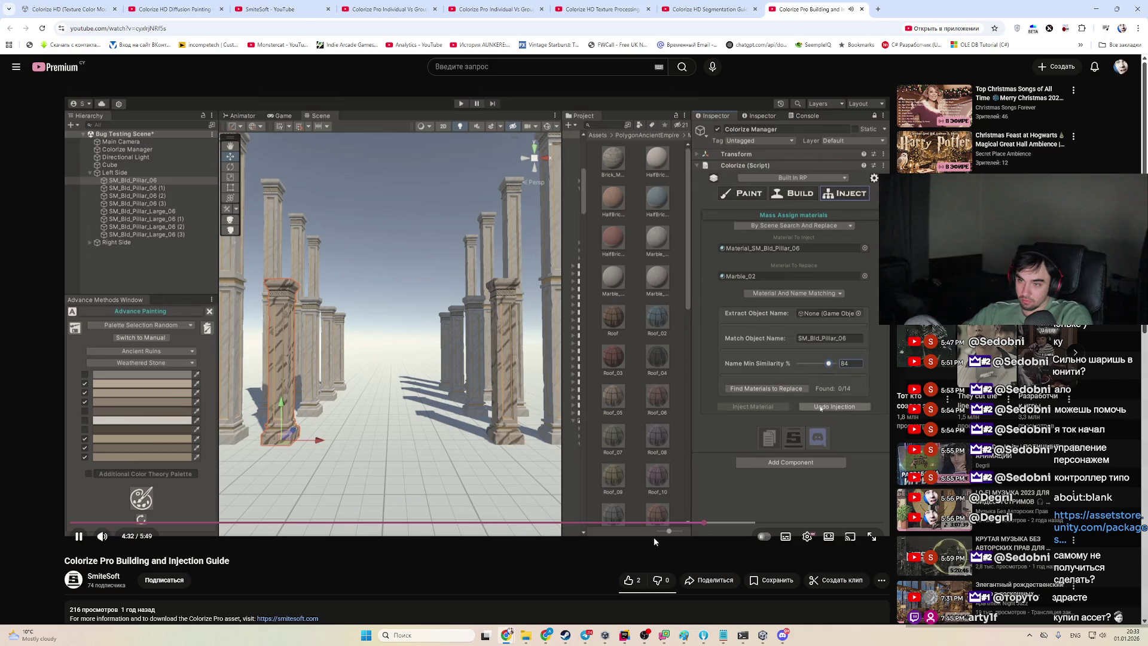
left_click(741, 515)
left_click(747, 521)
key("space")
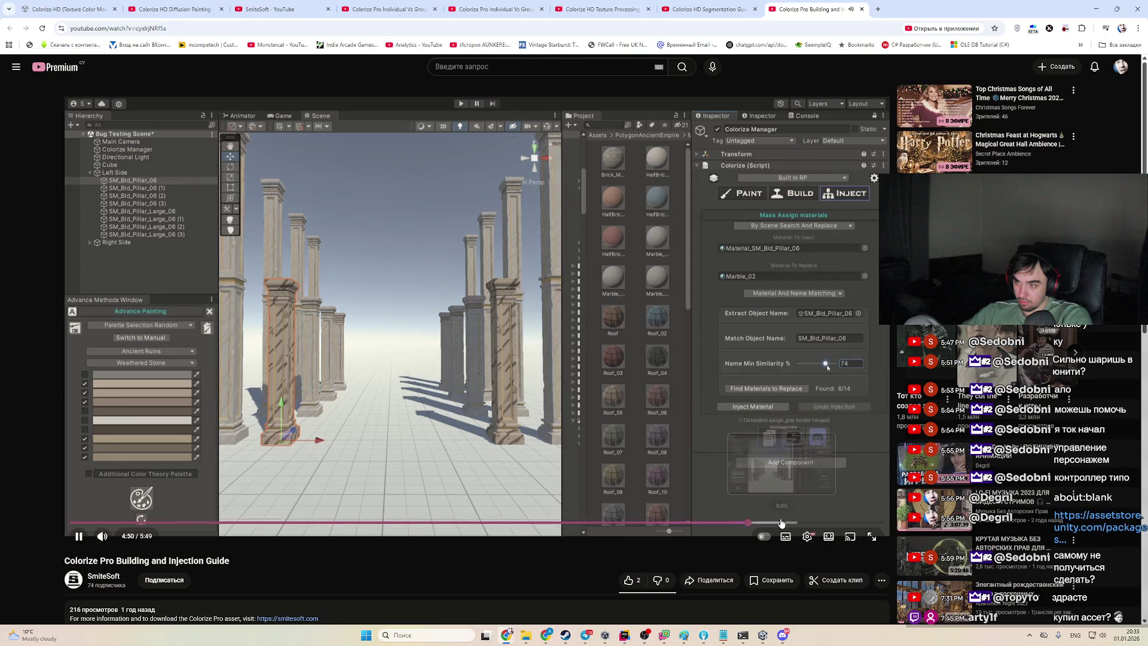
left_click(780, 523)
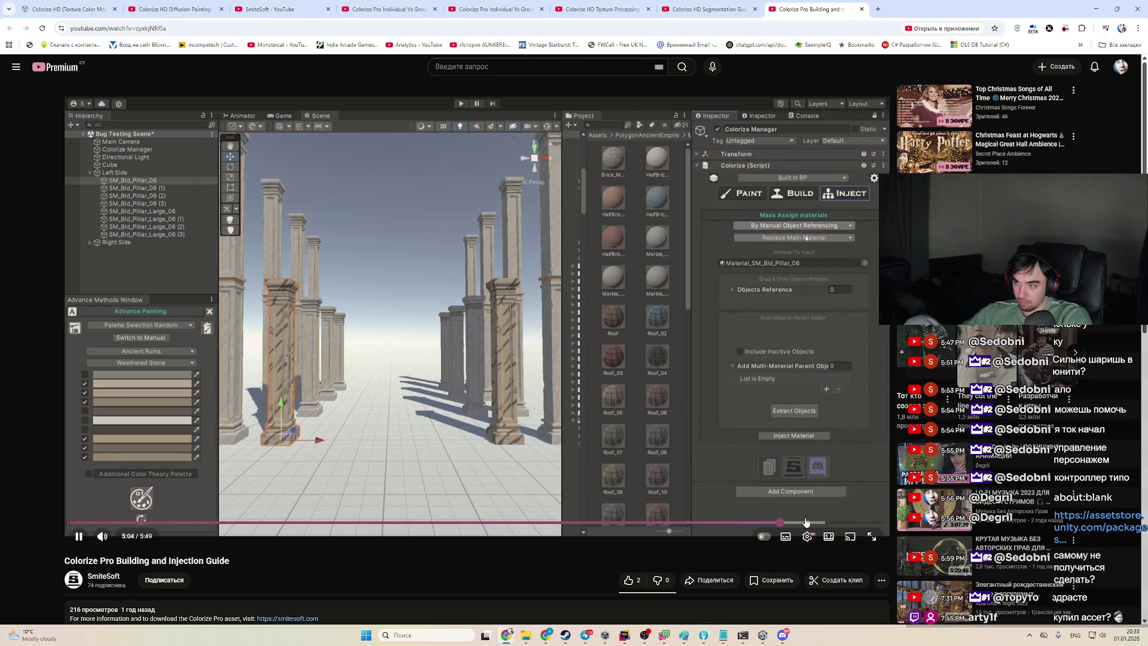
key("space")
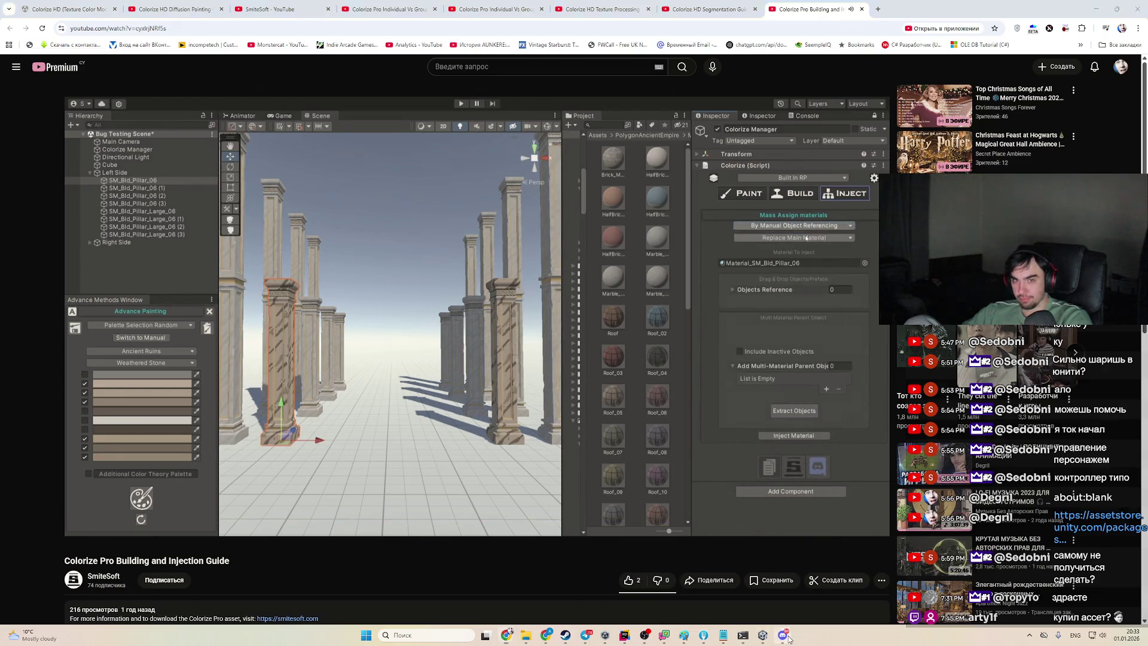
In #assets_query, enlarge the T-rex, red dragon and dark dragon compatibility images
left_click(788, 639)
scroll(573, 502, "up", 3)
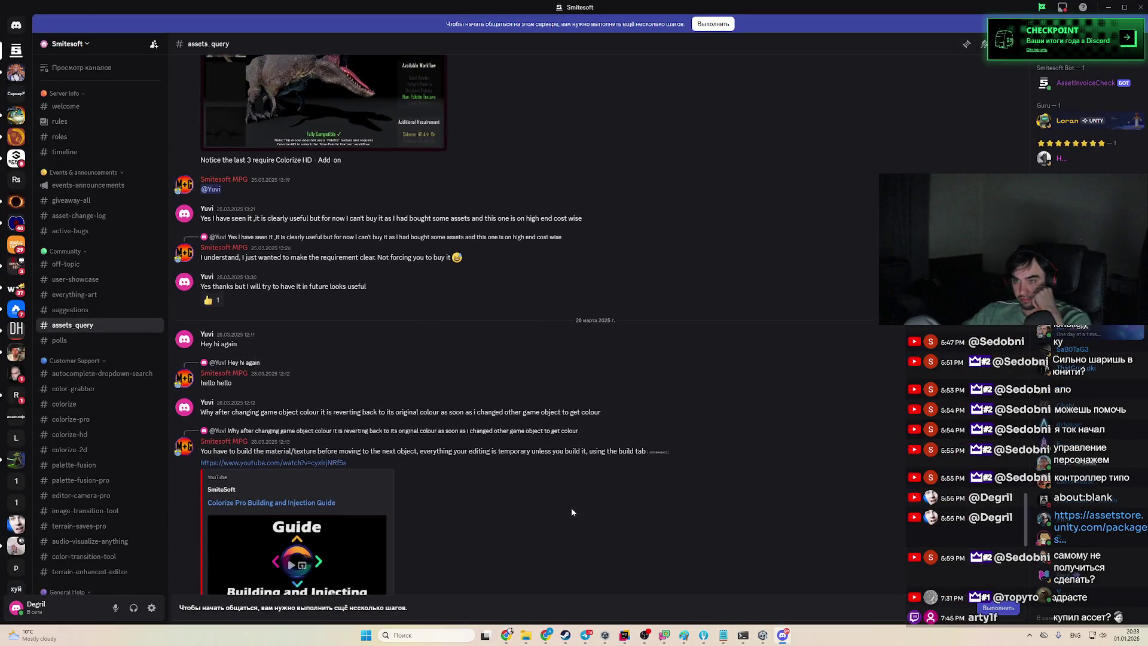
scroll(572, 512, "up", 5)
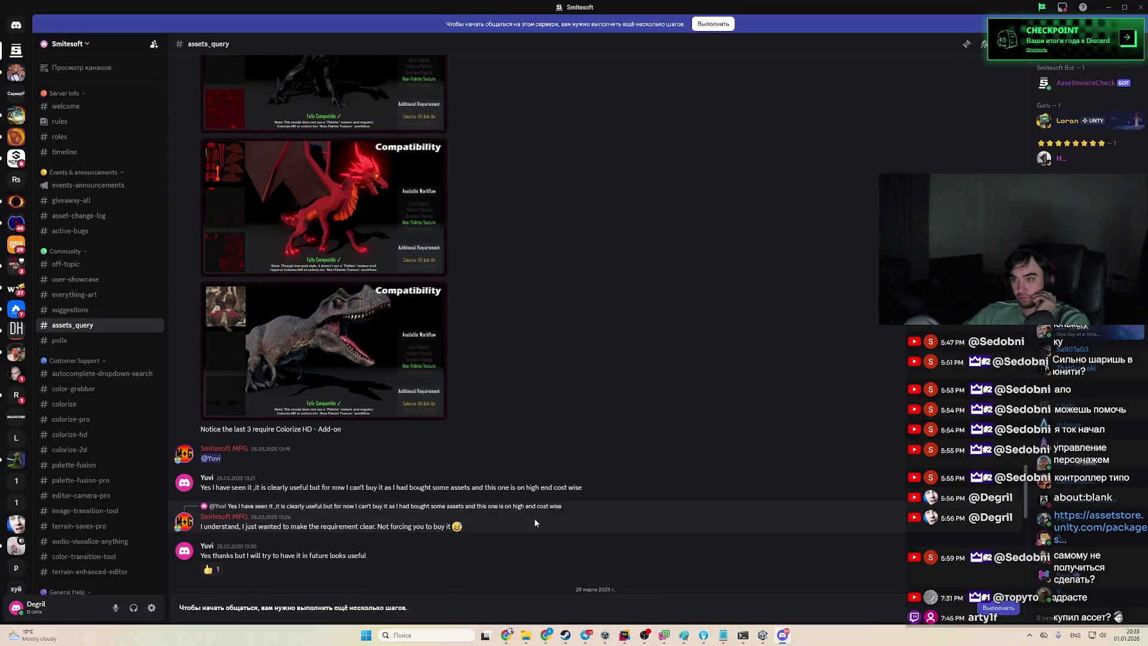
scroll(534, 520, "up", 2)
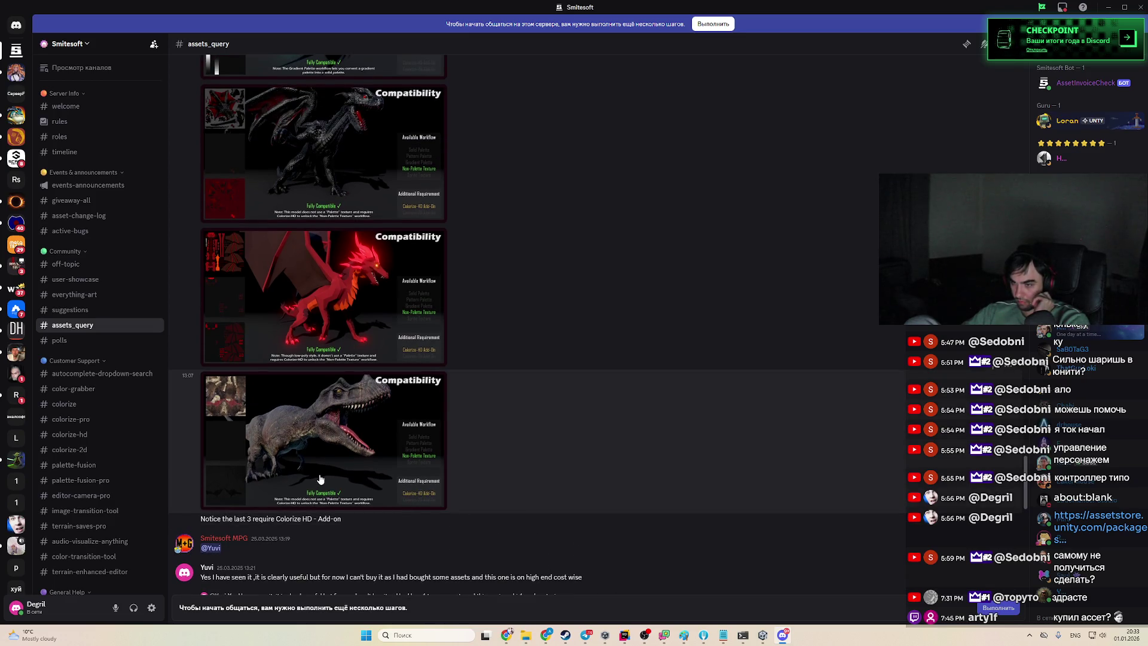
left_click(320, 478)
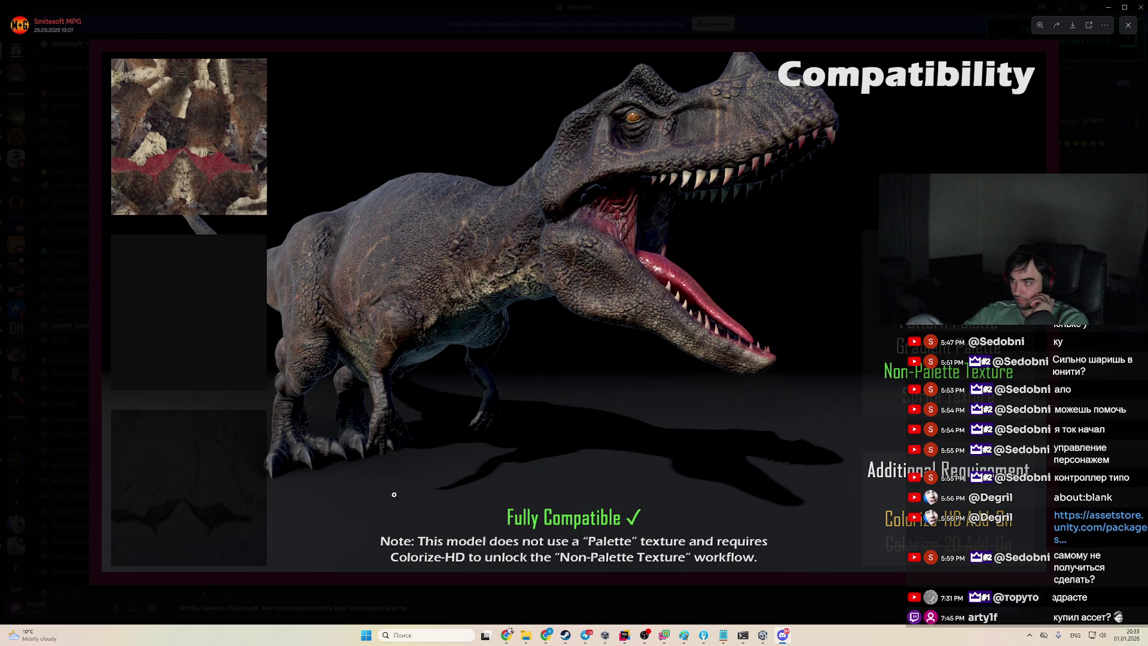
left_click(1116, 395)
left_click(402, 285)
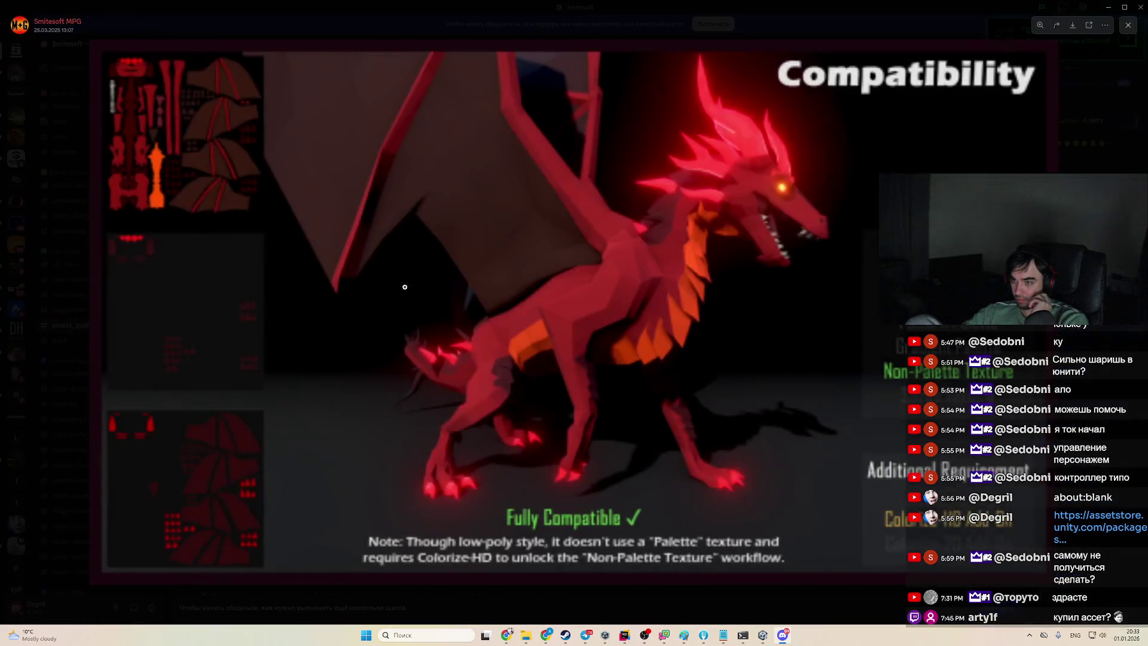
left_click(1123, 389)
left_click(335, 419)
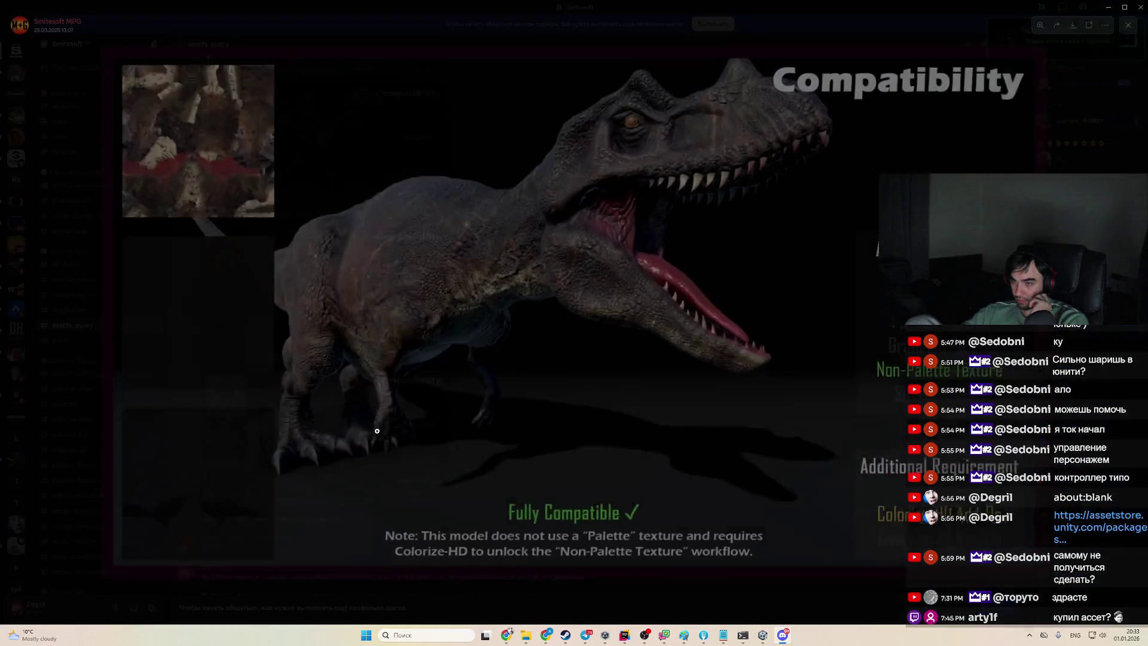
left_click(1122, 390)
left_click(413, 179)
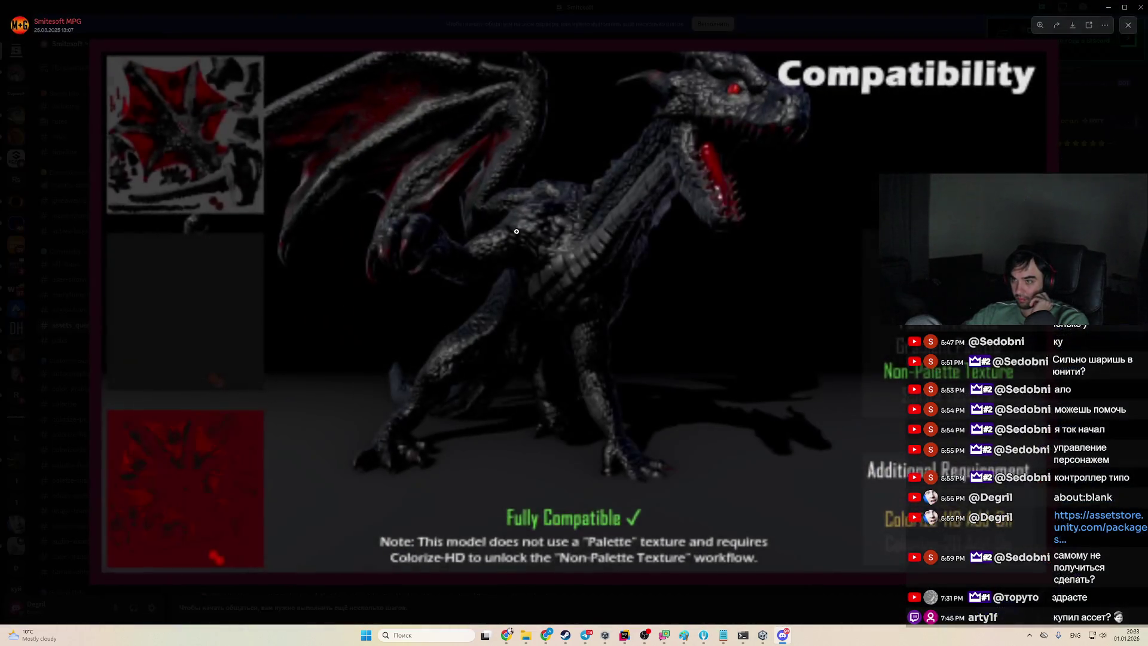
left_click(1085, 328)
Scroll through the replies and view the posted photo of the Unity setup
scroll(573, 453, "down", 10)
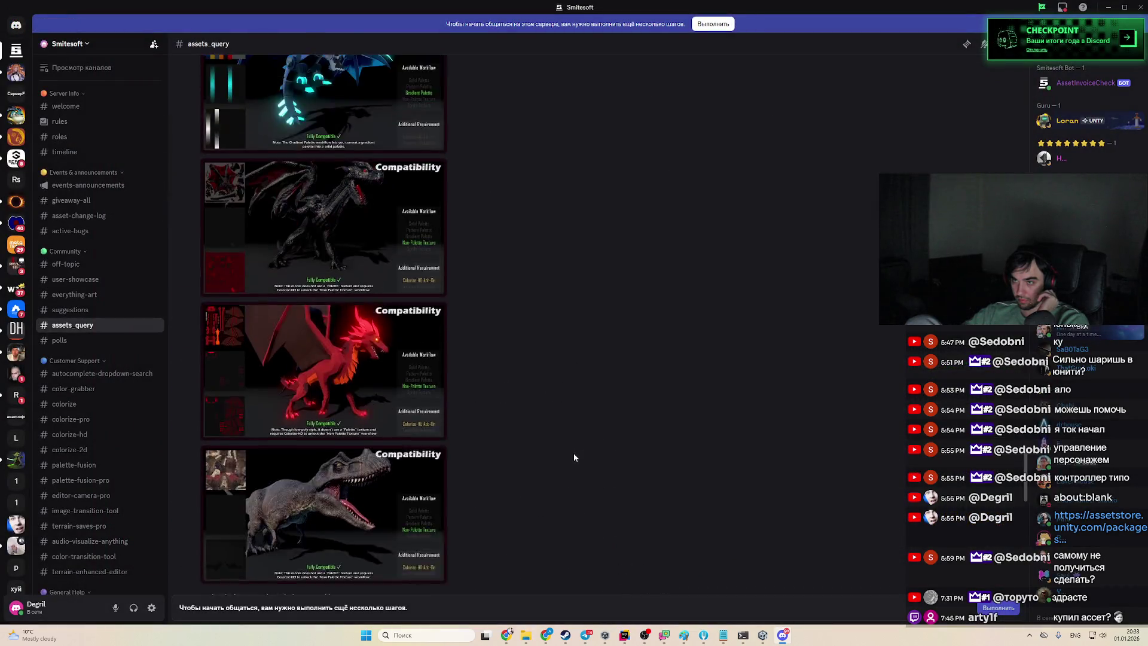
scroll(531, 437, "down", 8)
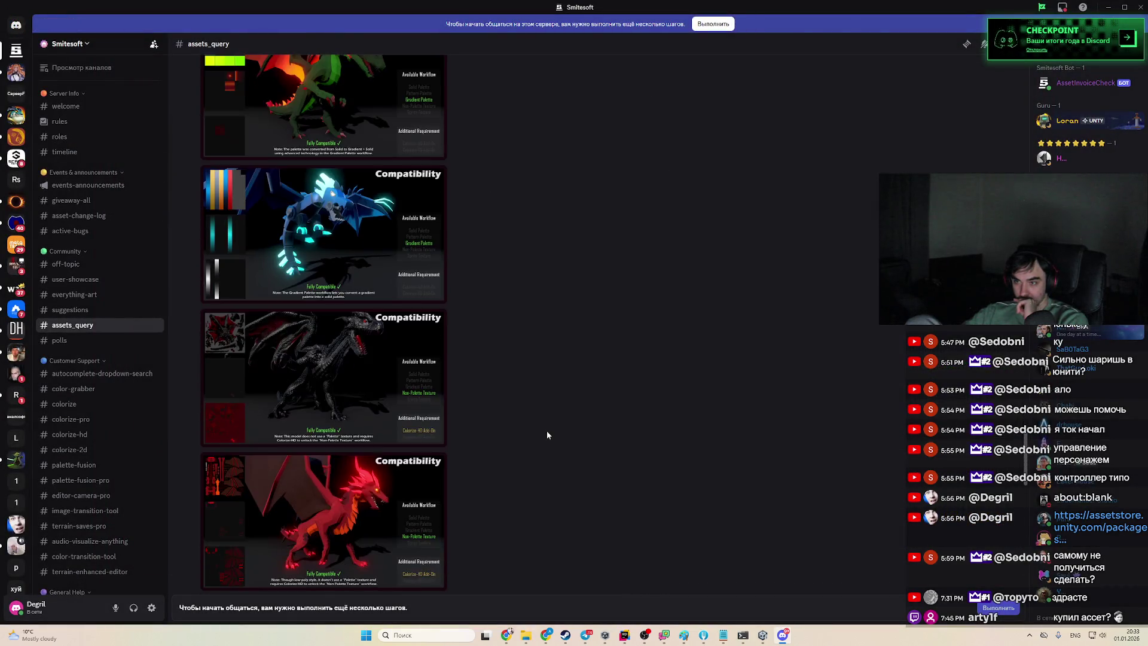
scroll(544, 427, "up", 10)
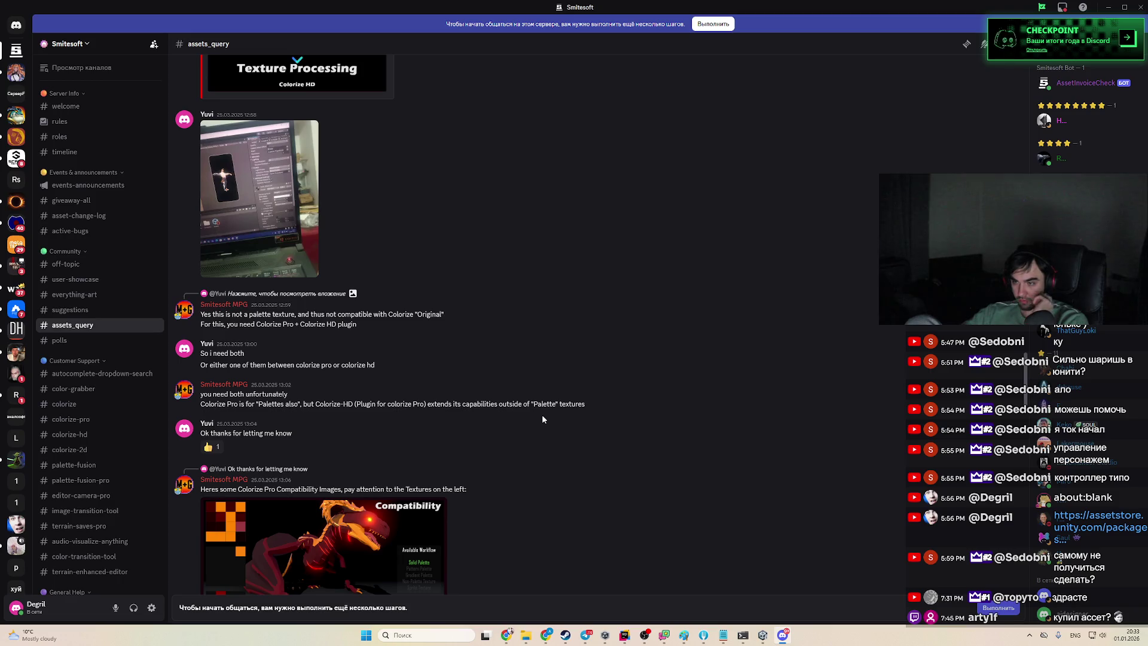
scroll(542, 418, "down", 4)
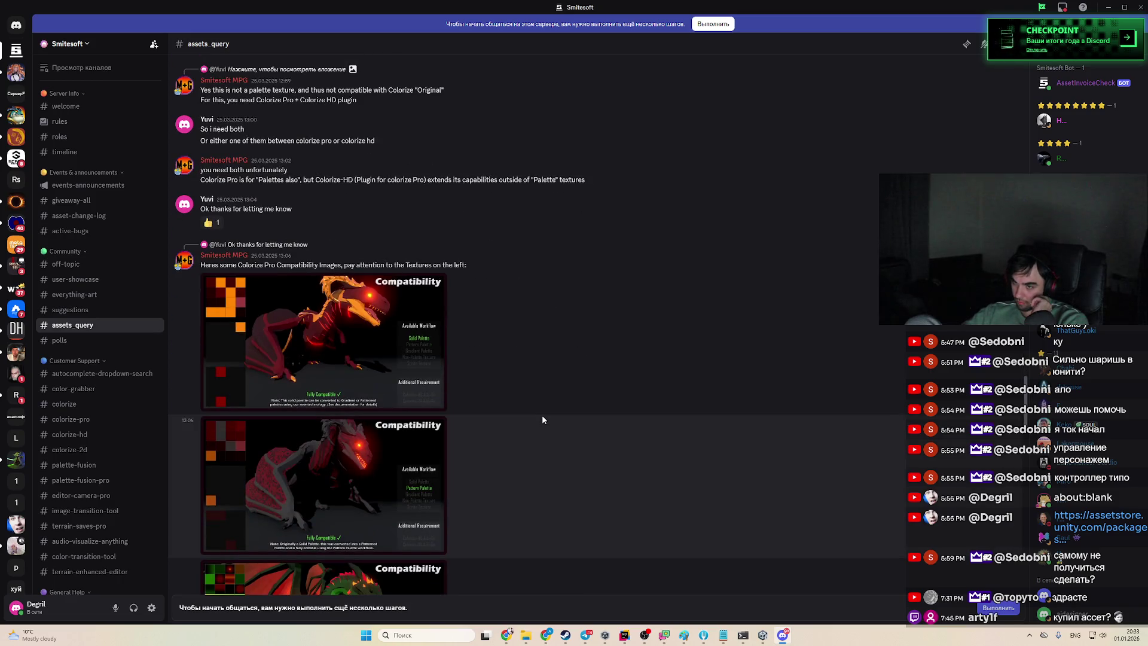
scroll(543, 419, "up", 2)
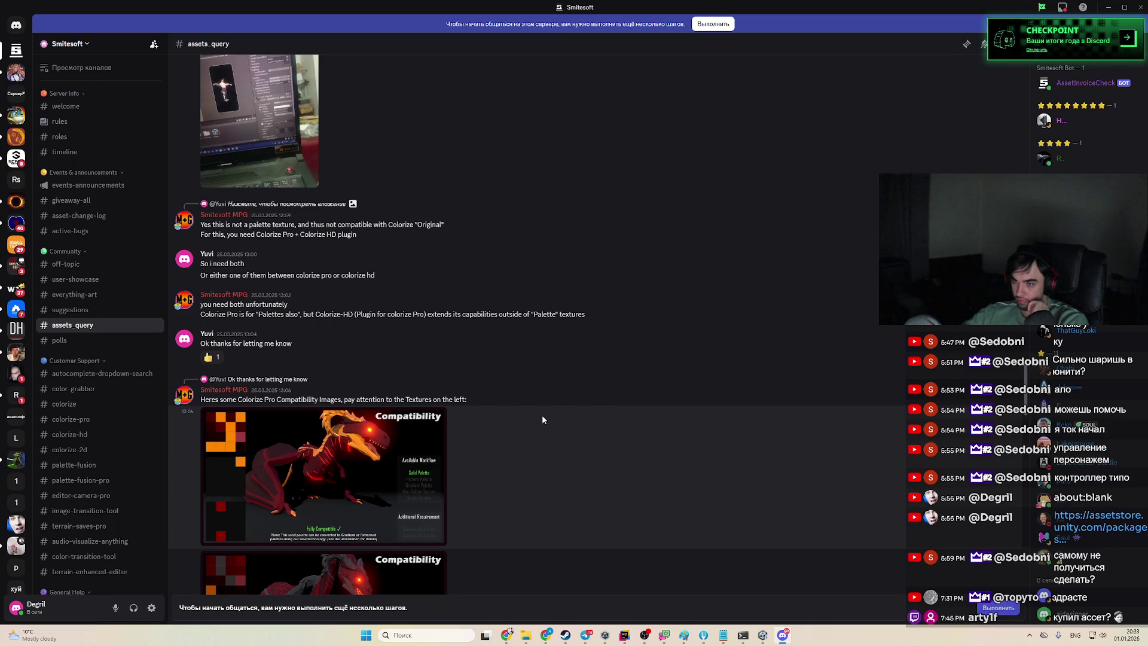
scroll(542, 418, "up", 5)
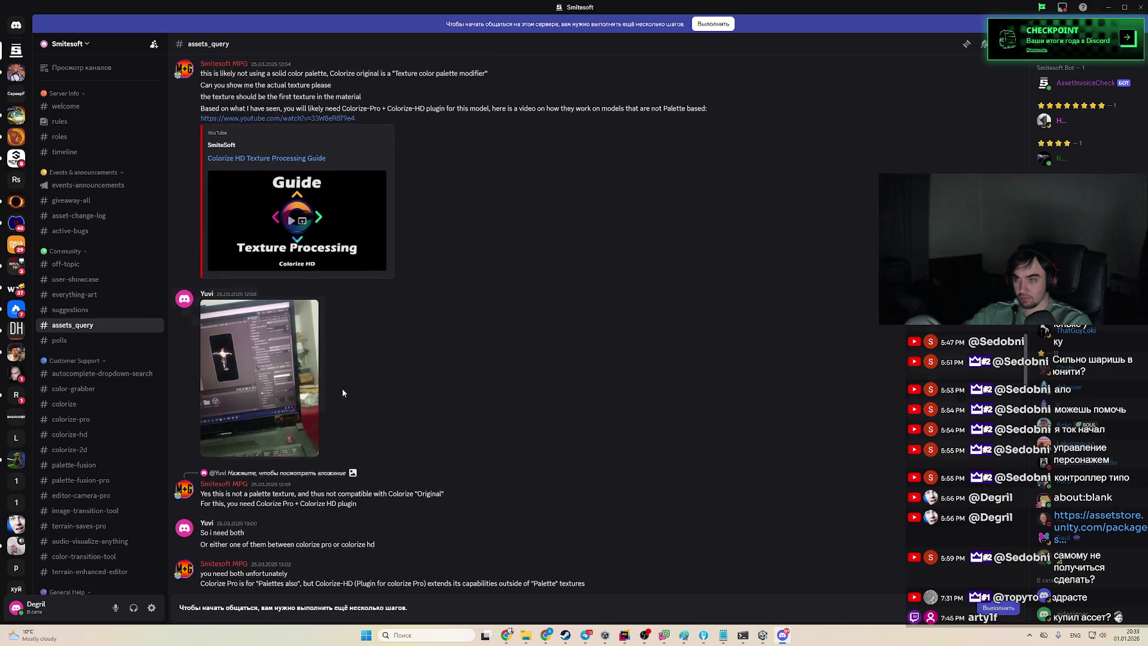
left_click(274, 379)
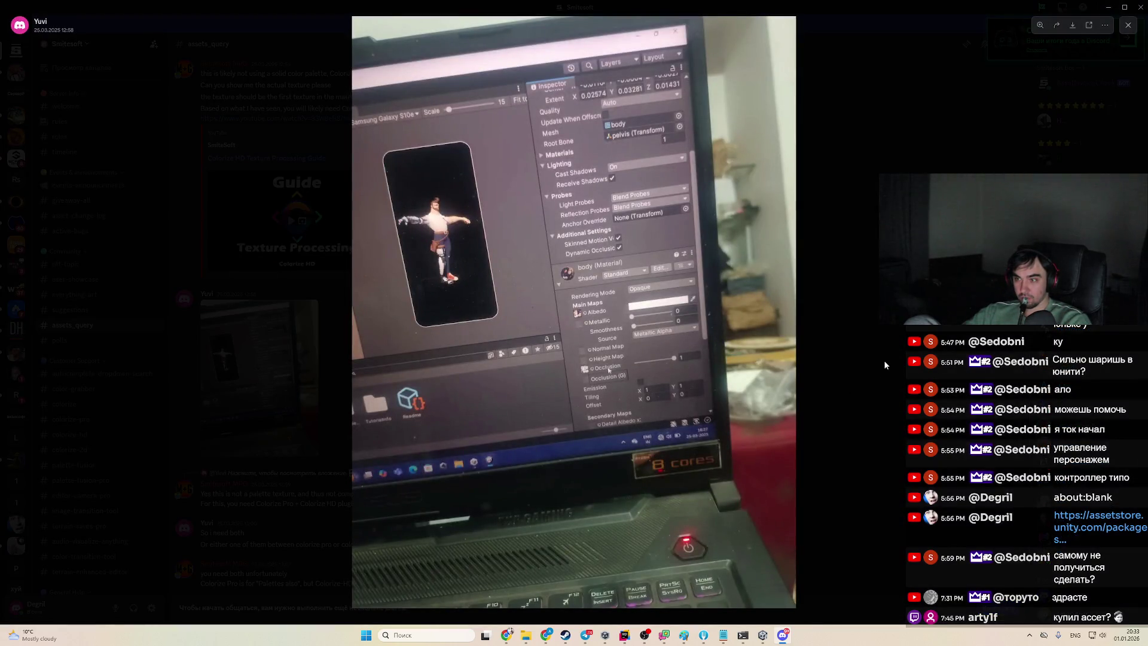
left_click(885, 365)
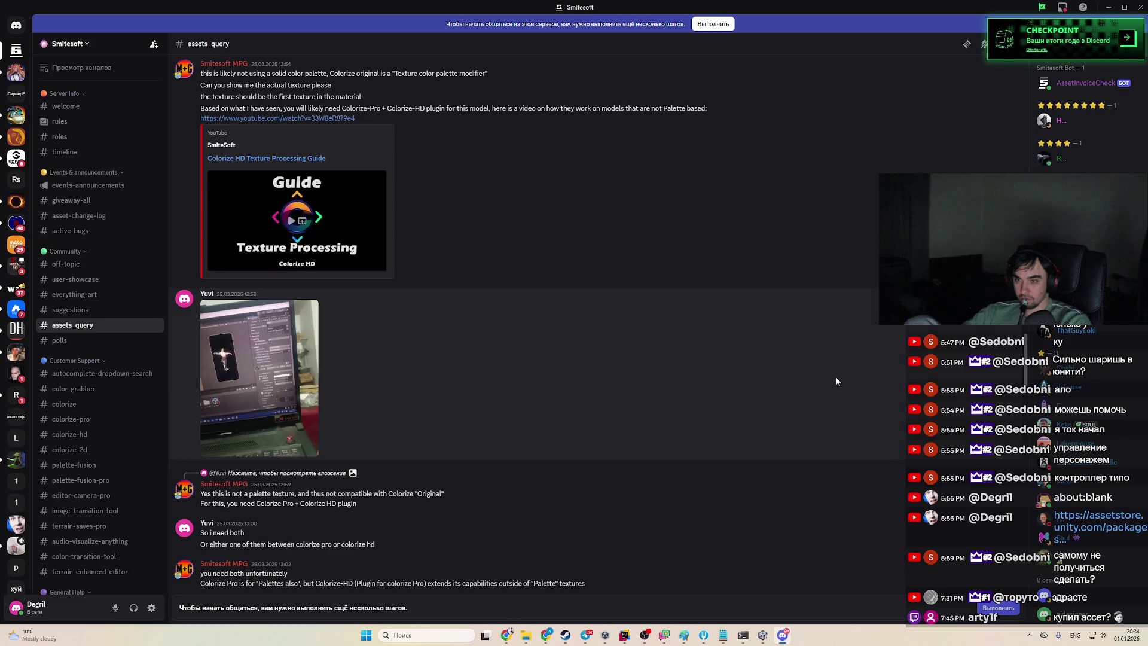
View the earlier screenshot attachment further up, then switch to Chrome
scroll(837, 377, "up", 4)
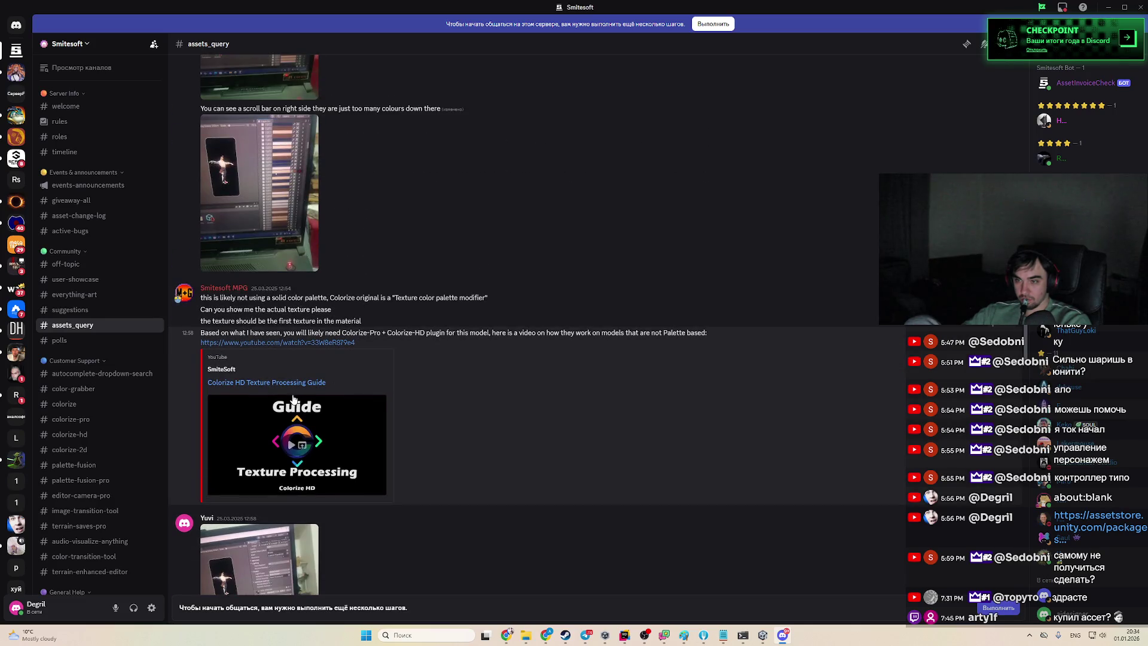
scroll(412, 399, "up", 2)
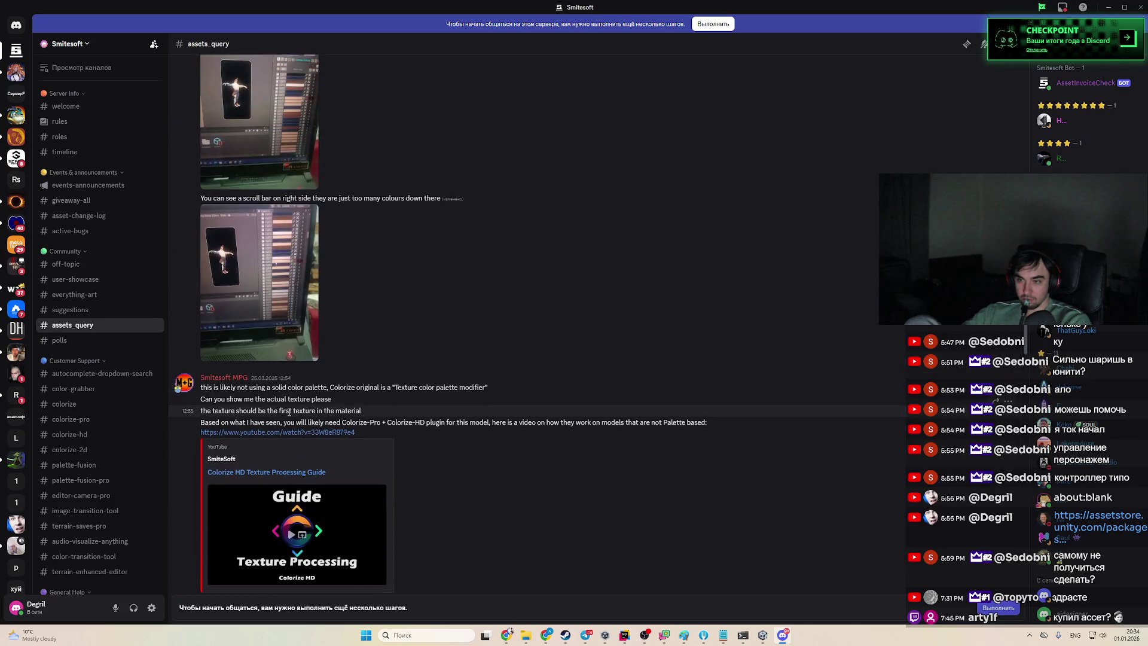
scroll(393, 400, "up", 4)
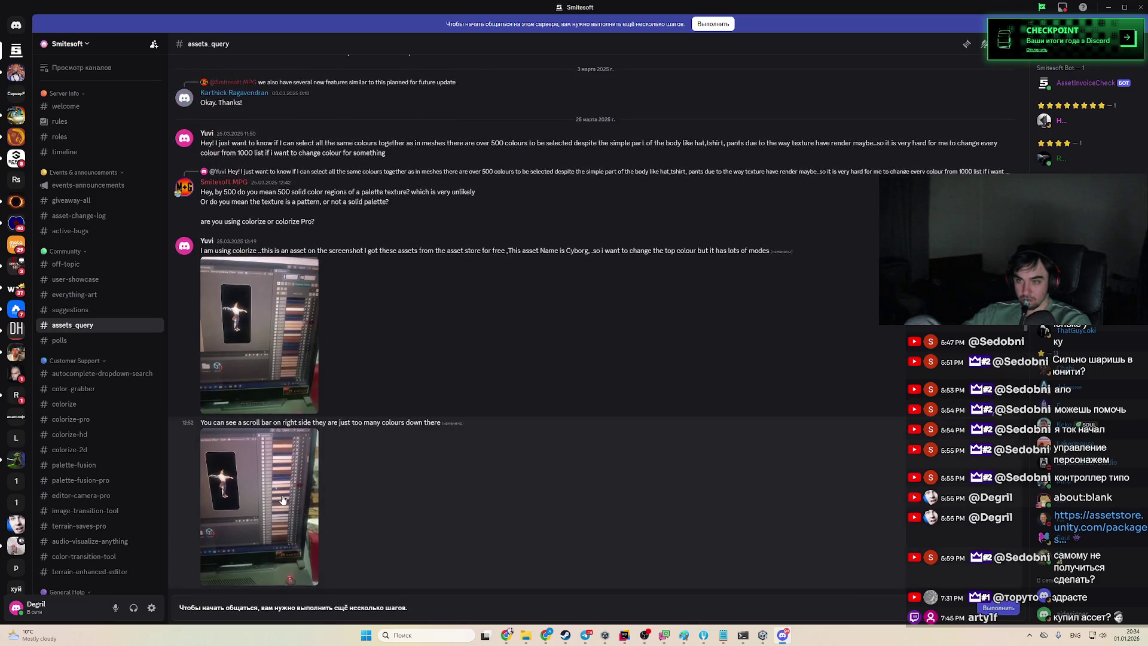
left_click(260, 507)
left_click(653, 391)
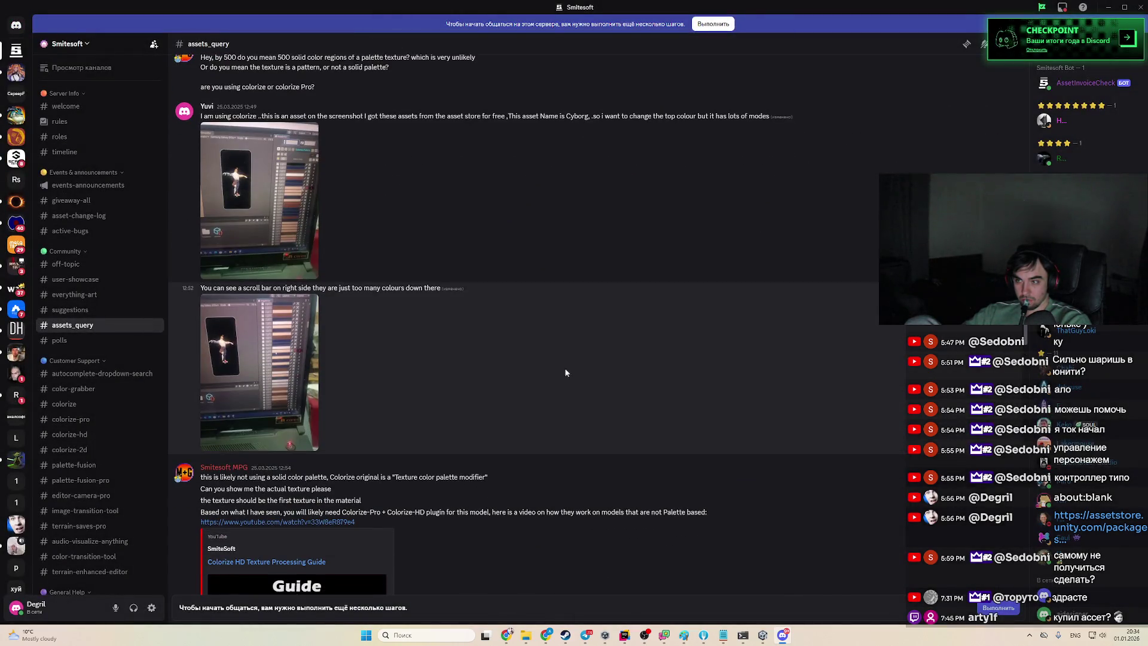
scroll(472, 385, "up", 8)
scroll(466, 384, "down", 15)
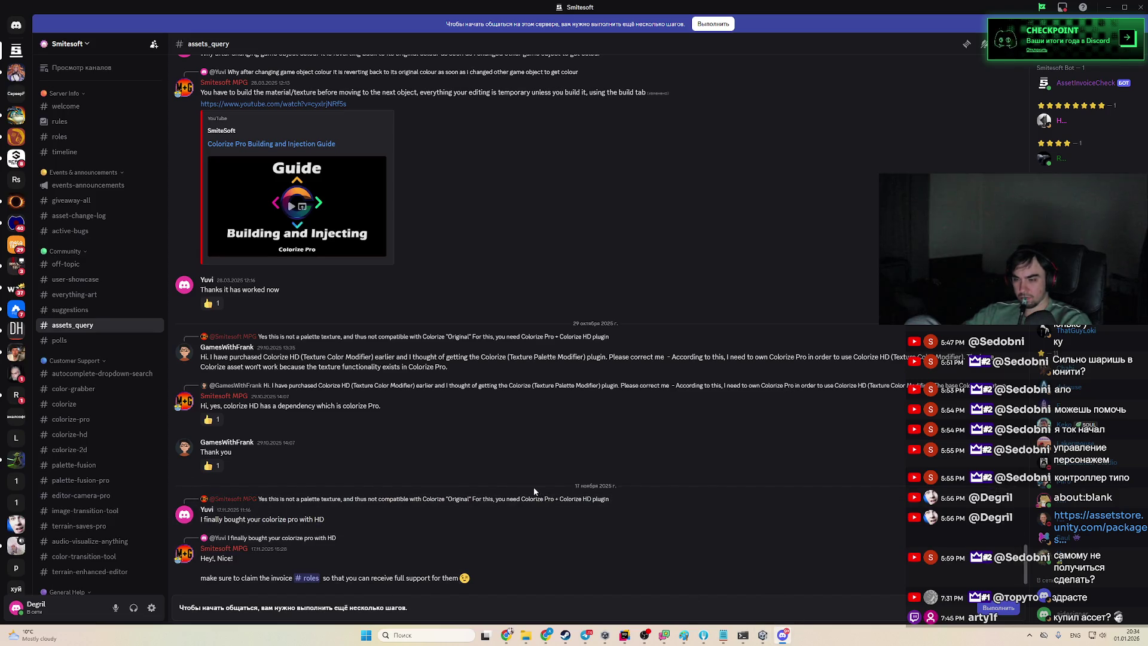
left_click(547, 635)
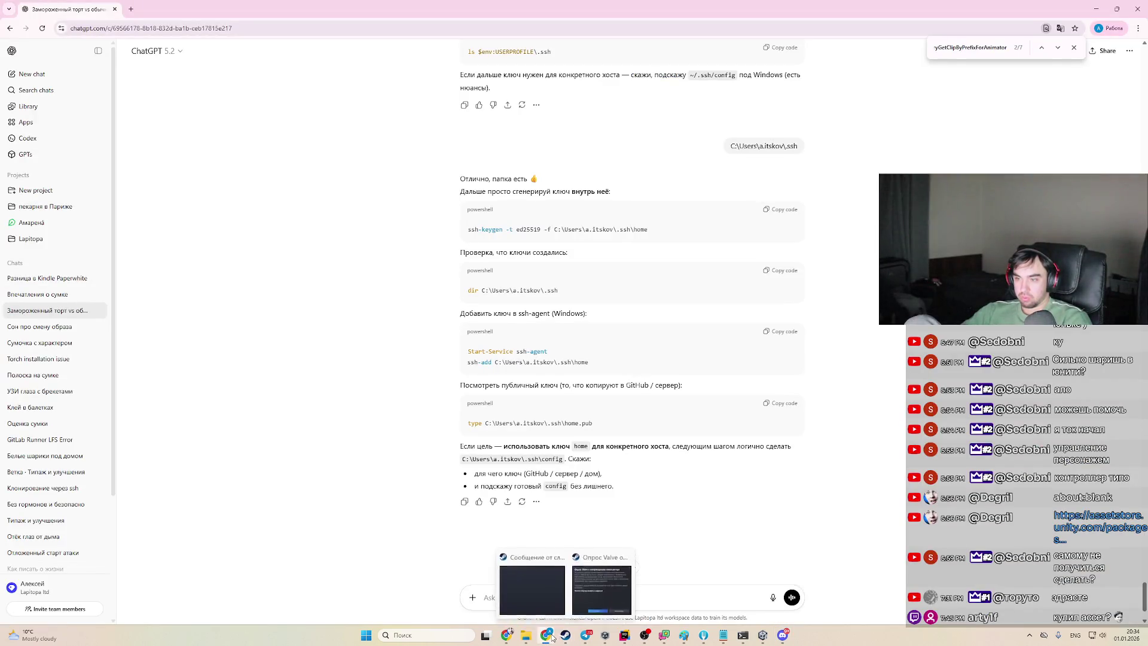
Close the Building and Injection guide and both Individual Vs Group guide tabs
left_click(547, 635)
mouse_move(513, 638)
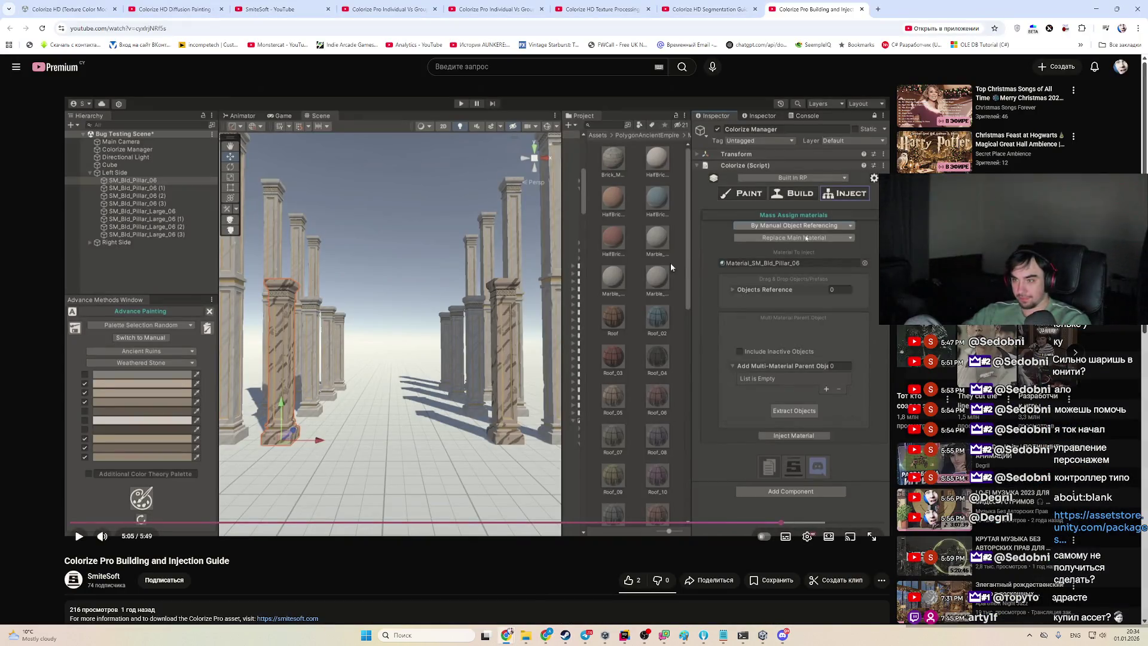
left_click(861, 9)
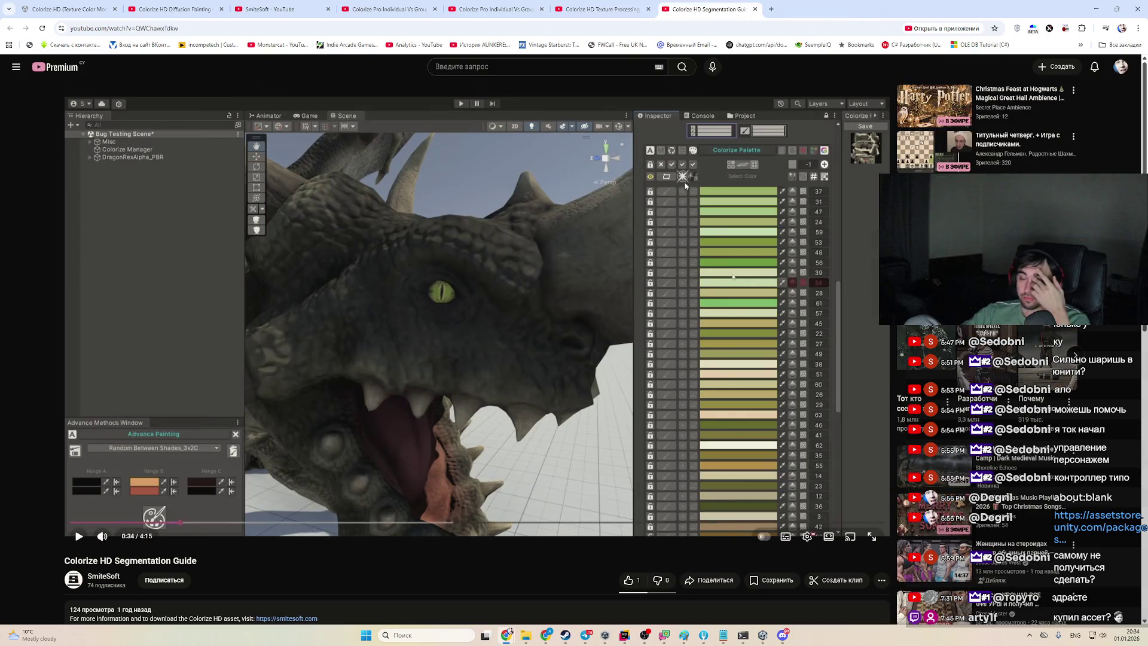
key("ctrl+shift+Tab")
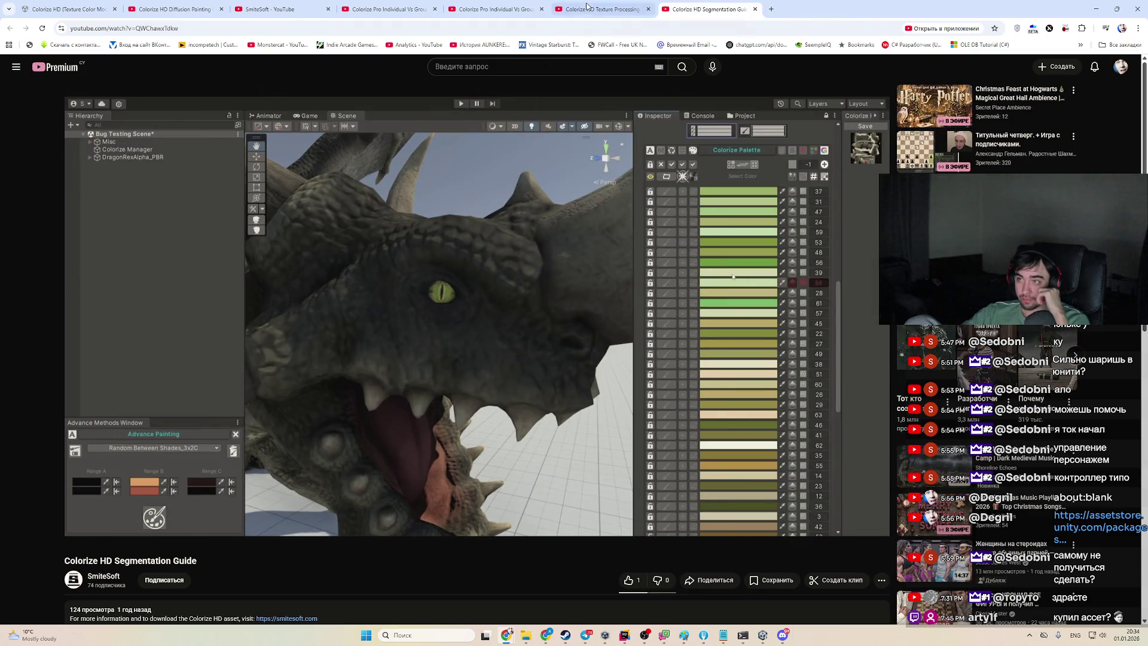
left_click(306, 499)
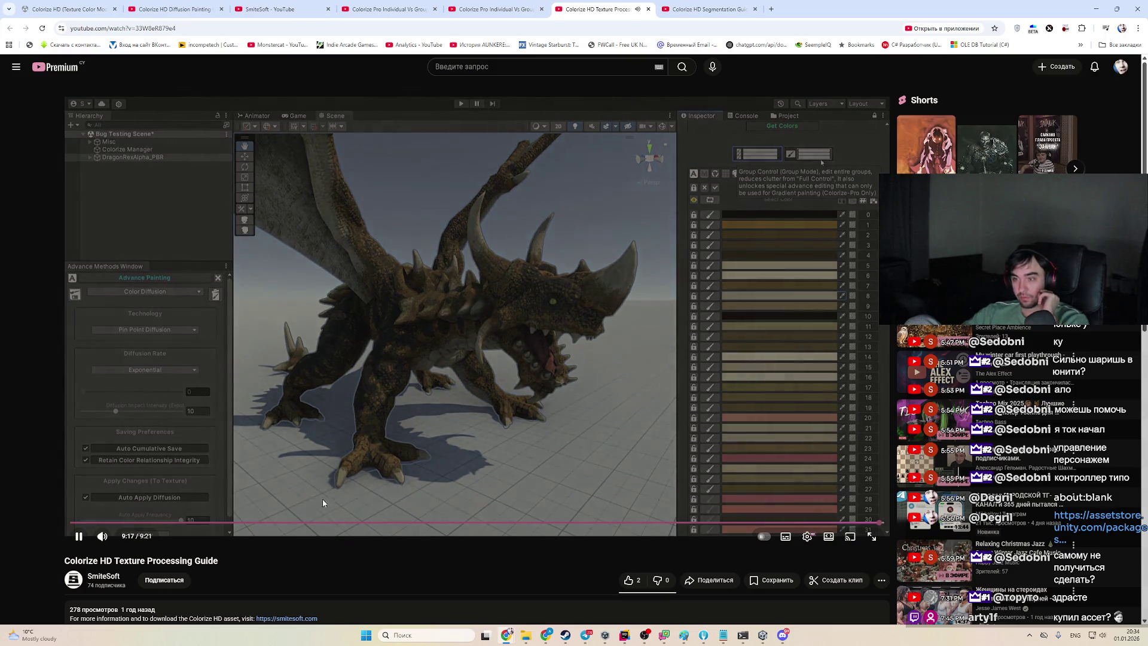
key("ctrl+shift+Tab")
key("ctrl+shift+Tab")
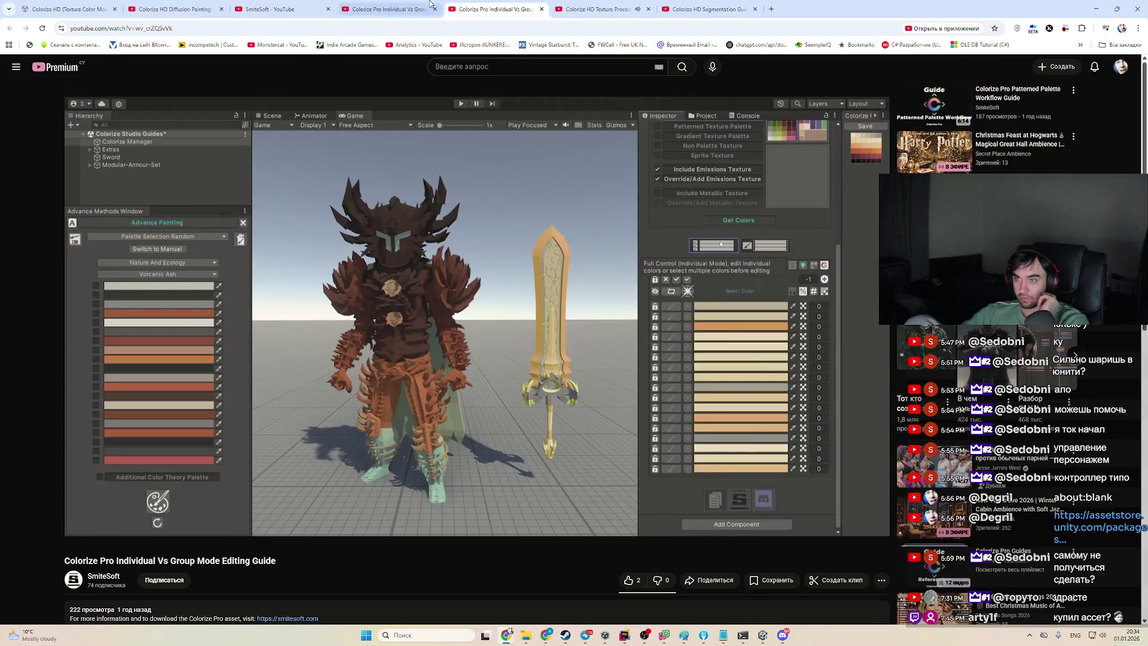
left_click(435, 9)
left_click(434, 9)
Play the Diffusion Painting Guide from about 2:49, pause it, and return to Unity
left_click(305, 5)
left_click(216, 6)
left_click(451, 326)
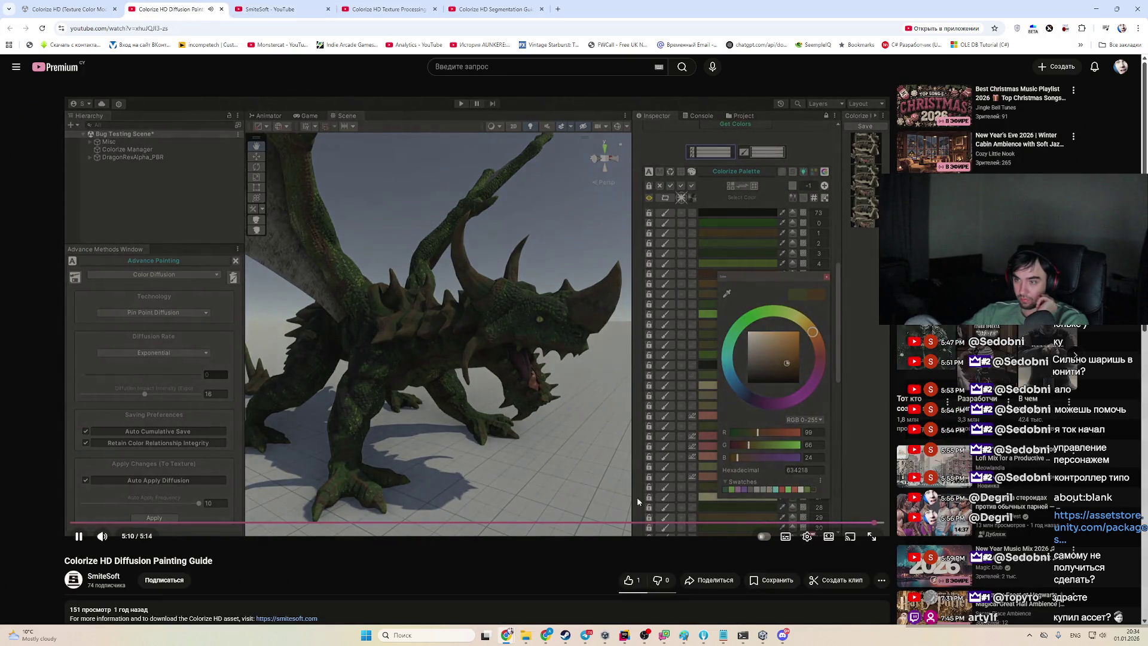
left_click(760, 524)
left_click(430, 524)
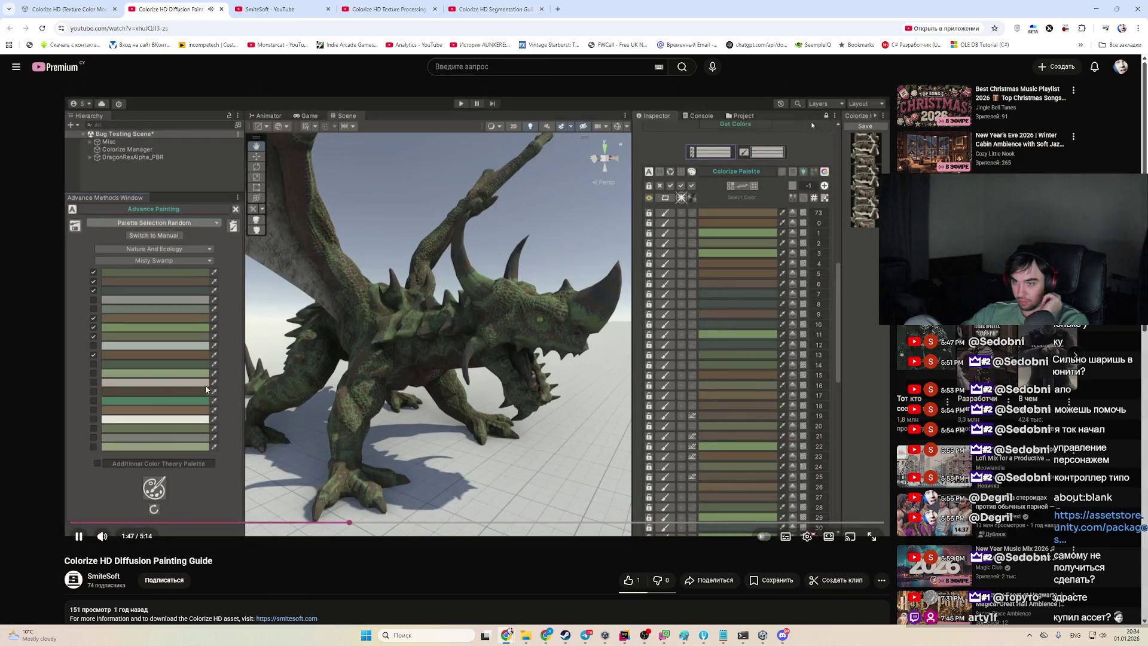
left_click(508, 524)
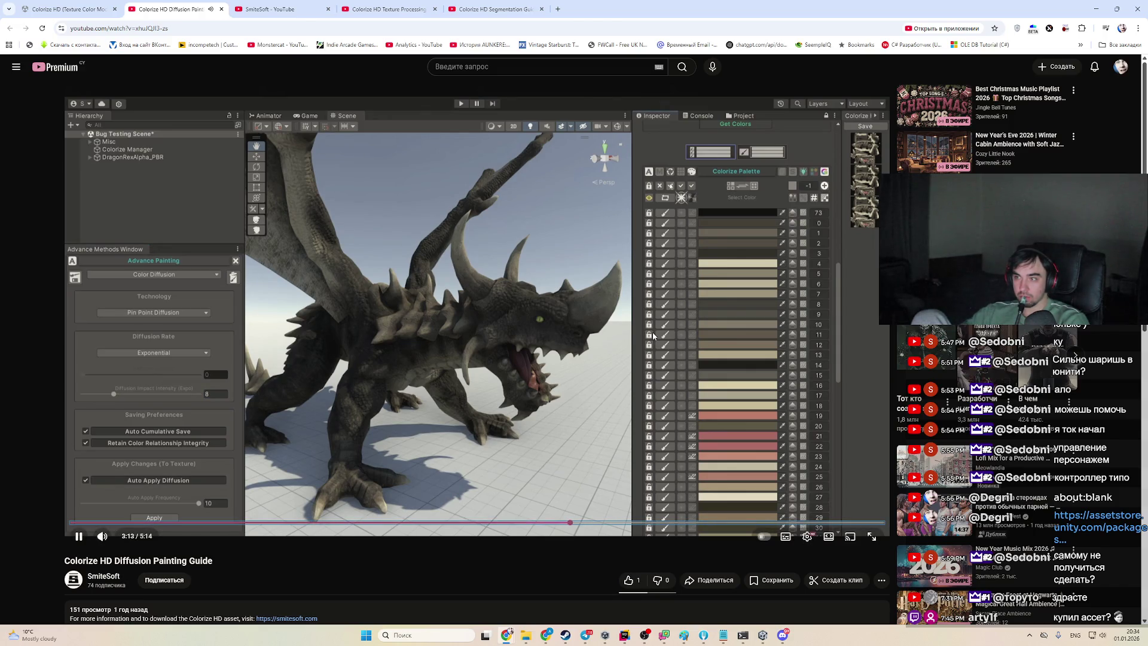
left_click(606, 353)
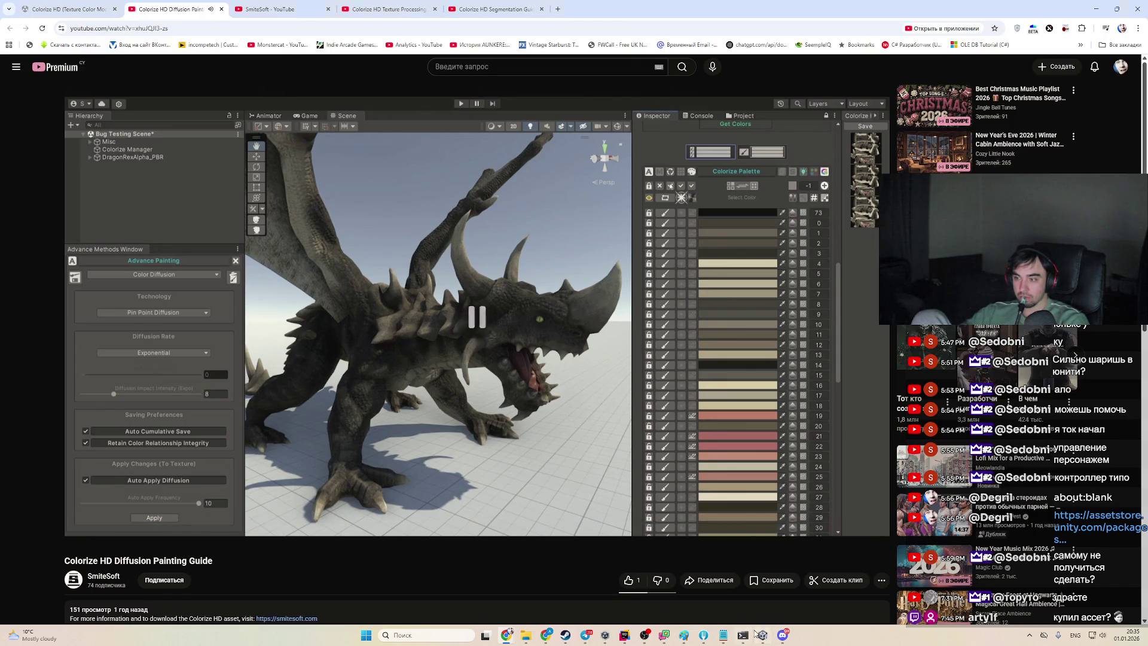
key("alt+Tab")
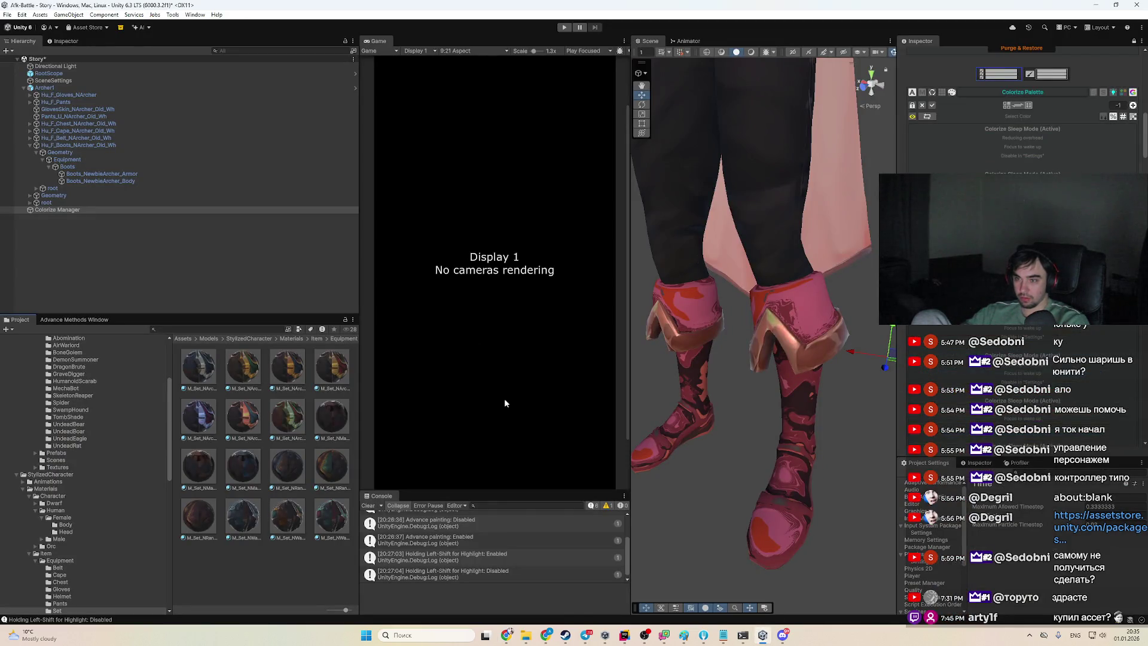
Try Diffusion Impact Intensity at 5 on the boots, restore it to 30, then resume the guide
left_click(74, 319)
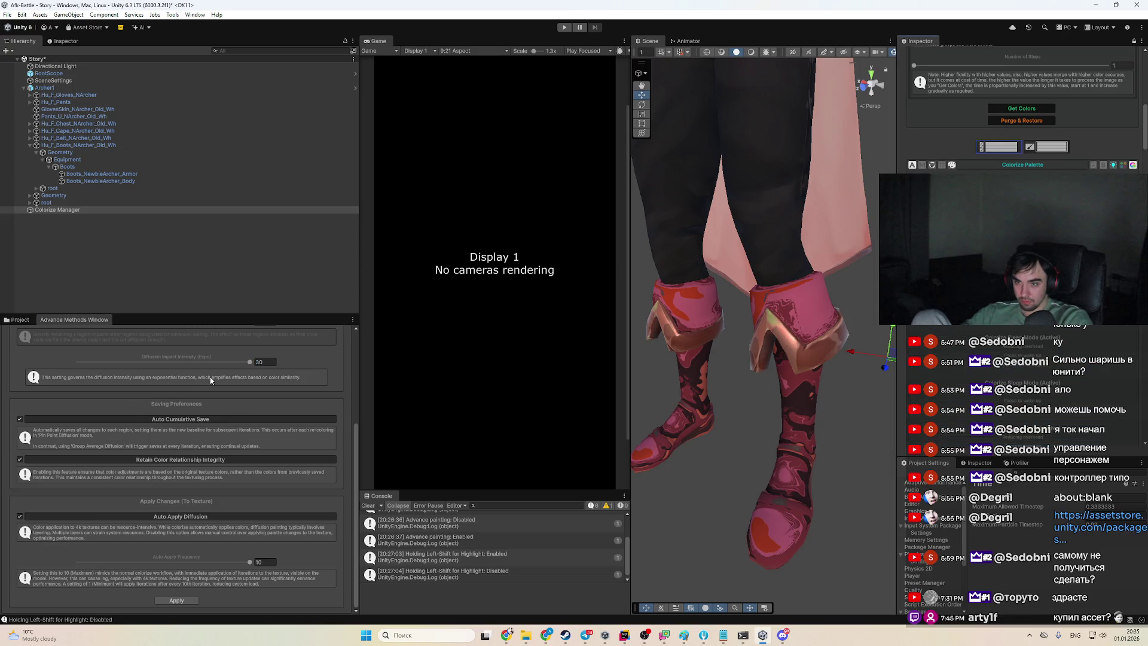
scroll(209, 380, "up", 5)
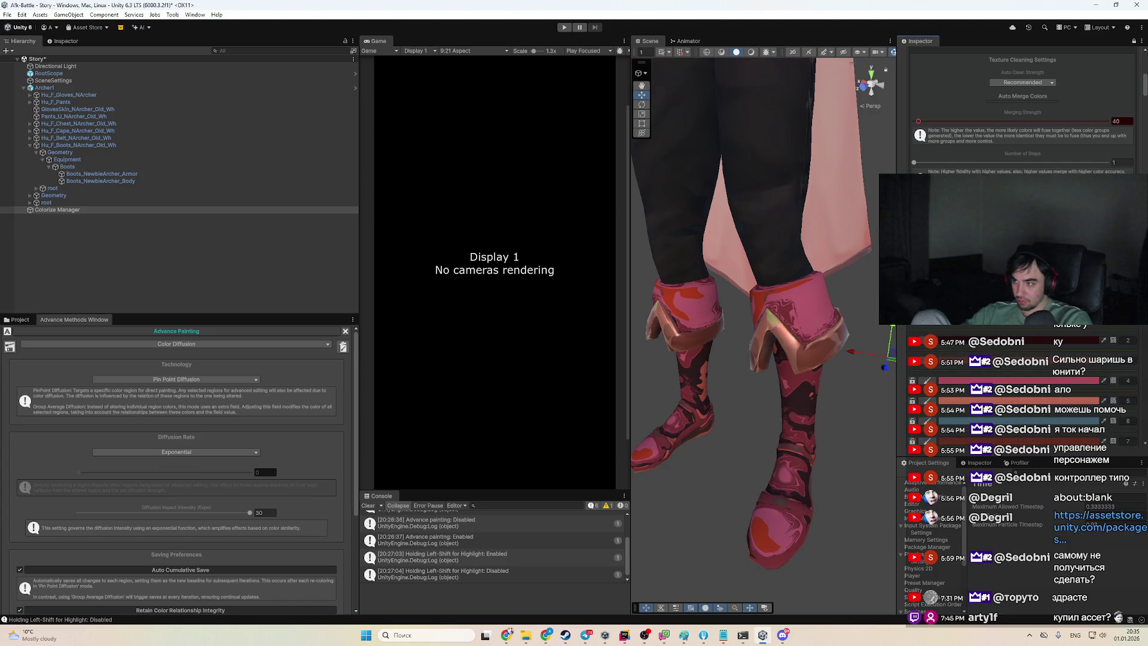
key("shift")
left_click_drag(183, 513, 108, 513)
key("shift")
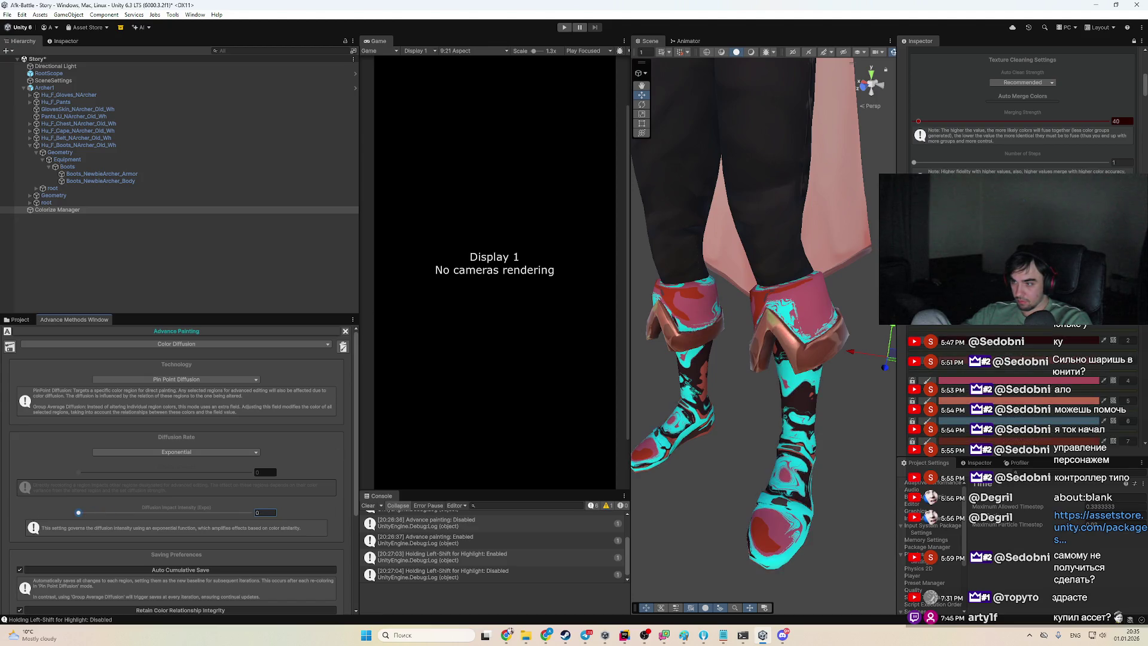
left_click_drag(217, 513, 250, 513)
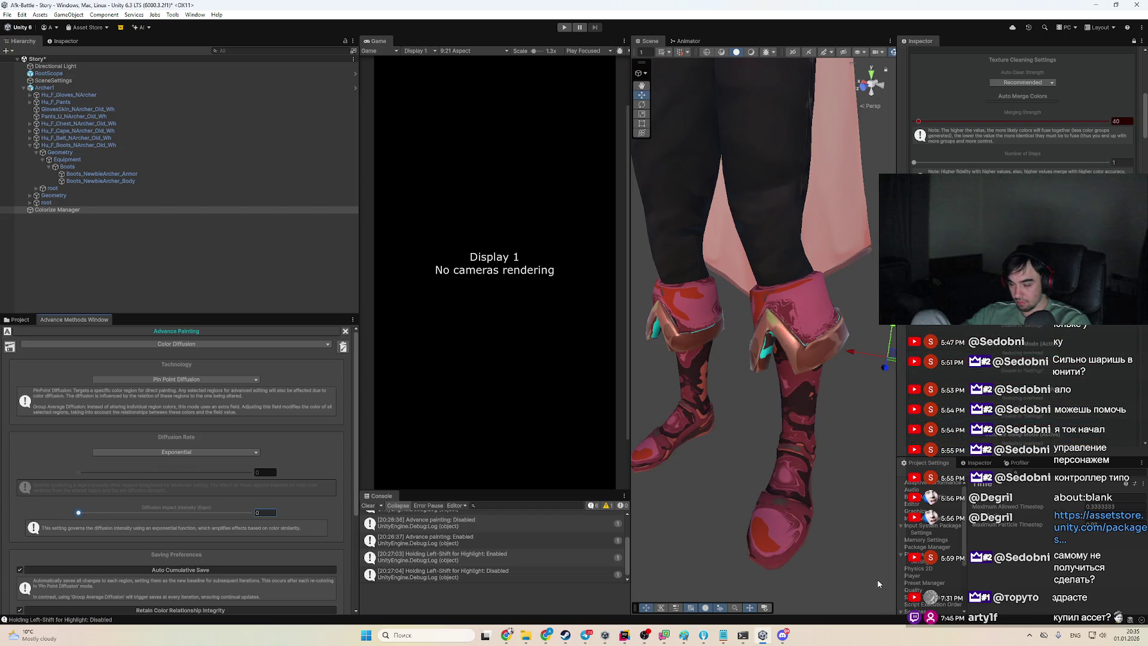
key("alt+Tab")
key("Right")
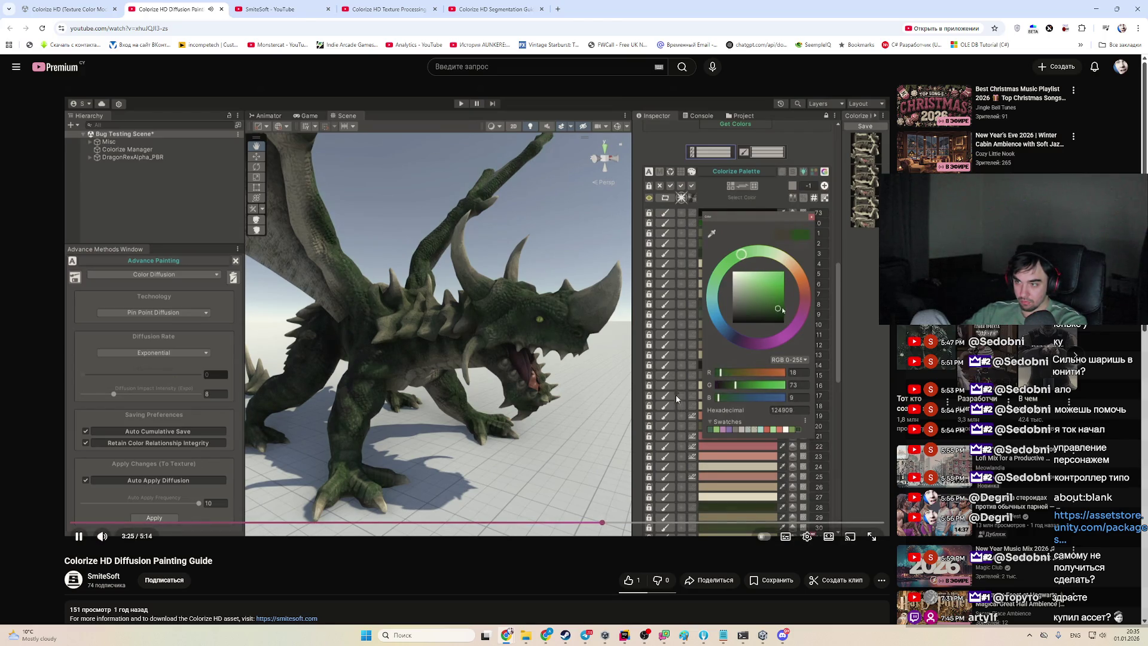
Rewind the guide to 3:21, pause it, and switch back to Unity
left_click_drag(605, 522, 594, 520)
left_click(722, 500)
key("alt+Tab")
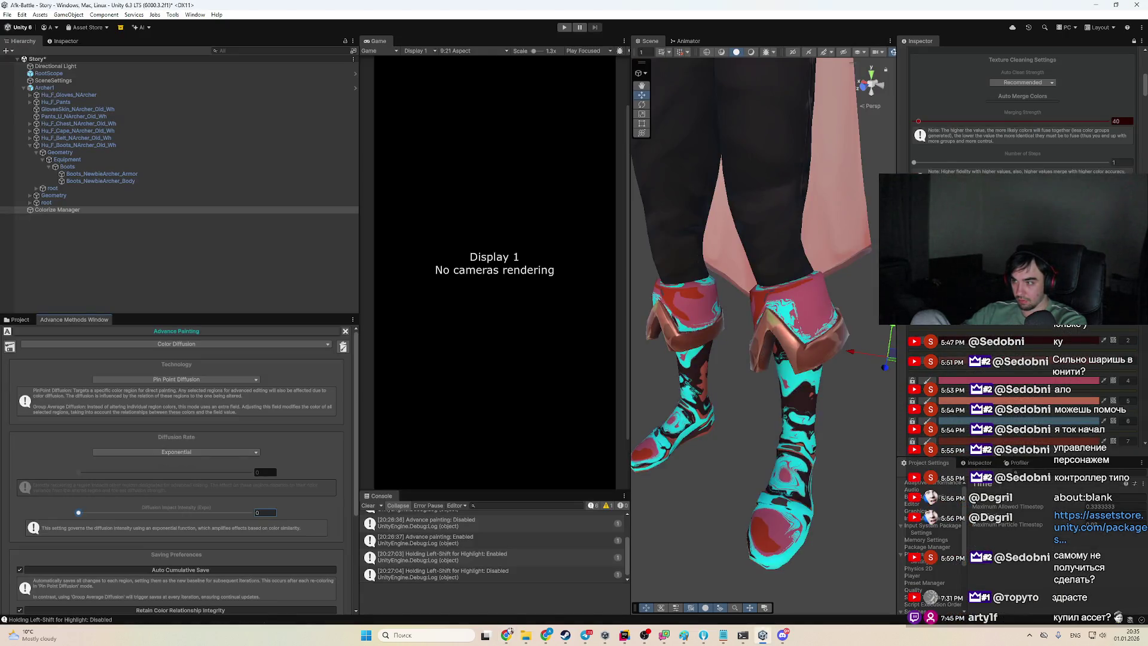
Test pinkish, greyish and deep red on the boots' palette colour, then Purge & Restore the boots
scroll(1023, 120, "down", 3)
left_click(1113, 164)
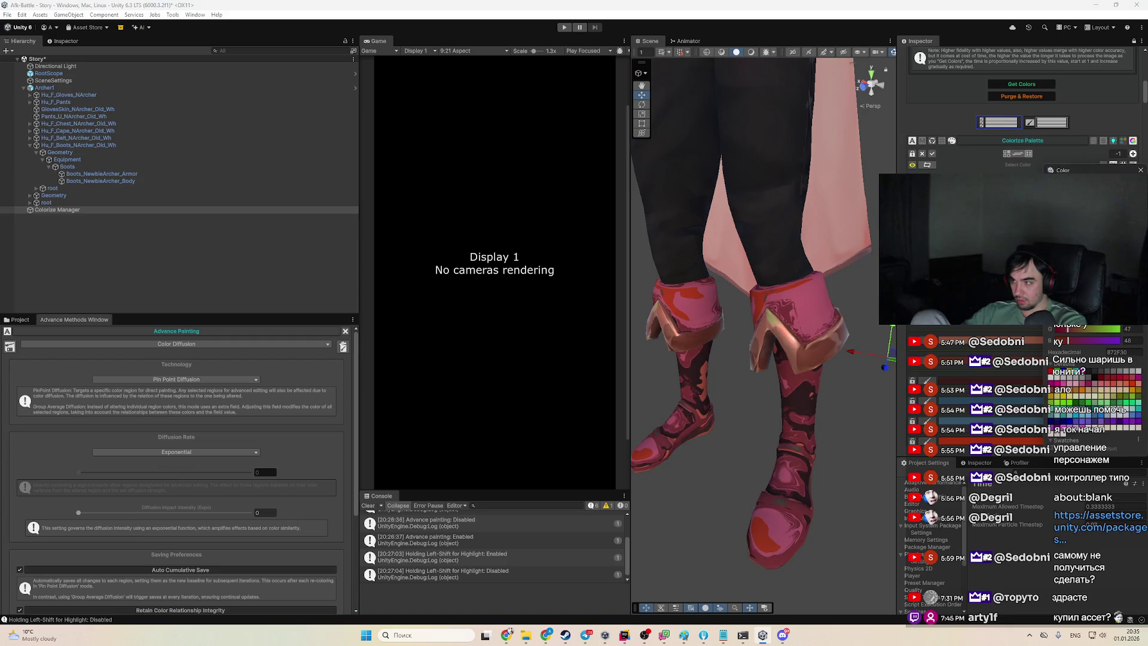
left_click(1067, 395)
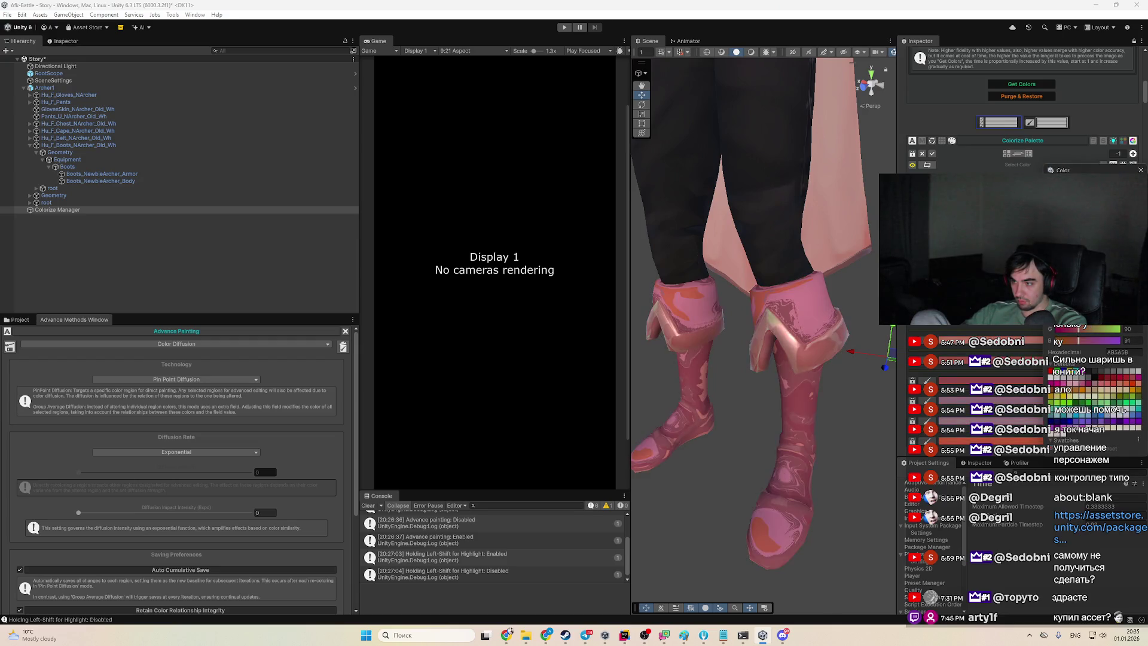
left_click(1067, 419)
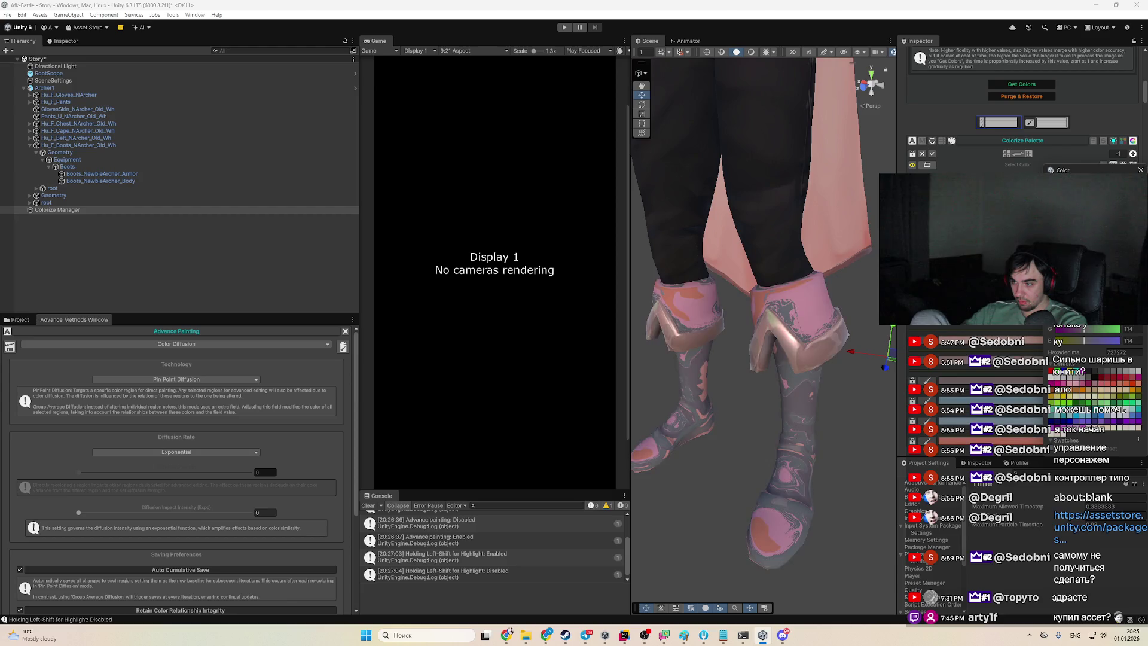
left_click(1059, 418)
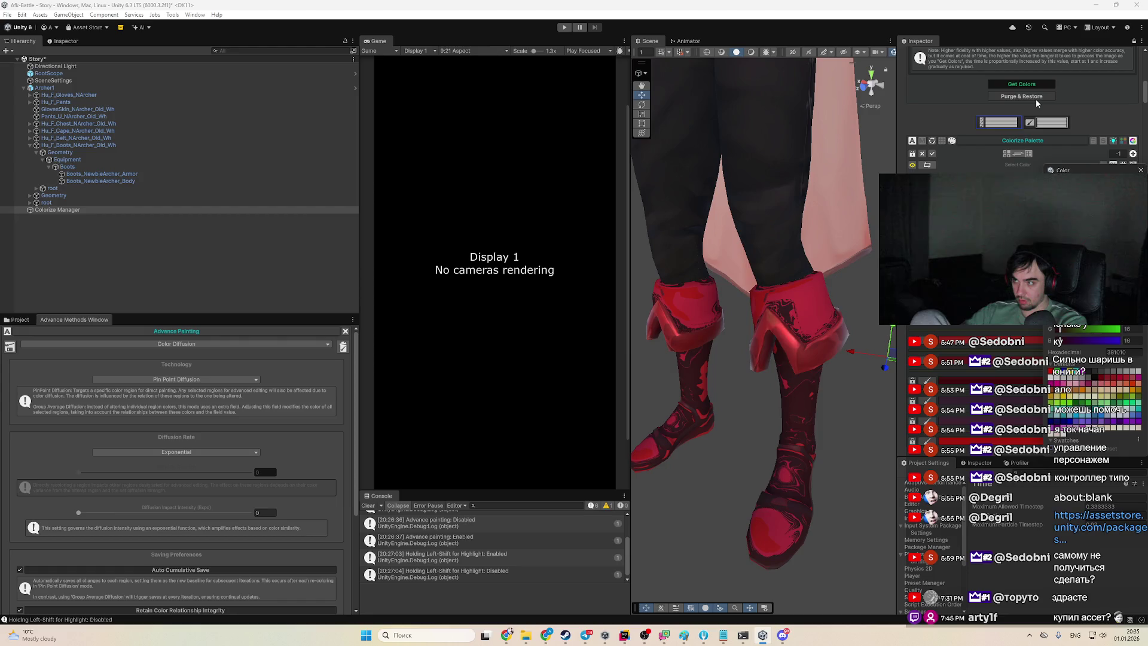
left_click(1093, 99)
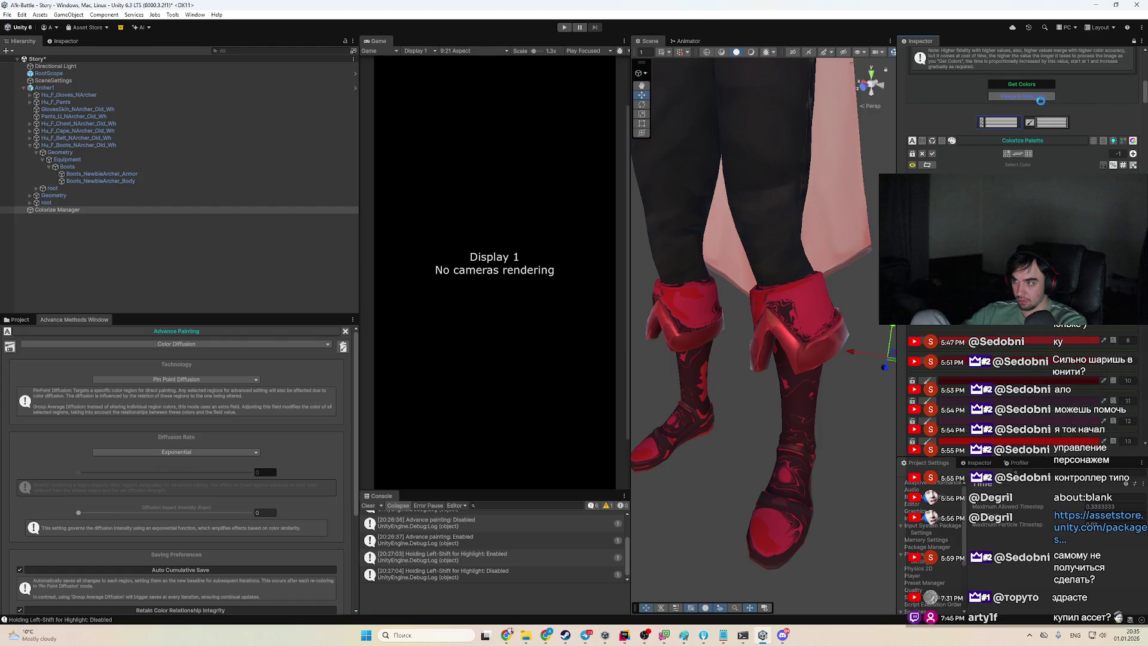
left_click(1030, 97)
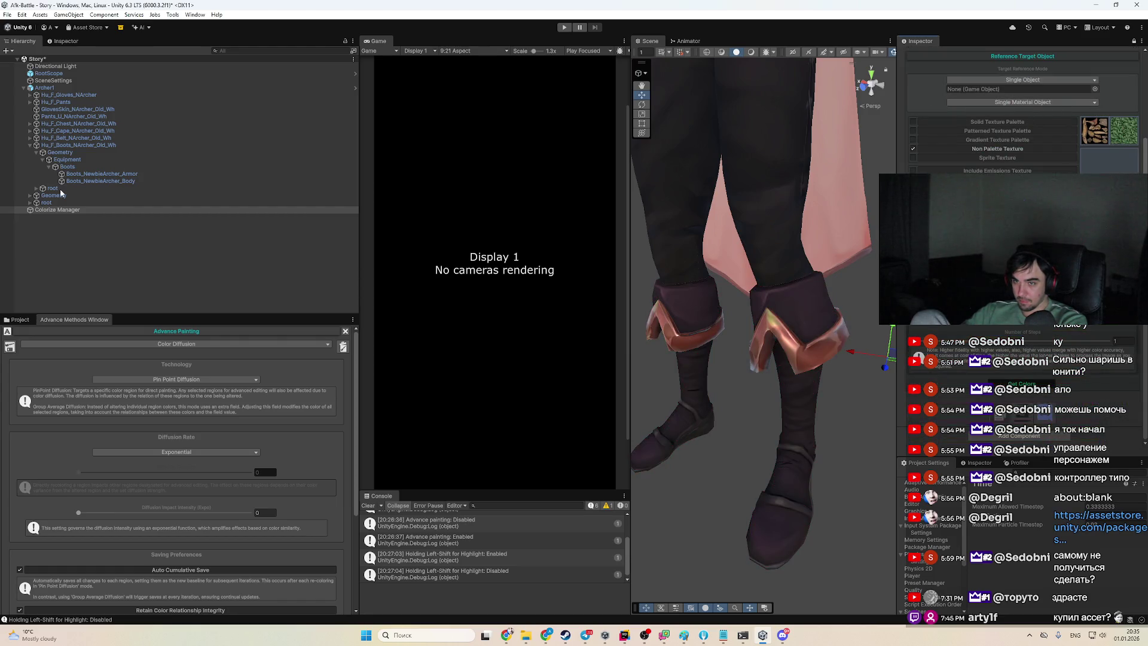
Set Multi Material Object and Include_Active_Children modes and assign the boots as reference target
mouse_move(103, 145)
left_mouse_down()
mouse_move(997, 110)
mouse_move(1016, 90)
left_mouse_up()
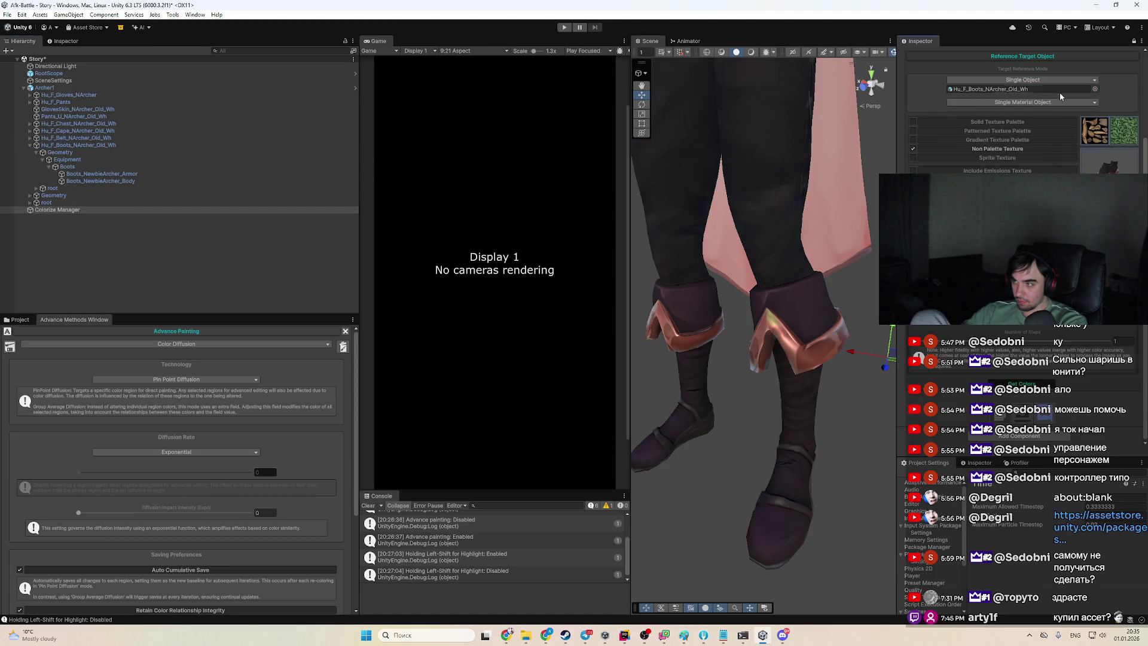
left_click(1076, 103)
left_click(1000, 122)
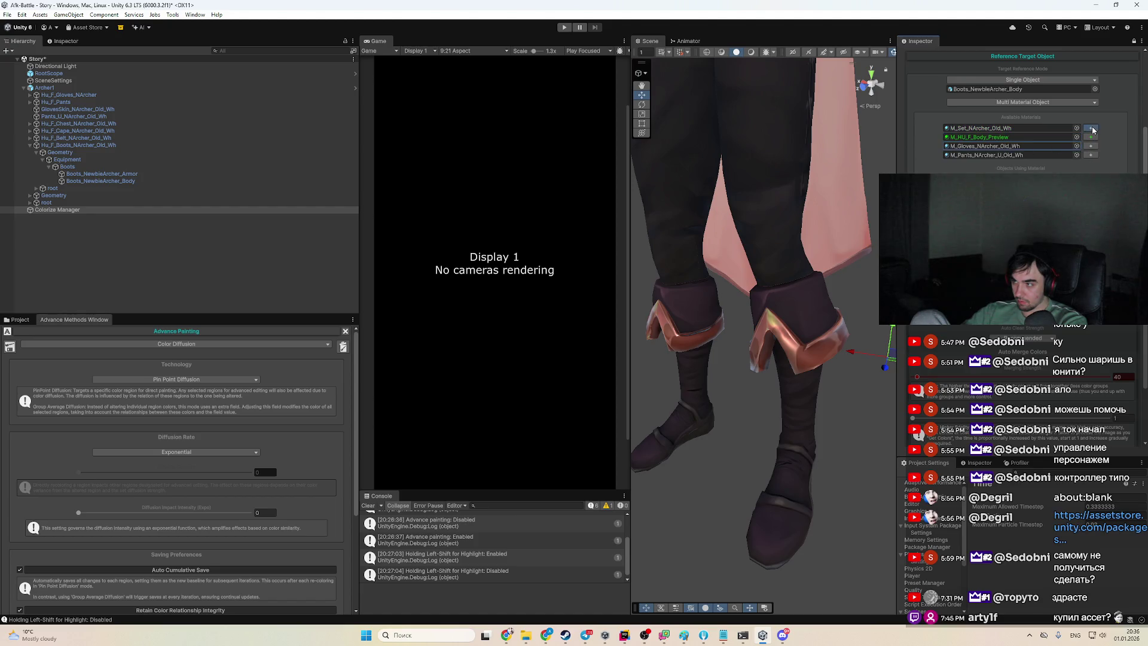
left_click(1043, 100)
left_click(1034, 113)
left_click(1023, 80)
left_click(1021, 105)
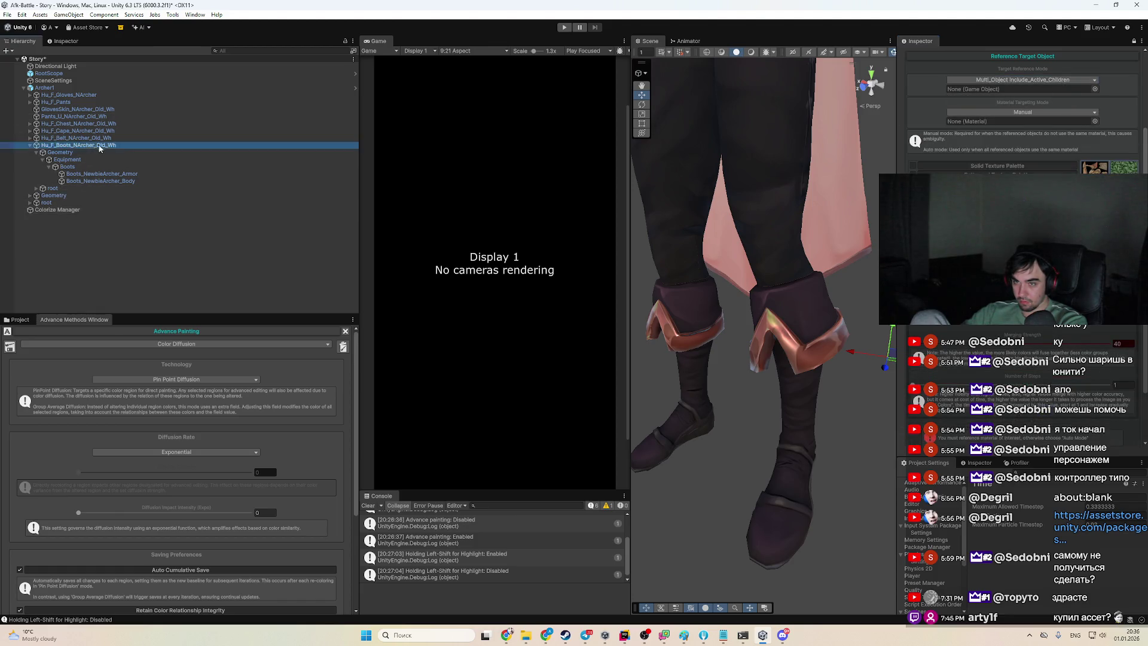
left_click_drag(1044, 95, 1041, 89)
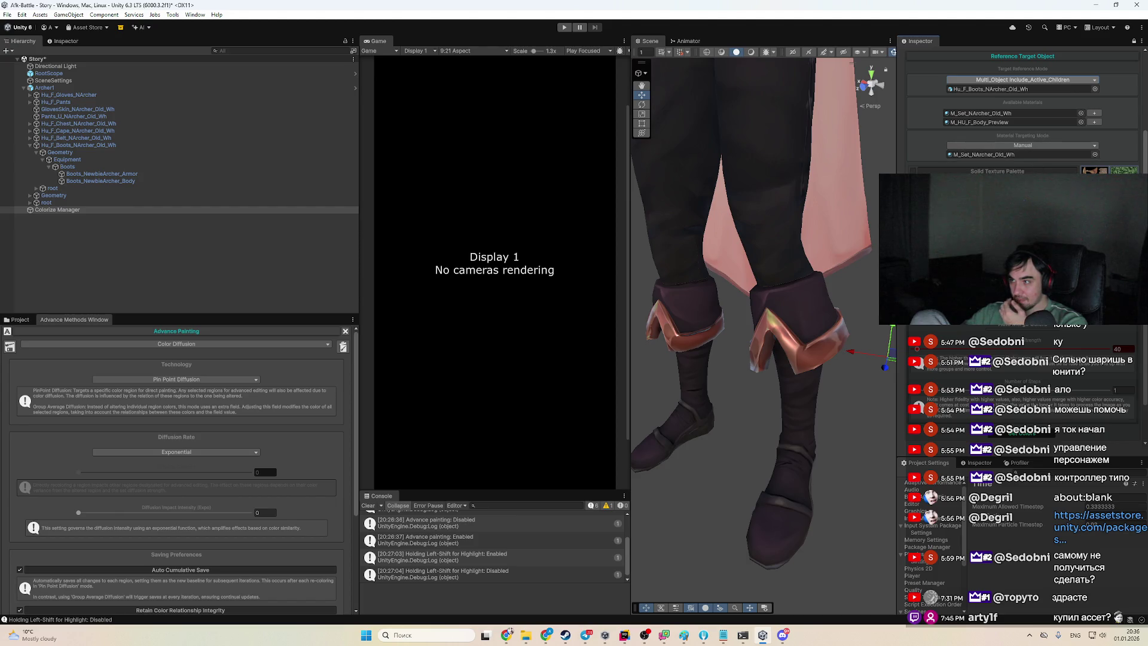
Run Get Colors to extract the boots' palette and edit one palette colour
left_click(1030, 415)
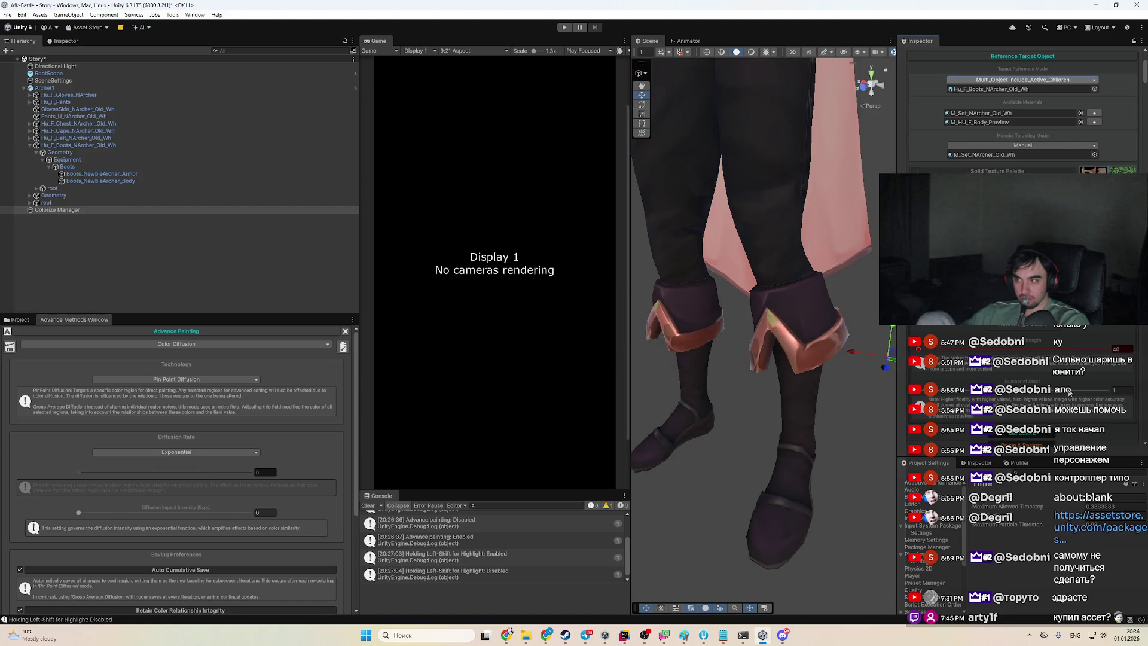
scroll(1086, 365, "down", 3)
scroll(1086, 365, "down", 5)
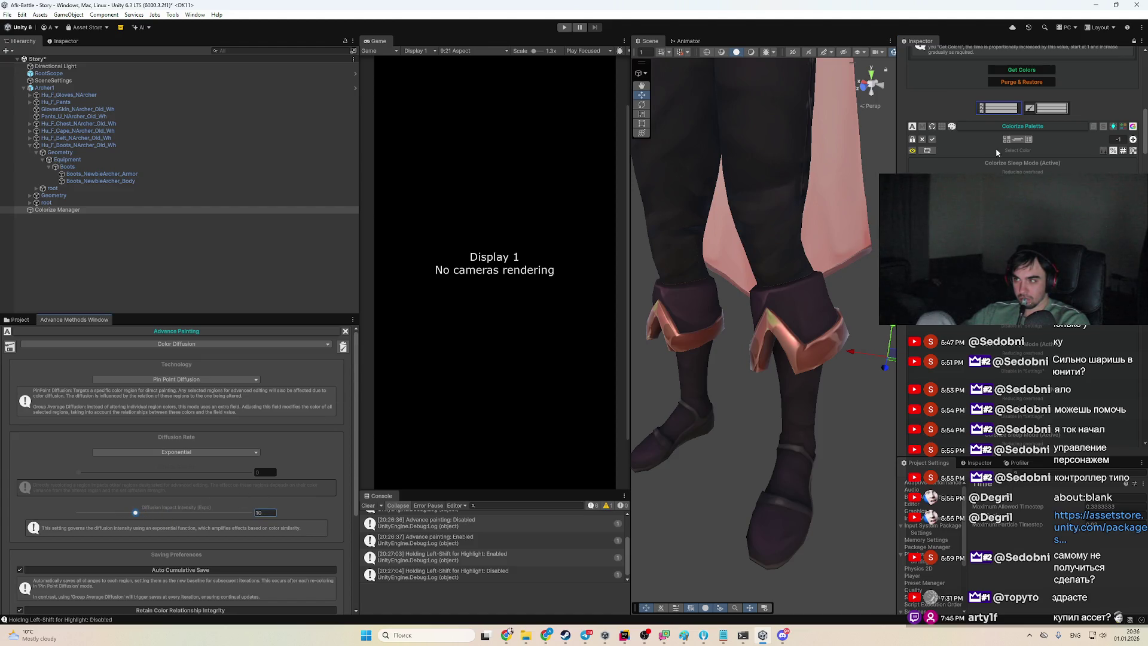
mouse_move(970, 165)
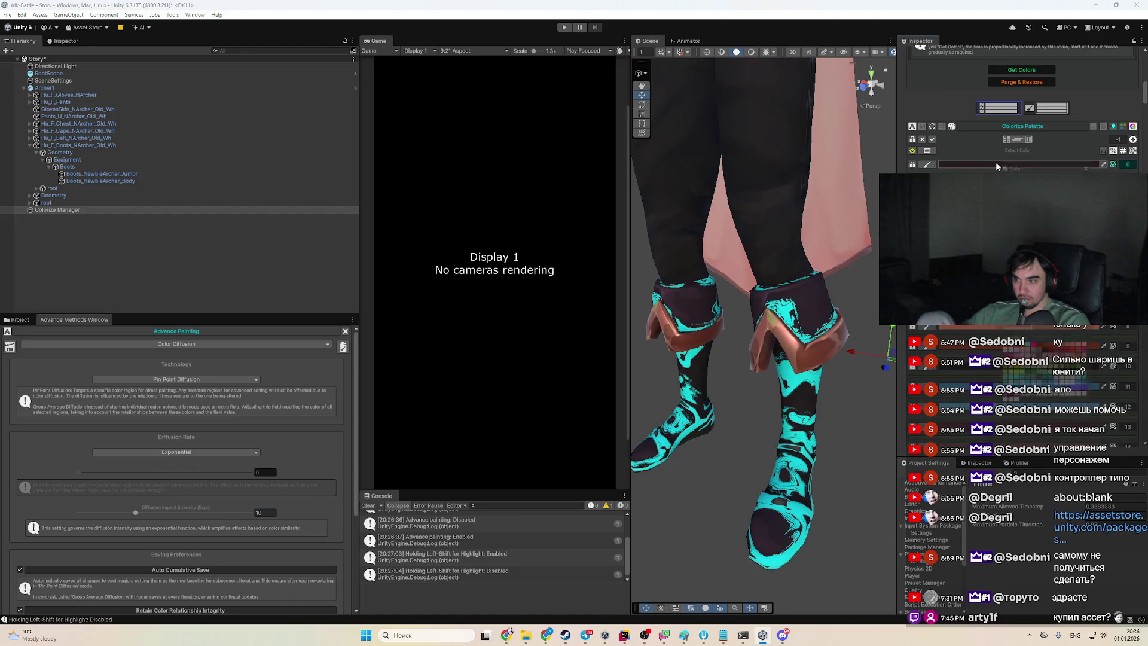
left_click(996, 165)
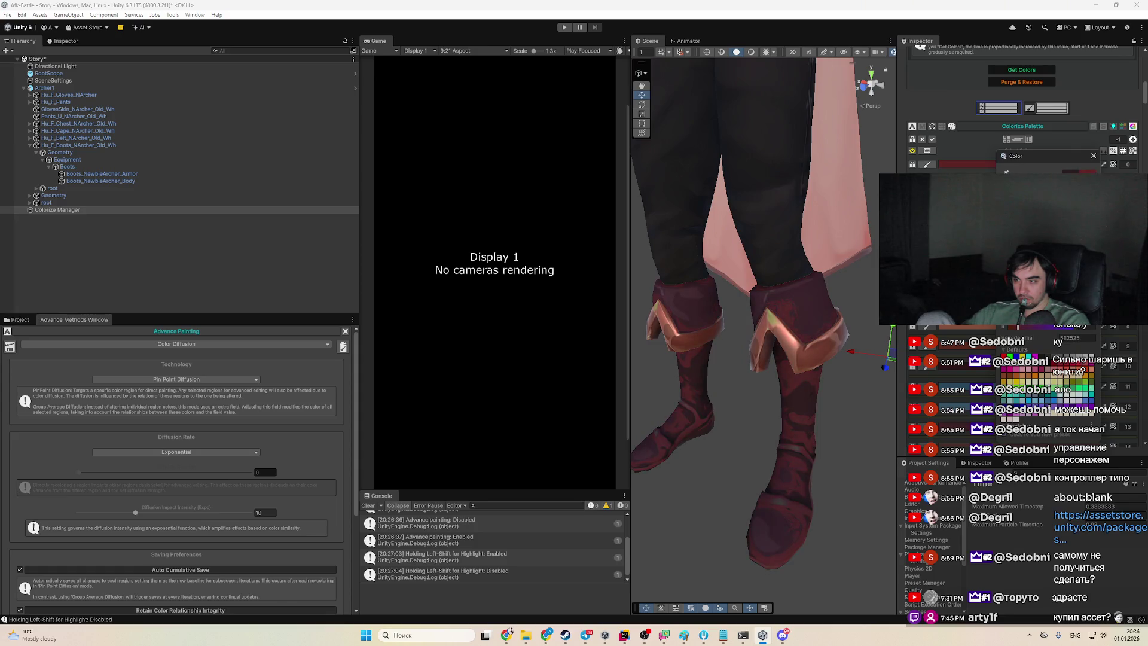
Adjust the boots' red palette colour through muted pink and darker tones to bright magenta
left_click_drag(1018, 327, 1030, 328)
left_click(1094, 156)
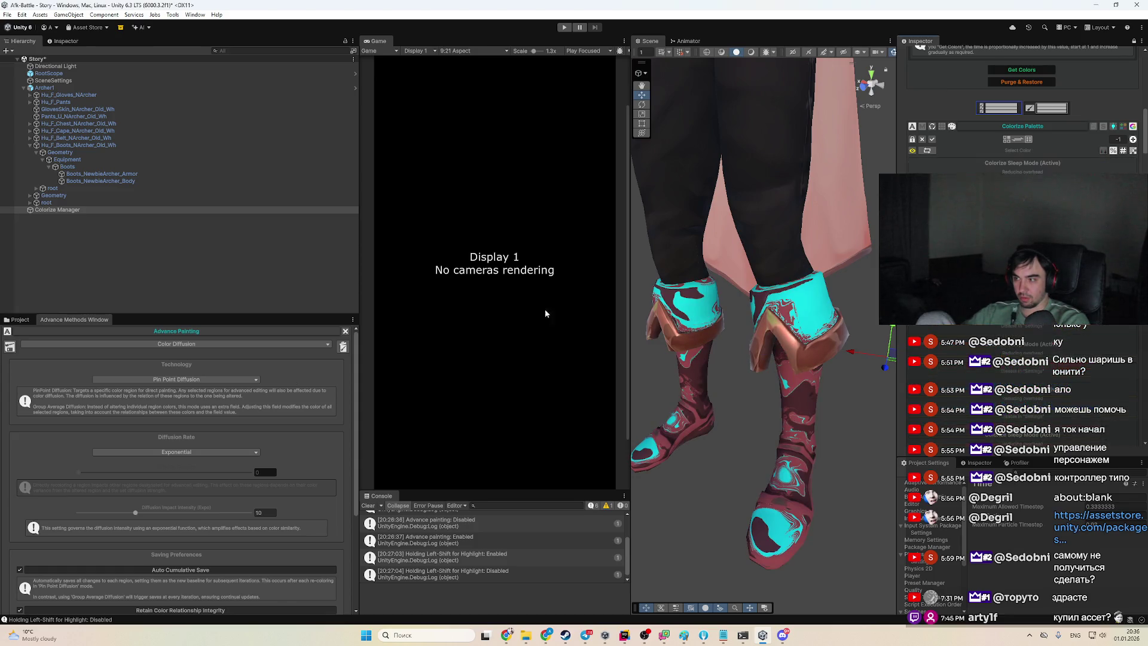
mouse_move(931, 162)
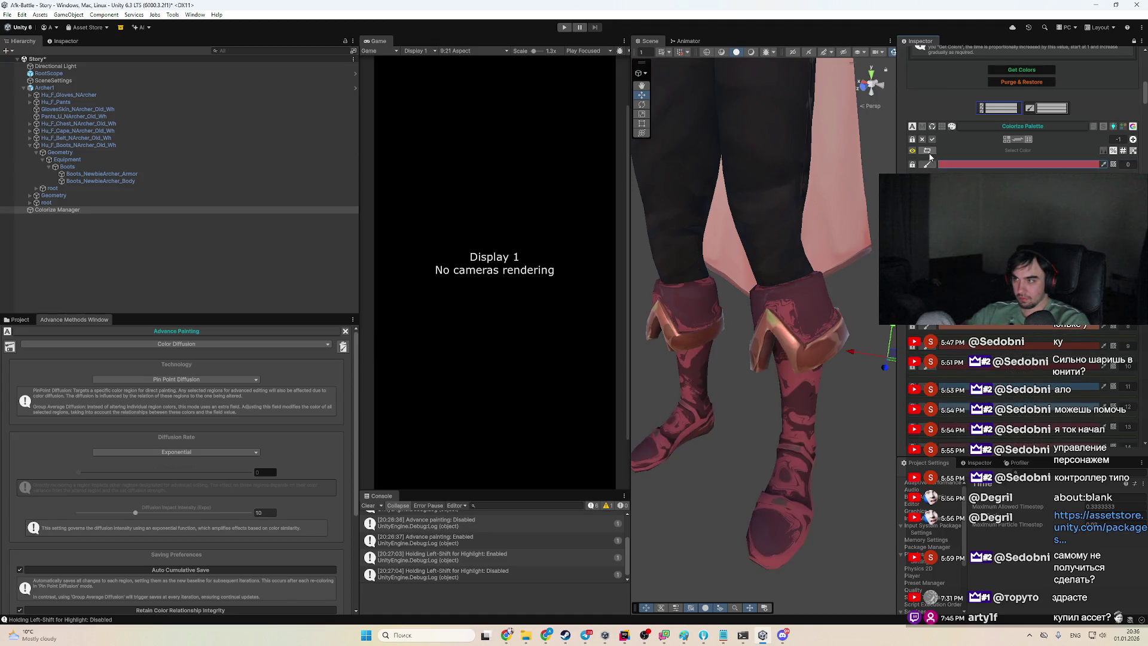
left_click(941, 162)
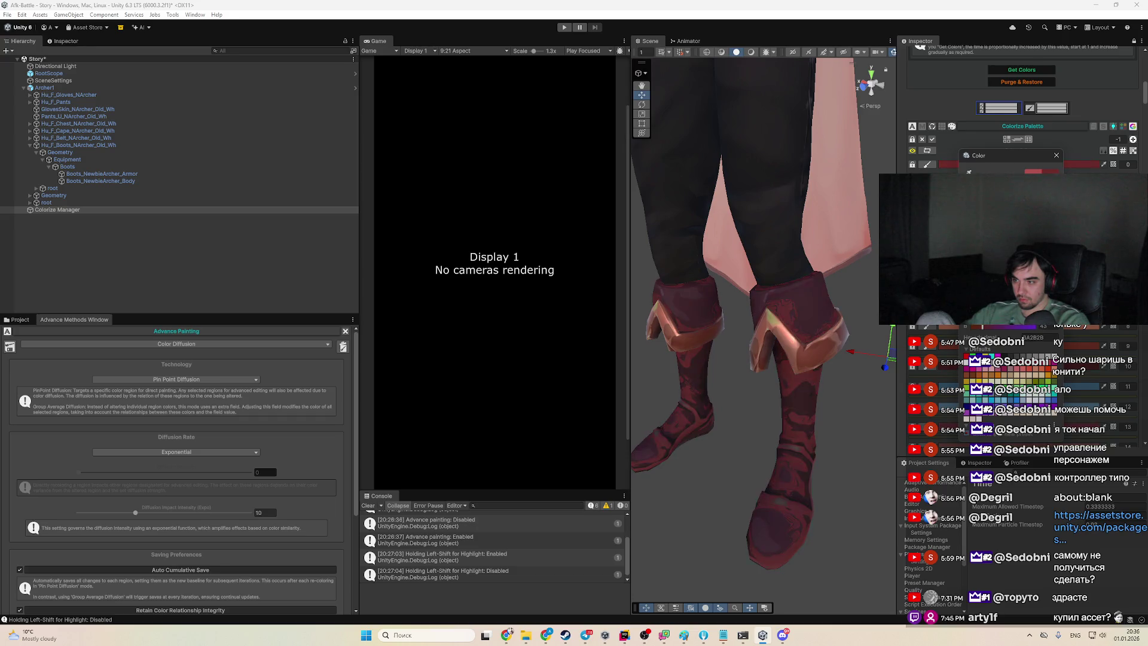
mouse_move(1002, 326)
left_mouse_down()
mouse_move(990, 327)
mouse_move(1016, 327)
mouse_move(983, 326)
left_mouse_up()
left_click_drag(979, 326, 1000, 327)
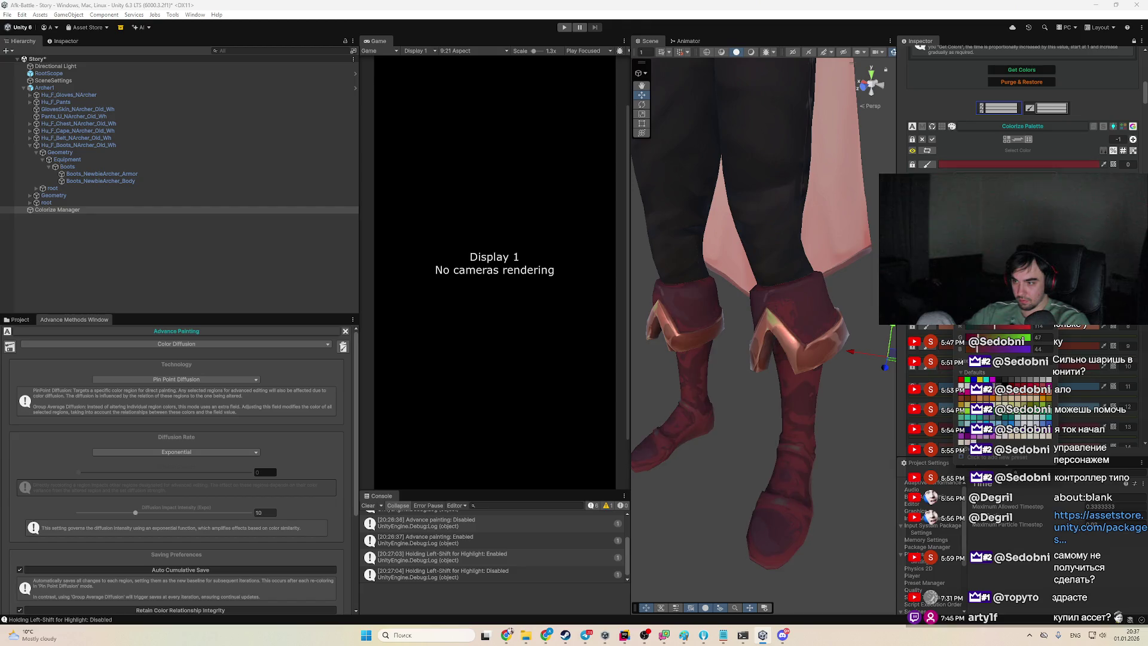
key("Escape")
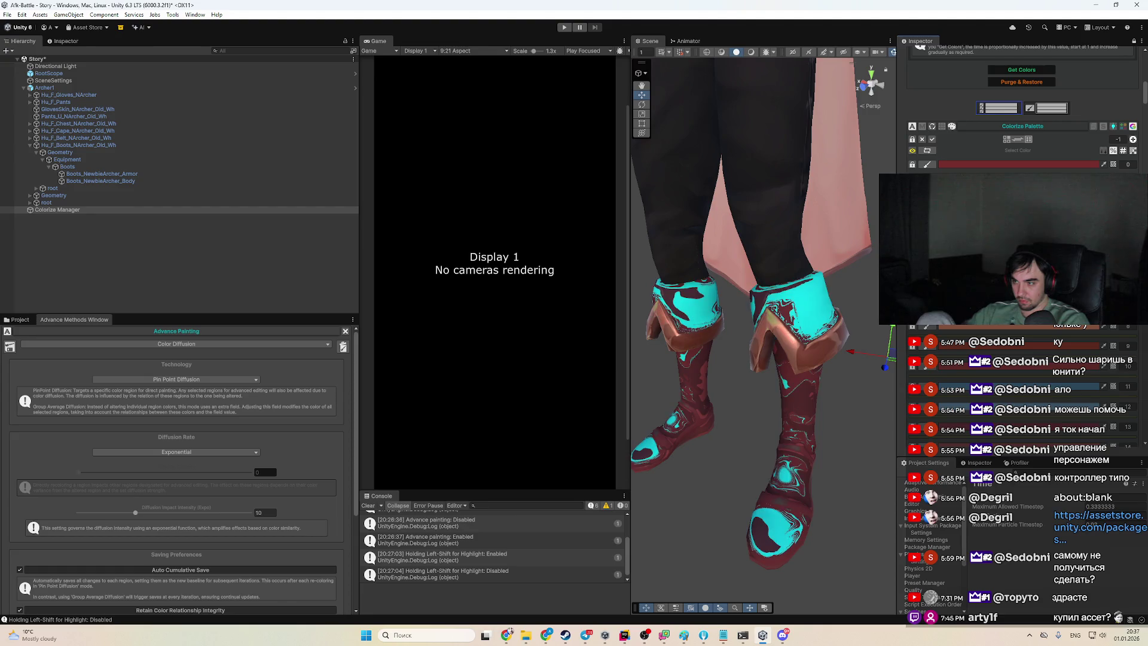
left_click(1017, 306)
mouse_move(1017, 359)
left_mouse_down()
mouse_move(1005, 330)
mouse_move(1080, 338)
mouse_move(1086, 326)
left_mouse_up()
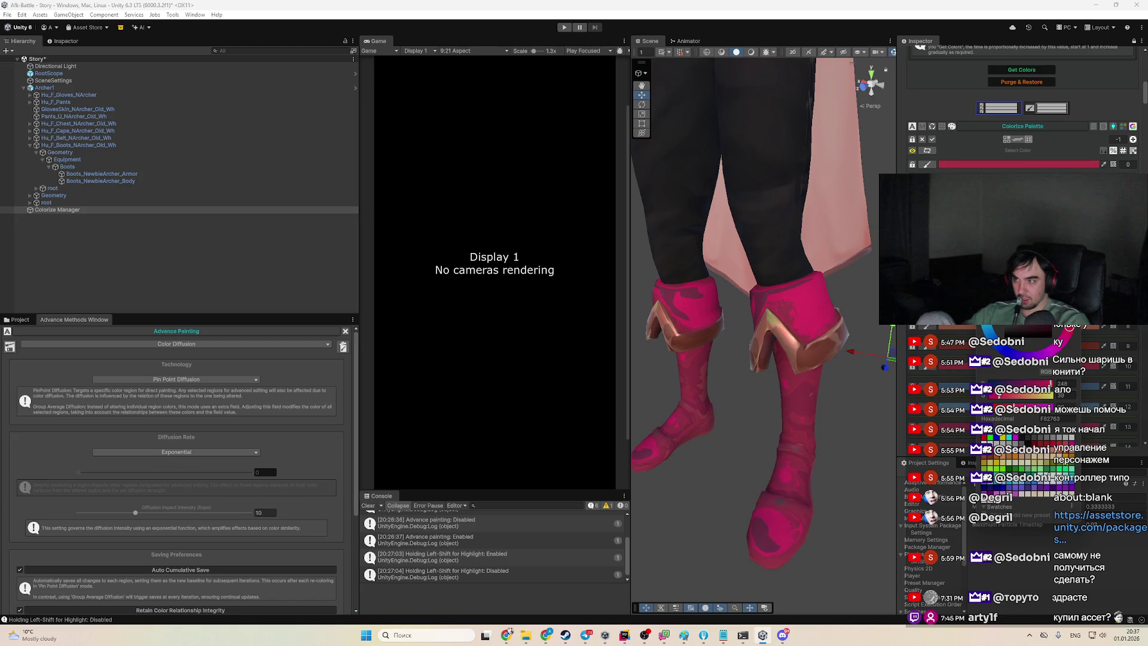
Darken the cuff trim colour and lighten another palette colour to a brighter pink
mouse_move(1028, 346)
left_mouse_down()
mouse_move(1034, 354)
mouse_move(957, 372)
mouse_move(1009, 373)
mouse_move(1011, 354)
mouse_move(1094, 326)
left_mouse_up()
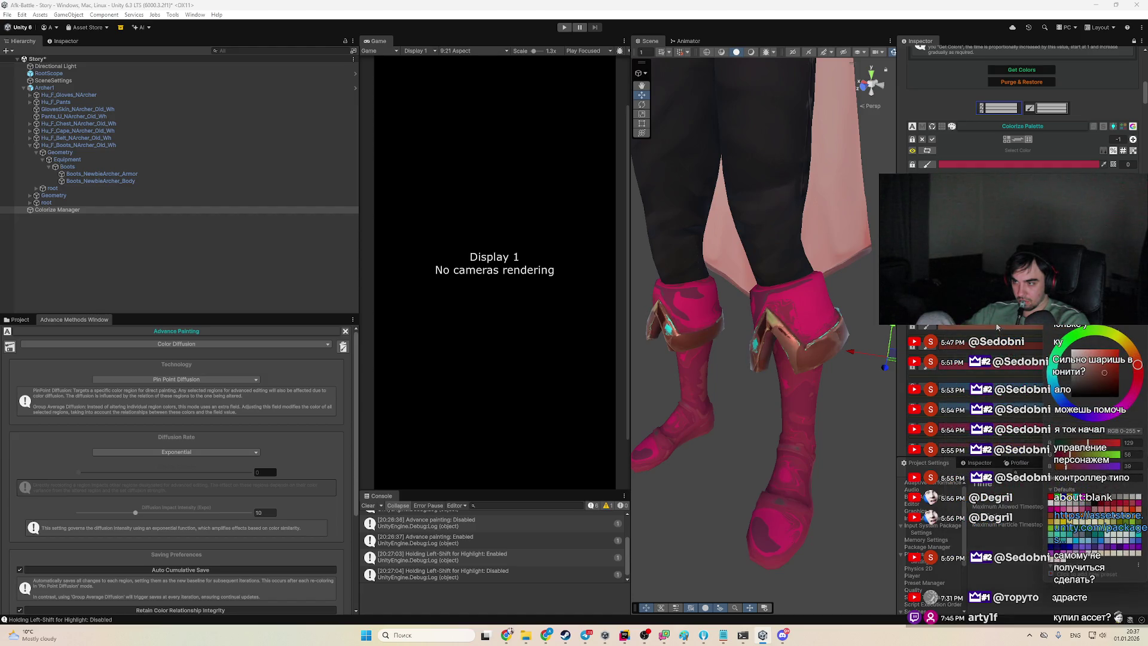
left_click(992, 369)
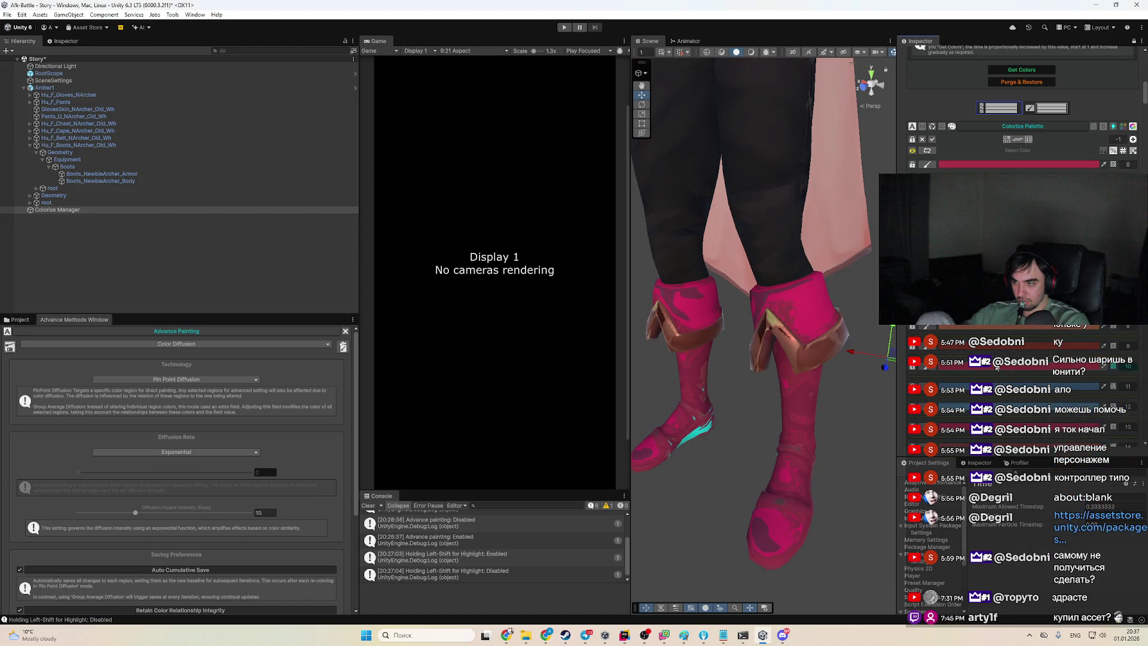
left_click(1035, 421)
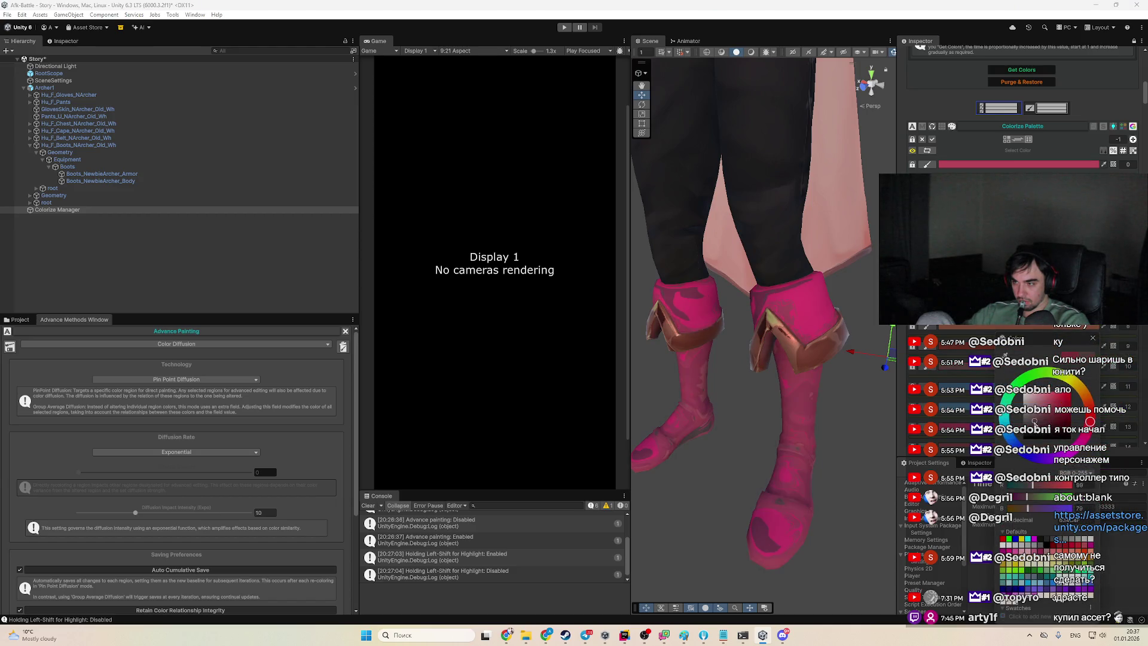
left_click_drag(1034, 421, 1047, 424)
mouse_move(1036, 412)
left_mouse_down()
mouse_move(1037, 399)
mouse_move(1057, 404)
left_mouse_up()
left_click(978, 378)
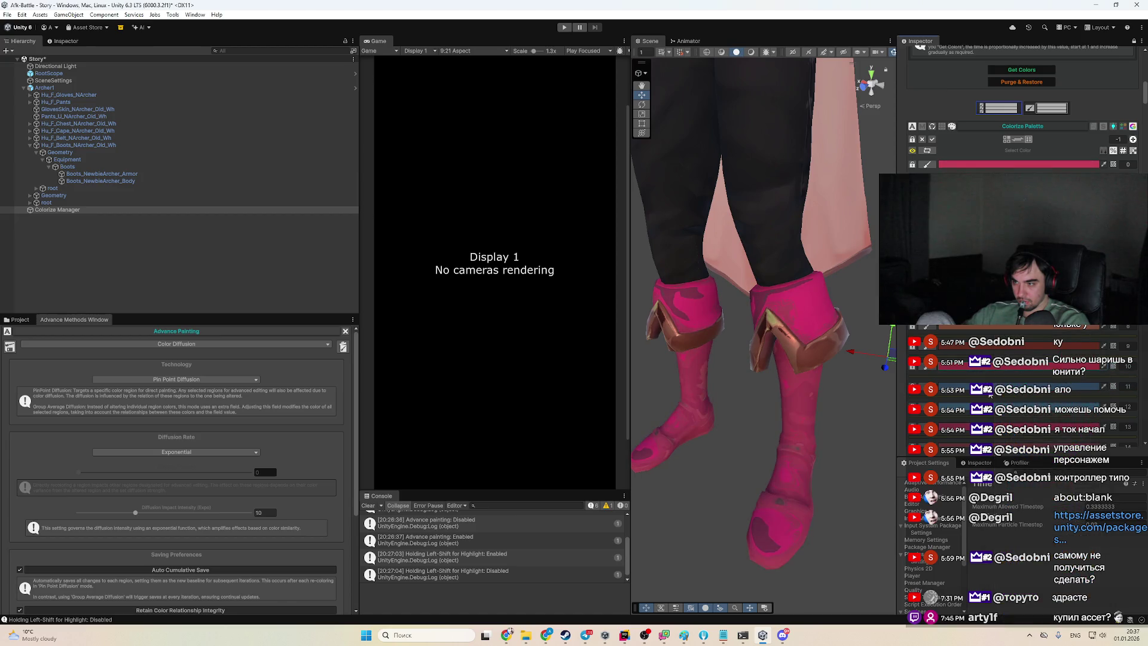
Darken the boots' shaded-patch colour, testing a yellow-green hue along the way
left_click(1045, 430)
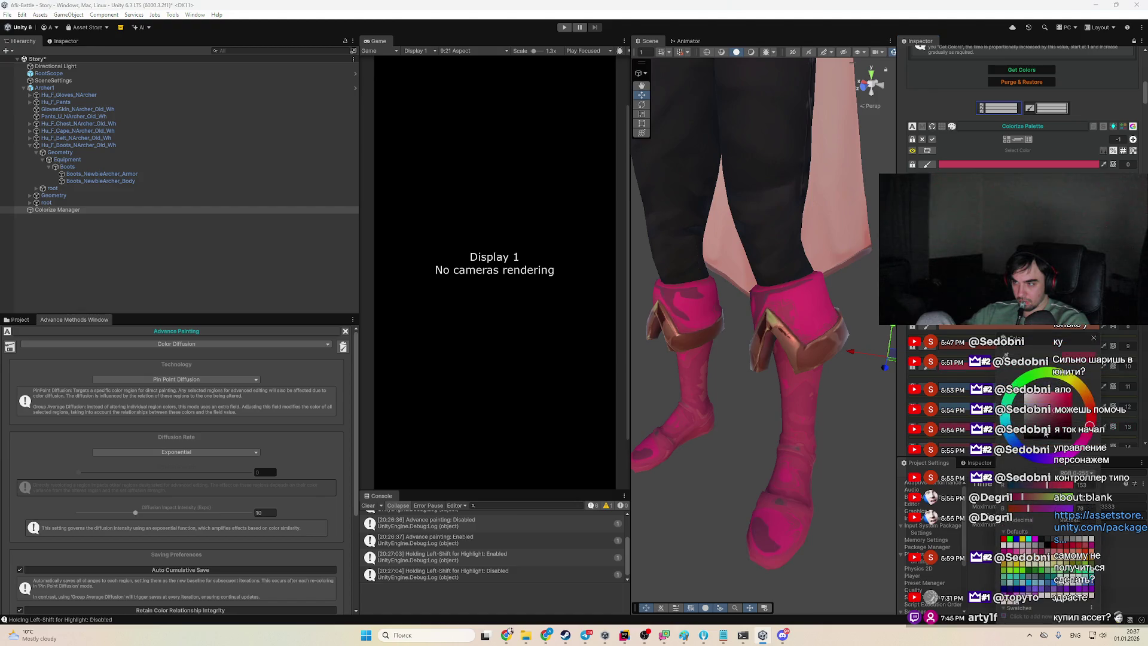
mouse_move(1062, 426)
left_mouse_down()
mouse_move(1061, 397)
mouse_move(1093, 406)
left_mouse_up()
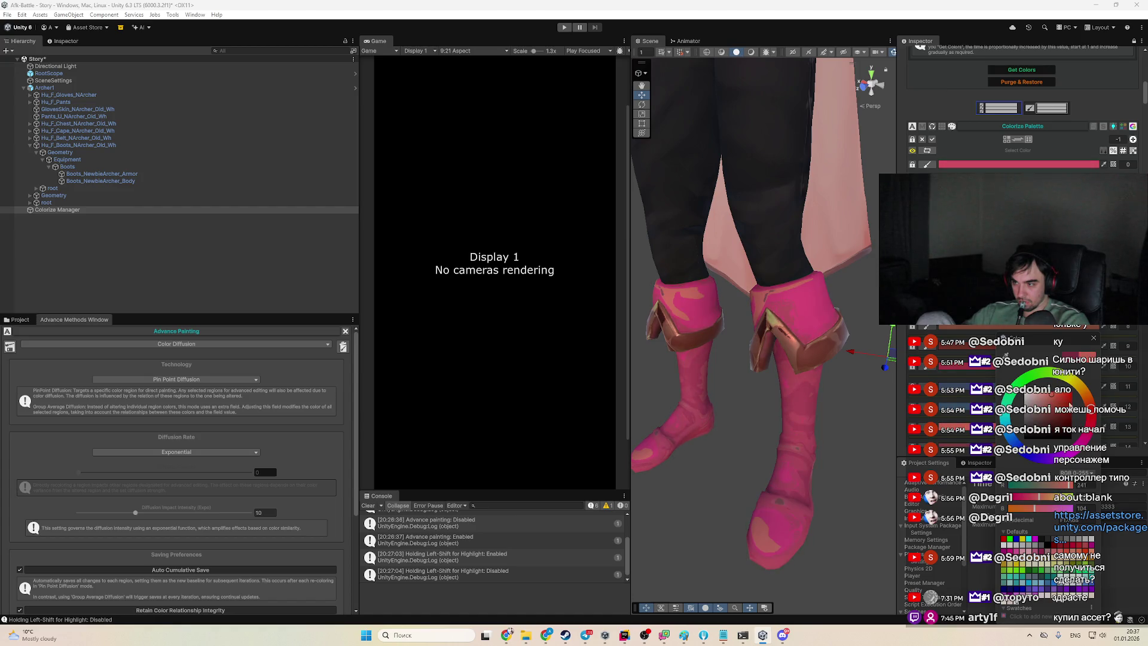
left_click(1073, 386)
mouse_move(1051, 395)
left_mouse_down()
mouse_move(1051, 423)
mouse_move(1034, 422)
mouse_move(1057, 422)
mouse_move(1056, 399)
left_mouse_up()
Open the boot region's palette colour and try darker magenta and lighter pink shades
scroll(849, 449, "down", 5)
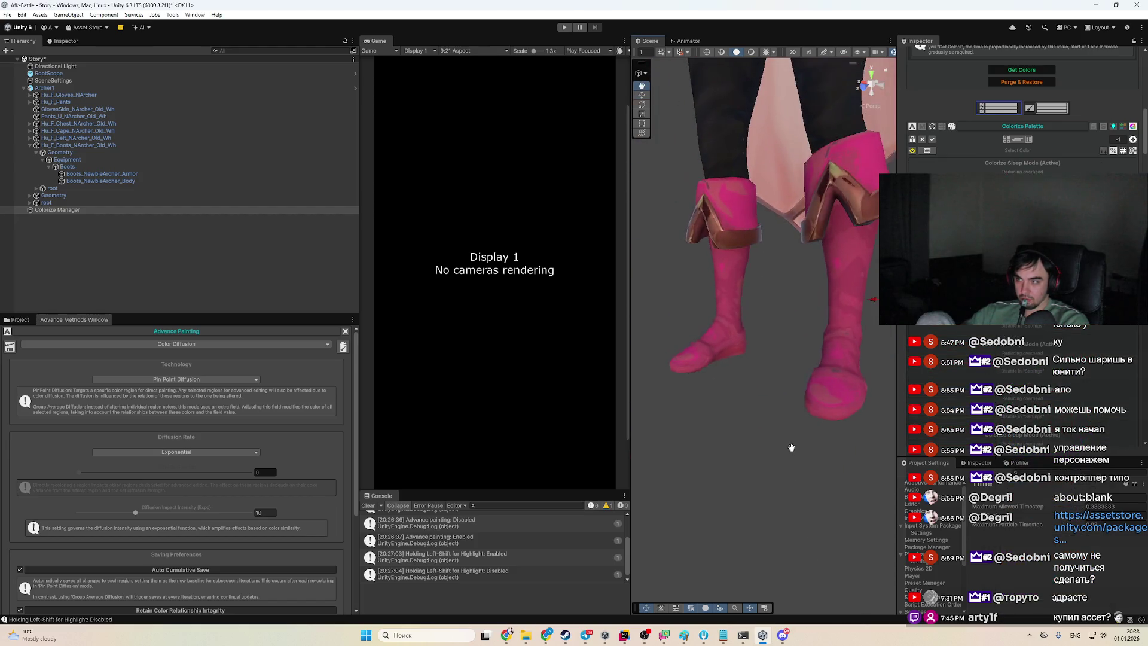
scroll(741, 409, "up", 5)
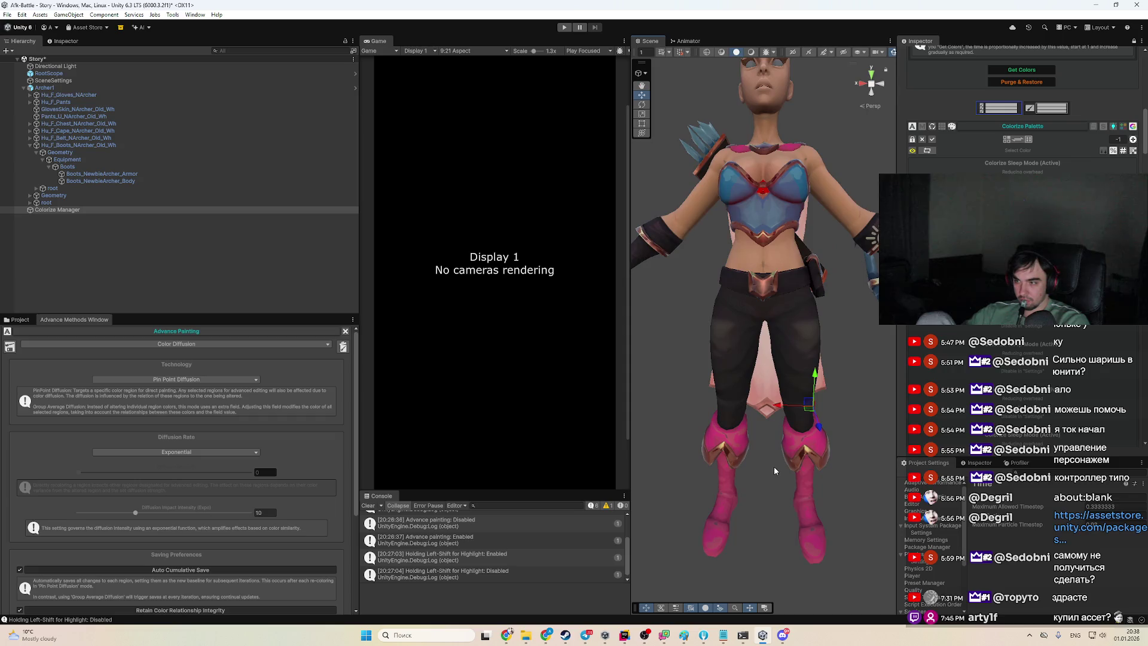
scroll(814, 368, "up", 10)
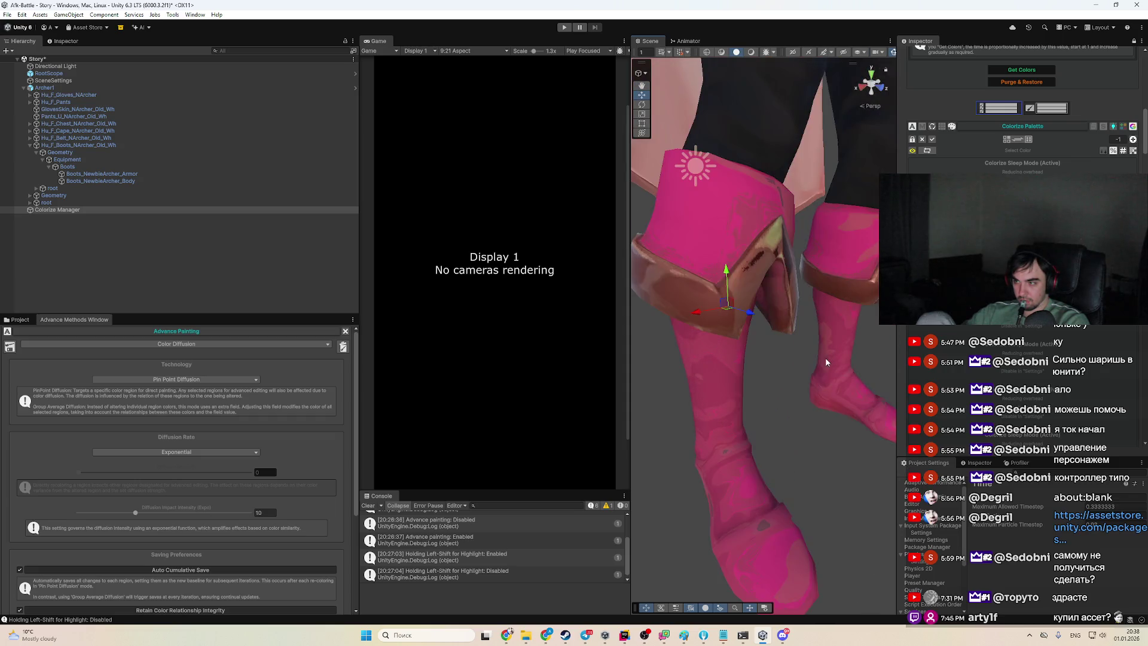
scroll(819, 352, "up", 3)
scroll(802, 312, "down", 8)
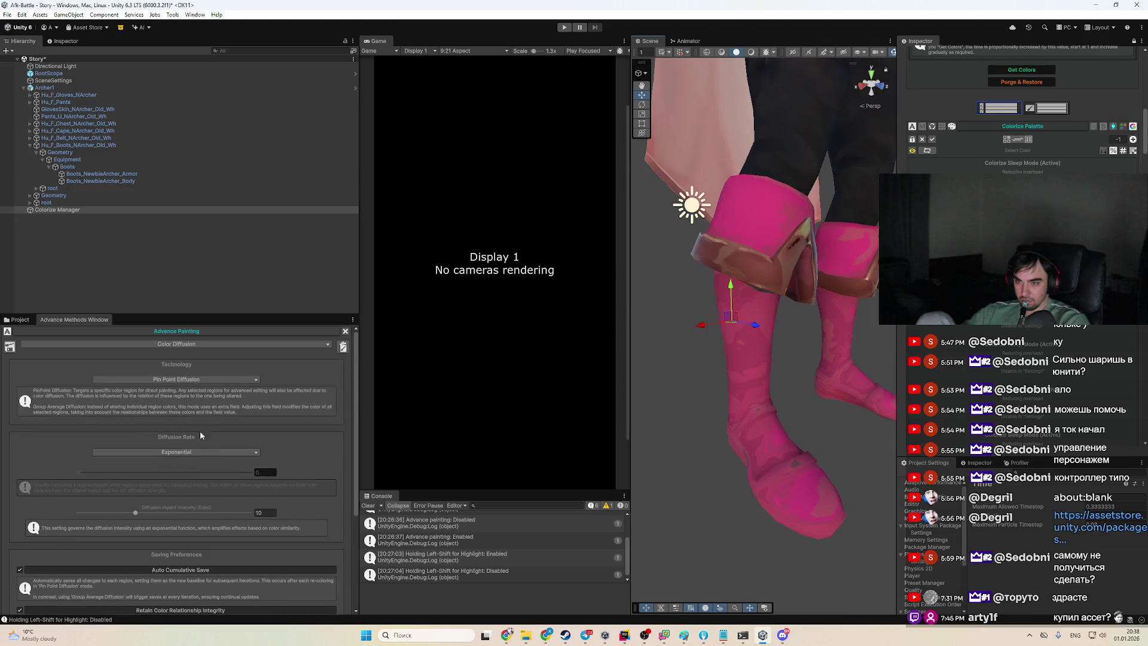
left_click_drag(789, 395, 794, 412)
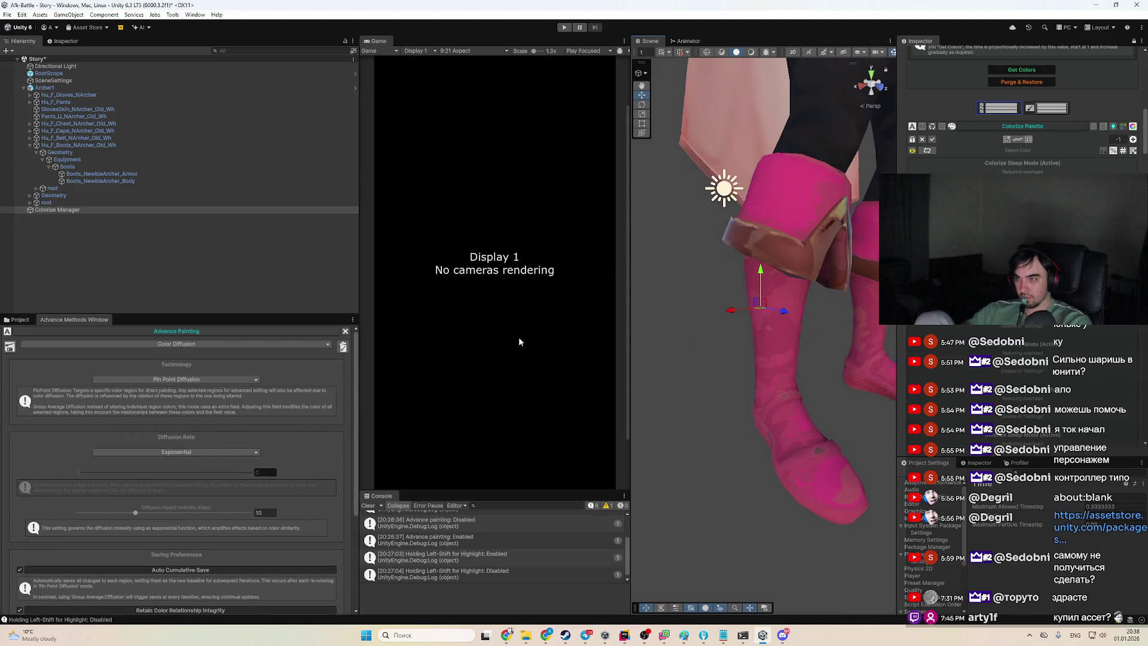
scroll(1041, 383, "down", 3)
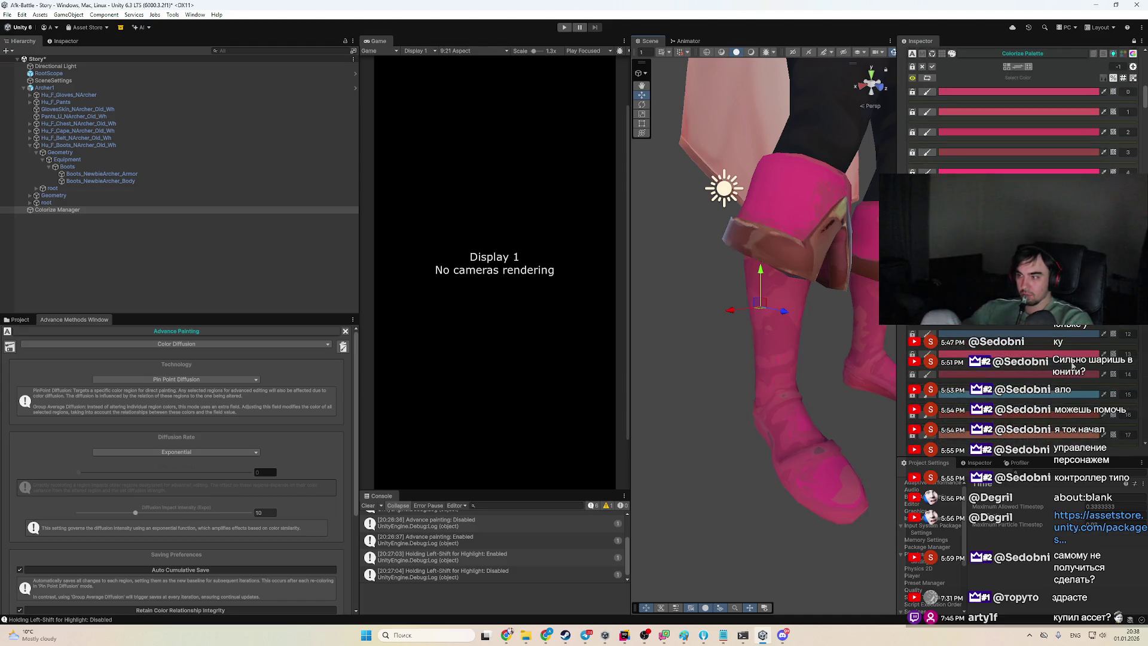
left_click(1067, 359)
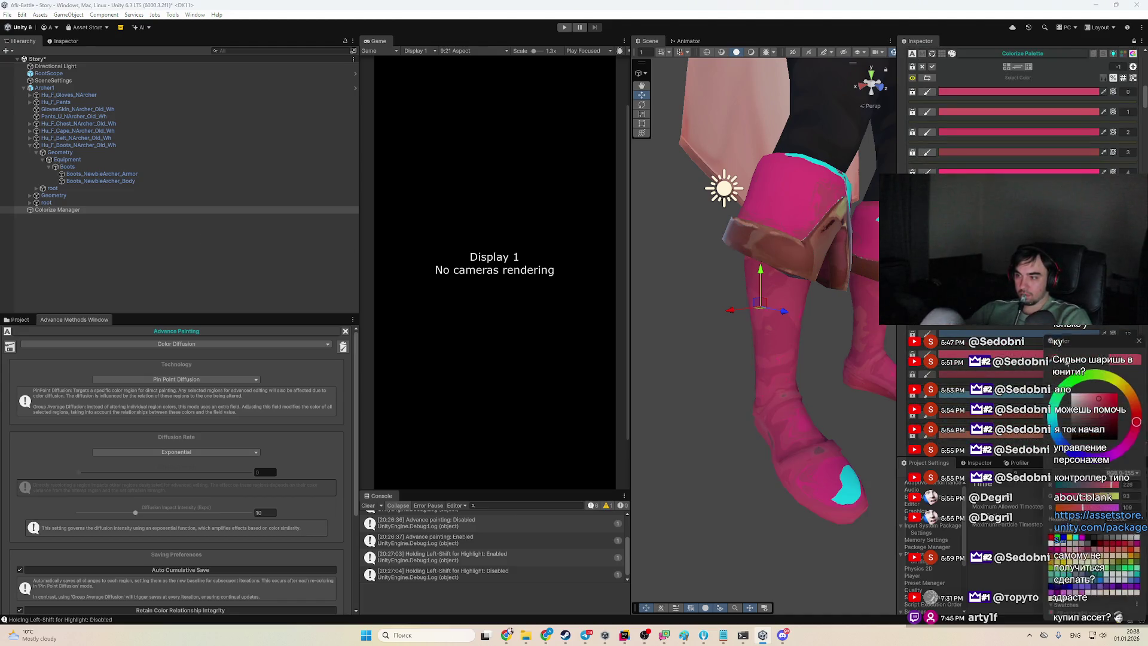
left_click(1107, 421)
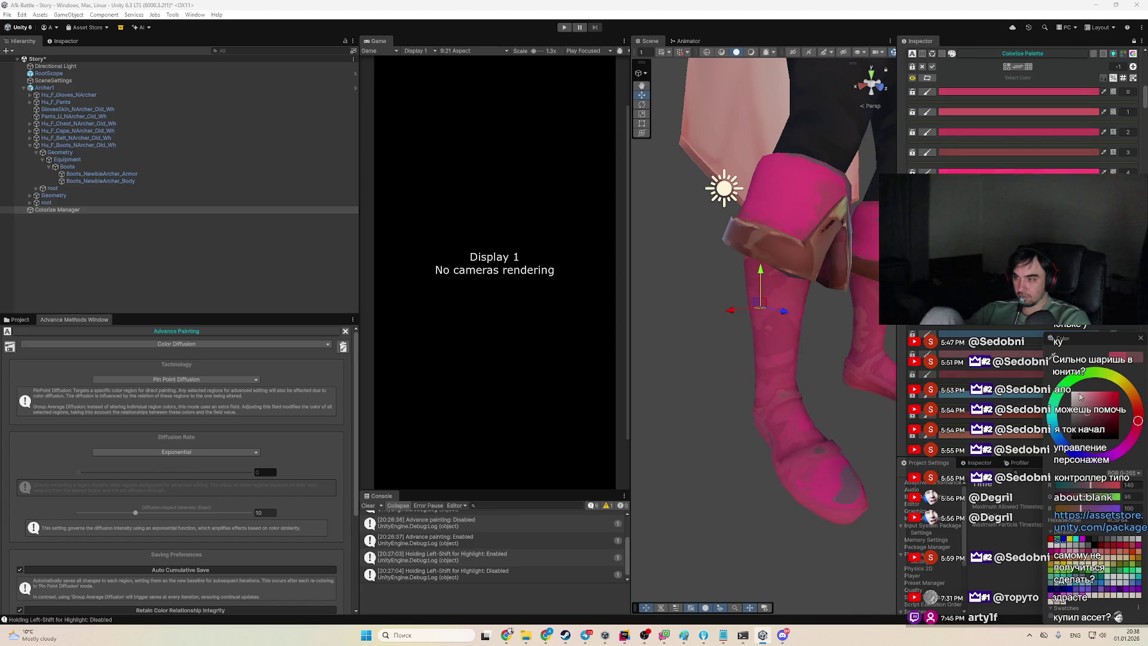
left_click(1072, 415)
left_click(1075, 422)
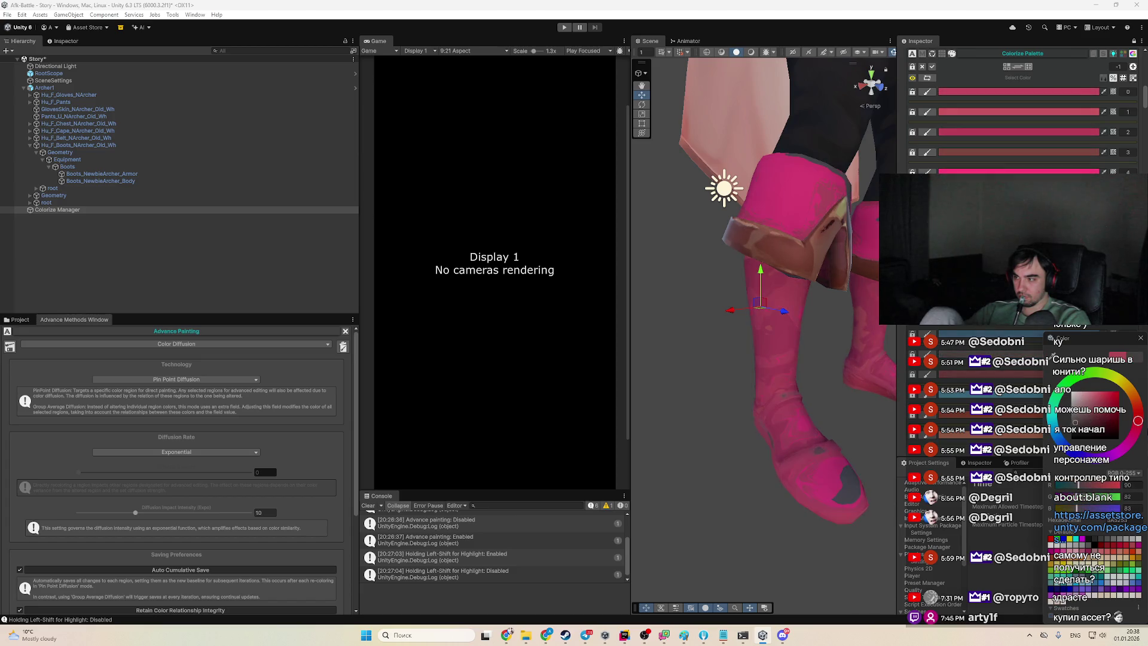
Settle on a deep magenta, close the picker, and raise Diffusion Impact Intensity to 30
left_click_drag(1138, 437, 1133, 439)
left_click(1102, 415)
left_click(1112, 428)
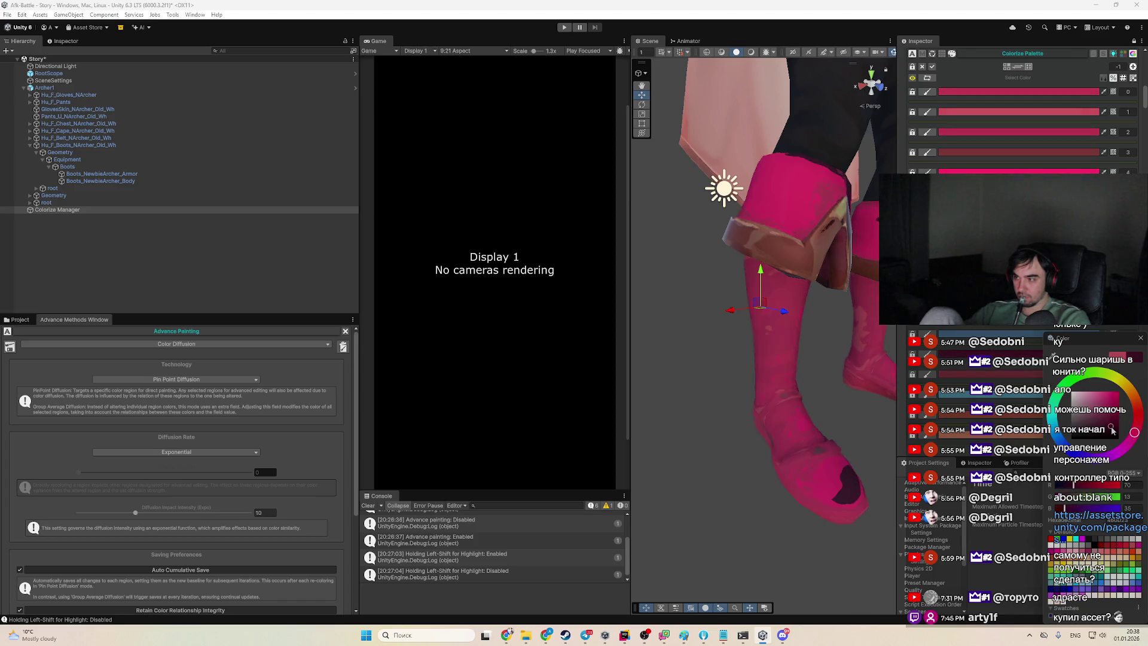
left_click(1096, 420)
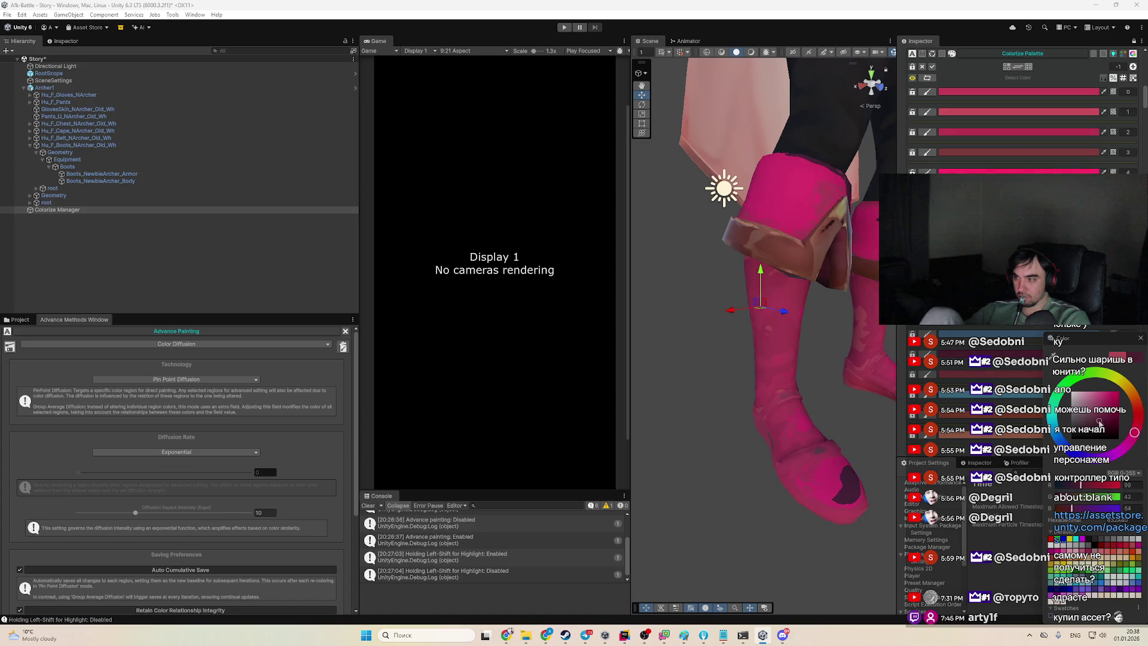
left_click(1114, 422)
left_click(1087, 401)
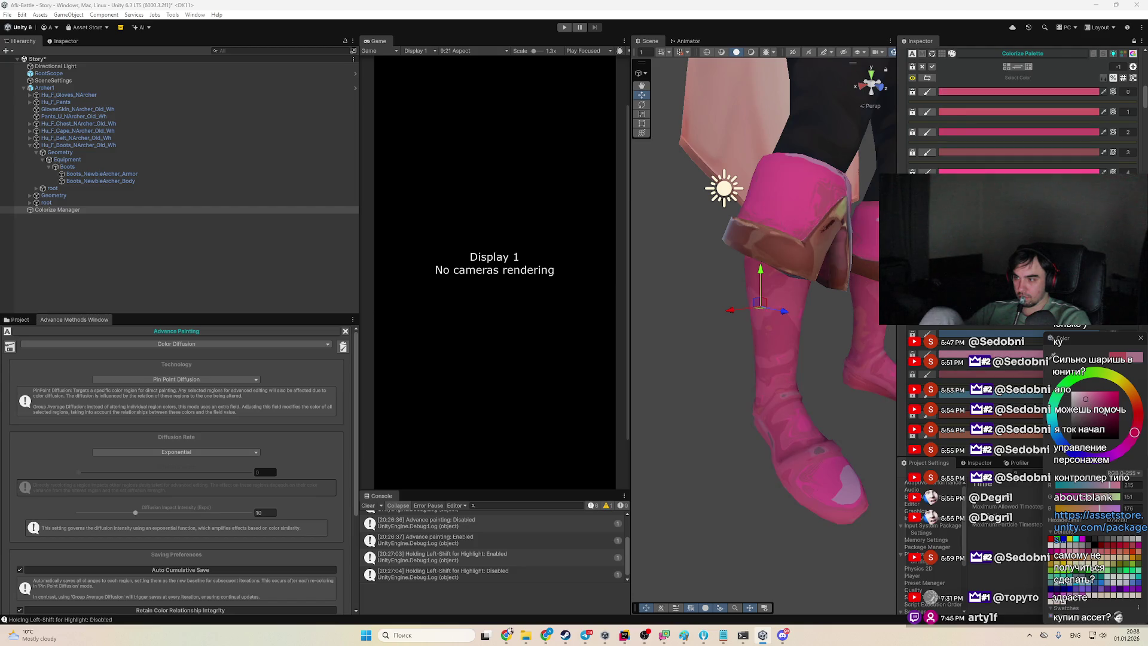
left_click(1118, 400)
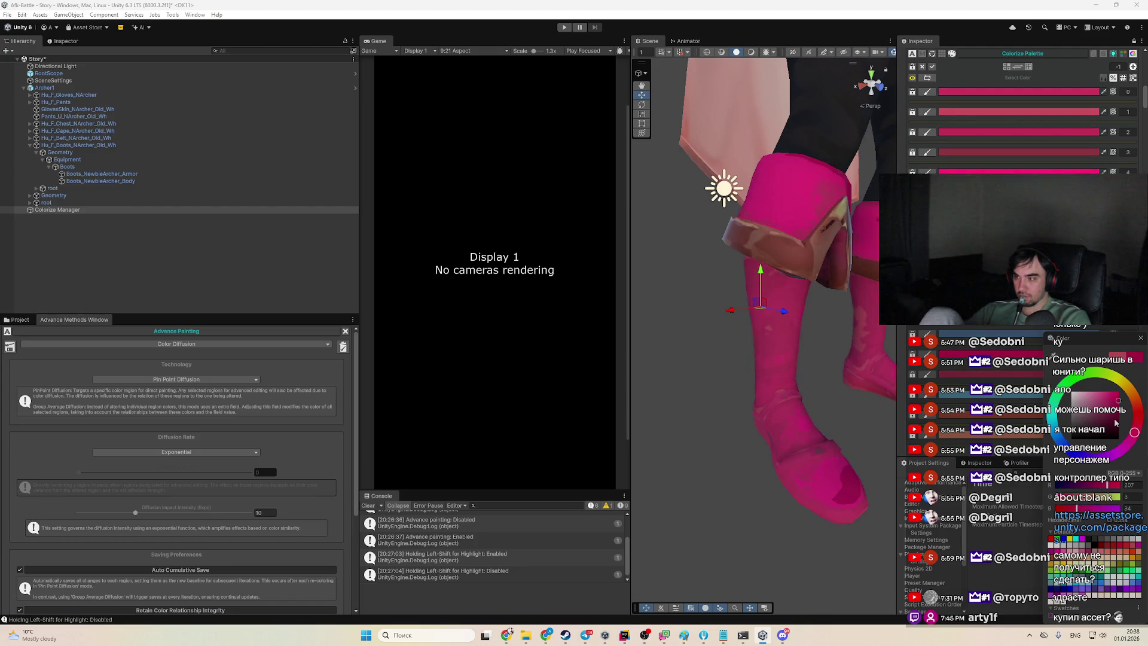
left_click(1115, 420)
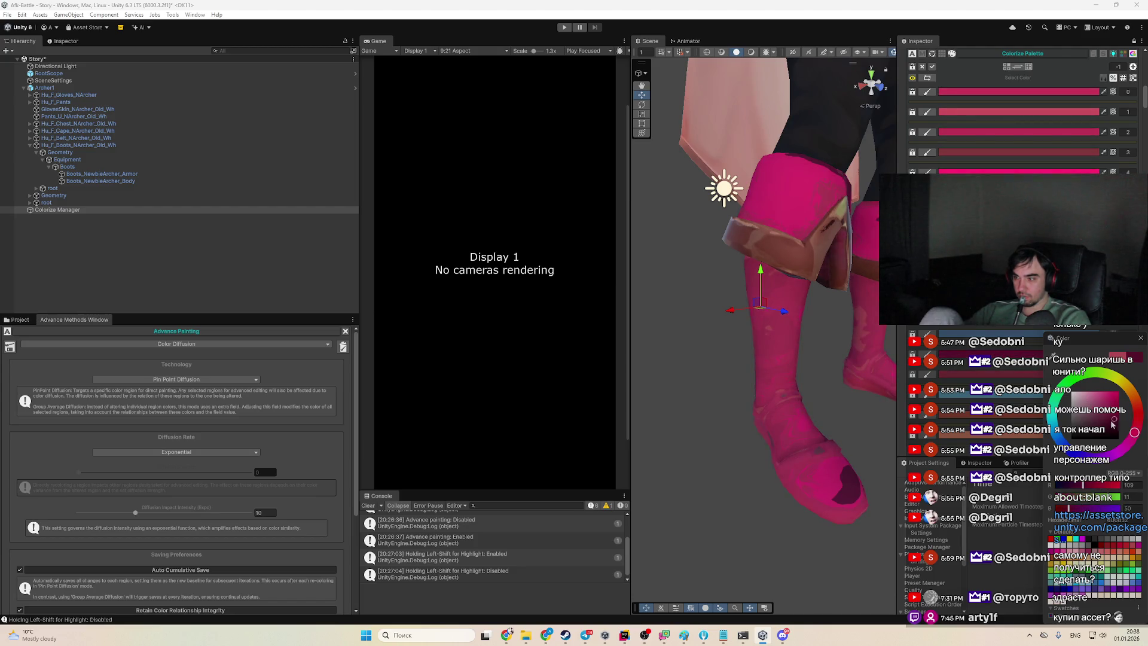
left_click(1138, 342)
left_click(250, 513)
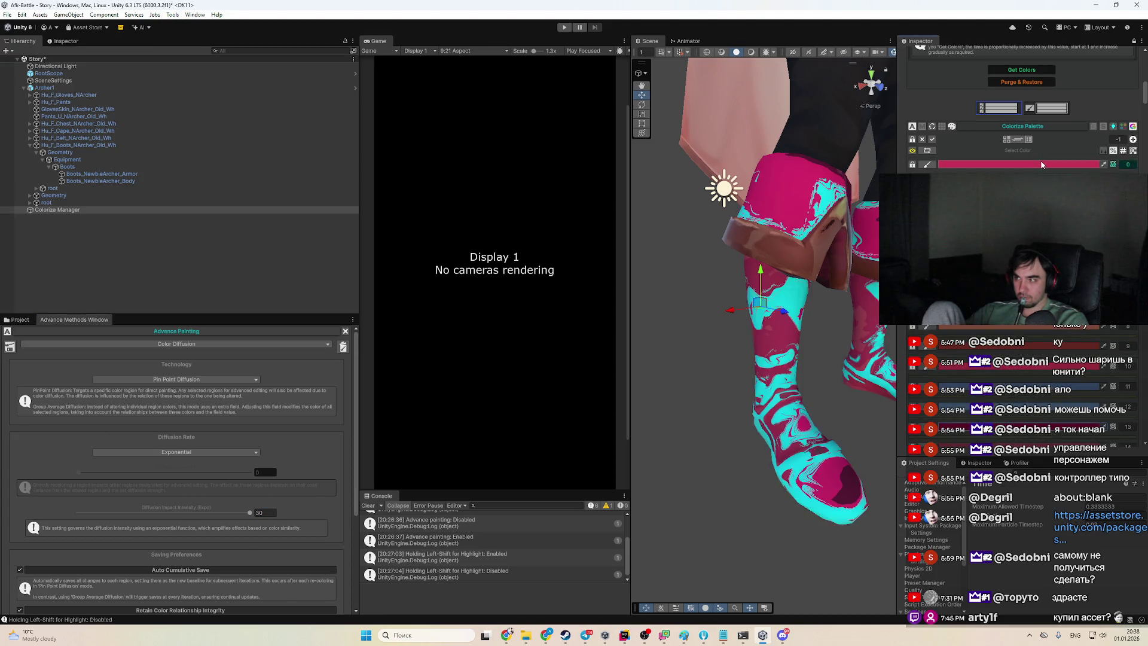
Darken the boot palette colour almost to black and commit the diffusion intensity value
left_click(990, 164)
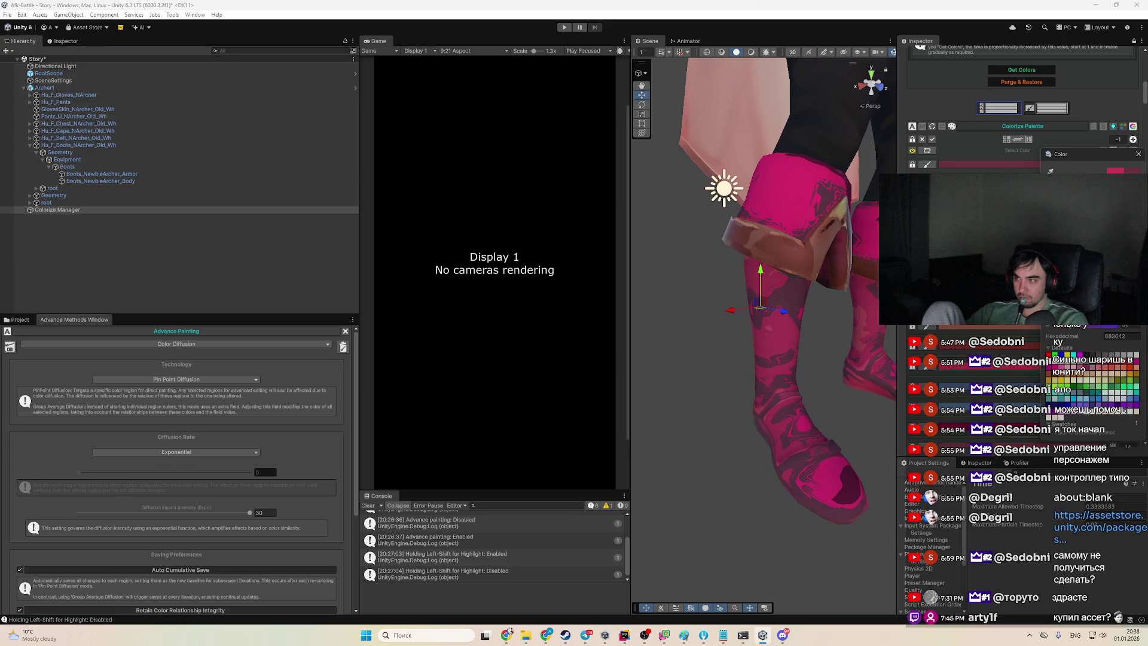
left_click_drag(1076, 240, 1064, 281)
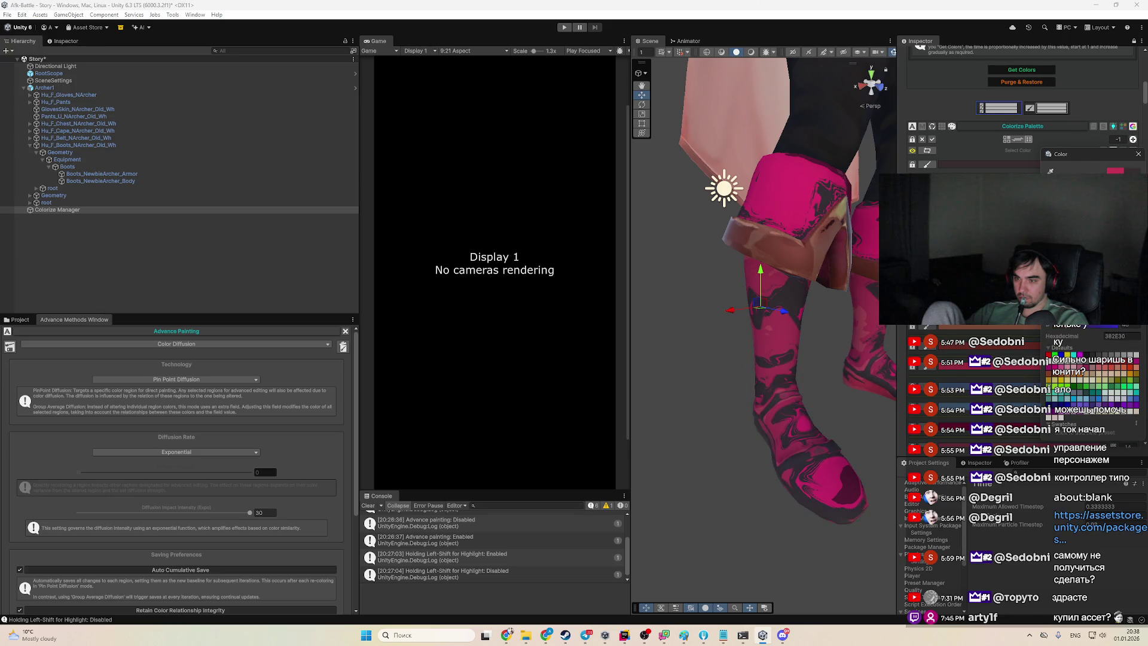
scroll(206, 583, "down", 5)
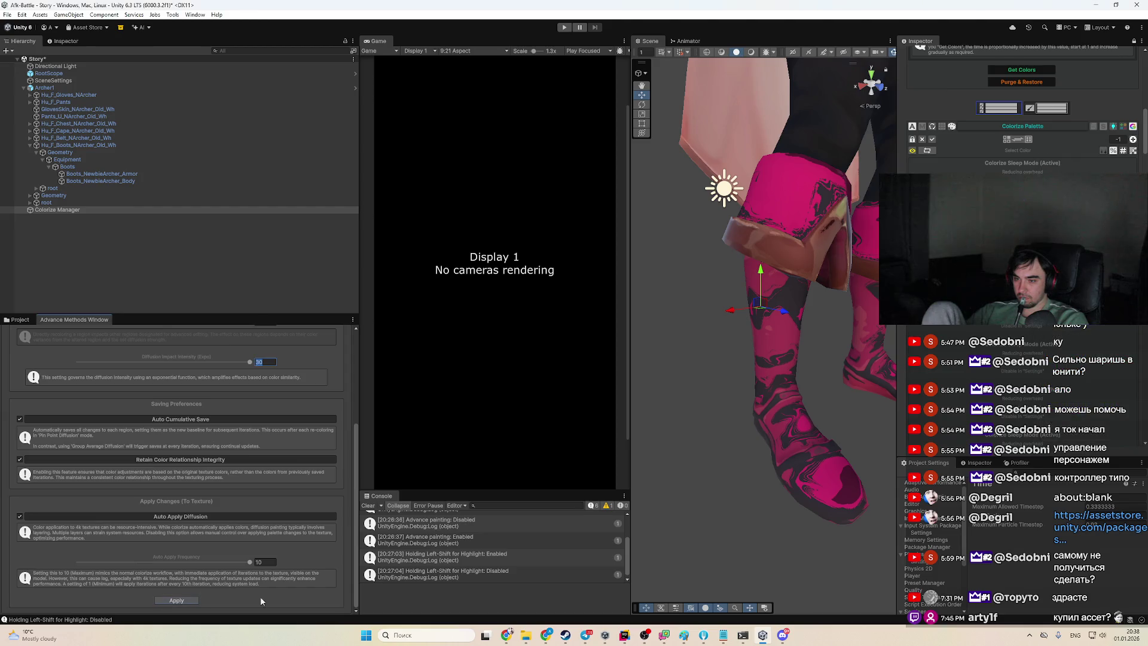
left_click(1015, 171)
Try pink and olive boot shades, then settle on bright magenta DE0681
left_click_drag(701, 281, 739, 263)
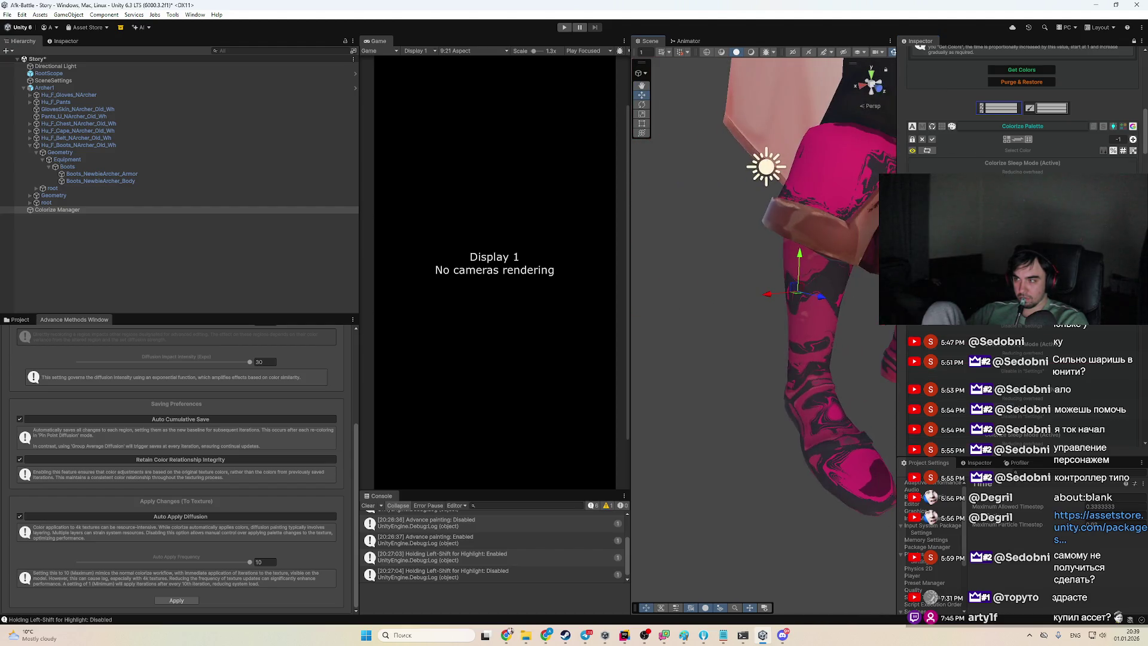
left_click(1018, 150)
left_click_drag(1042, 259, 1084, 222)
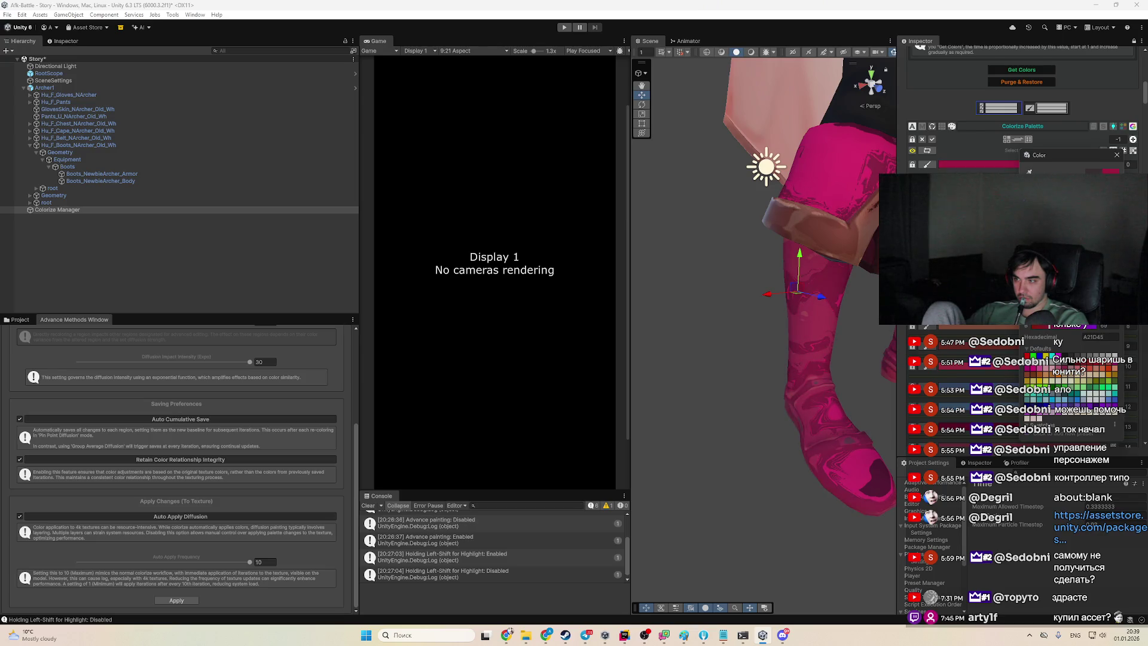
mouse_move(1114, 185)
left_mouse_down()
mouse_move(1114, 248)
mouse_move(1101, 185)
left_mouse_up()
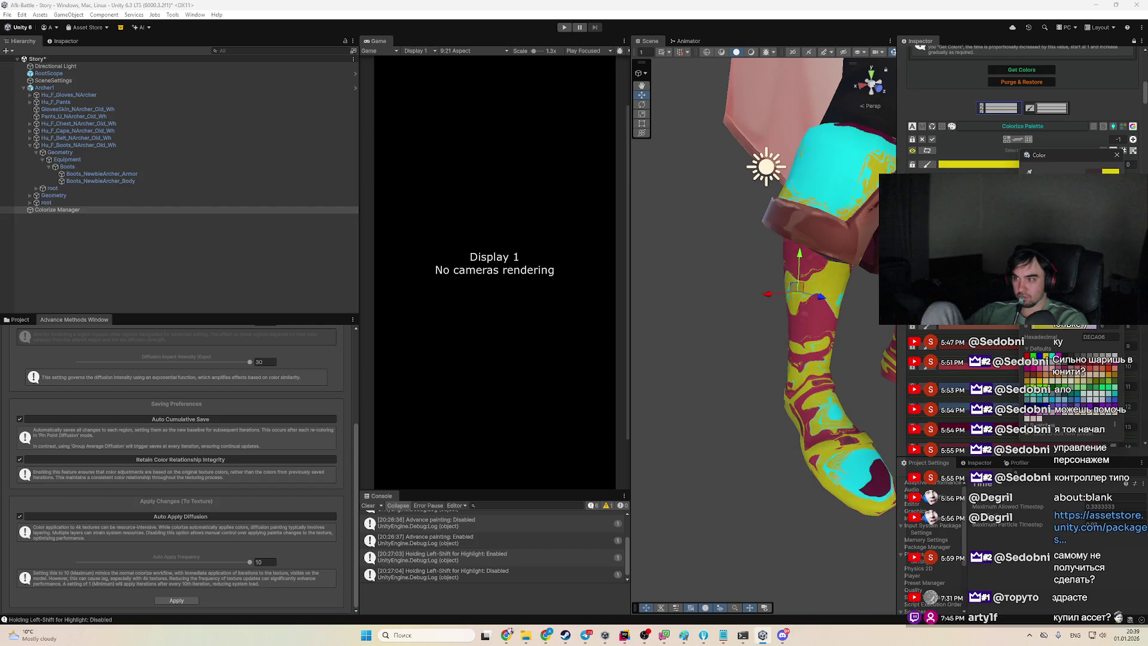
left_click_drag(1113, 246, 1113, 192)
scroll(830, 394, "down", 10)
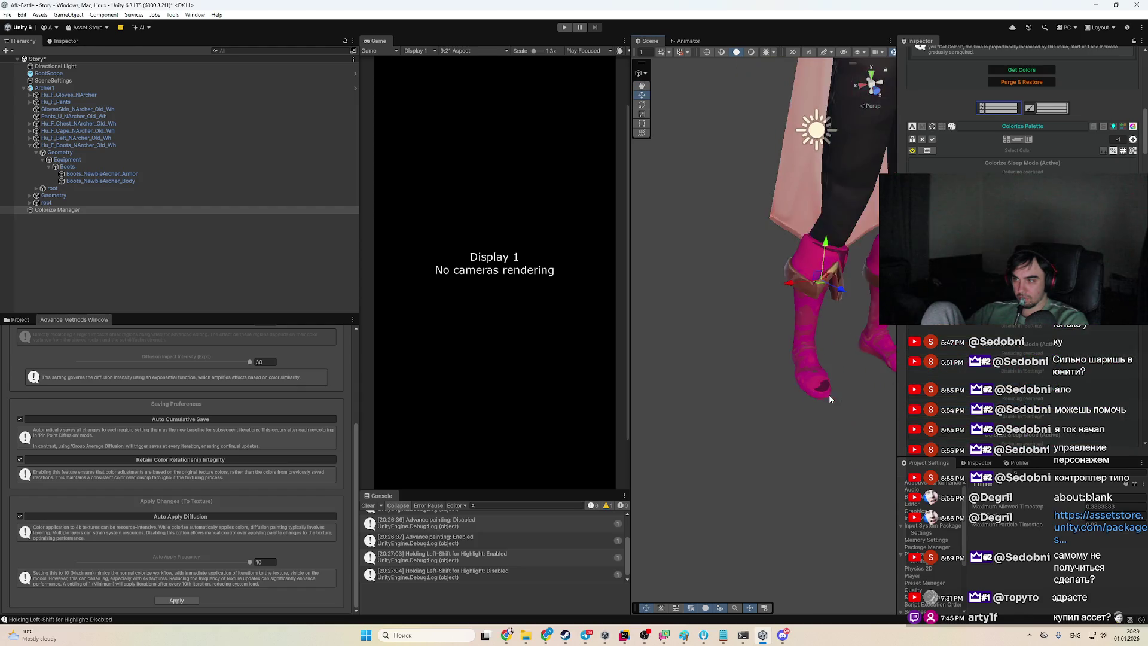
Deselect the boots and orbit and zoom to a front view of the archer's hips and legs
left_click(809, 454)
mouse_move(808, 454)
left_mouse_down()
mouse_move(735, 334)
mouse_move(751, 331)
left_mouse_up()
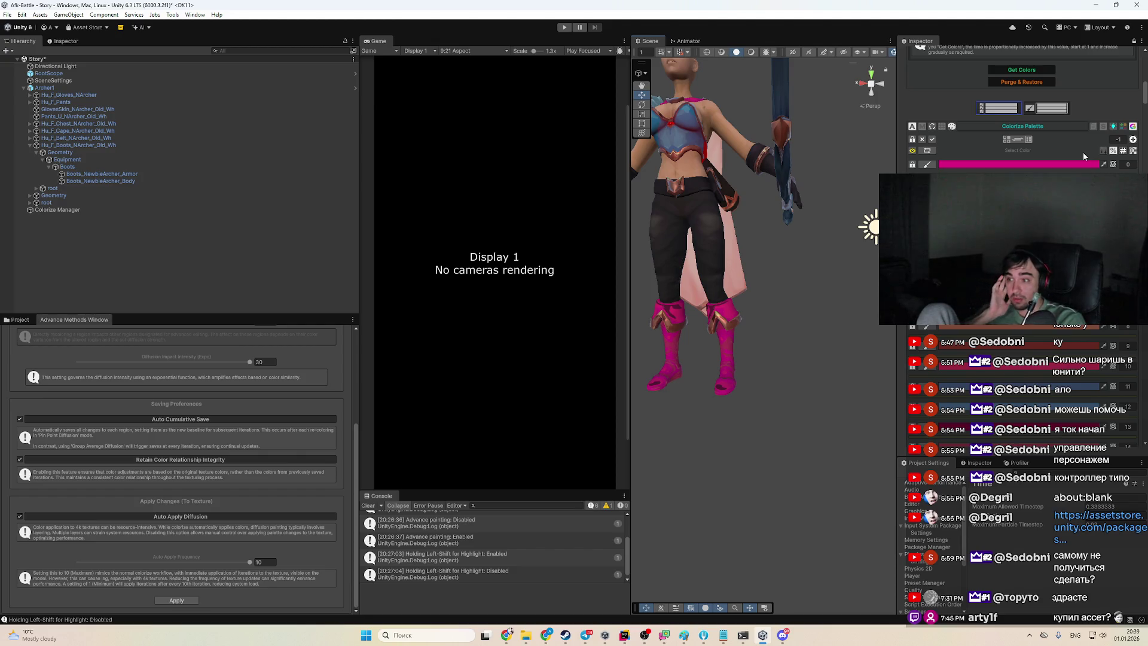
mouse_move(748, 227)
left_mouse_down()
mouse_move(725, 257)
mouse_move(795, 311)
mouse_move(788, 332)
left_mouse_up()
scroll(788, 332, "up", 10)
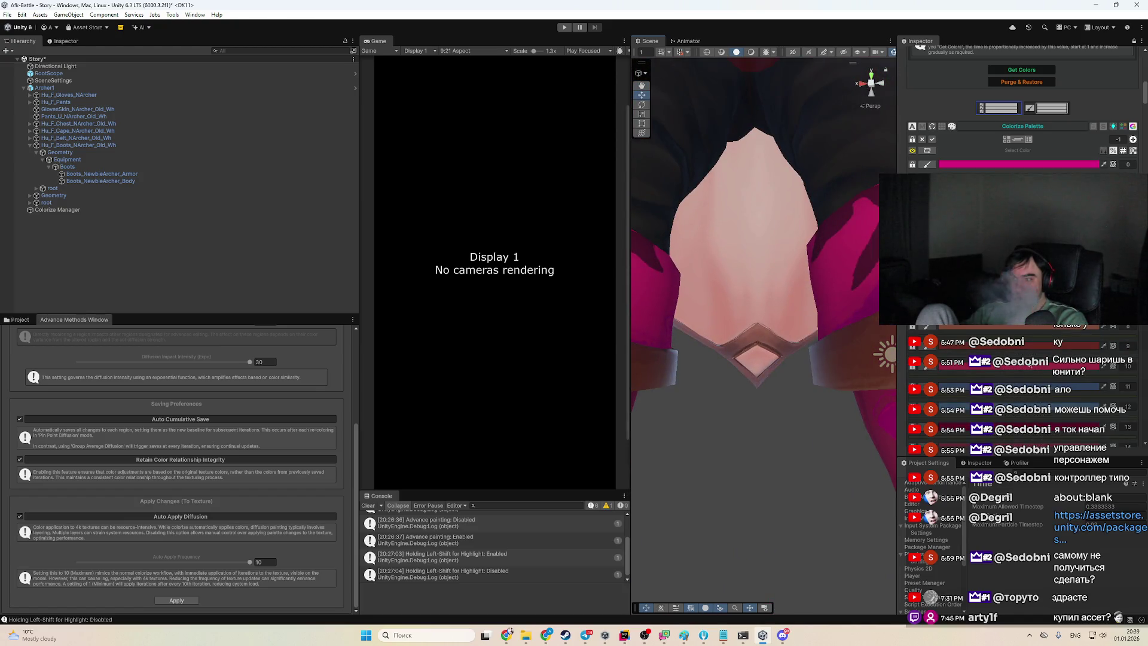
mouse_move(745, 430)
left_mouse_down()
mouse_move(661, 546)
mouse_move(720, 494)
left_mouse_up()
scroll(719, 495, "down", 3)
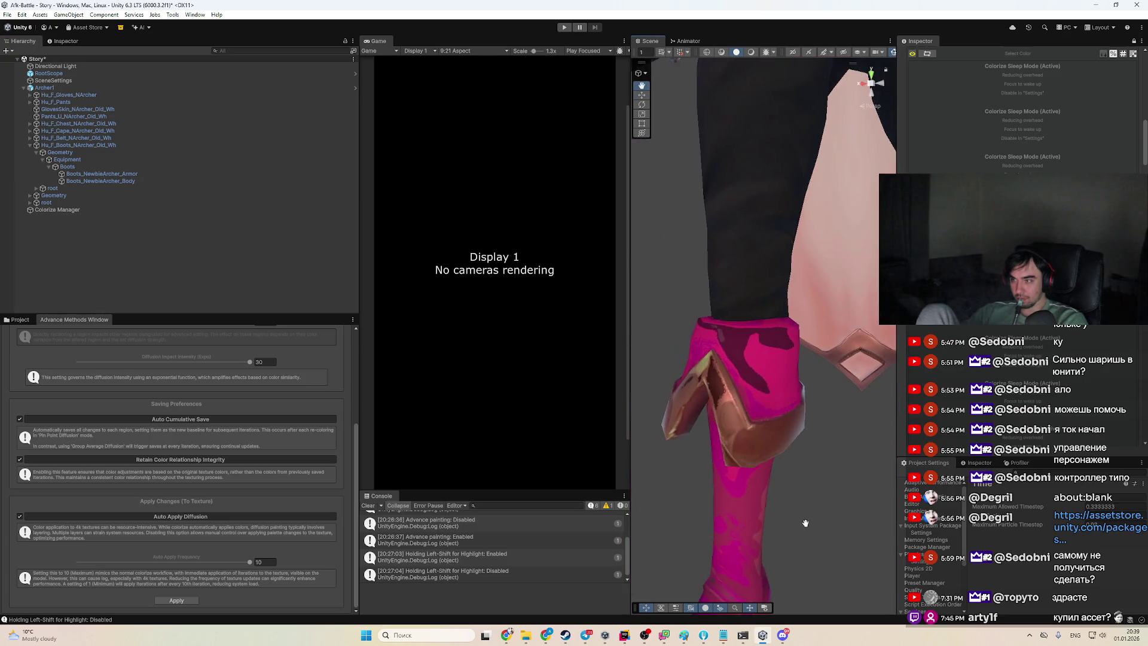
scroll(1045, 384, "down", 2)
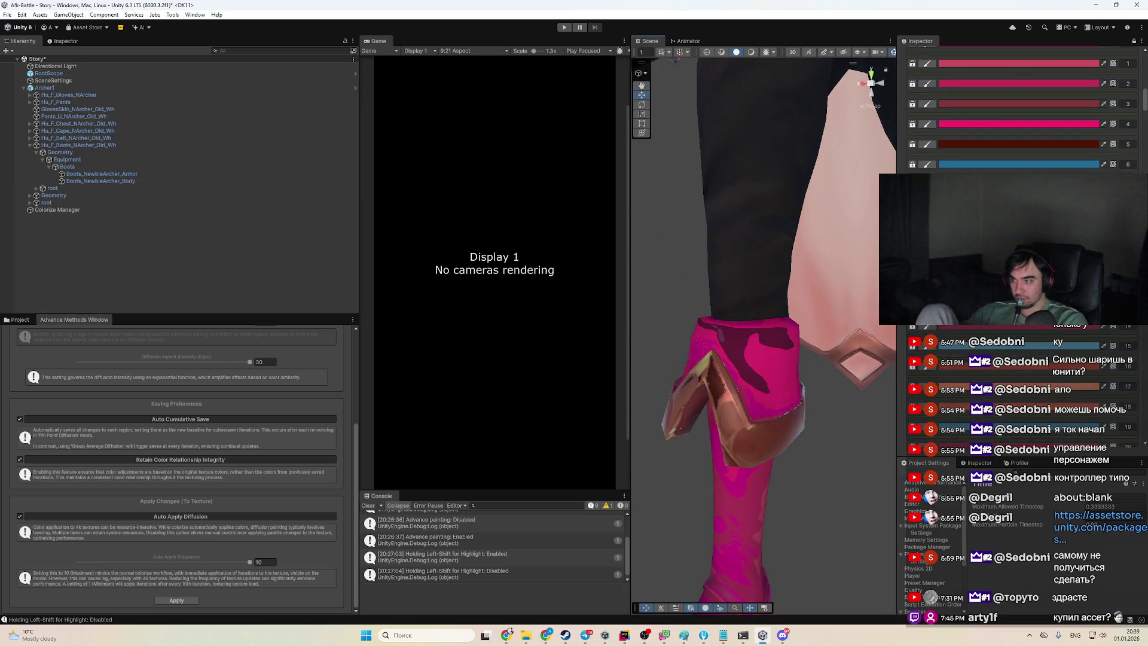
Brighten the darker boot palette region to vivid pink, RGB 239,51,126
left_click(1047, 383)
mouse_move(1092, 378)
left_mouse_down()
mouse_move(1104, 352)
mouse_move(1117, 353)
mouse_move(1094, 384)
mouse_move(1108, 365)
left_mouse_up()
left_click_drag(835, 582, 845, 543)
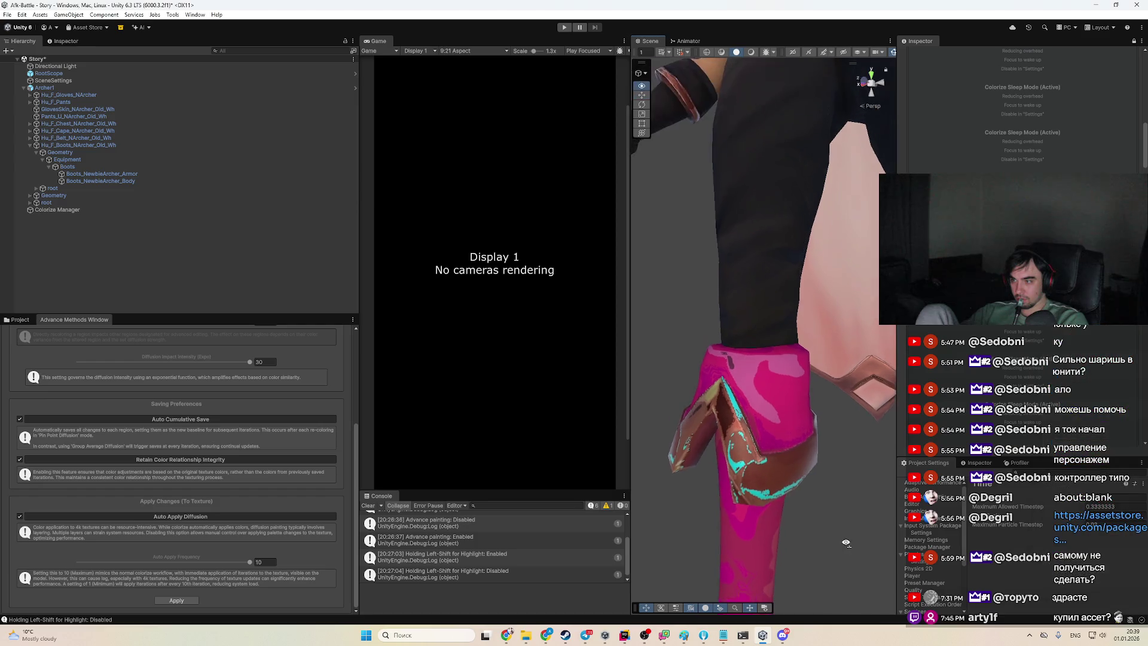
scroll(847, 543, "down", 5)
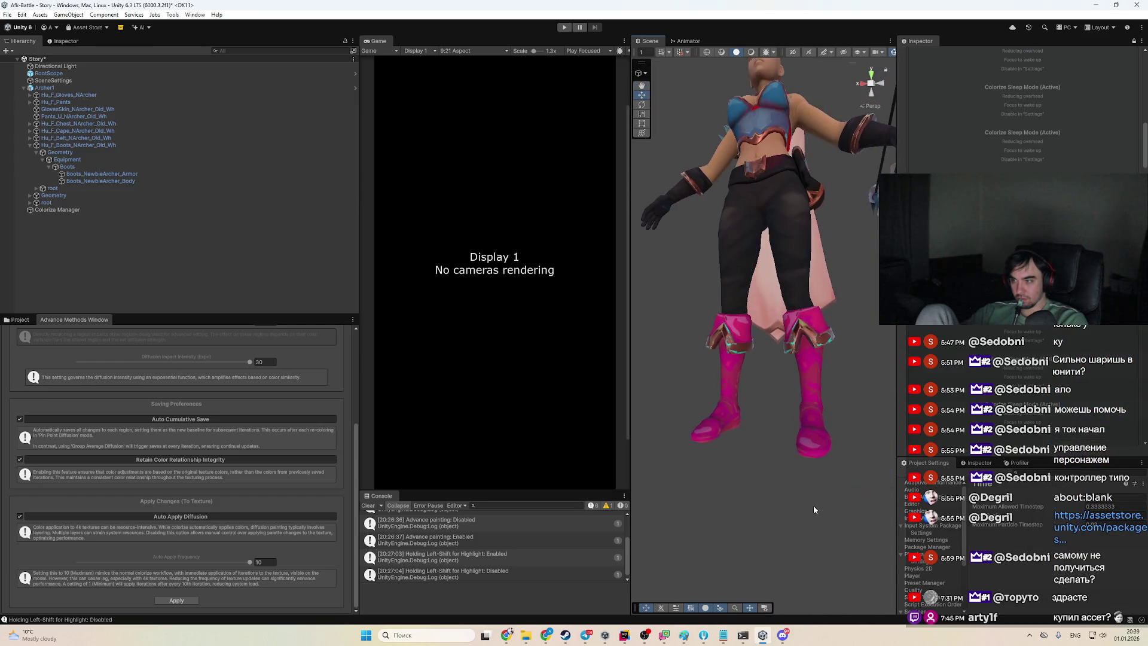
scroll(814, 516, "down", 3)
scroll(823, 446, "up", 3)
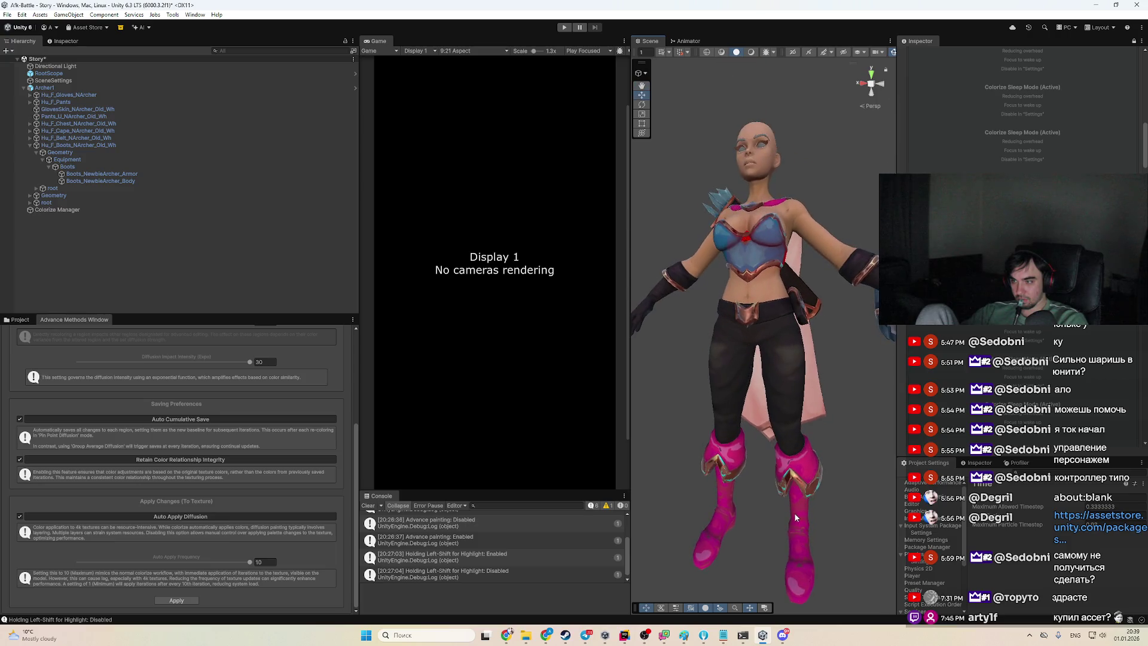
left_click_drag(838, 445, 855, 433)
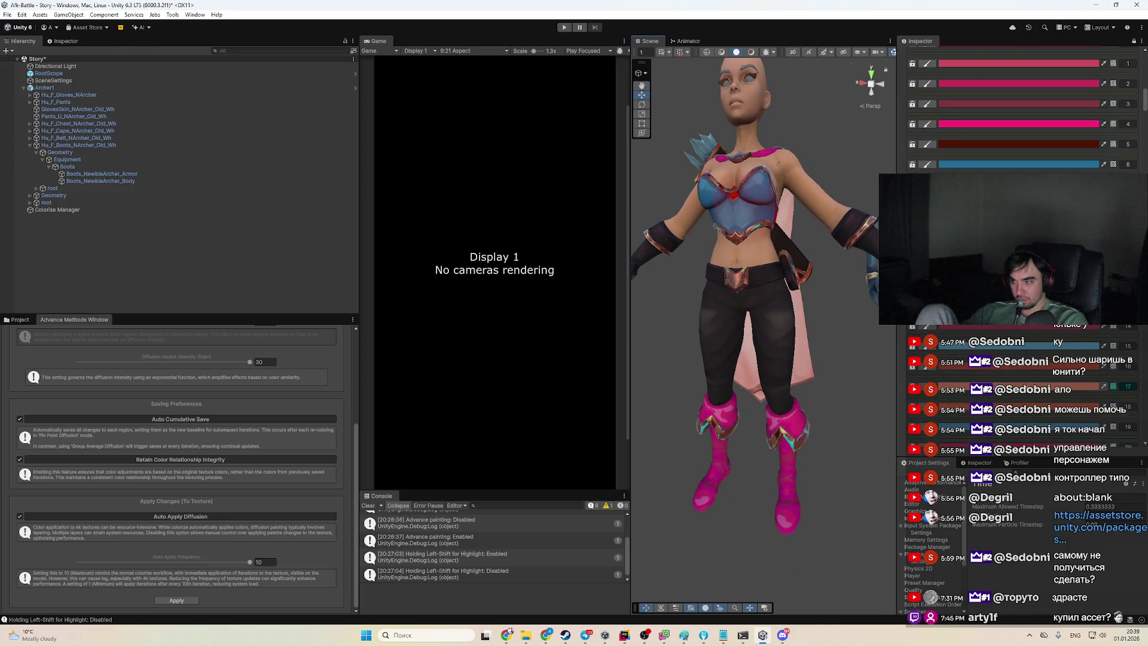
Change the first blue palette colour to a lighter pink
left_click(1017, 386)
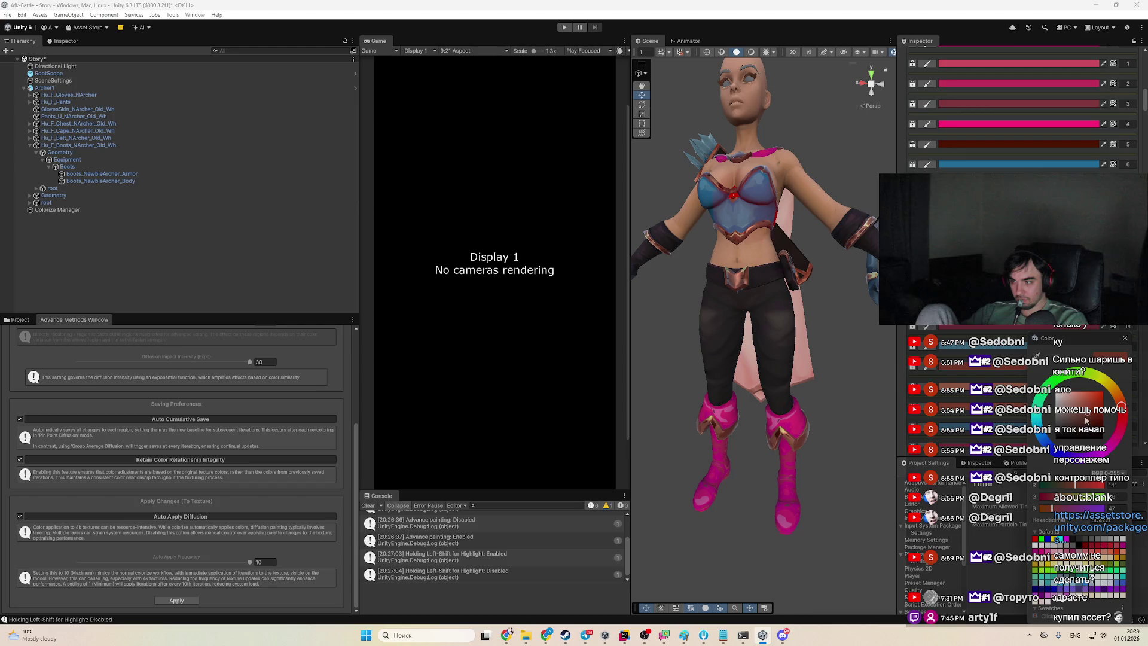
mouse_move(1087, 420)
left_mouse_down()
mouse_move(1074, 402)
mouse_move(1098, 413)
left_mouse_up()
left_click(1118, 395)
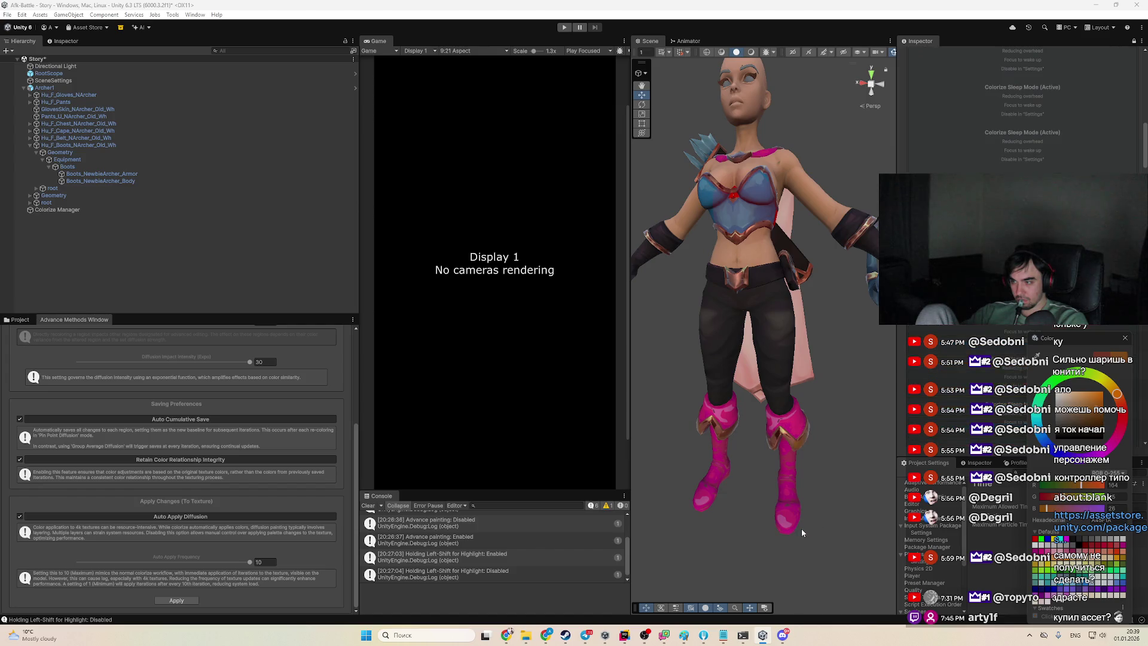
left_click(974, 469)
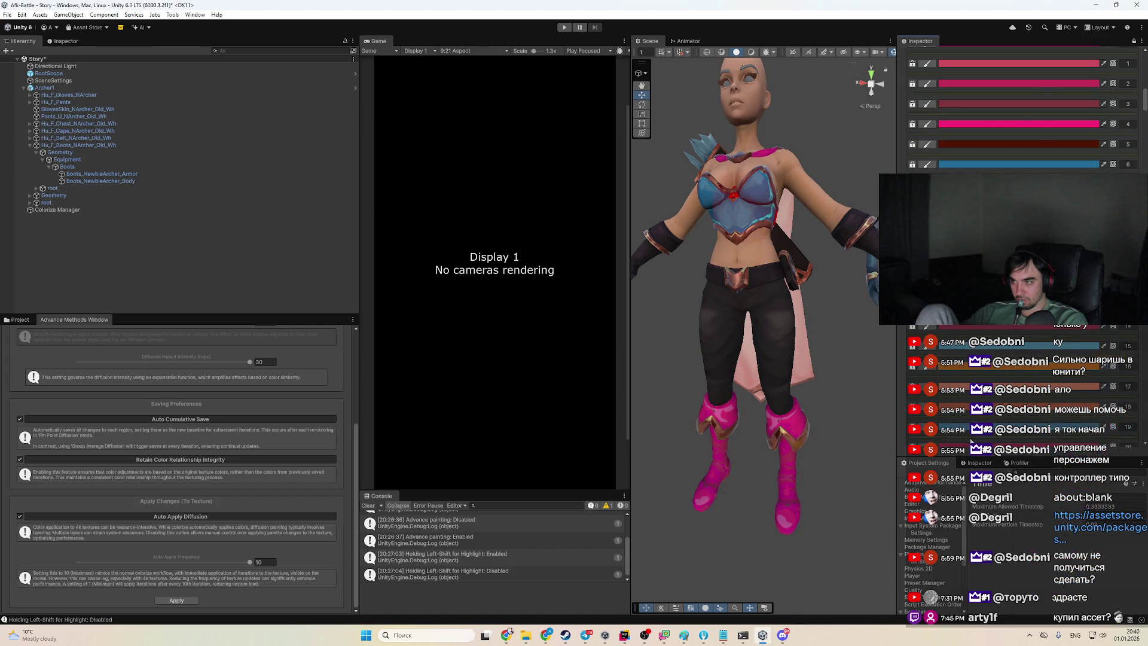
Shift a second blue region's hue to a red-pink with reduced red amount
left_click(1008, 429)
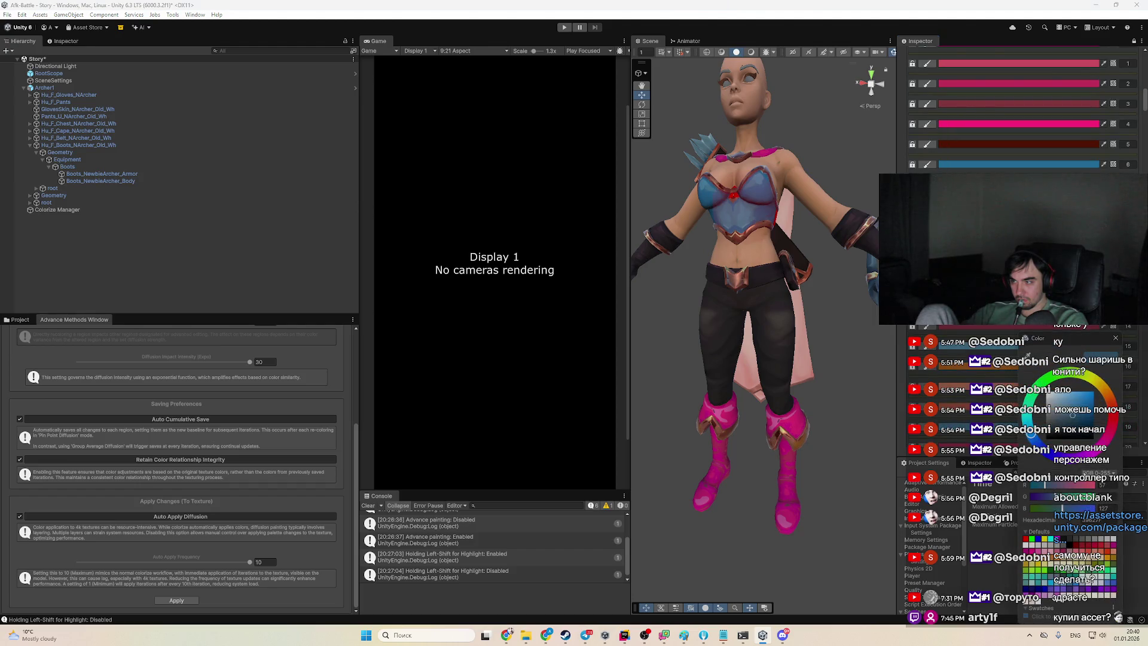
left_click(1112, 419)
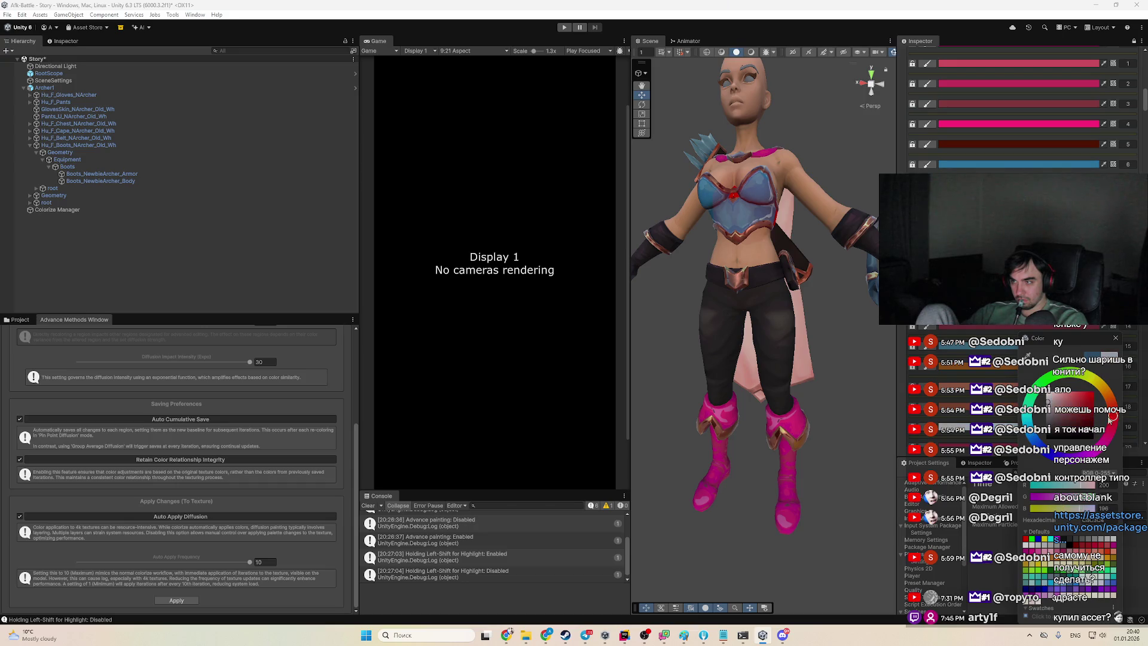
mouse_move(1066, 417)
left_mouse_down()
mouse_move(1078, 403)
mouse_move(1076, 415)
mouse_move(1110, 429)
left_mouse_up()
left_click(1108, 447)
left_click(1080, 415)
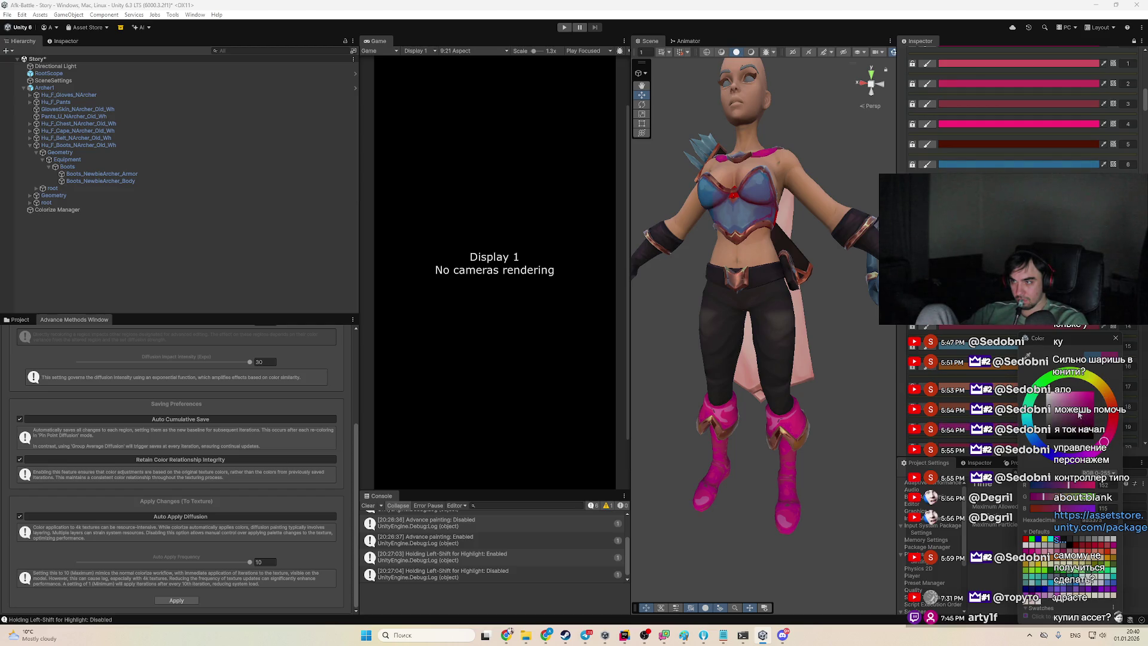
left_click_drag(1037, 338, 1010, 275)
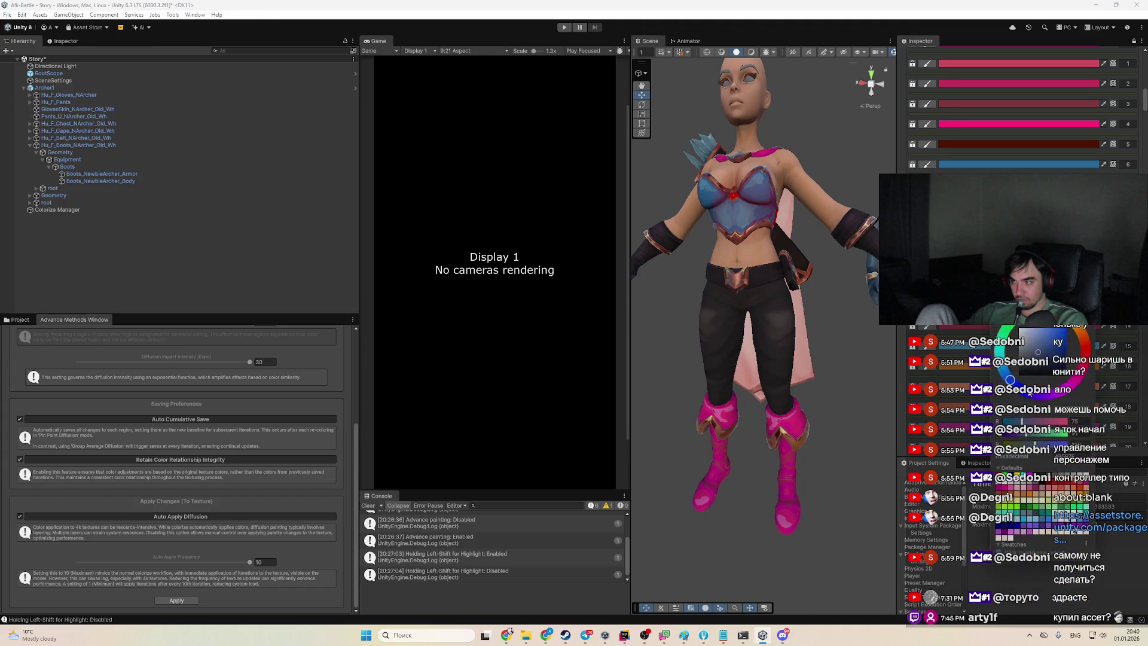
left_click(1084, 360)
left_click(1053, 345)
left_click_drag(1054, 343, 969, 371)
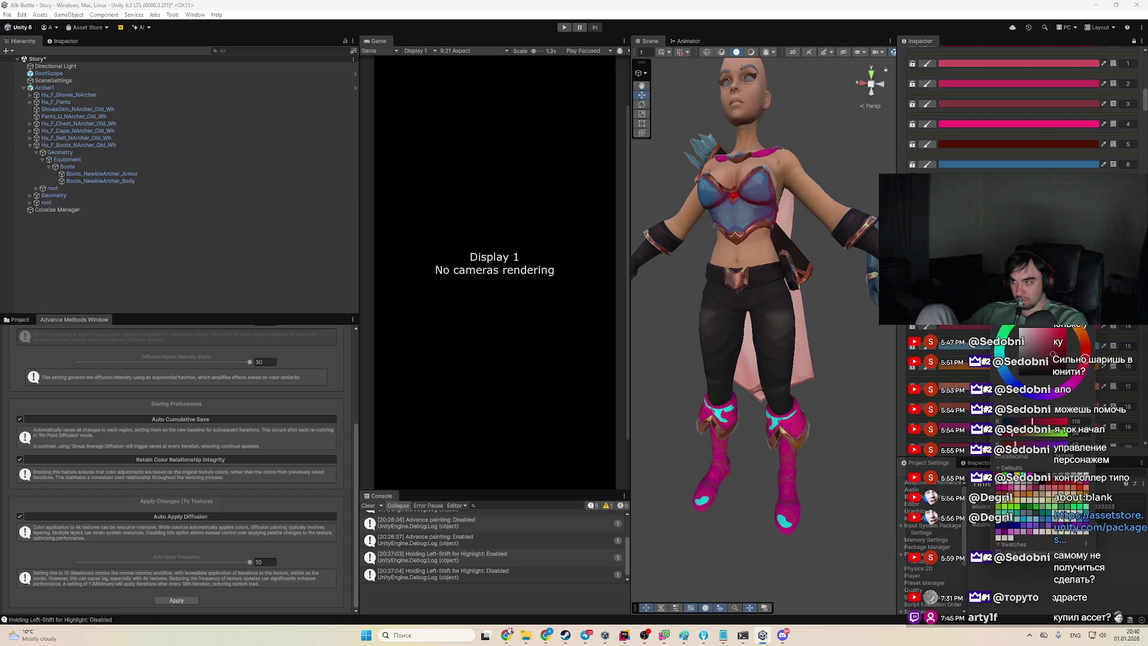
Make another blue region vivid pink-red and apply it to row 6's corset areas
left_click(970, 349)
left_click(1065, 413)
left_click(1020, 419)
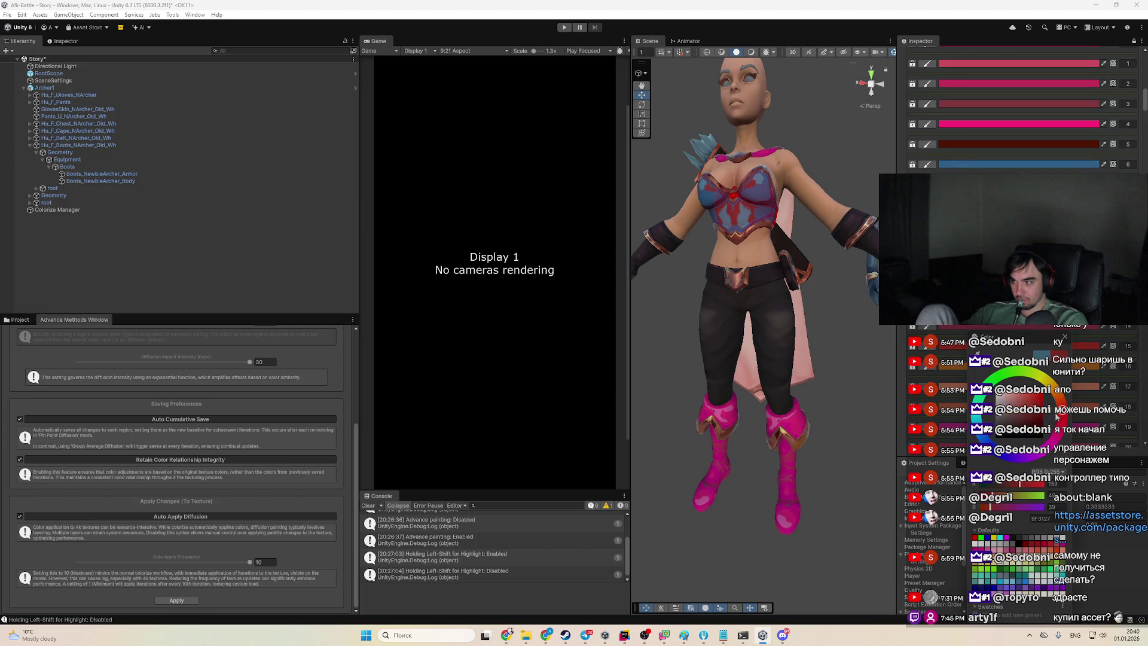
left_click(1060, 432)
left_click_drag(1037, 423, 1032, 400)
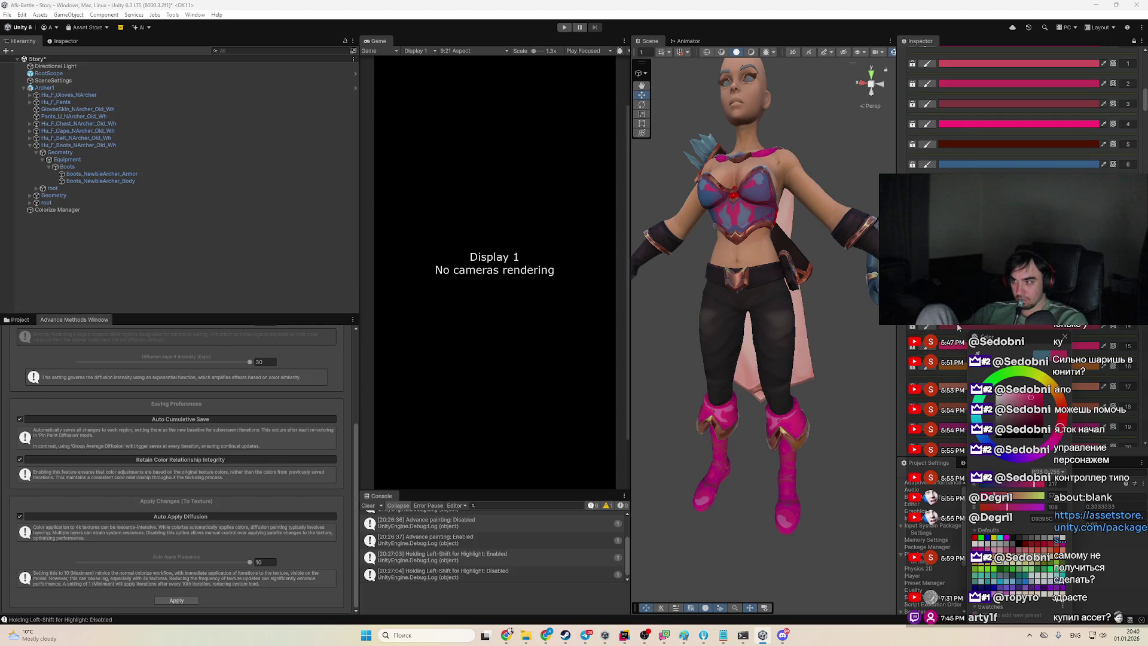
left_click_drag(973, 351, 987, 172)
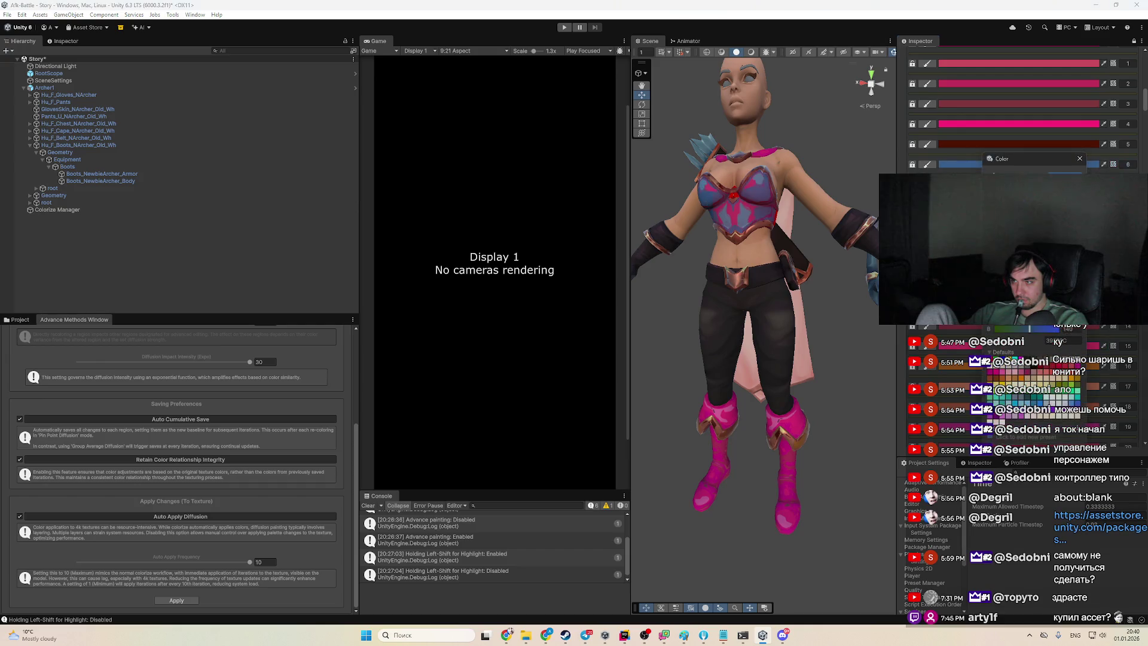
left_click(1024, 329)
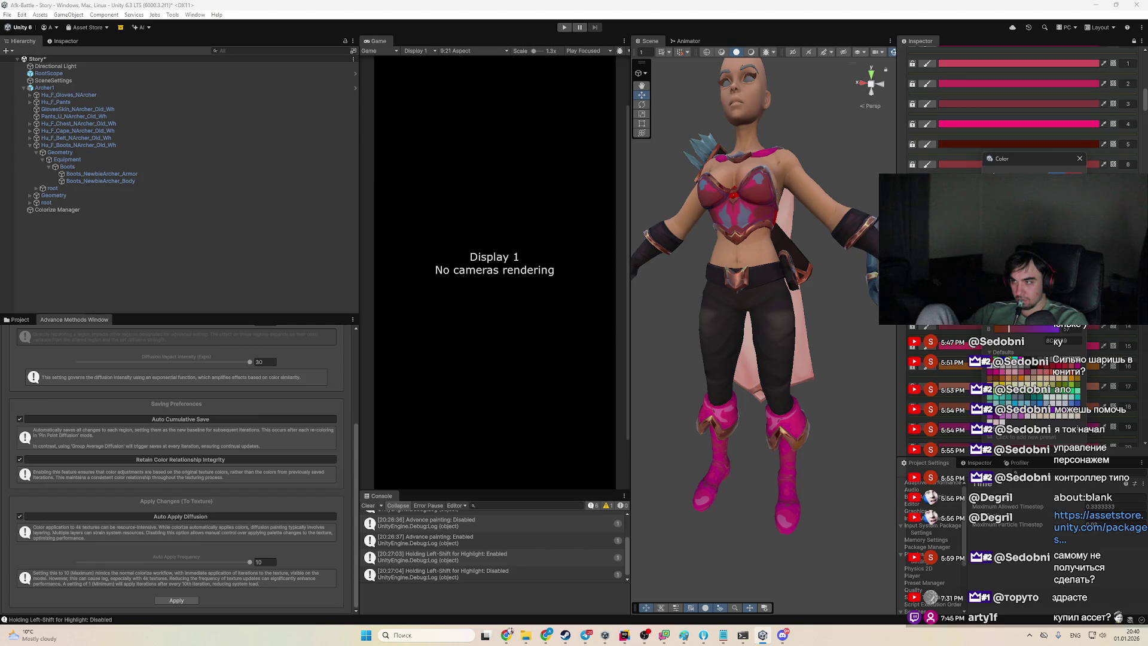
Deepen row 6 to pink-magenta, then recolour the next region a darker red
left_click_drag(1009, 328, 996, 329)
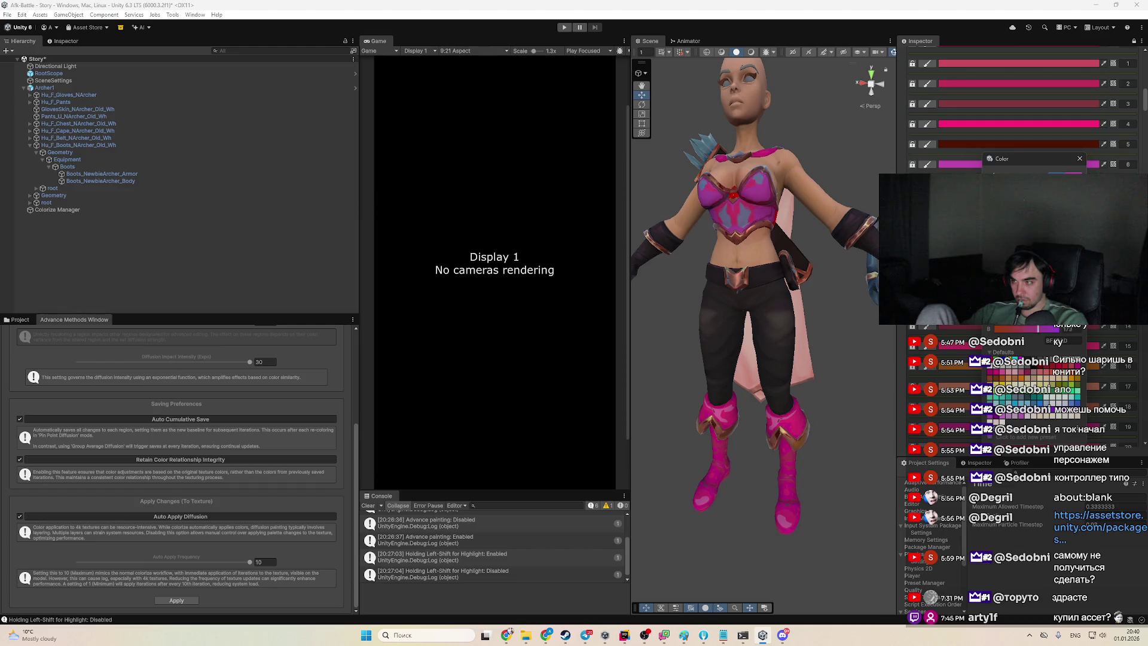
key("Return")
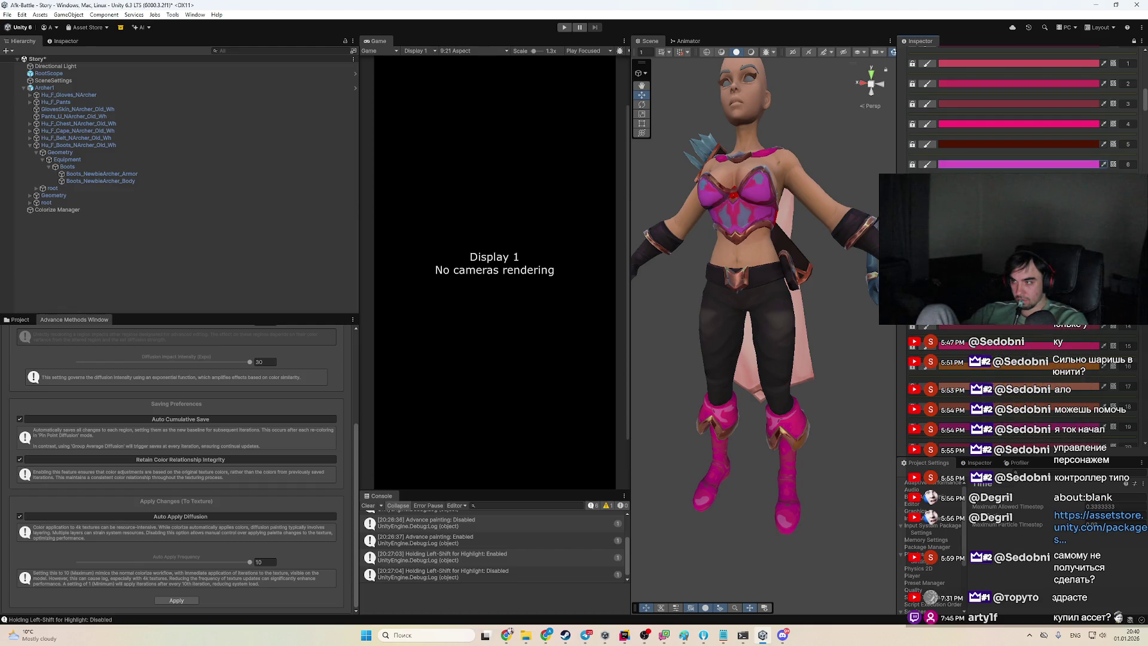
left_click(1051, 333)
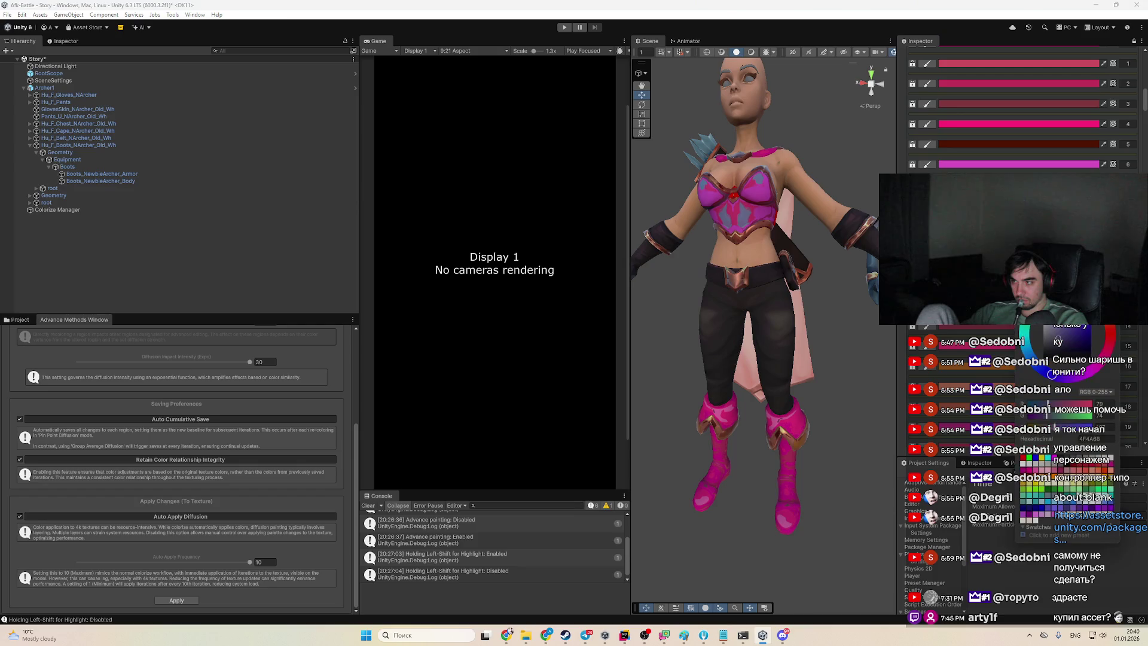
left_click(1081, 345)
left_click(1047, 335)
scroll(943, 384, "down", 5)
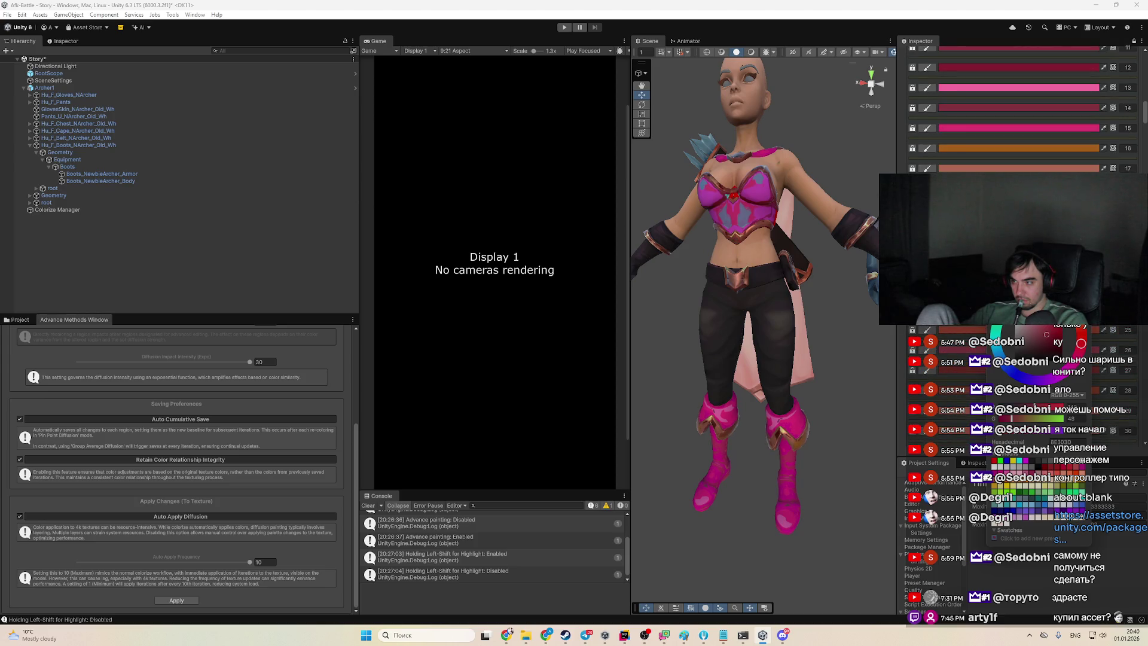
Turn another bluish palette region a vivid pink-red
left_click(1021, 376)
left_click_drag(1045, 385, 1053, 395)
left_click(1024, 371)
scroll(1017, 119, "down", 3)
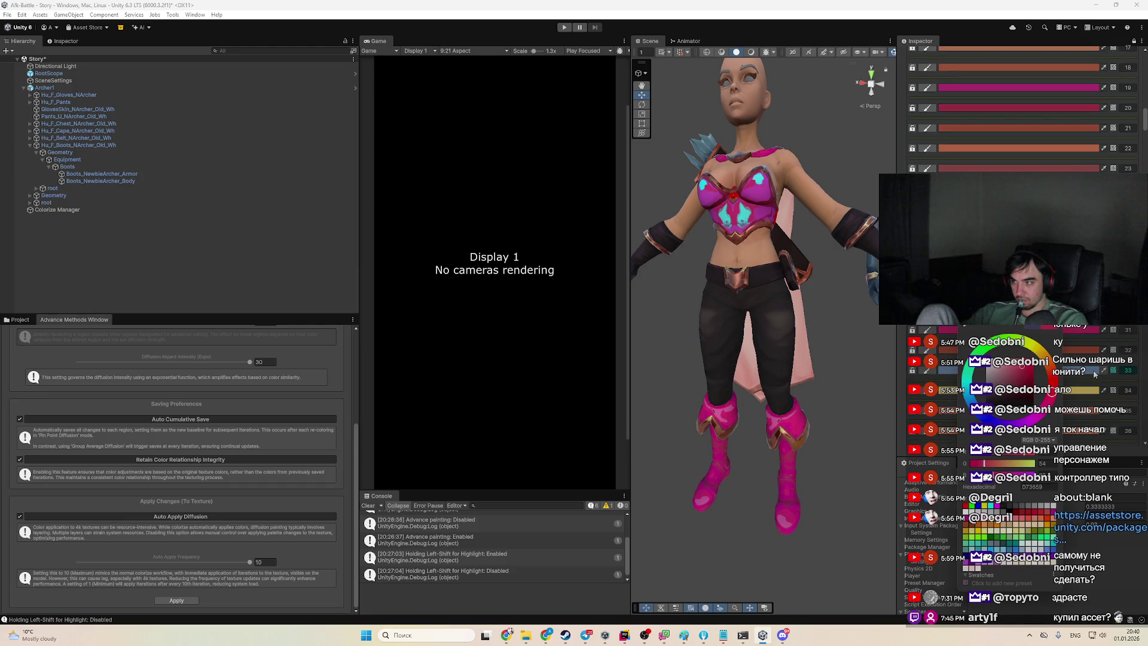
Recolour a further blue region to a deep magenta after trying pale pink shades
left_click(1016, 371)
left_click(1137, 436)
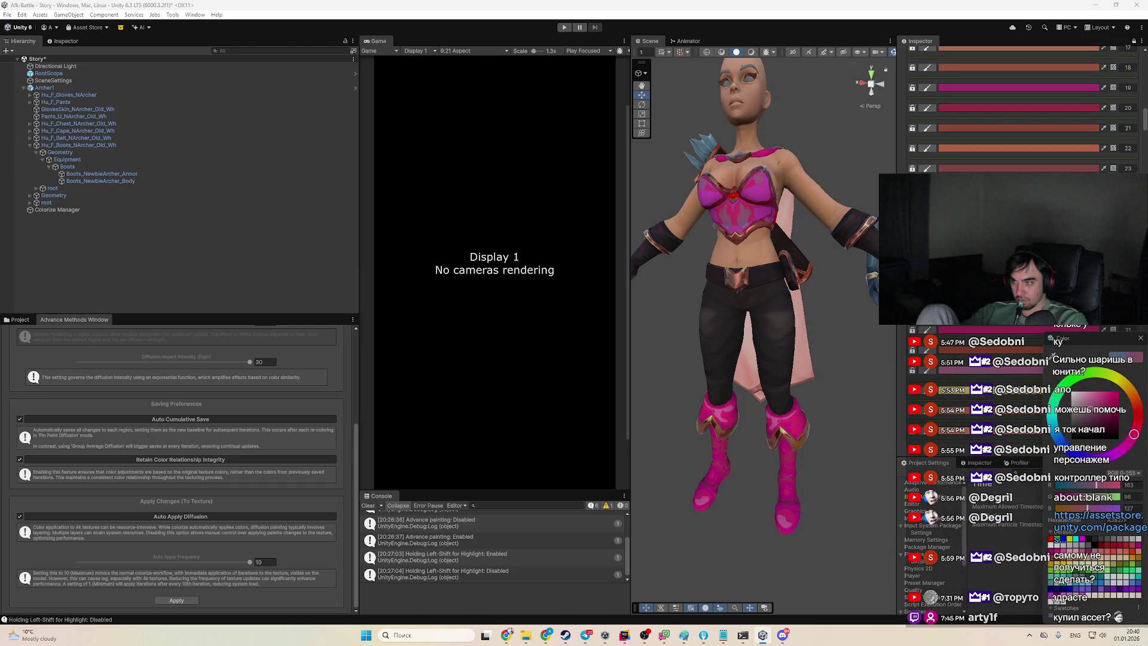
left_click(1110, 405)
left_click_drag(1102, 394, 1084, 399)
left_click(1091, 399)
left_click(1108, 404)
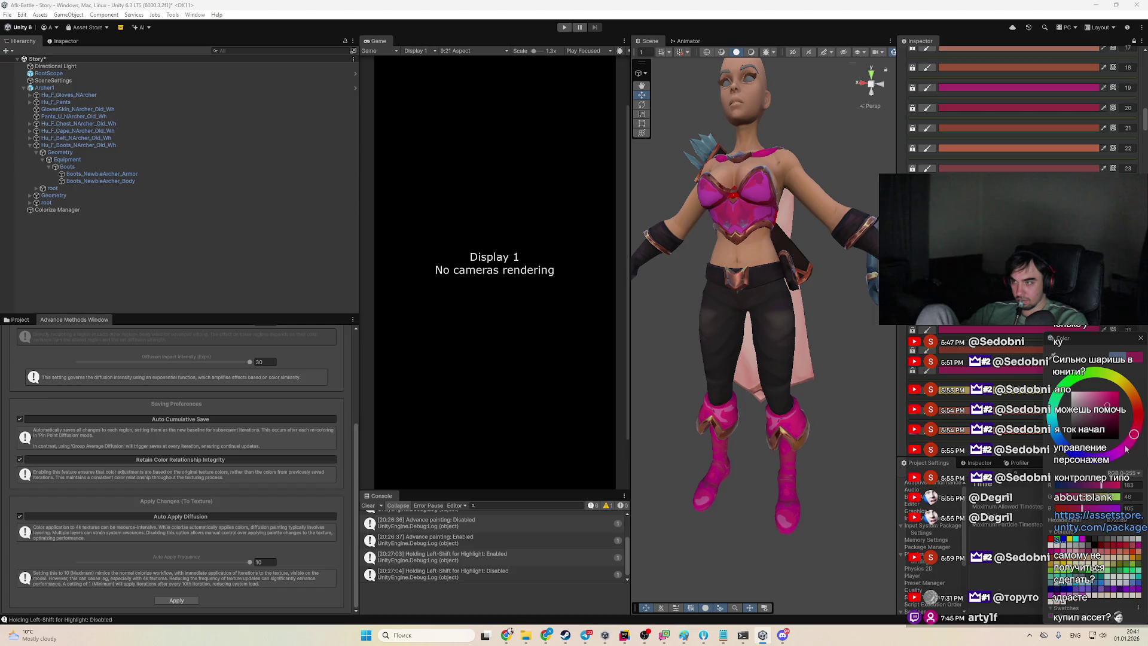
mouse_move(1107, 406)
left_mouse_down()
mouse_move(1109, 419)
mouse_move(1104, 403)
left_mouse_up()
left_click(1110, 414)
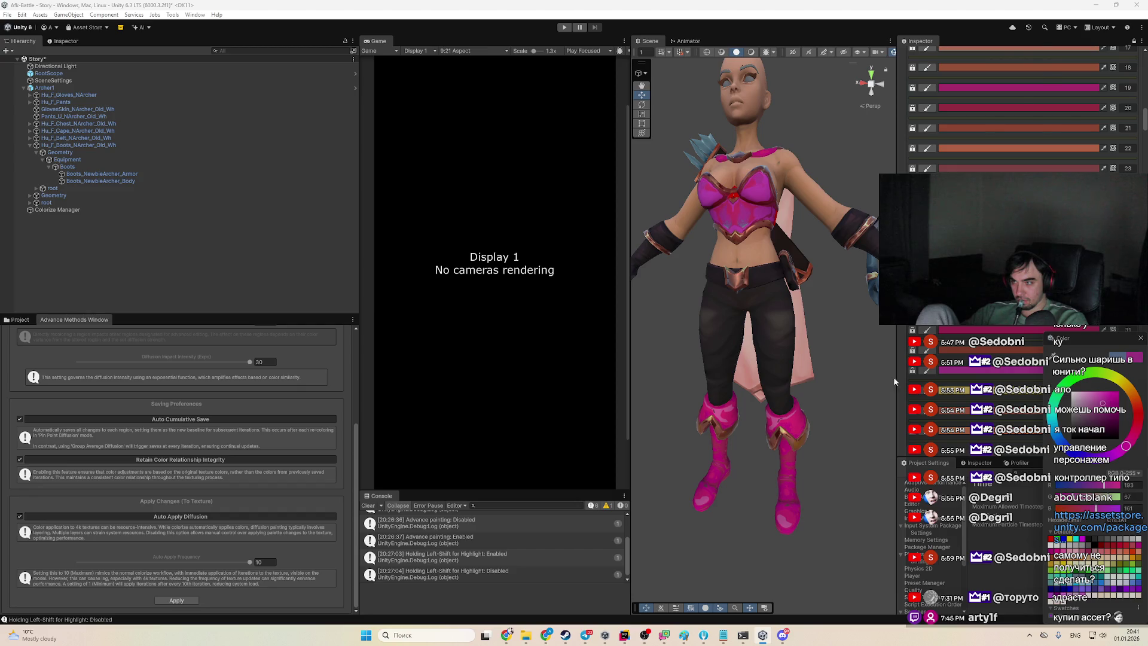
scroll(820, 371, "up", 3)
left_click_drag(821, 371, 821, 450)
scroll(788, 414, "up", 5)
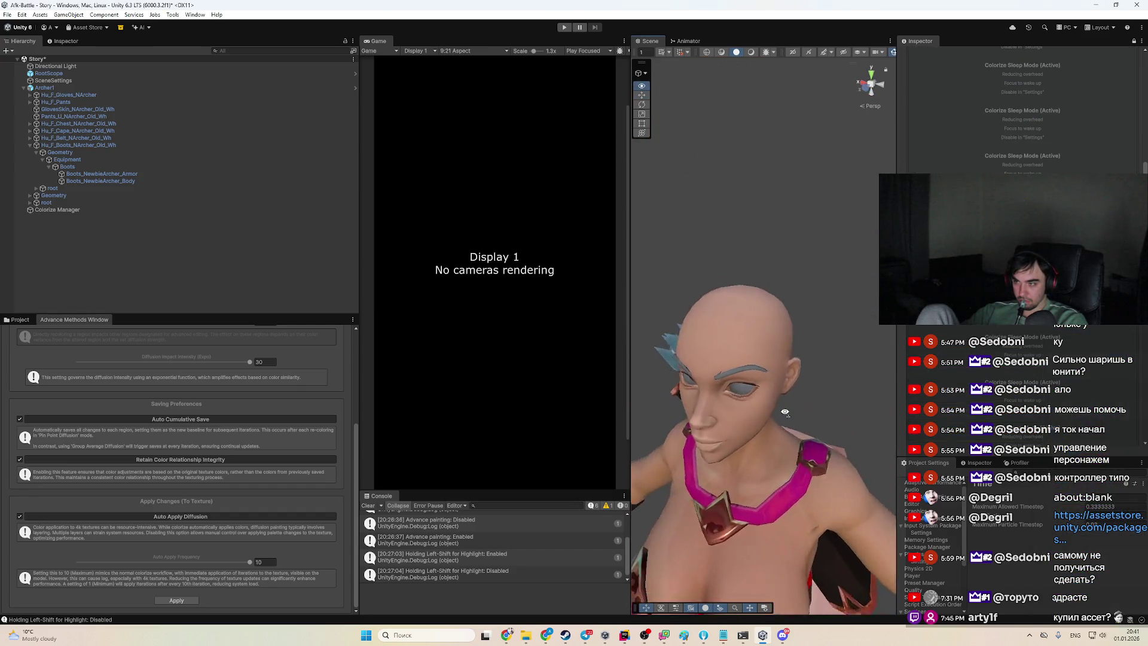
Orbit the Scene view to inspect the archer's chest armour
scroll(787, 415, "down", 5)
scroll(702, 340, "up", 3)
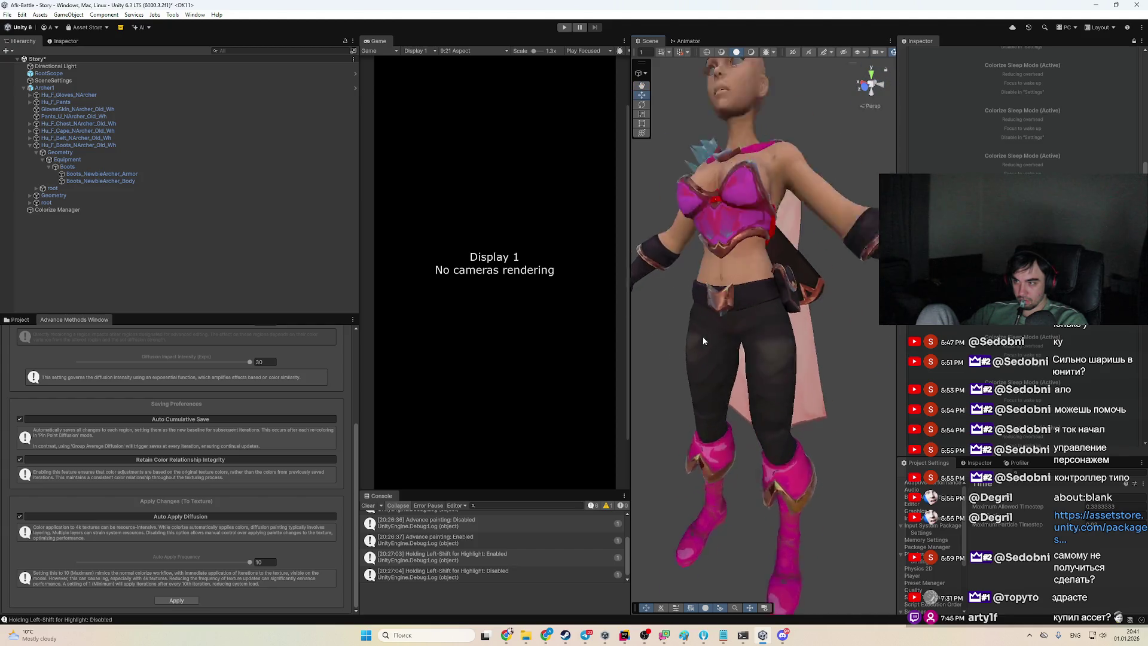
scroll(702, 336, "up", 3)
left_click_drag(702, 336, 702, 383)
scroll(702, 383, "up", 4)
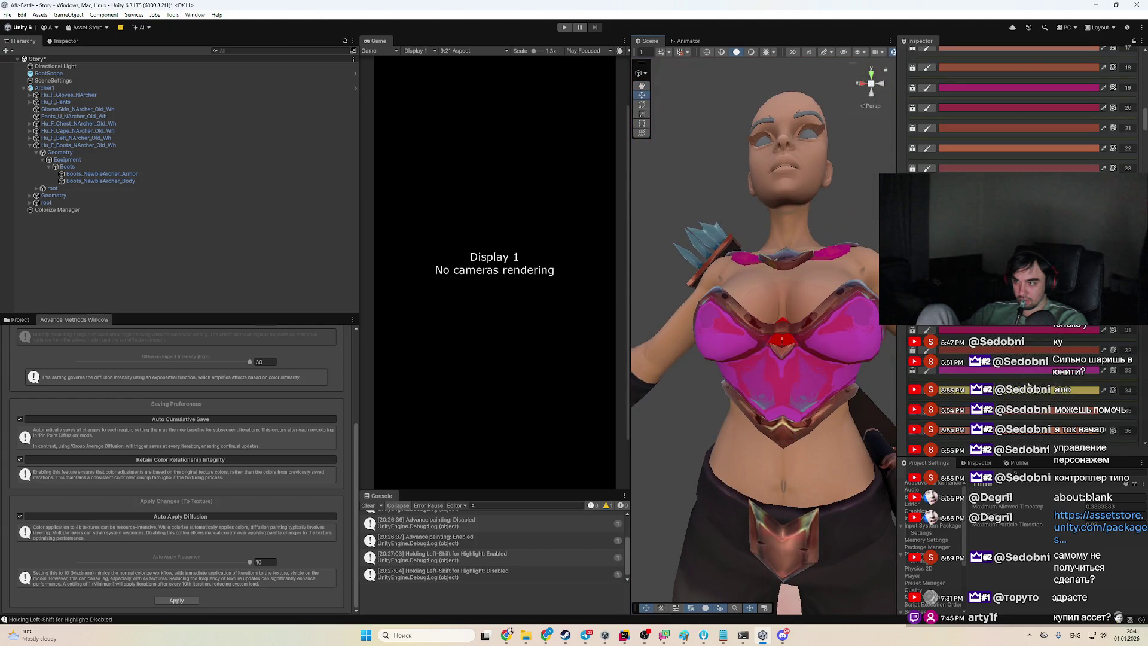
scroll(1020, 249, "down", 5)
scroll(1020, 248, "down", 9)
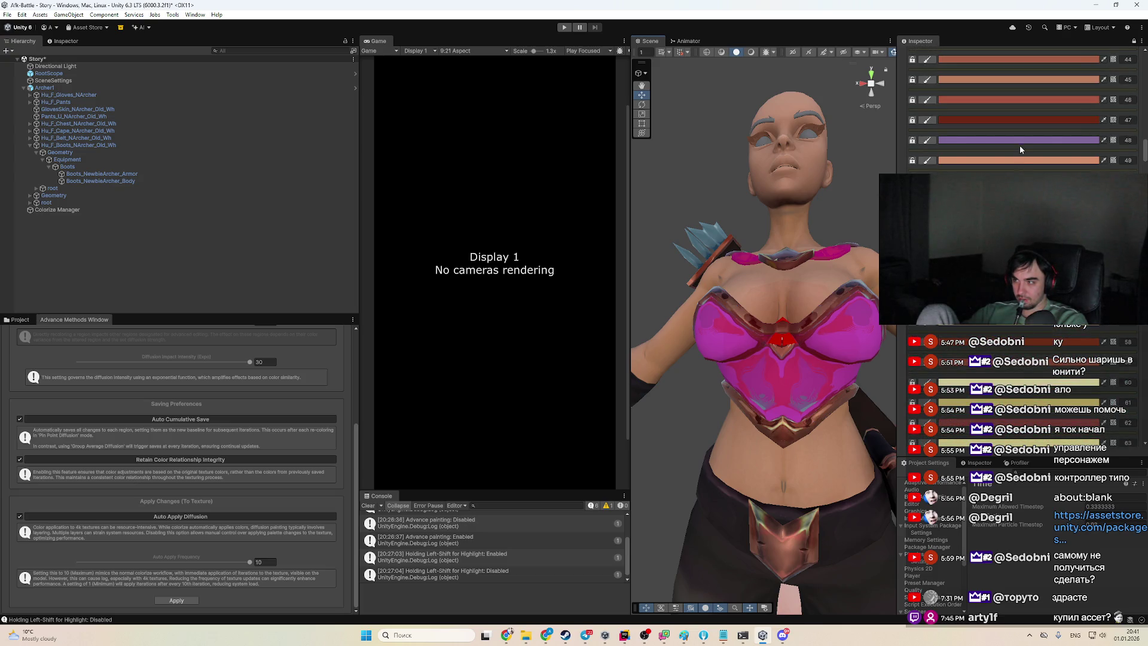
Set palette region 48's purple colour to bright magenta
left_click(1020, 140)
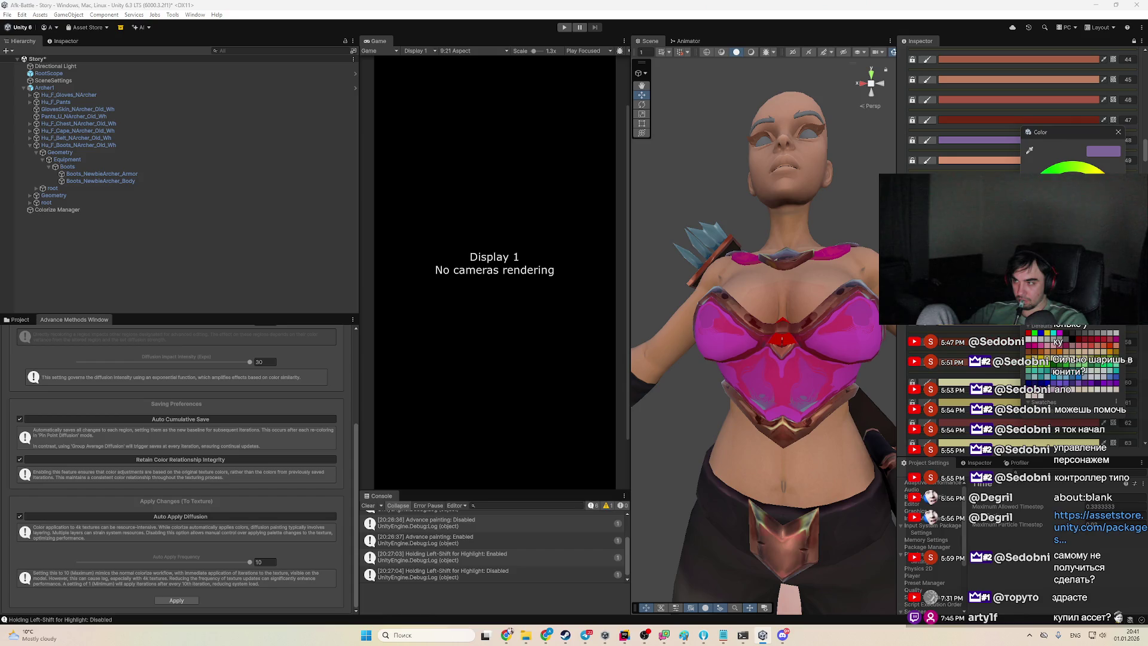
left_click_drag(1052, 131, 999, 237)
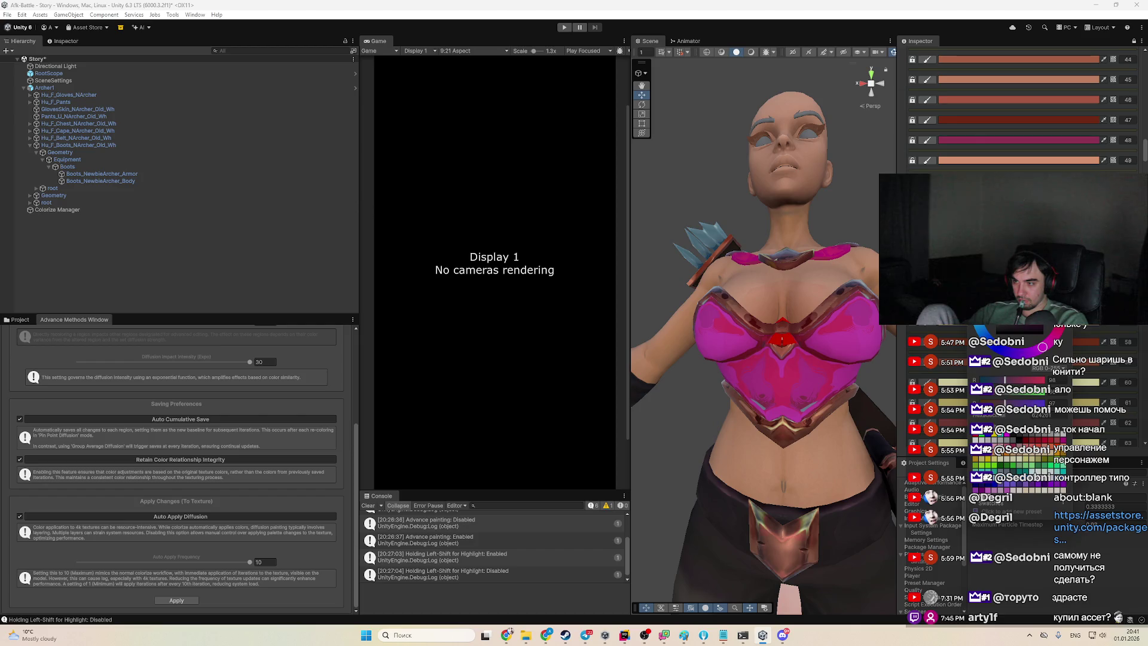
left_click(1007, 141)
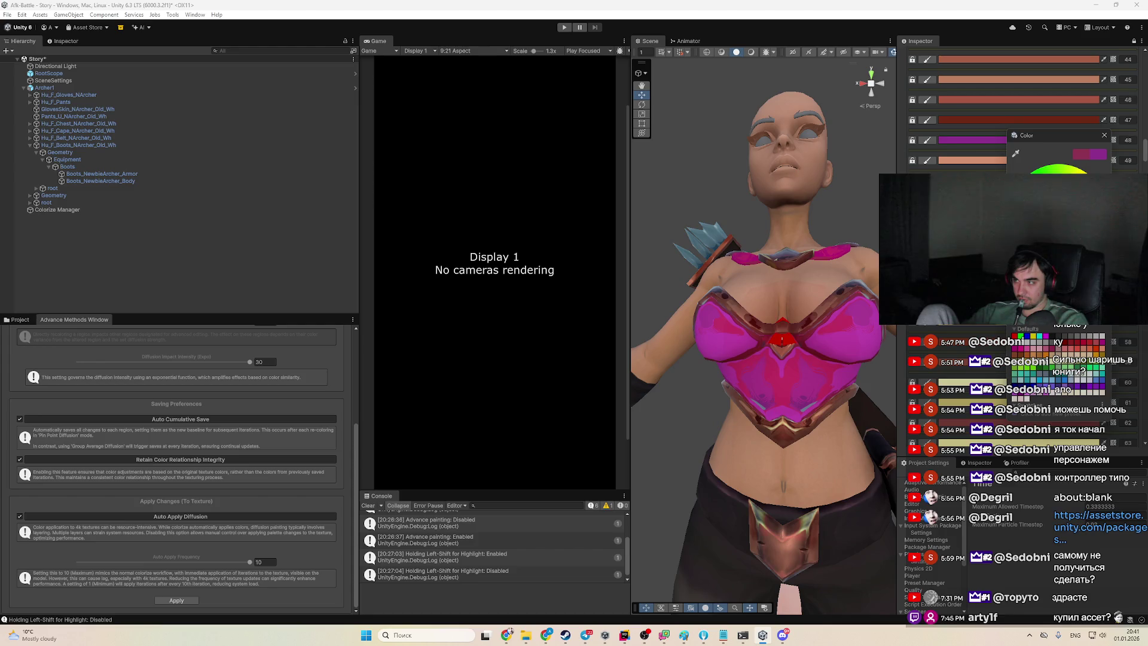
scroll(742, 518, "down", 5)
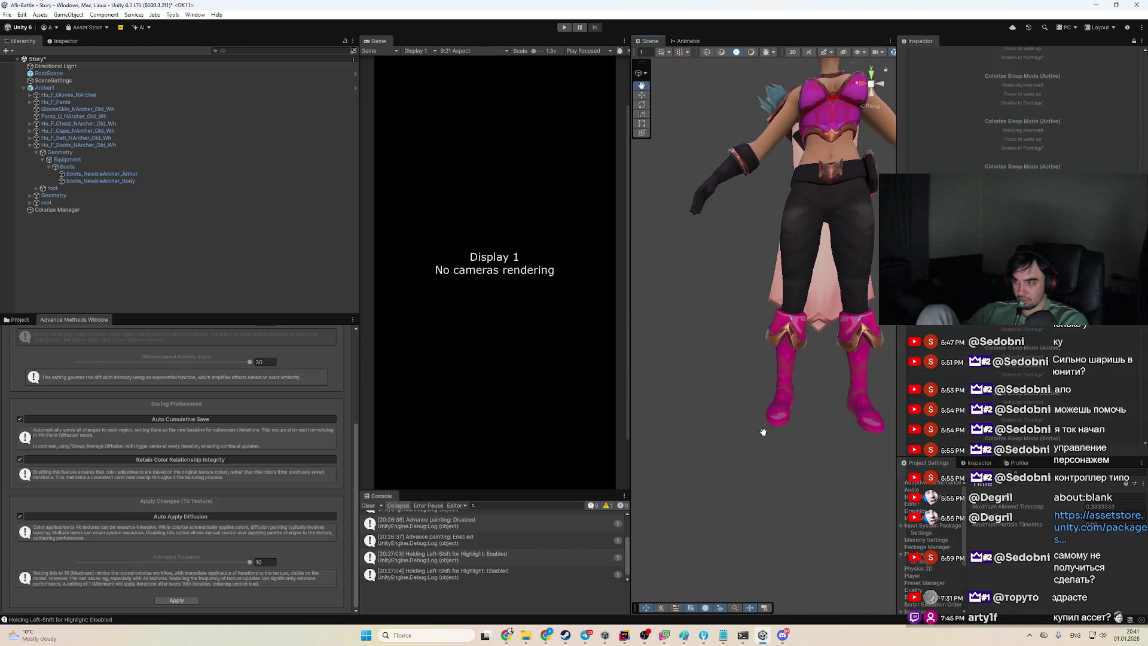
mouse_move(740, 461)
left_mouse_down()
mouse_move(707, 465)
mouse_move(728, 342)
left_mouse_up()
scroll(721, 401, "up", 5)
scroll(725, 382, "down", 3)
scroll(727, 337, "up", 3)
scroll(727, 338, "down", 8)
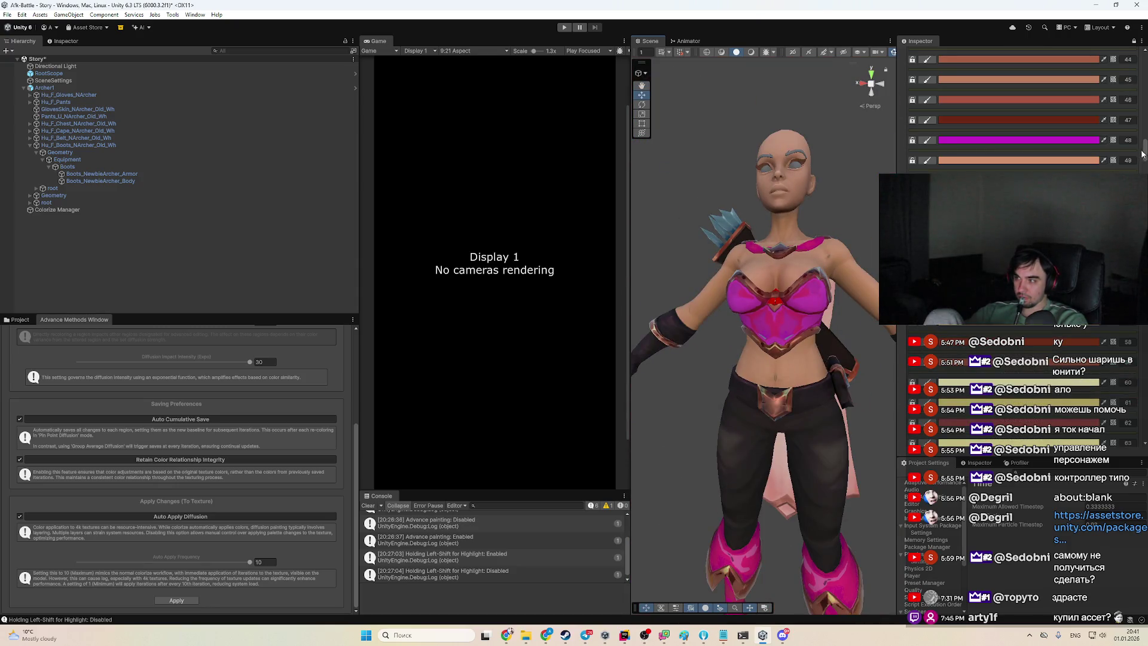
left_click_drag(1140, 166, 1132, 444)
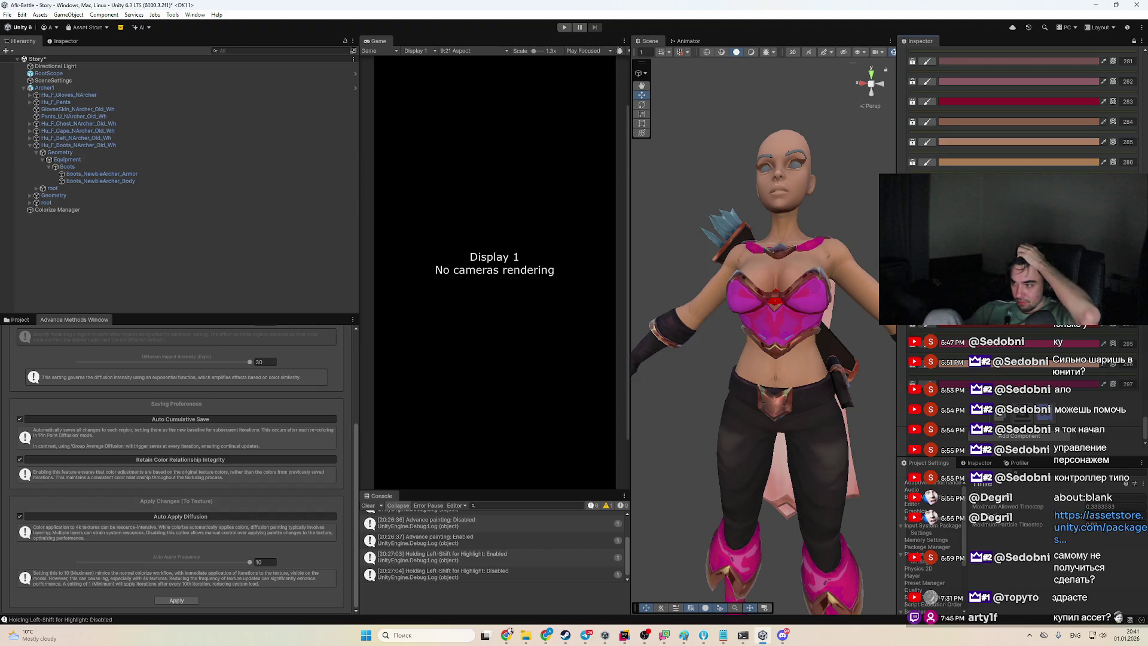
Scroll the palette up to colour 76 and change it from blue-grey to pink
left_click(996, 344)
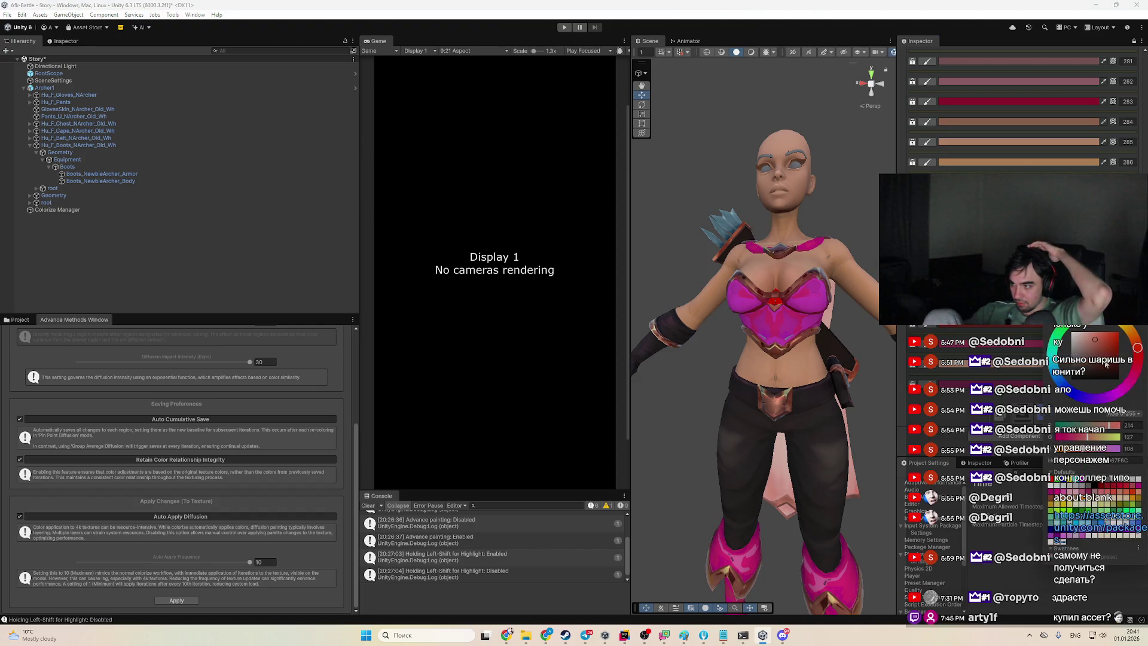
left_click_drag(820, 395, 816, 377)
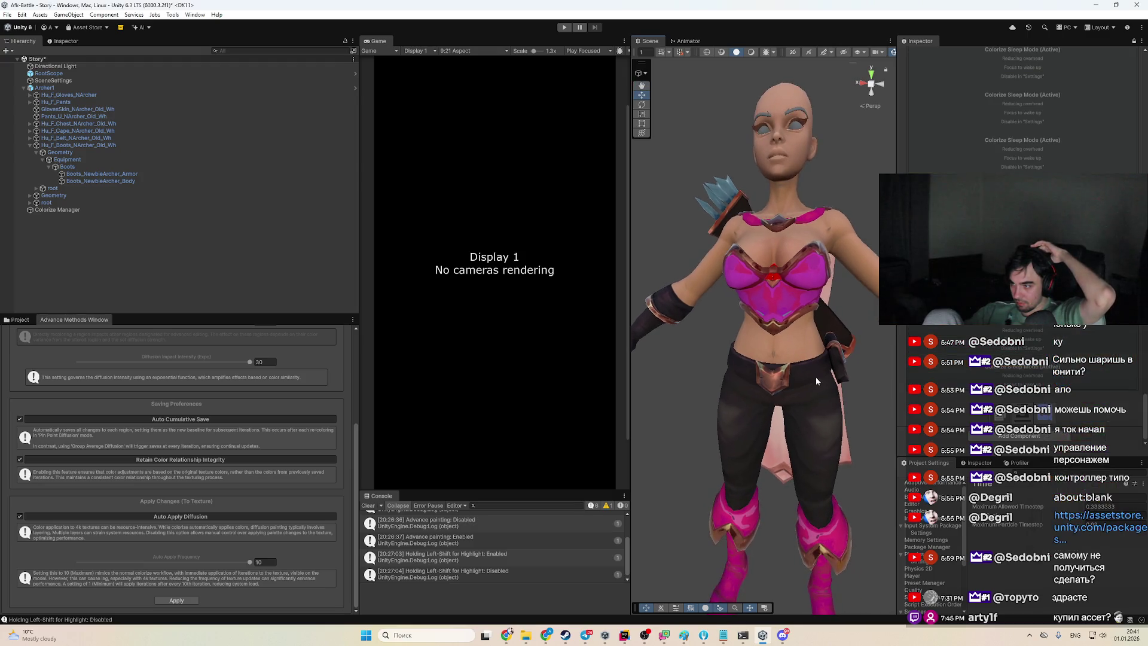
scroll(1003, 335, "up", 5)
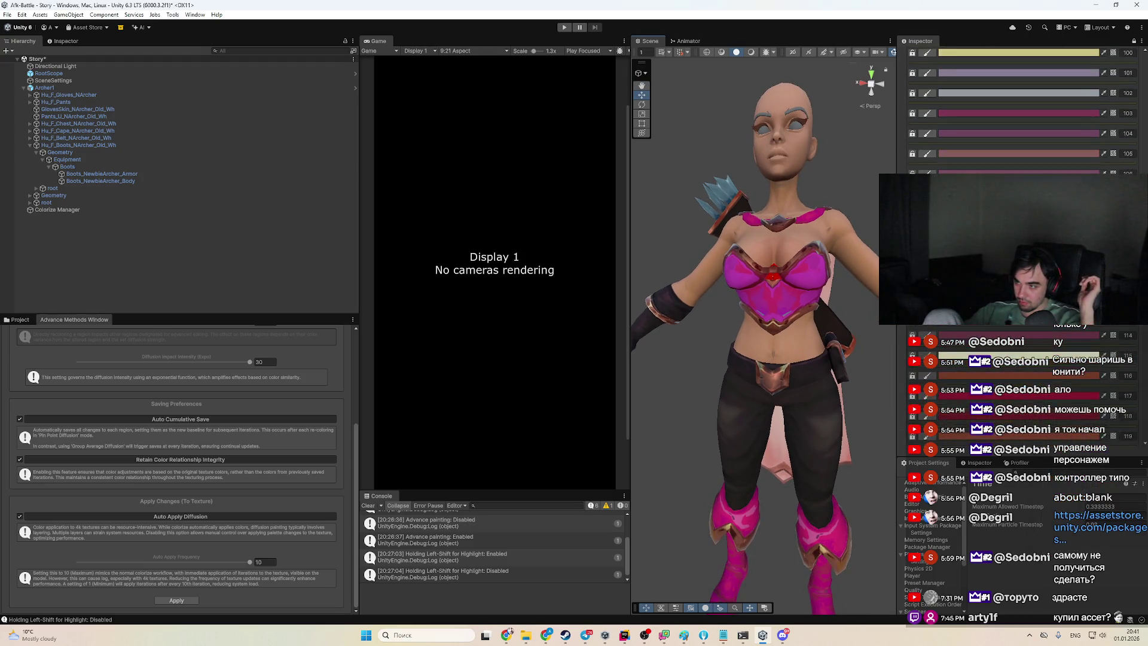
scroll(1003, 335, "up", 2)
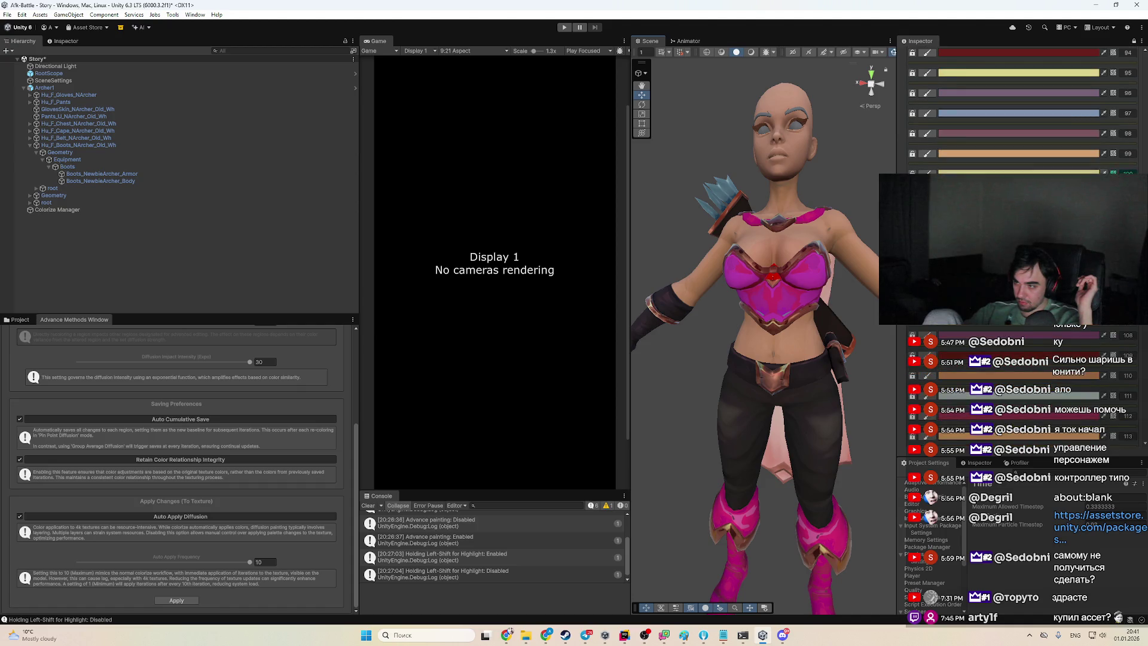
scroll(1003, 335, "up", 1)
scroll(1003, 334, "up", 4)
scroll(1031, 158, "up", 3)
scroll(1031, 158, "up", 3)
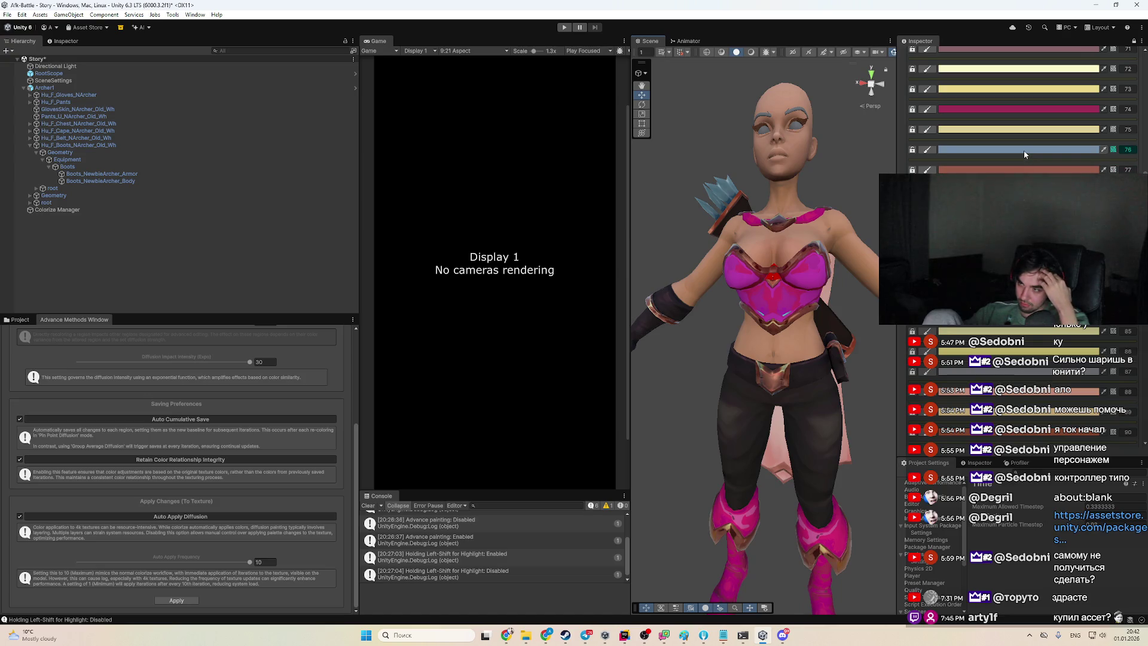
left_click(1024, 150)
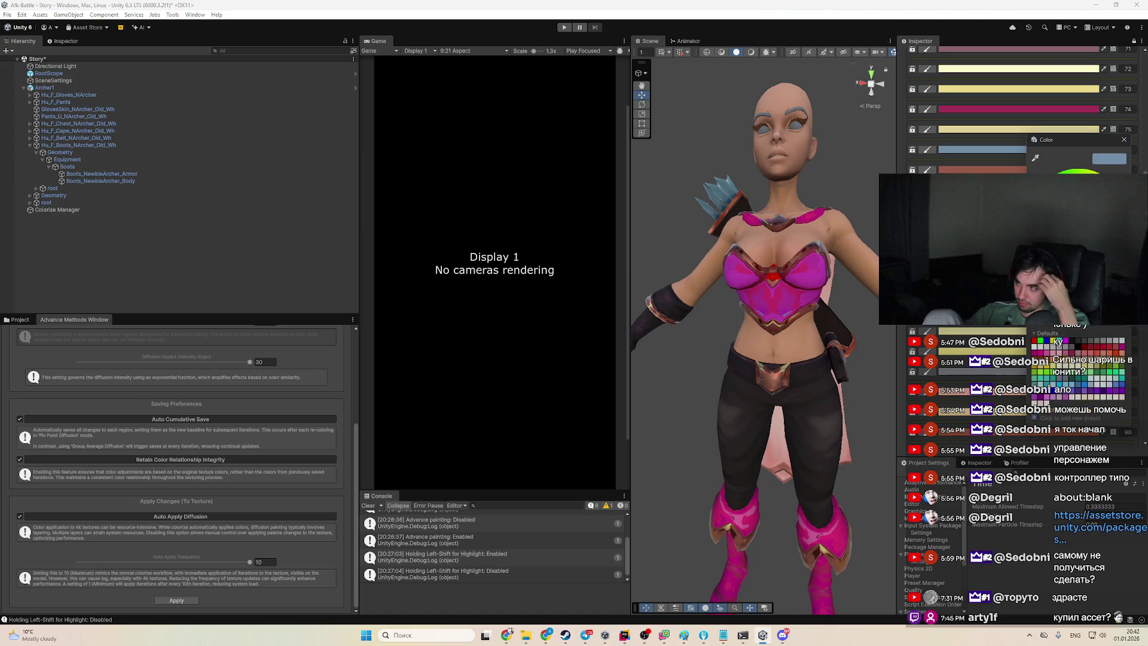
left_click(1057, 341)
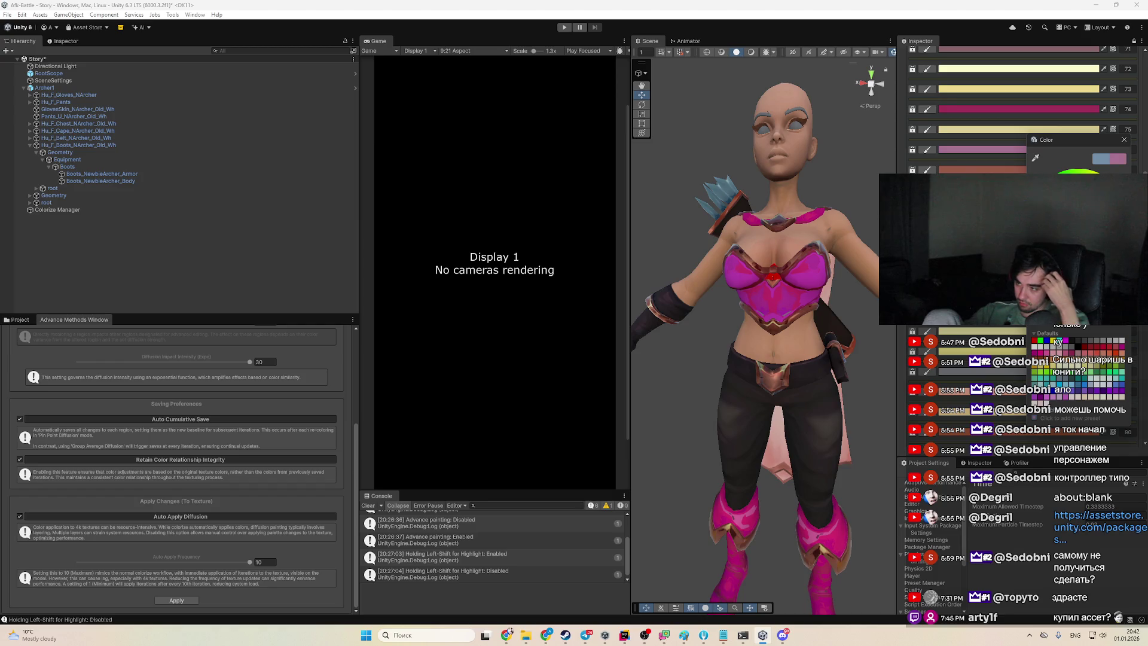
scroll(750, 448, "down", 4)
Orbit to a side view and select the archer's bow
mouse_move(748, 475)
left_mouse_down()
mouse_move(723, 480)
mouse_move(785, 440)
mouse_move(705, 383)
mouse_move(730, 362)
mouse_move(740, 386)
mouse_move(809, 411)
mouse_move(841, 389)
mouse_move(820, 431)
mouse_move(768, 382)
left_mouse_up()
left_click(732, 389)
left_click(732, 390)
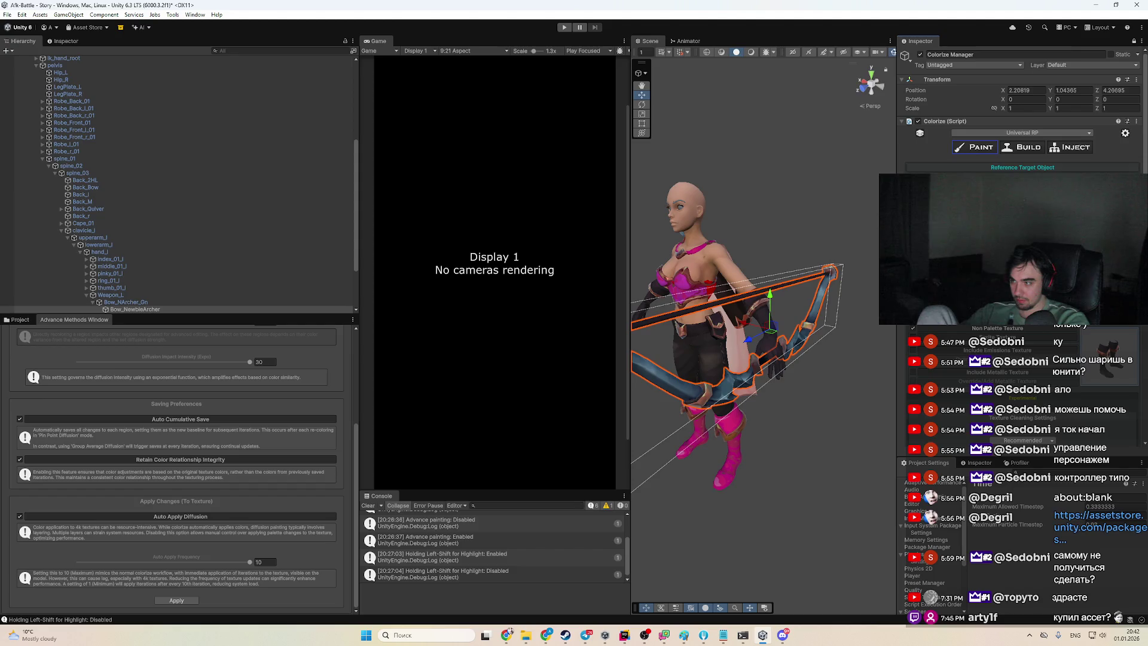
scroll(1022, 389, "down", 3)
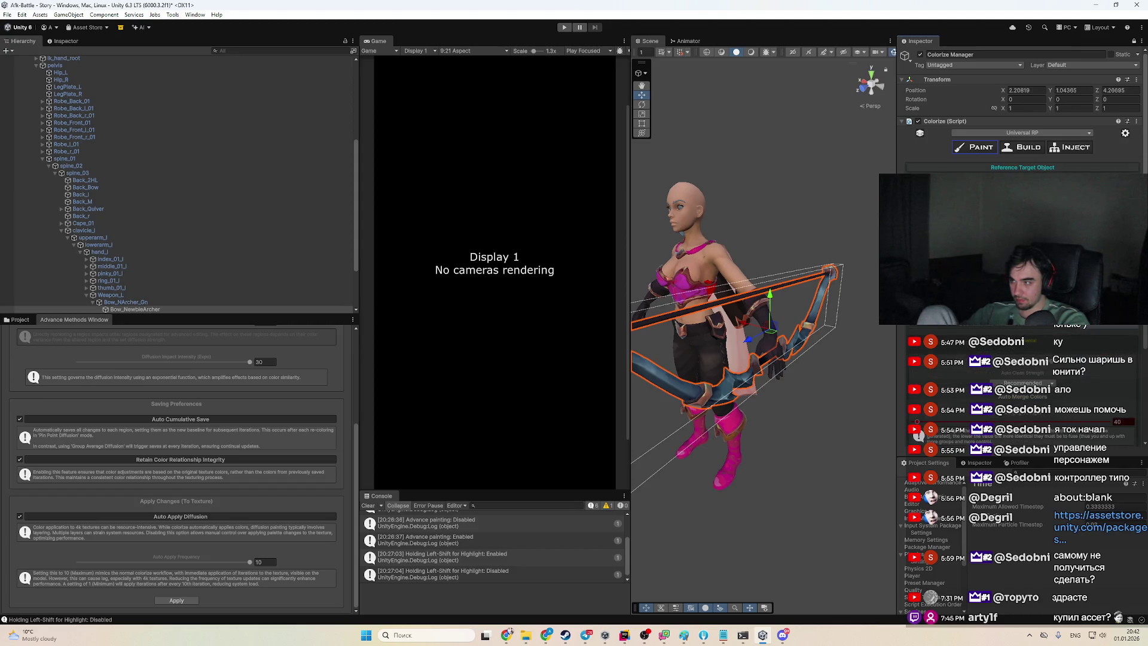
scroll(1023, 389, "down", 2)
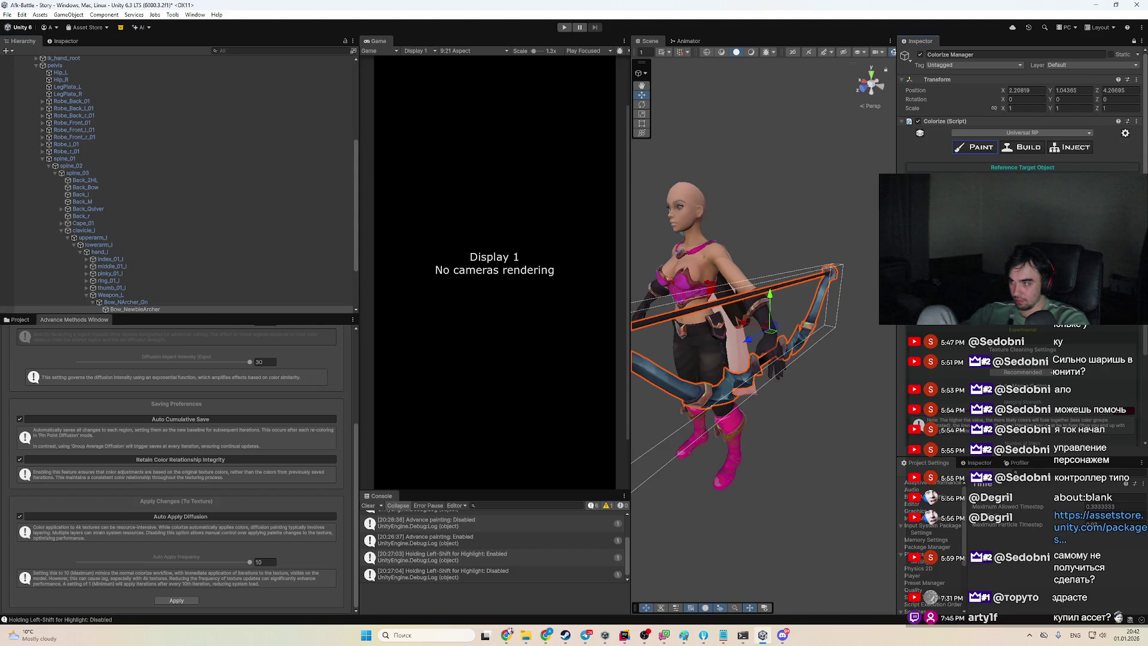
scroll(1089, 383, "down", 4)
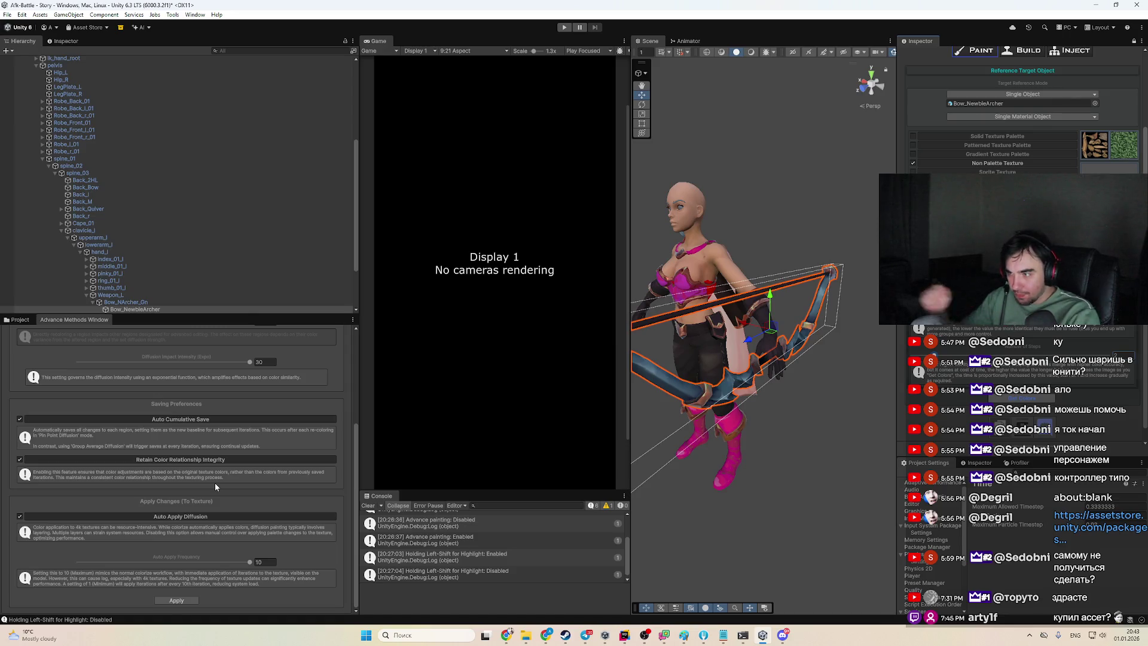
With diffusion intensity at 8 and a violet picker colour, extract the bow's colours via Get Colors
mouse_move(700, 396)
left_mouse_down()
mouse_move(716, 401)
mouse_move(856, 343)
left_mouse_up()
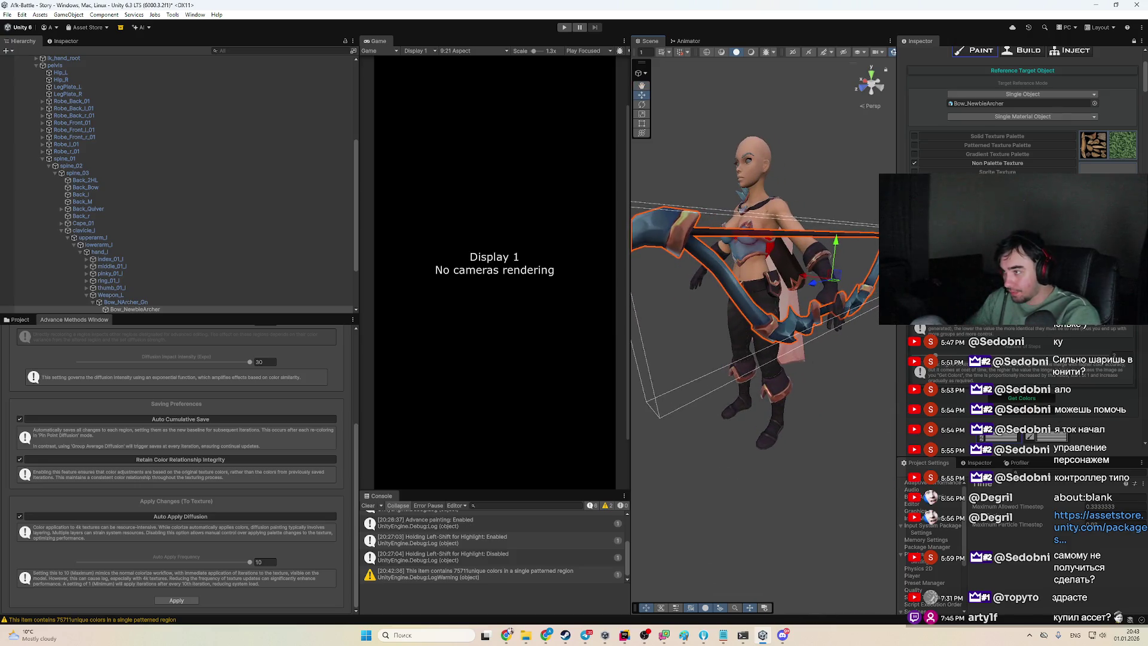
scroll(1022, 120, "down", 10)
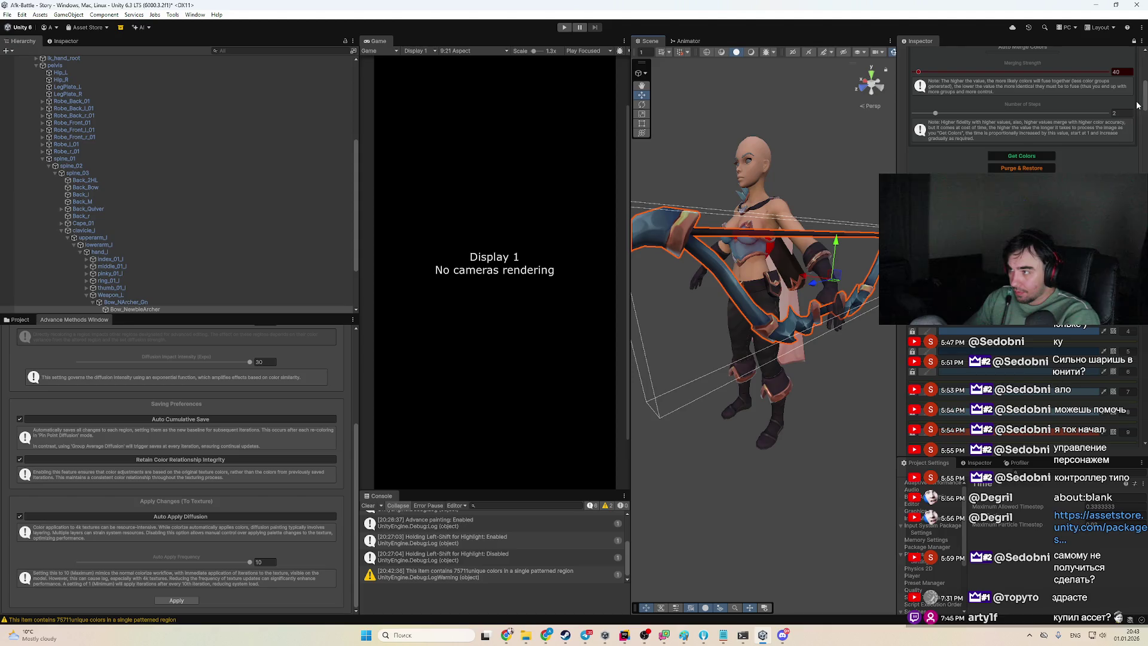
scroll(1023, 108, "down", 2)
left_click(1051, 168)
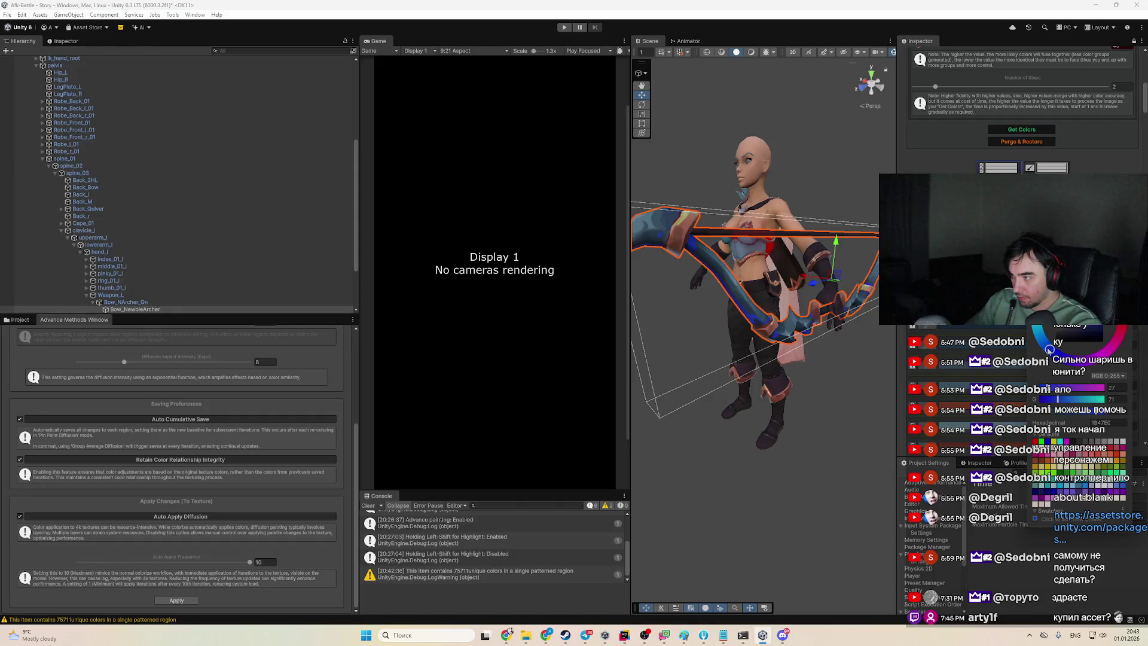
left_click_drag(1049, 348, 1077, 340)
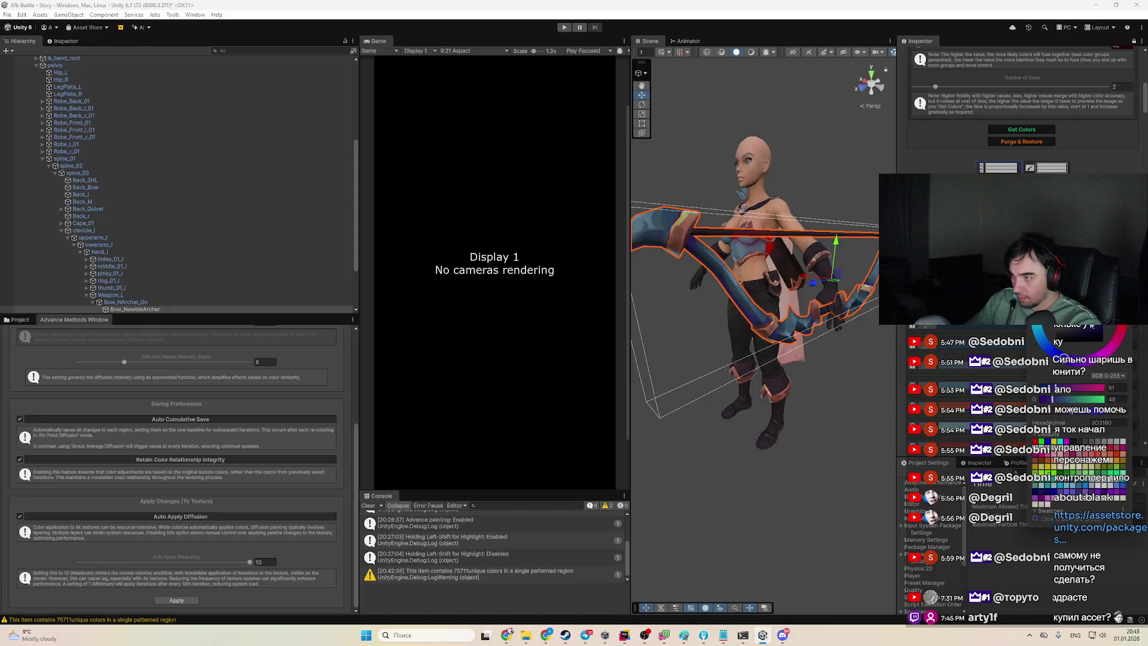
left_click(1022, 130)
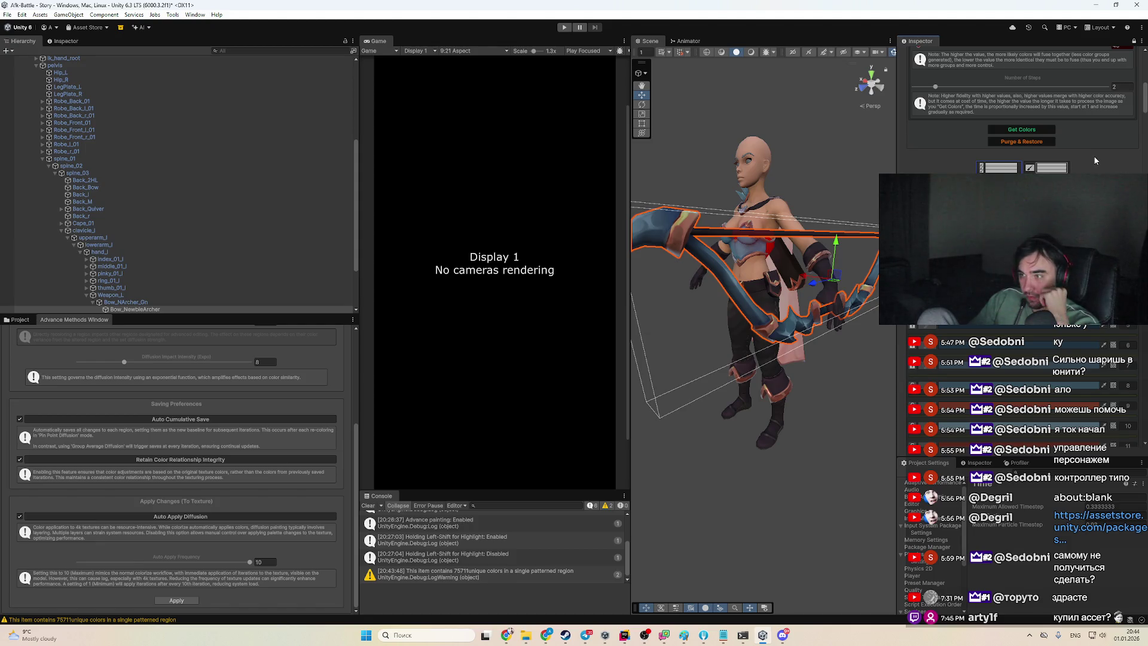
scroll(1094, 159, "up", 8)
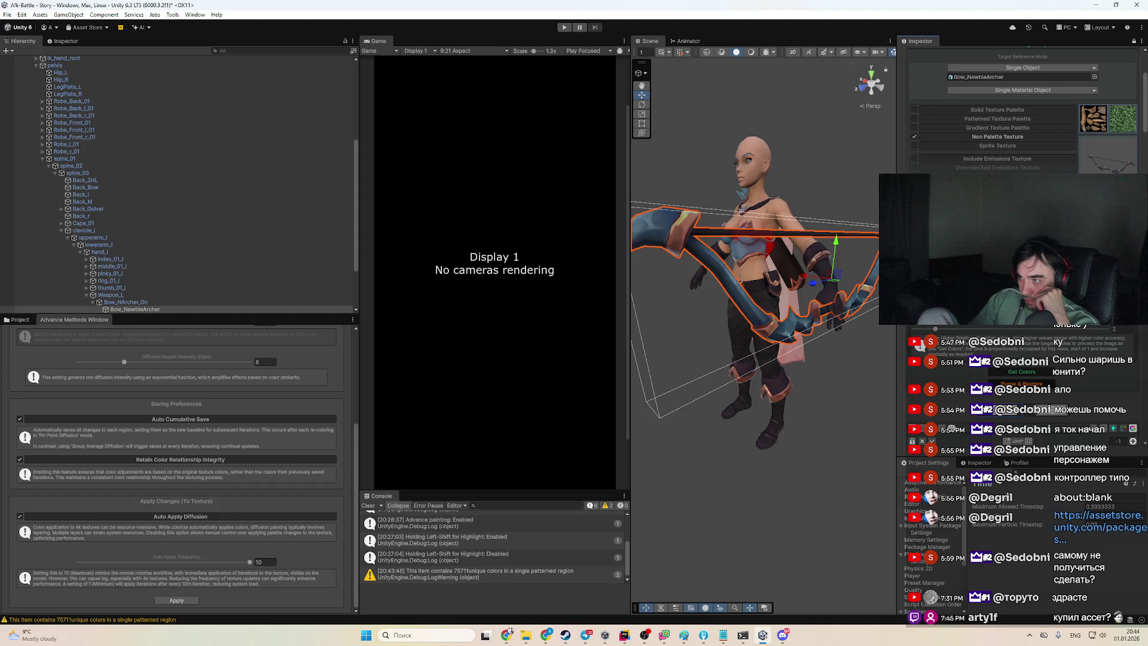
scroll(1024, 112, "down", 4)
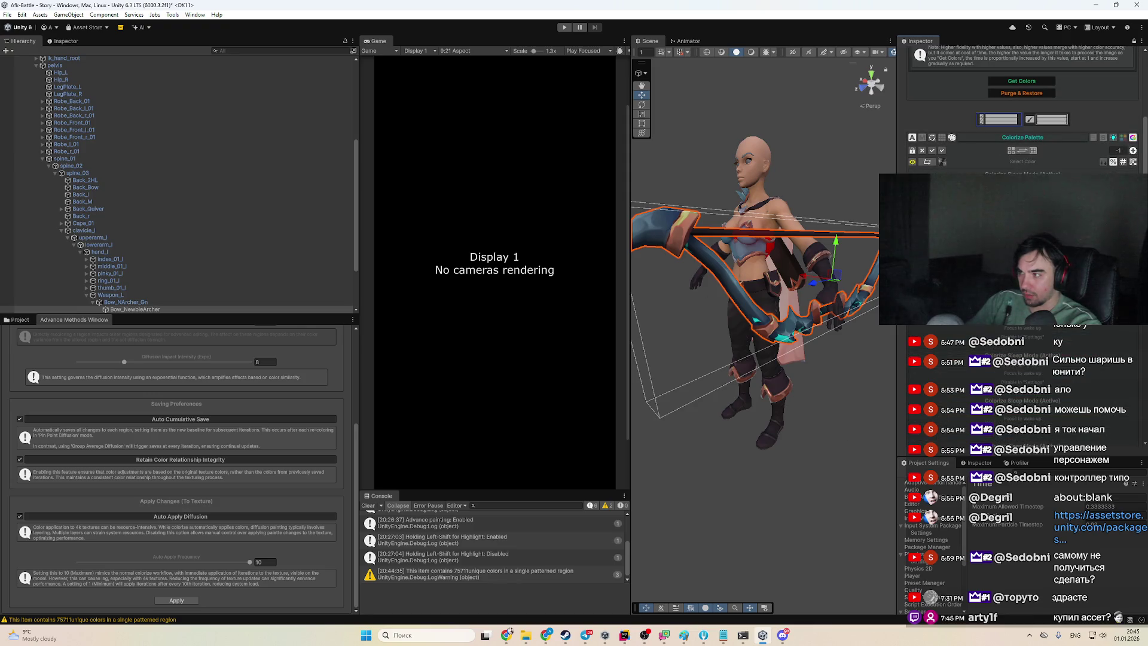
left_click(263, 362)
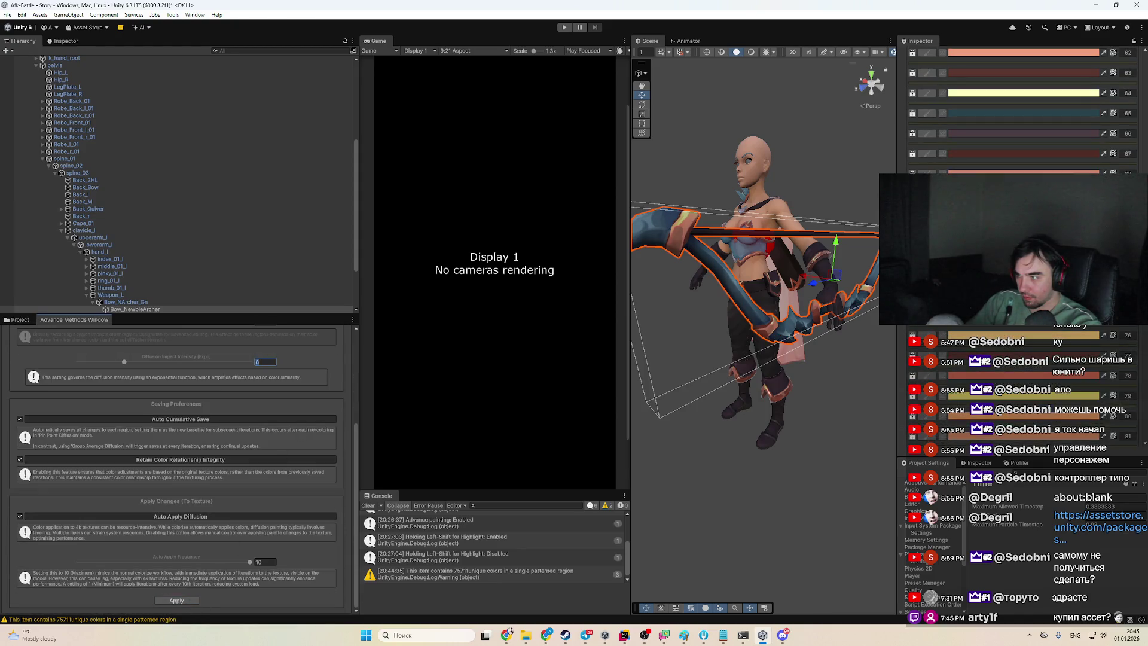
scroll(1143, 102, "up", 15)
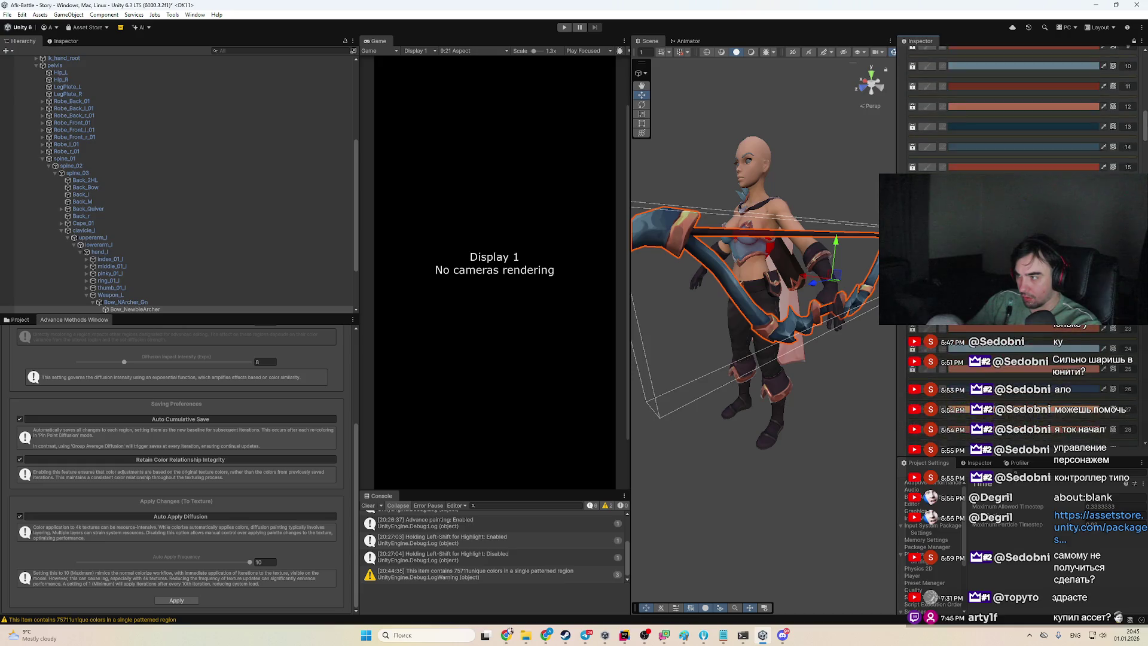
left_click(942, 126)
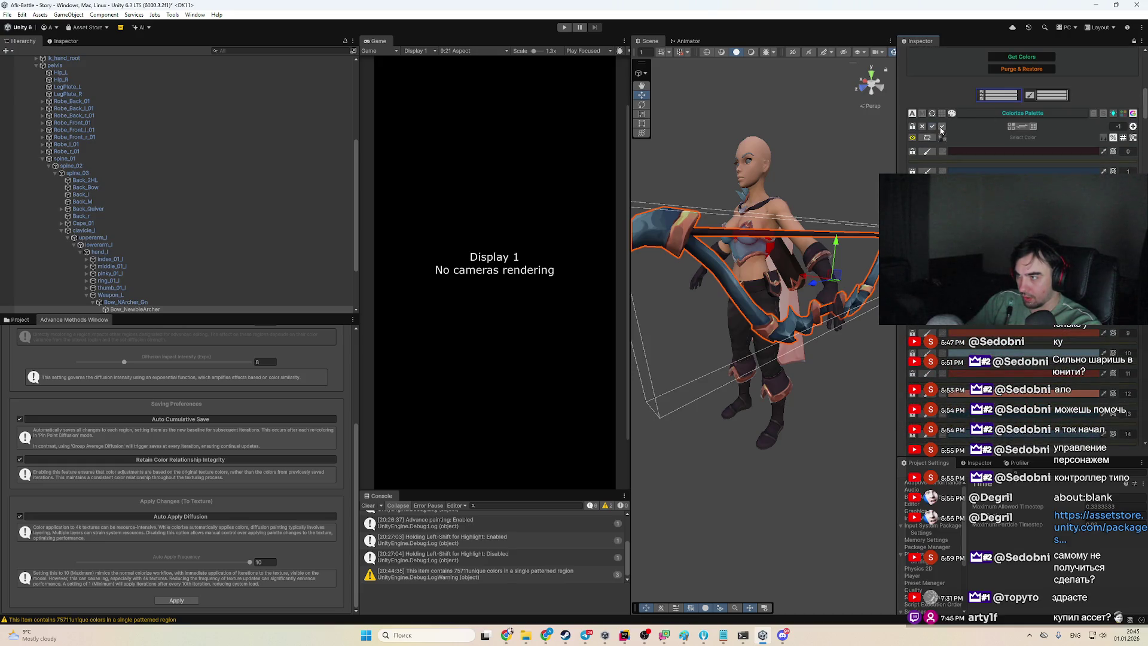
left_click(942, 127)
left_click(981, 171)
left_click(985, 172)
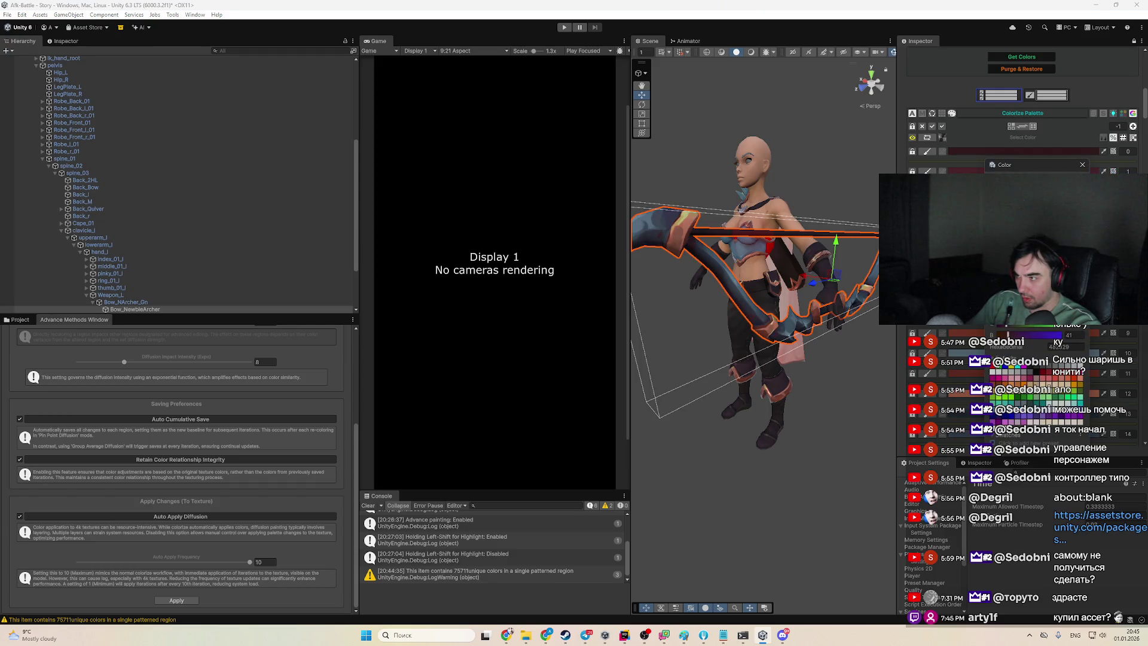
scroll(703, 304, "up", 5)
mouse_move(703, 303)
left_mouse_down()
mouse_move(726, 332)
mouse_move(692, 322)
left_mouse_up()
scroll(726, 333, "down", 4)
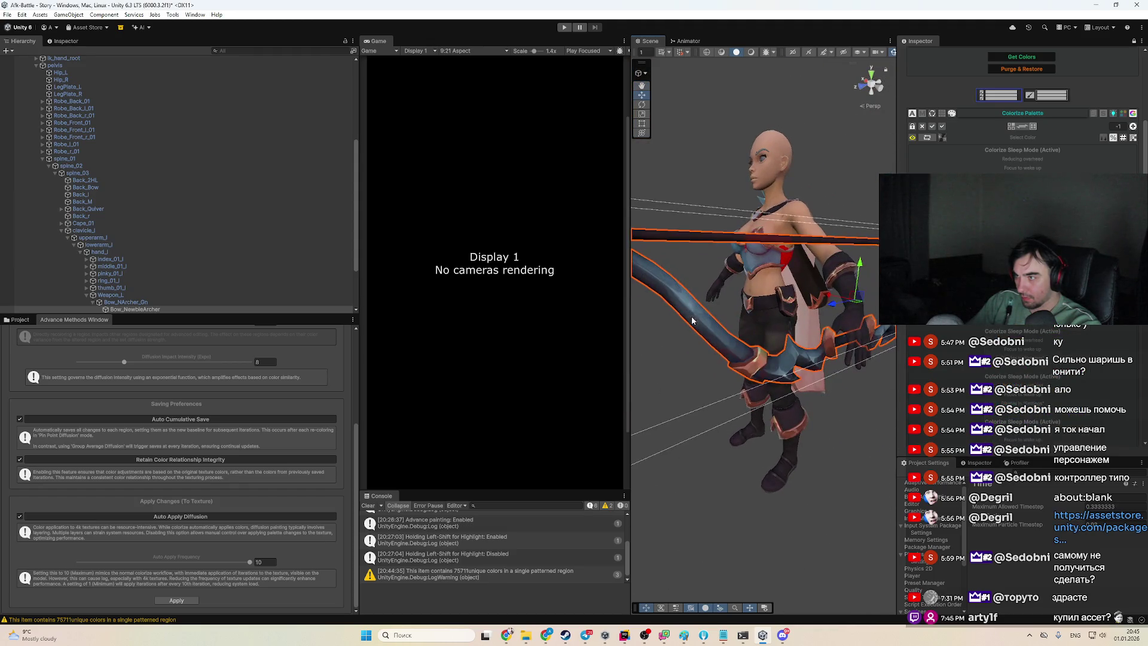
Check the bow in wireframe and shaded draw modes, returning to normal shading
left_click(752, 52)
scroll(742, 255, "up", 3)
left_click_drag(741, 262, 740, 246)
left_click(722, 52)
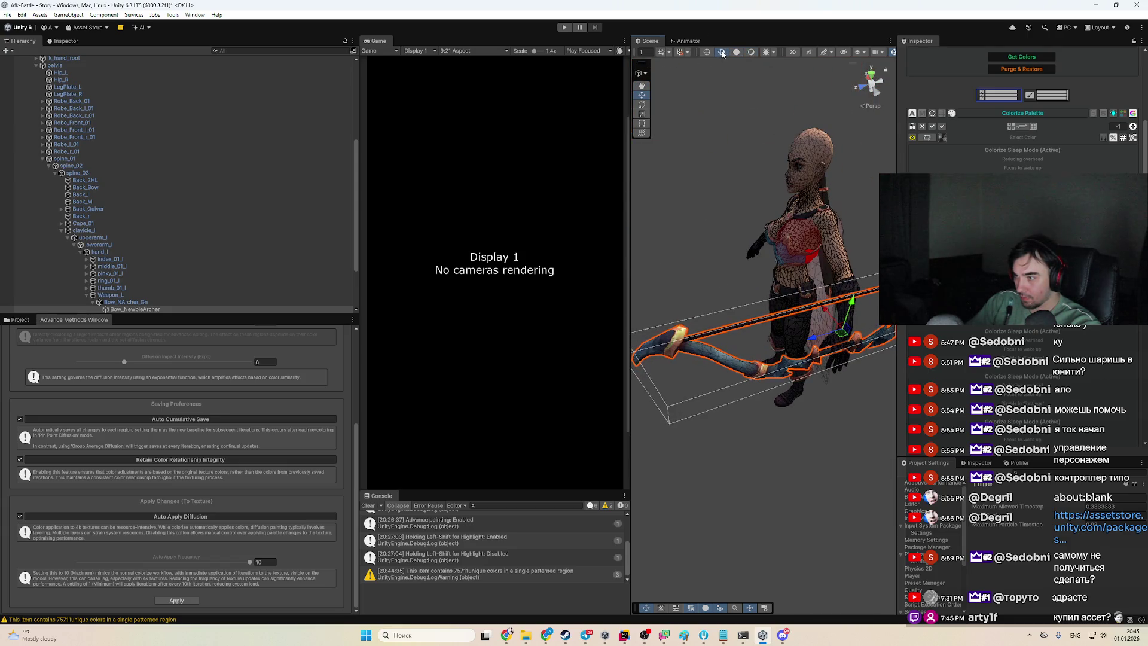
left_click(708, 53)
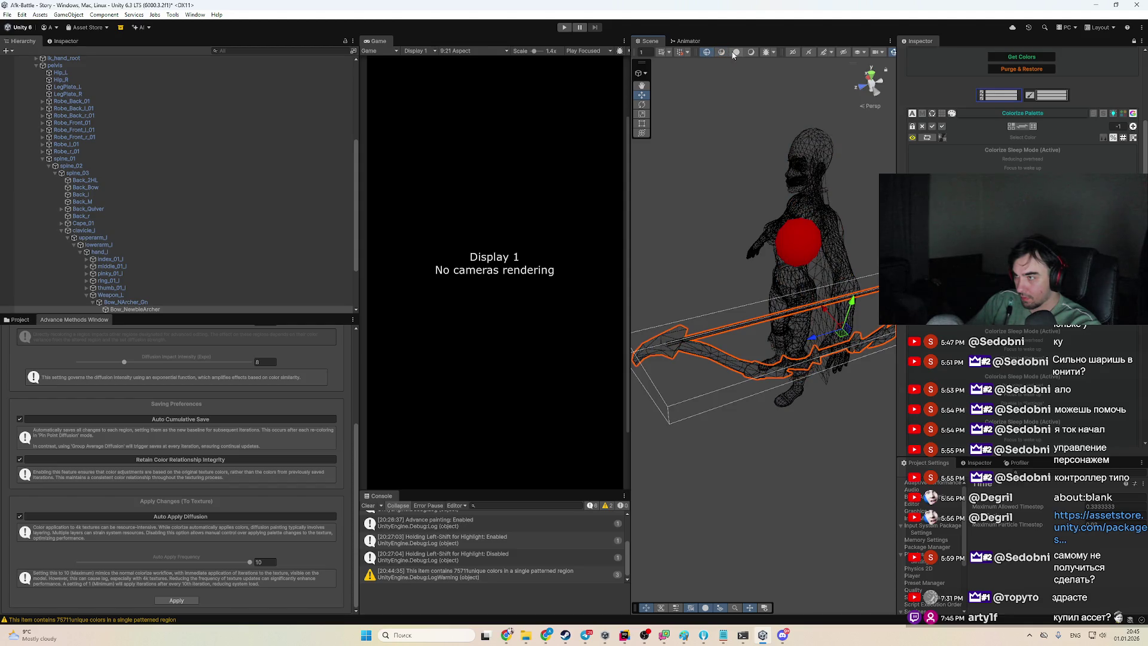
left_click(737, 53)
left_click(736, 53)
scroll(748, 334, "up", 5)
scroll(762, 267, "down", 3)
left_click_drag(762, 267, 788, 235)
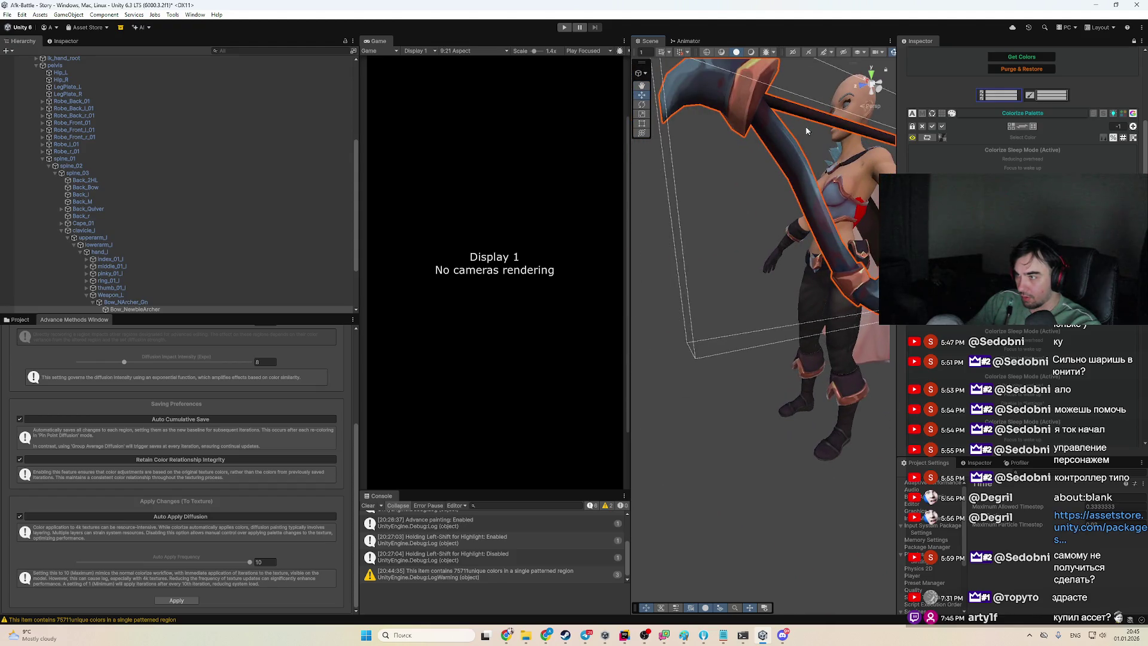
left_click(752, 52)
left_click(736, 53)
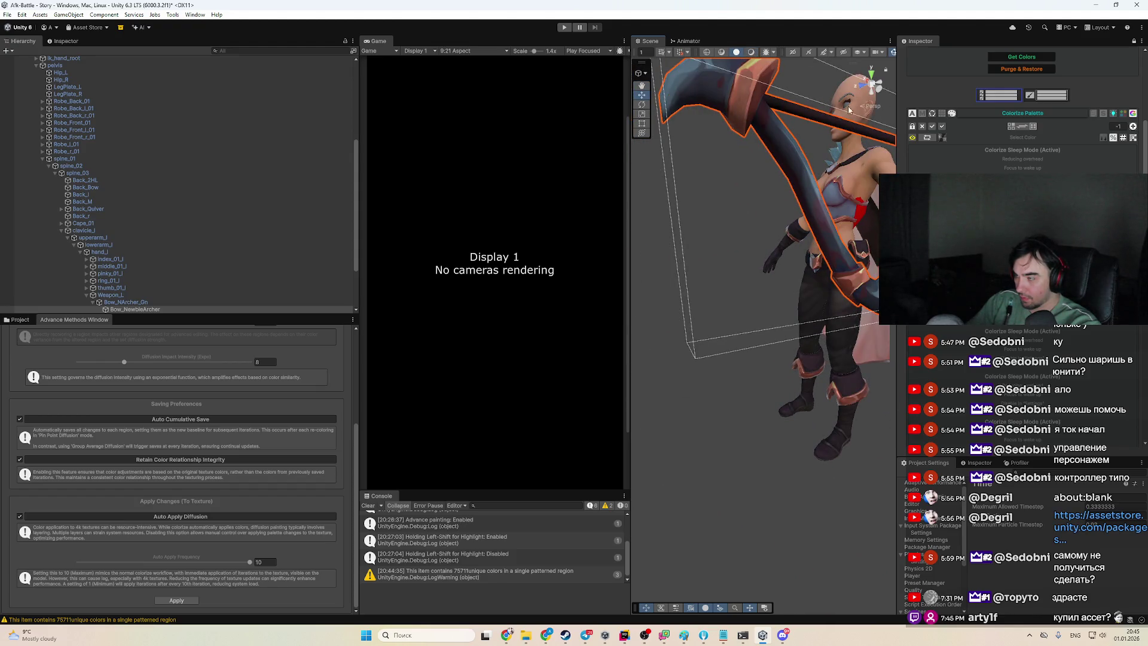
Turn the bow's second palette colour pinkish-red, then deepen it to dark crimson
left_click(1043, 169)
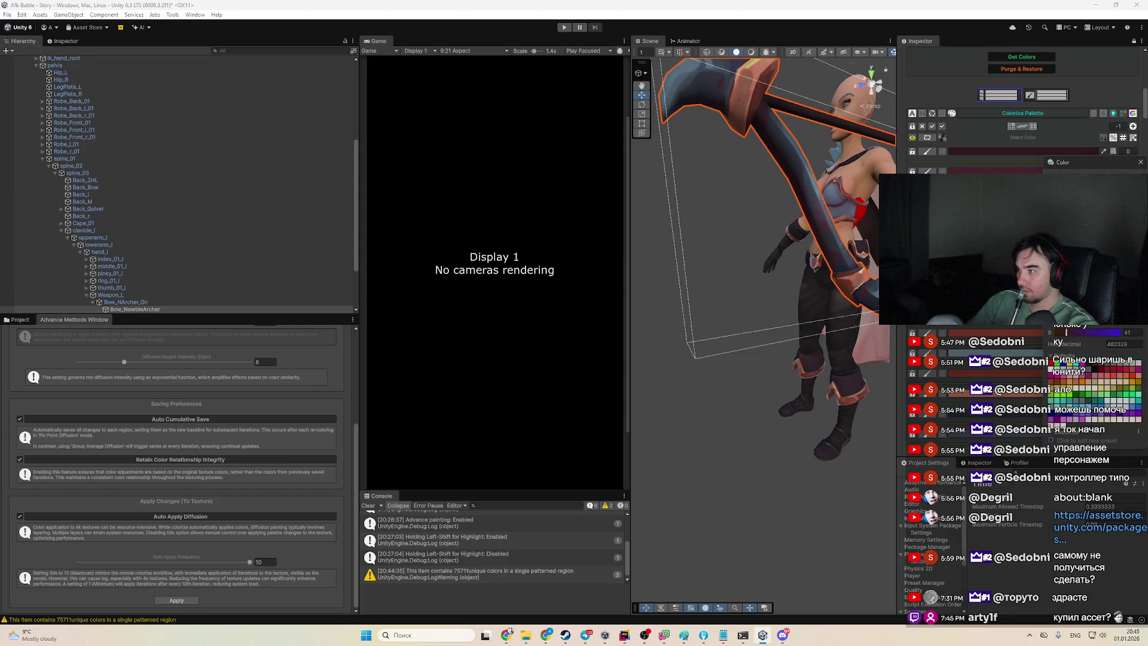
mouse_move(1071, 239)
left_mouse_down()
mouse_move(1097, 201)
mouse_move(1089, 209)
left_mouse_up()
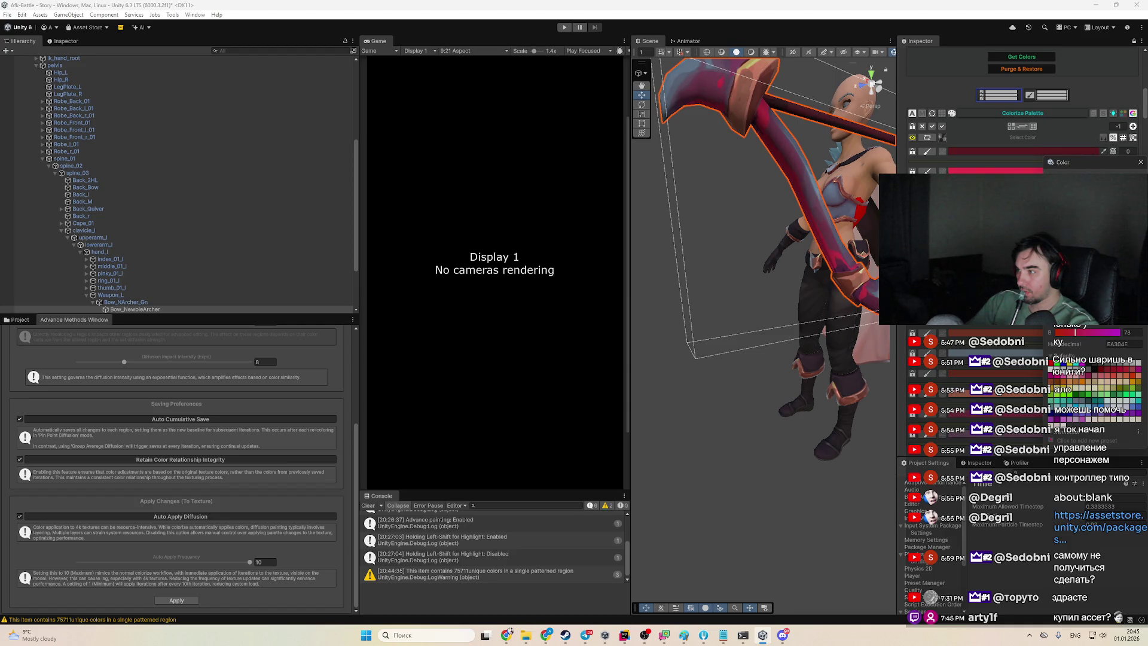
left_click_drag(1089, 209, 1094, 226)
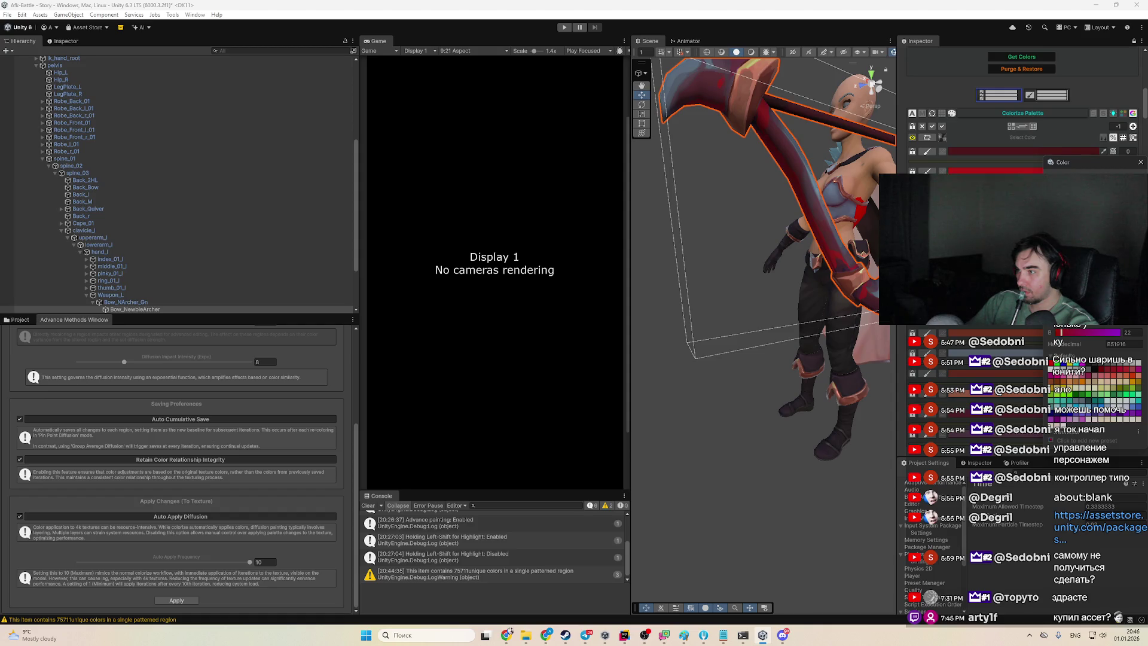
left_click(1007, 326)
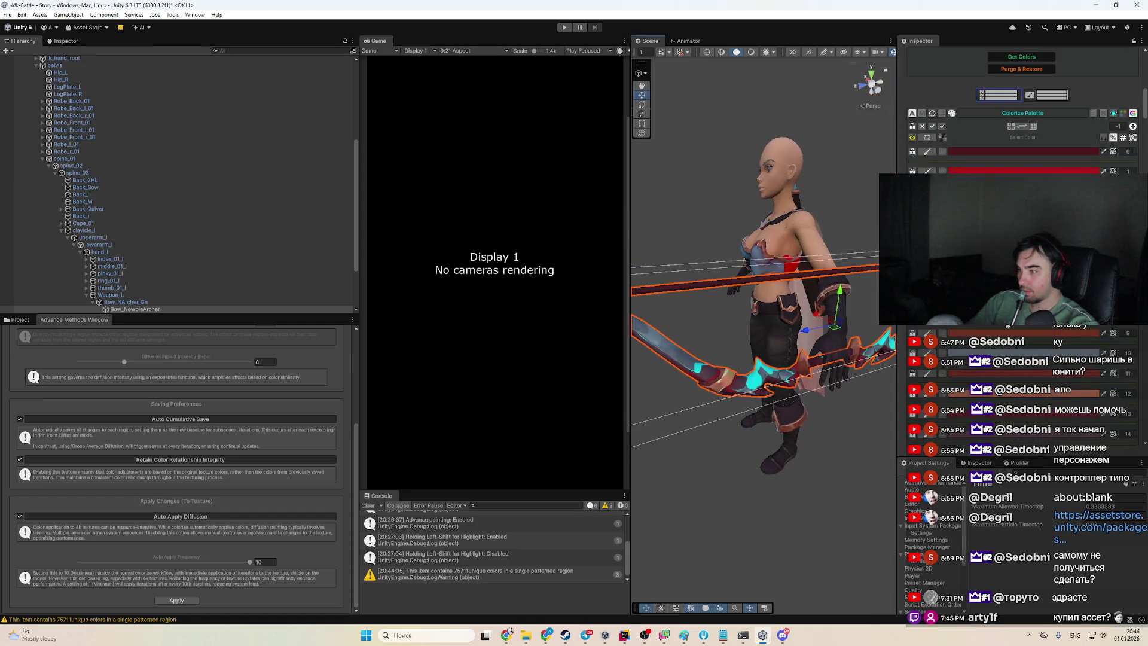
scroll(1008, 326, "down", 2)
left_click_drag(752, 465, 778, 419)
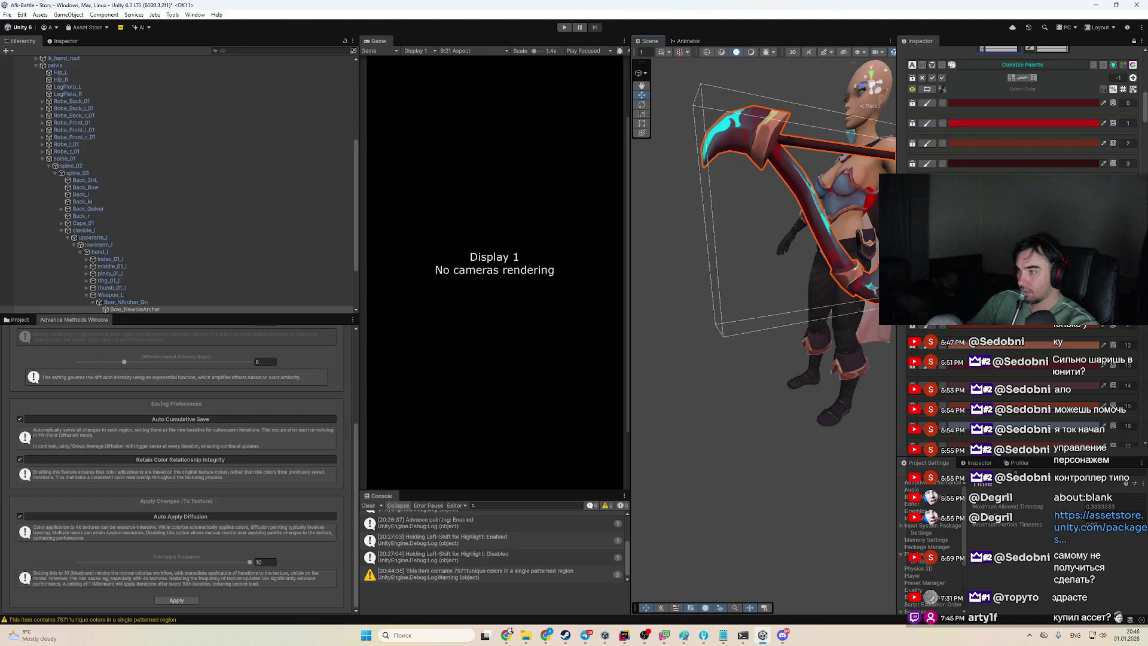
Fine-tune the bow colour to crimson red (RGB 166/28/29) and deselect the bow
left_click(1086, 346)
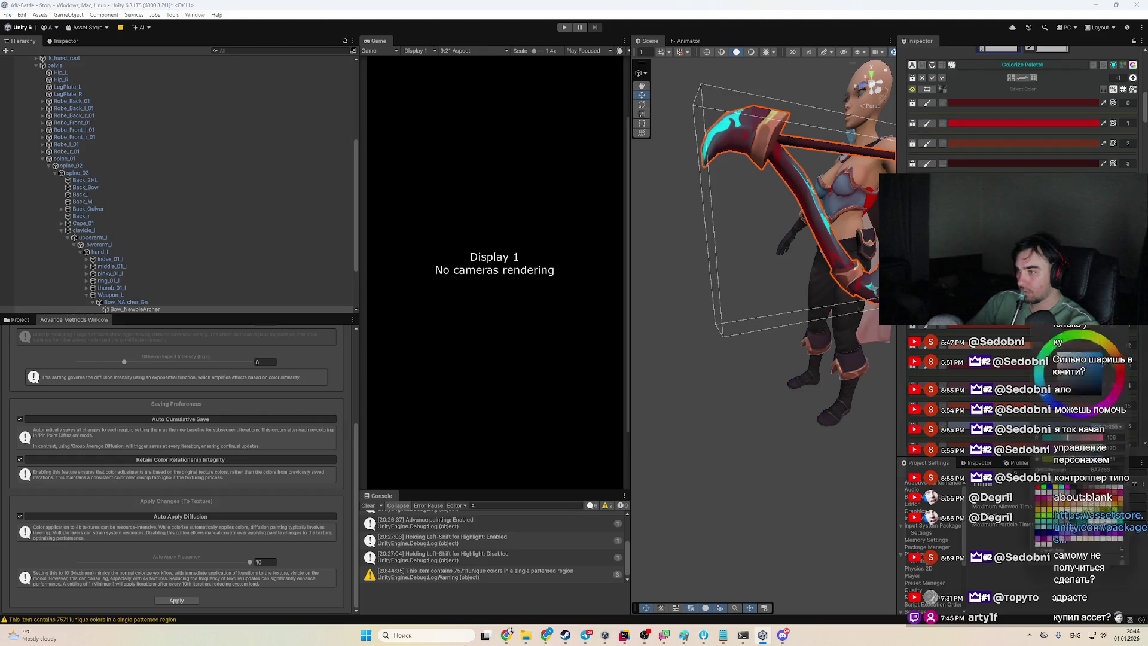
left_click(1126, 375)
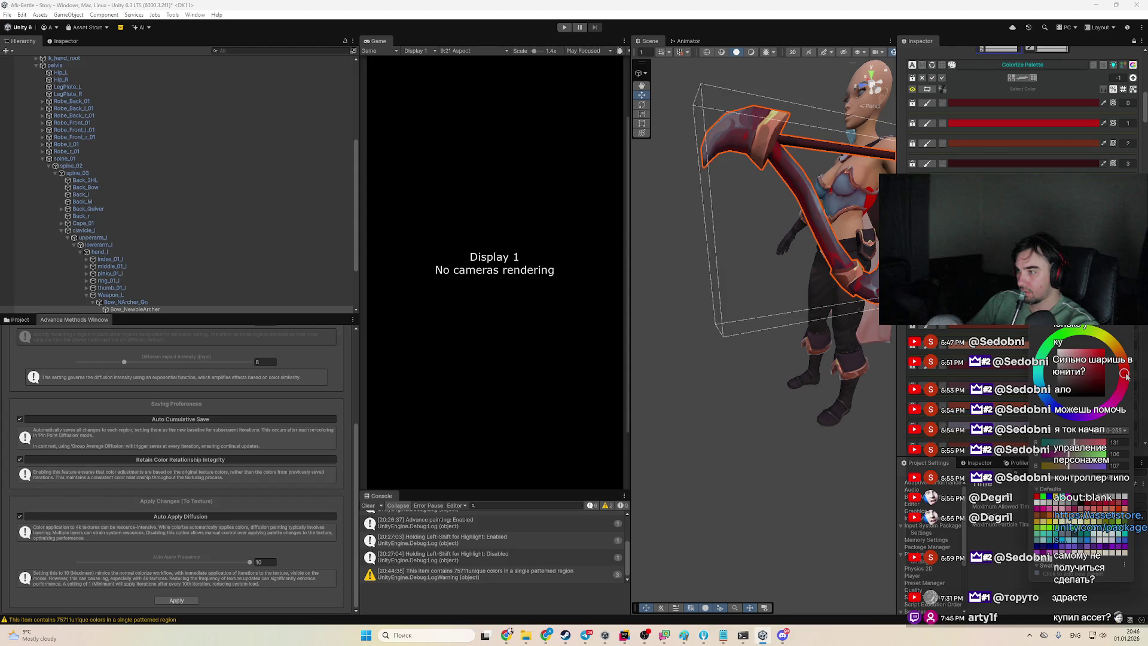
left_click(1084, 374)
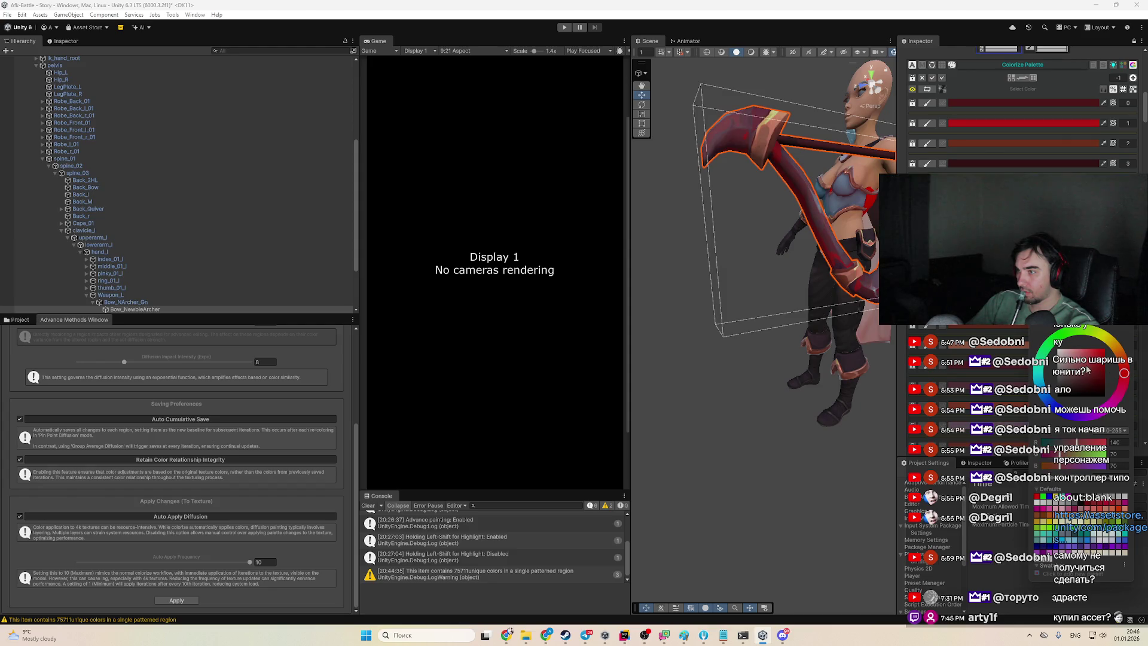
mouse_move(1092, 365)
left_mouse_down()
mouse_move(1081, 378)
mouse_move(1096, 376)
left_mouse_up()
left_click(1099, 370)
mouse_move(778, 281)
left_mouse_down()
mouse_move(730, 299)
mouse_move(807, 371)
left_mouse_up()
scroll(731, 299, "up", 3)
scroll(808, 371, "down", 3)
left_click(831, 409)
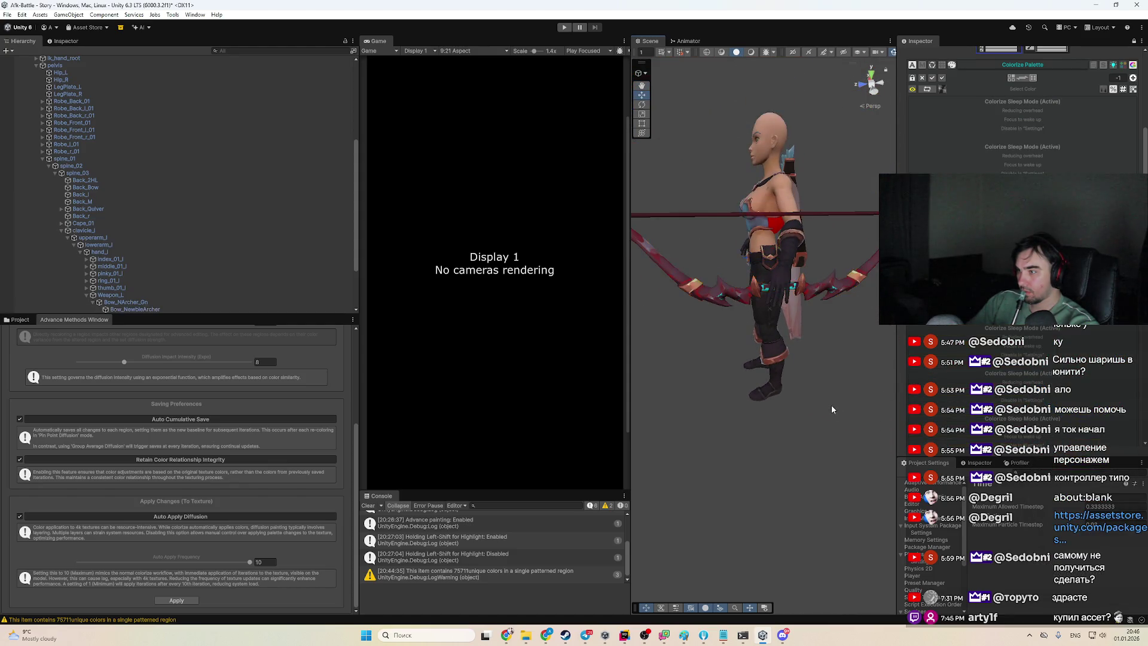
scroll(830, 409, "up", 3)
mouse_move(763, 335)
left_mouse_down()
mouse_move(720, 205)
mouse_move(726, 291)
mouse_move(840, 285)
left_mouse_up()
scroll(1023, 108, "down", 3)
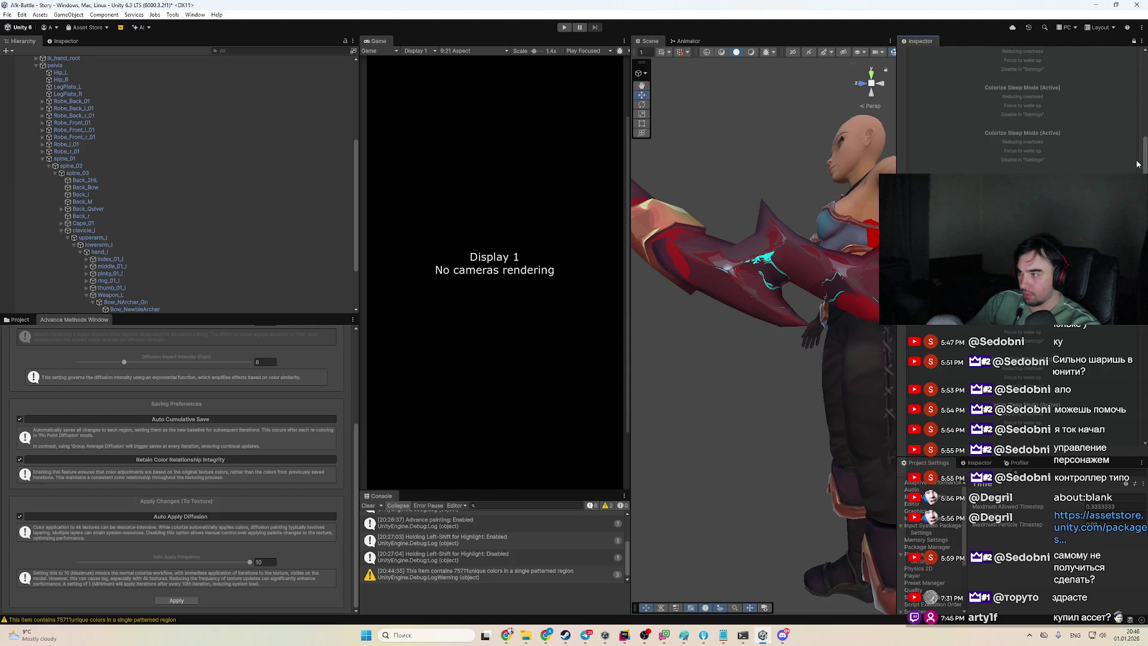
left_click_drag(1143, 141, 1143, 49)
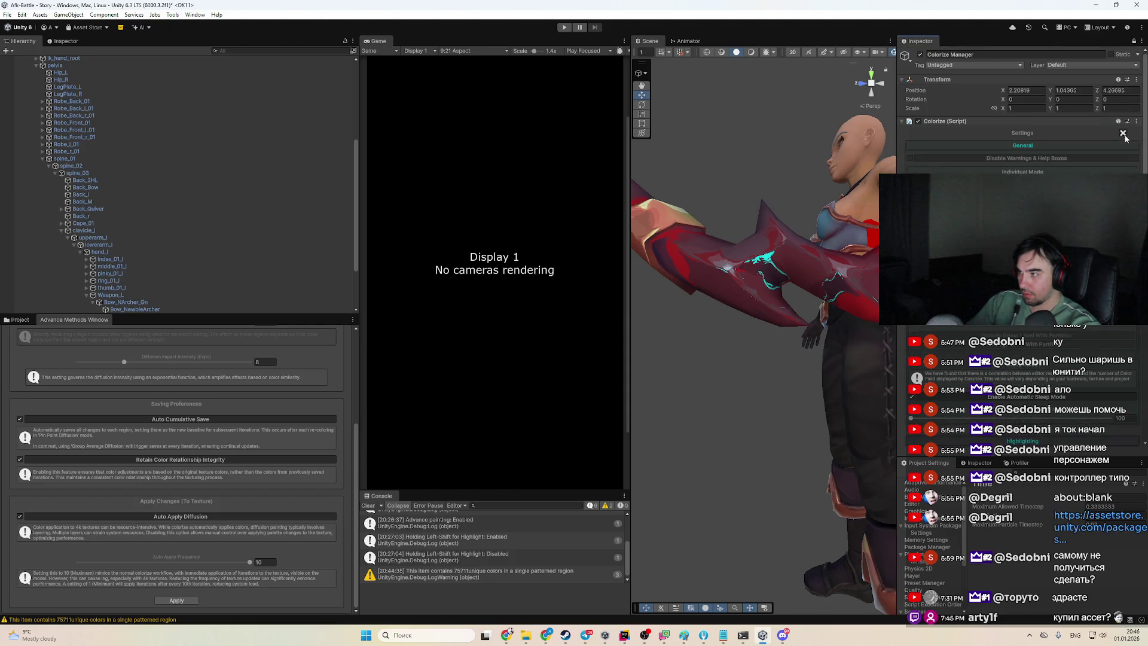
scroll(1023, 119, "down", 1)
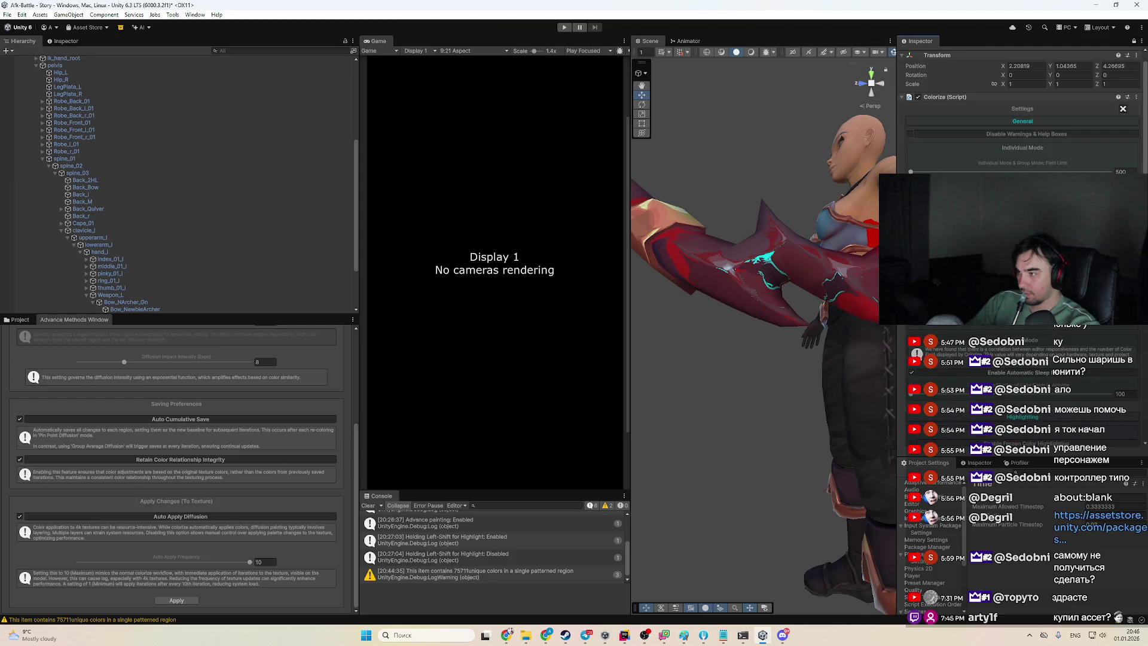
scroll(1023, 107, "down", 4)
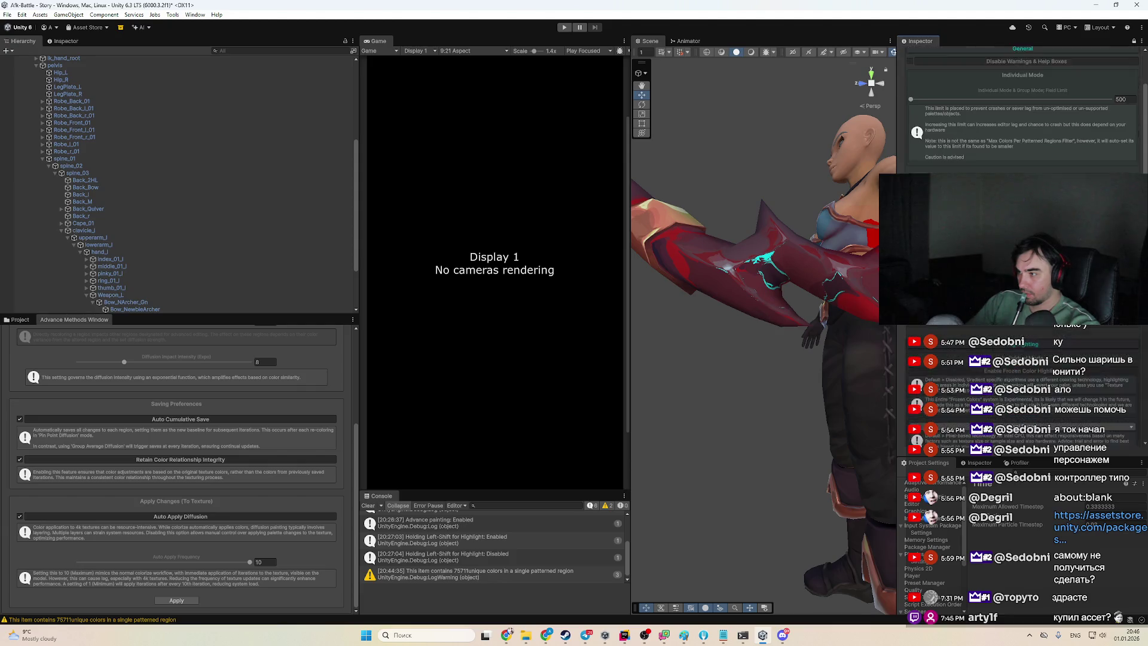
scroll(1023, 108, "down", 2)
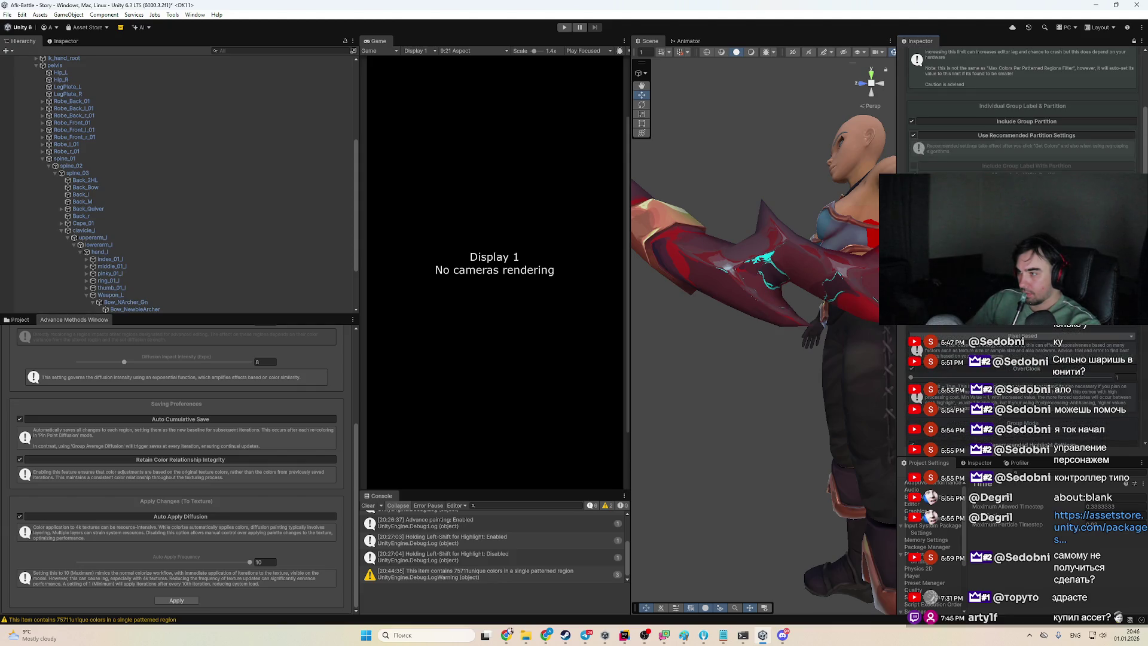
scroll(1051, 396, "down", 3)
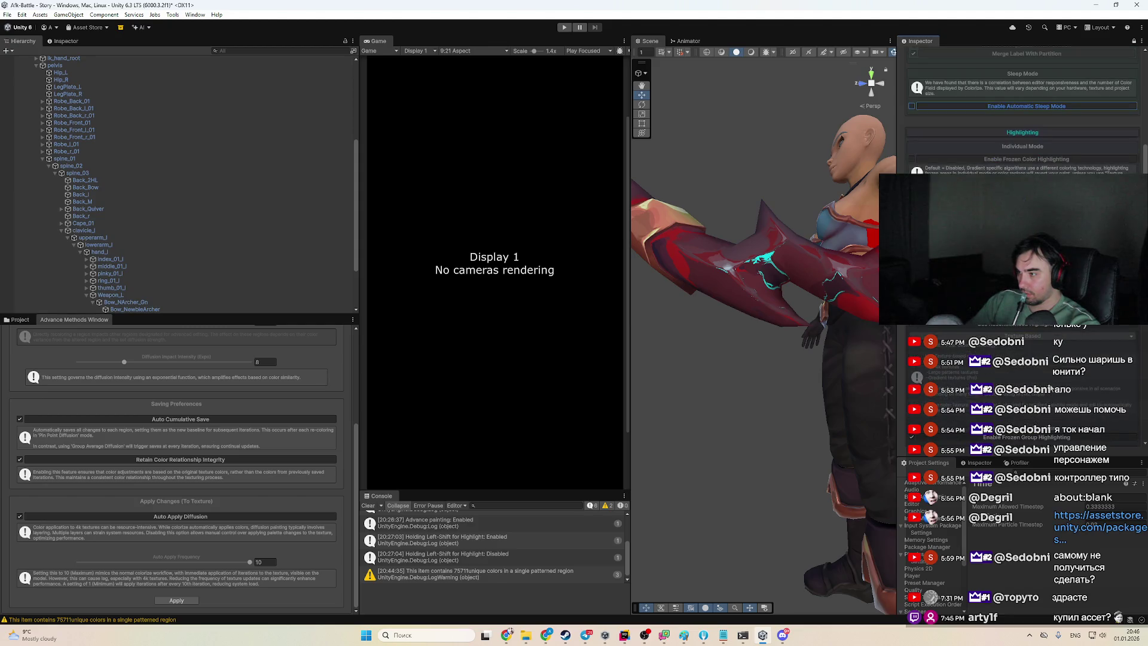
scroll(930, 143, "up", 10)
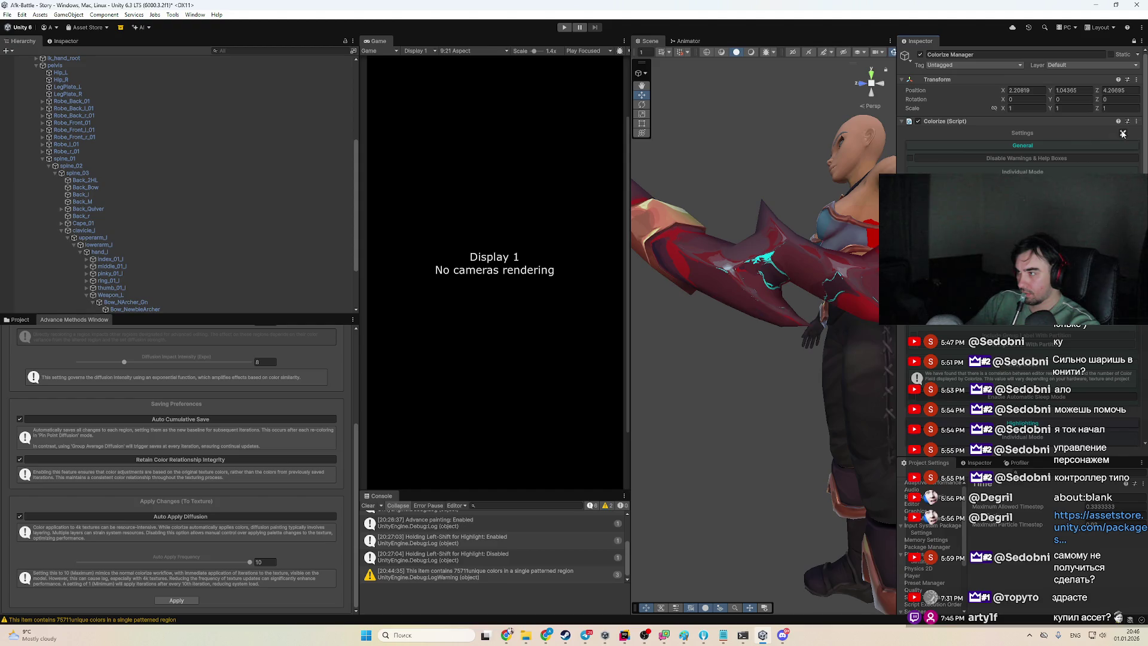
scroll(1123, 134, "down", 10)
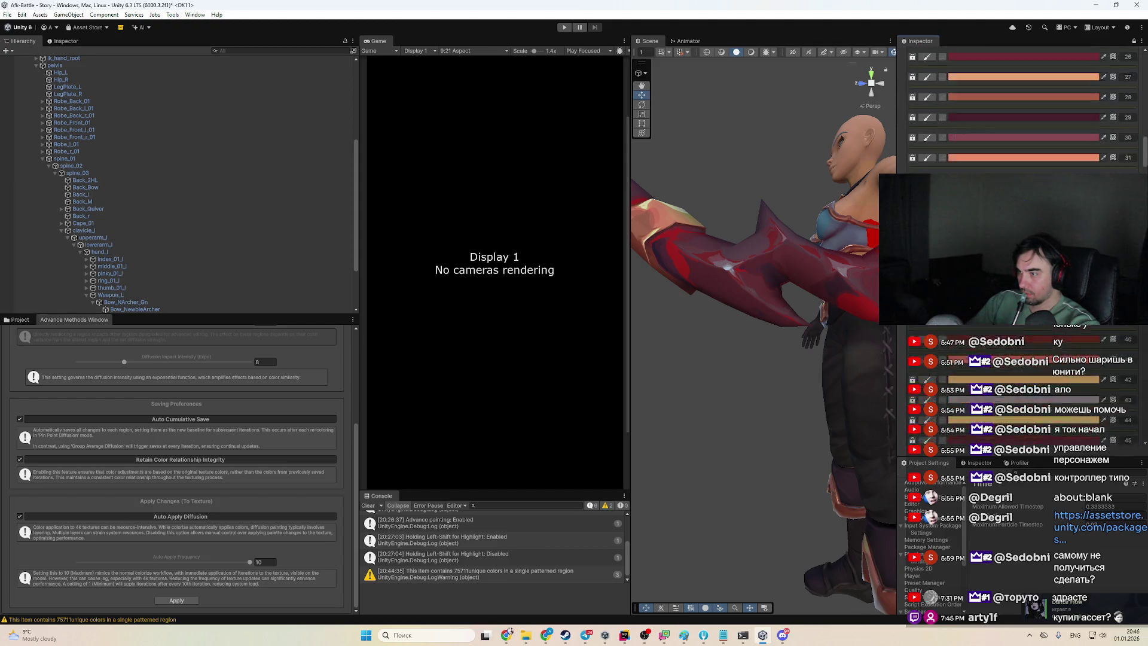
Change palette colour row 73 from dark purple to magenta
scroll(1124, 134, "down", 5)
scroll(832, 375, "down", 5)
scroll(816, 383, "up", 3)
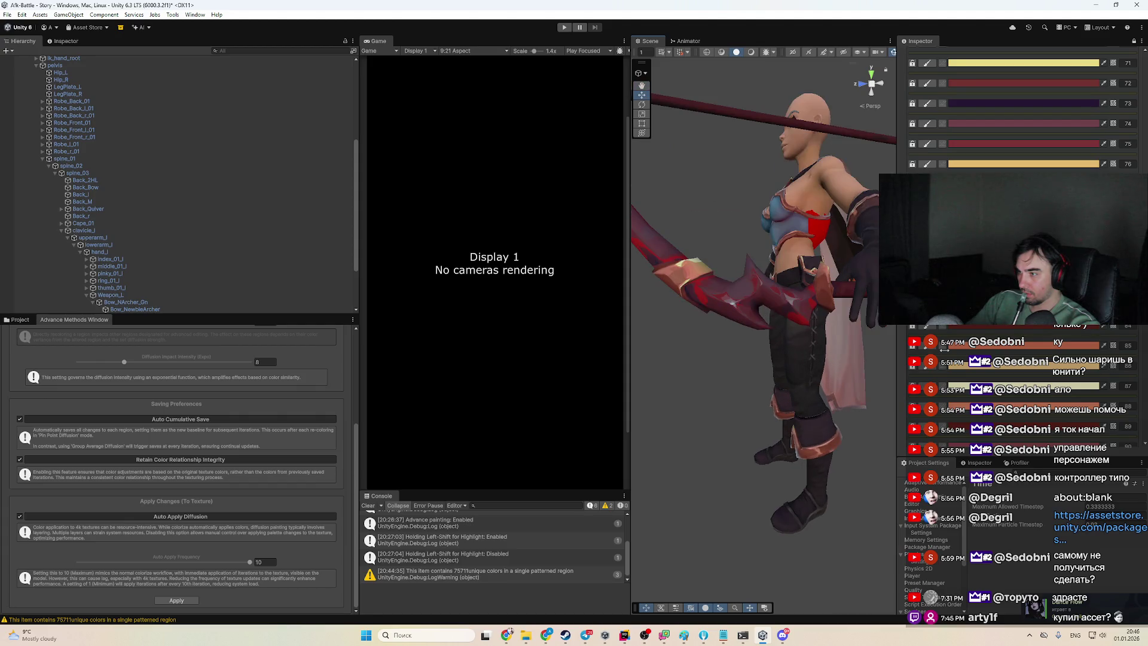
left_click(1025, 103)
left_click_drag(1092, 221, 1113, 210)
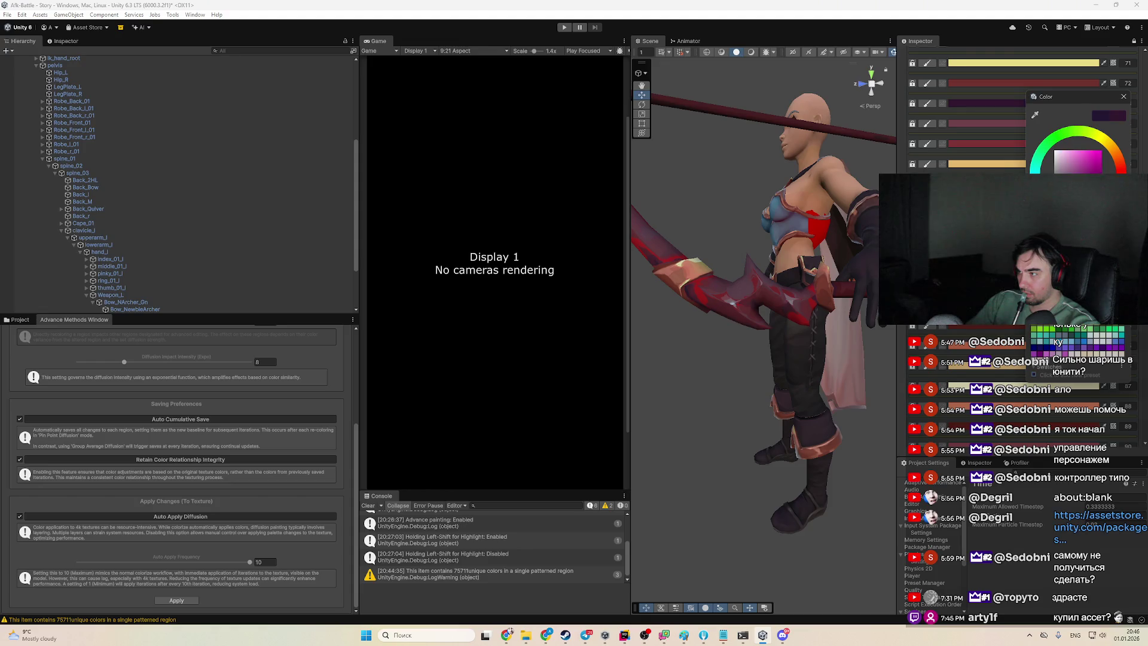
left_click(1092, 172)
Select the bow in the Scene view to highlight its matching colour region
left_click_drag(771, 389, 869, 382)
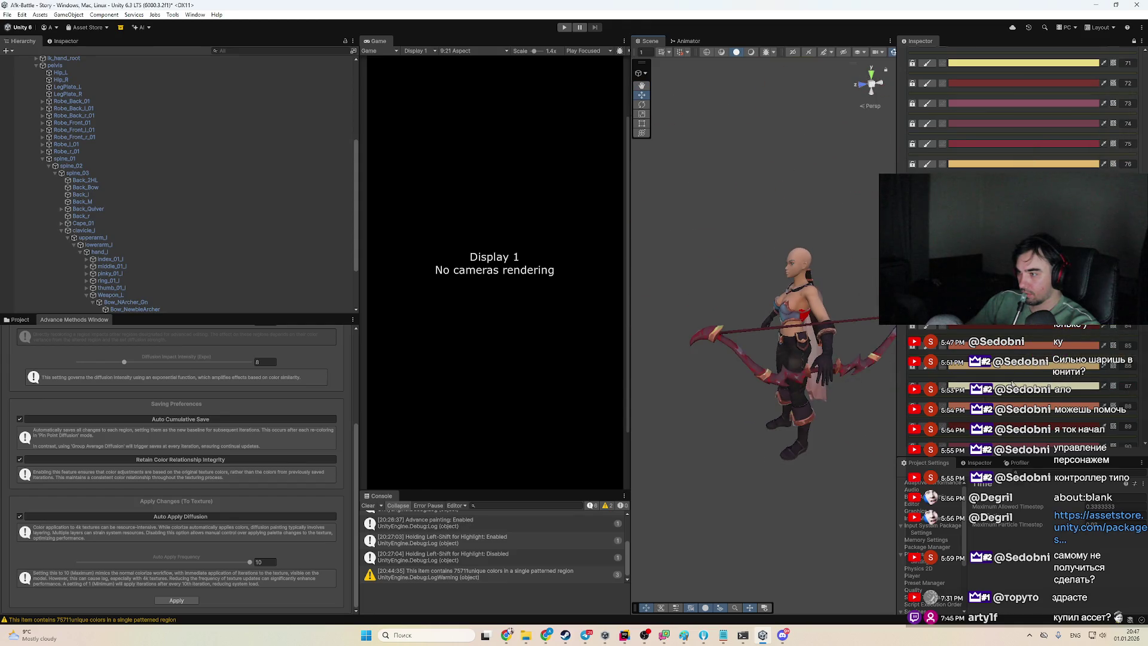
scroll(1025, 140, "up", 4)
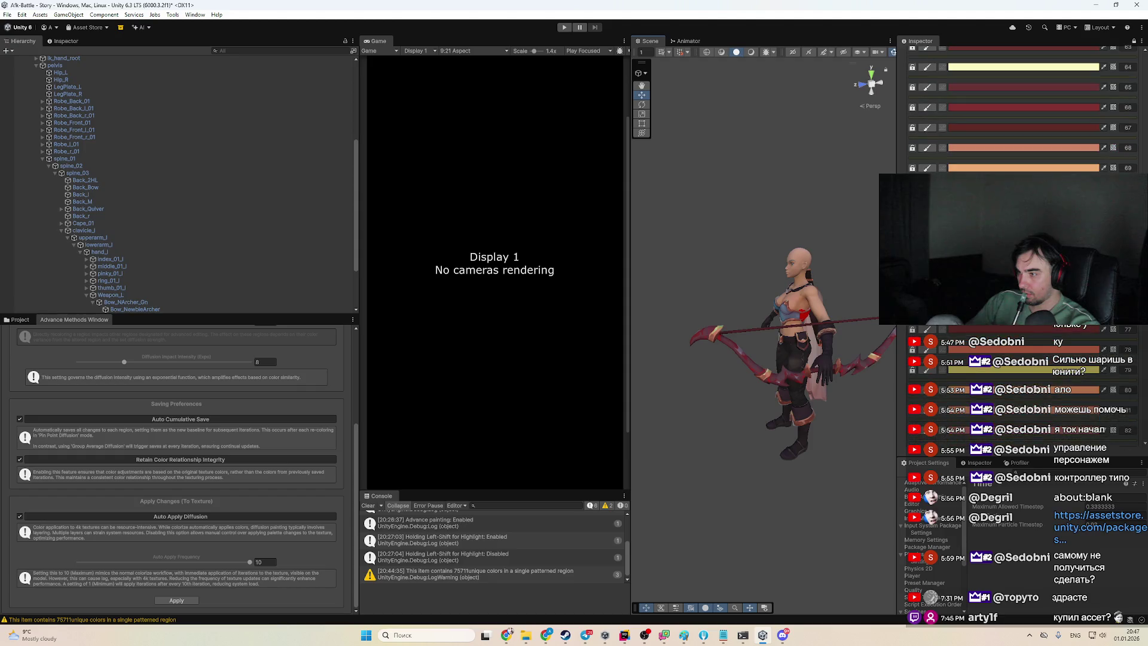
scroll(1025, 125, "up", 4)
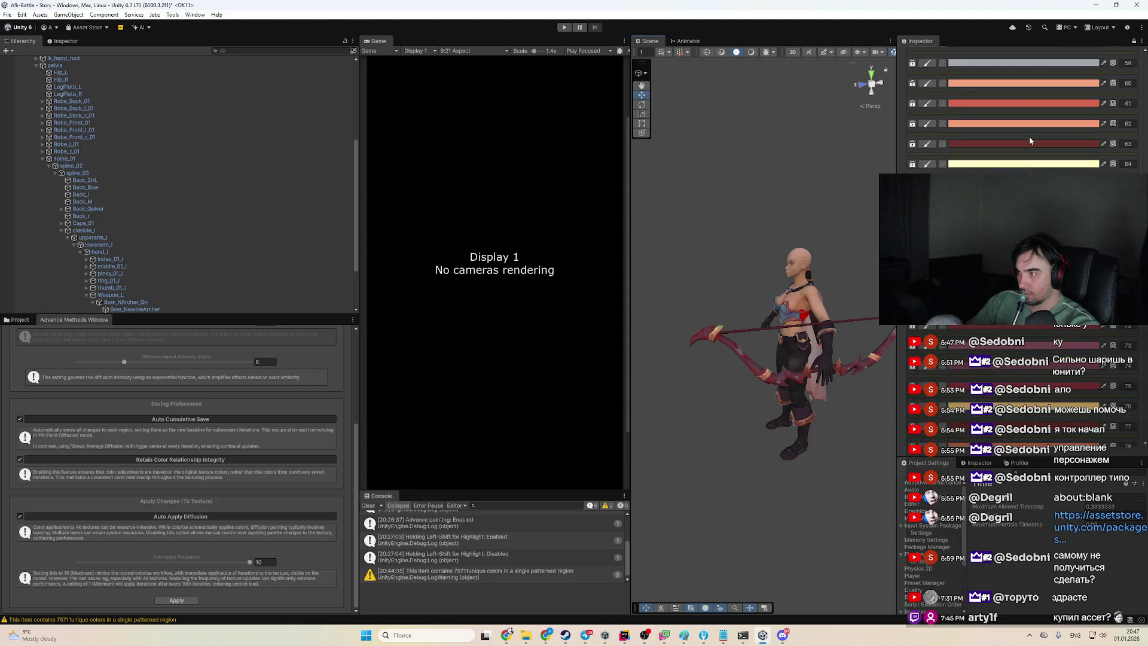
scroll(1028, 120, "up", 15)
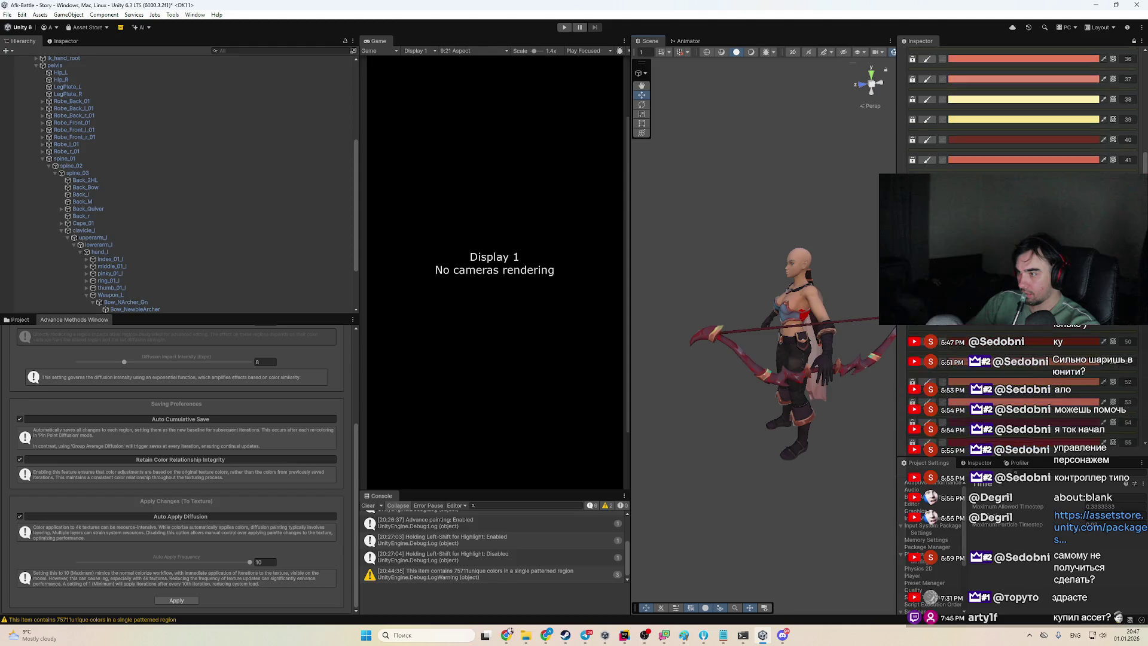
scroll(1053, 123, "up", 2)
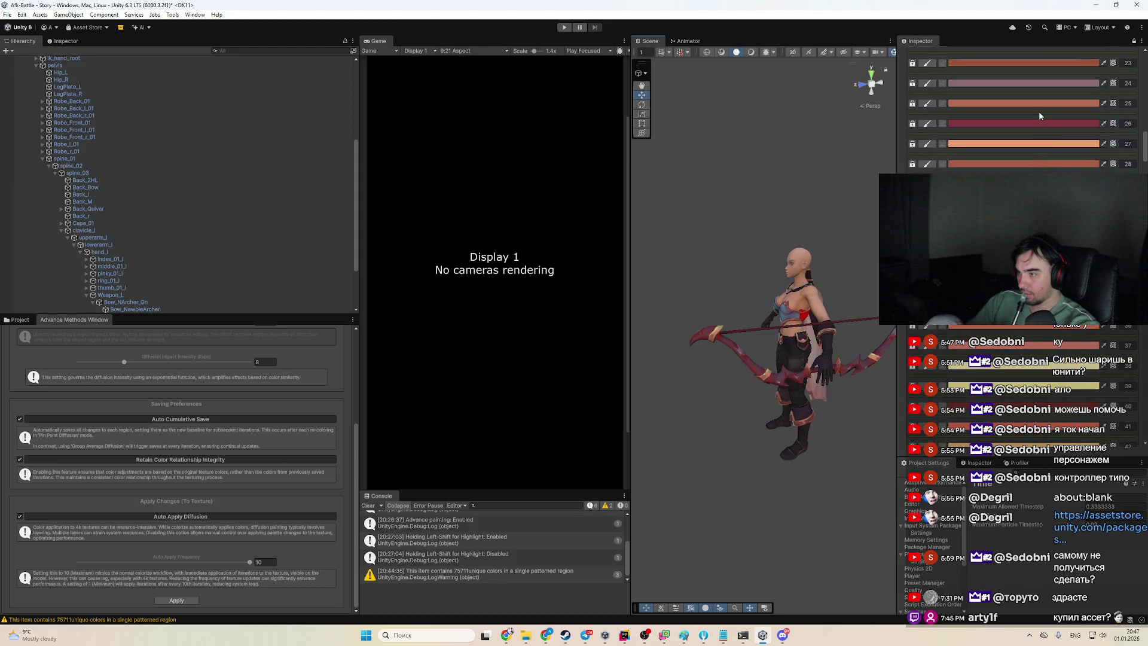
scroll(1039, 112, "up", 4)
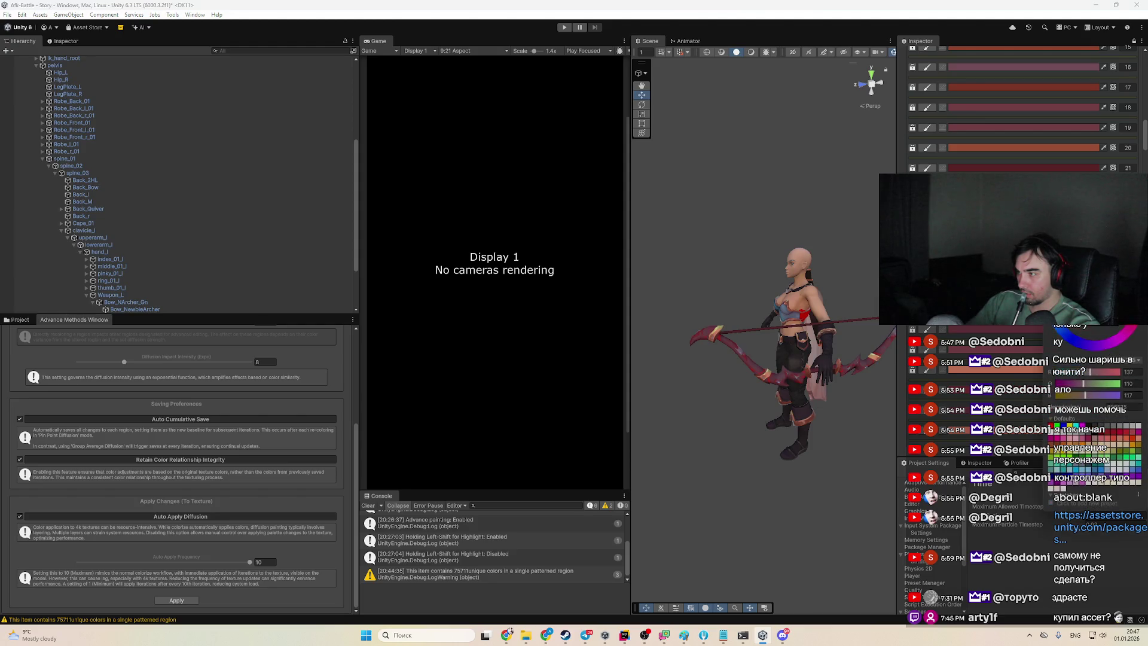
scroll(780, 358, "up", 10)
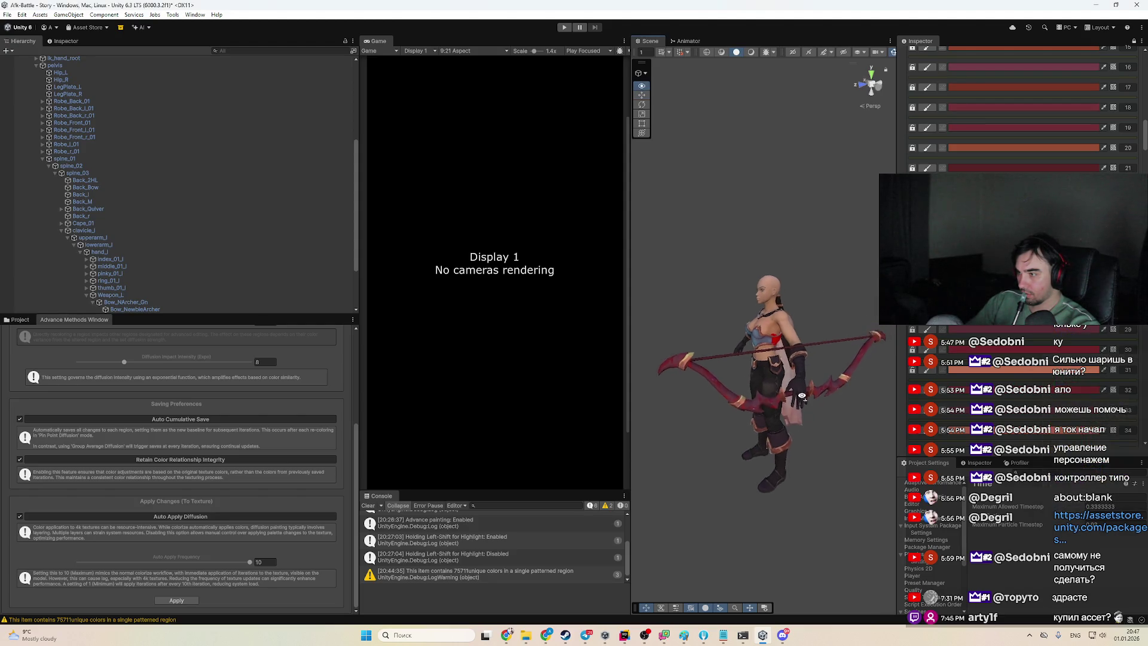
left_click_drag(780, 357, 839, 279)
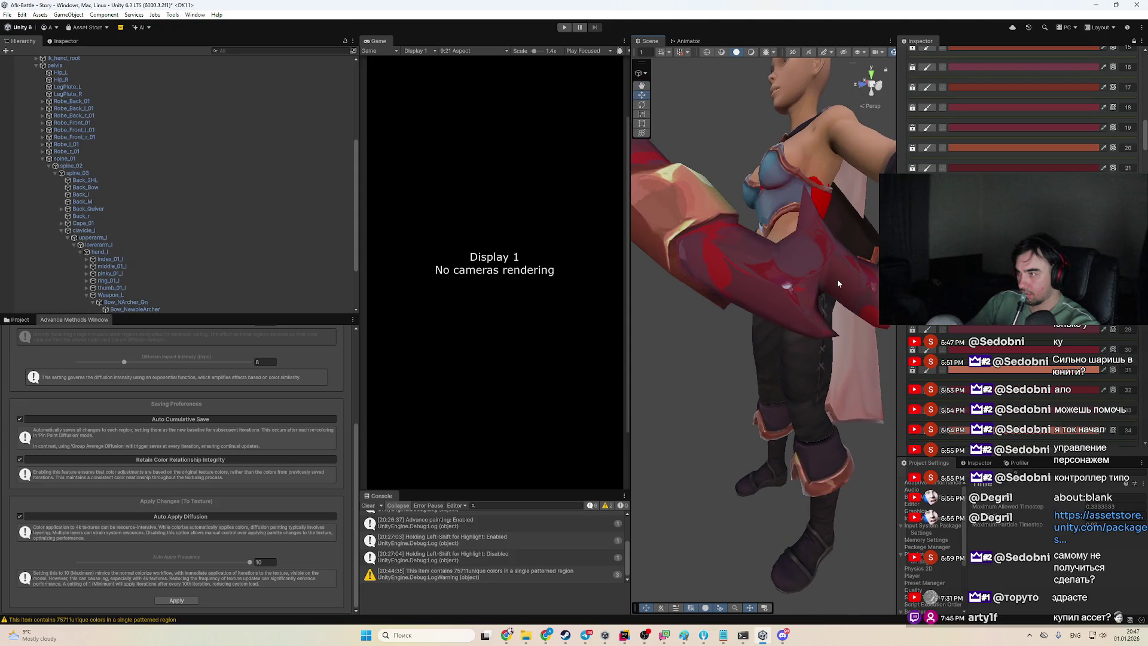
left_click(788, 292)
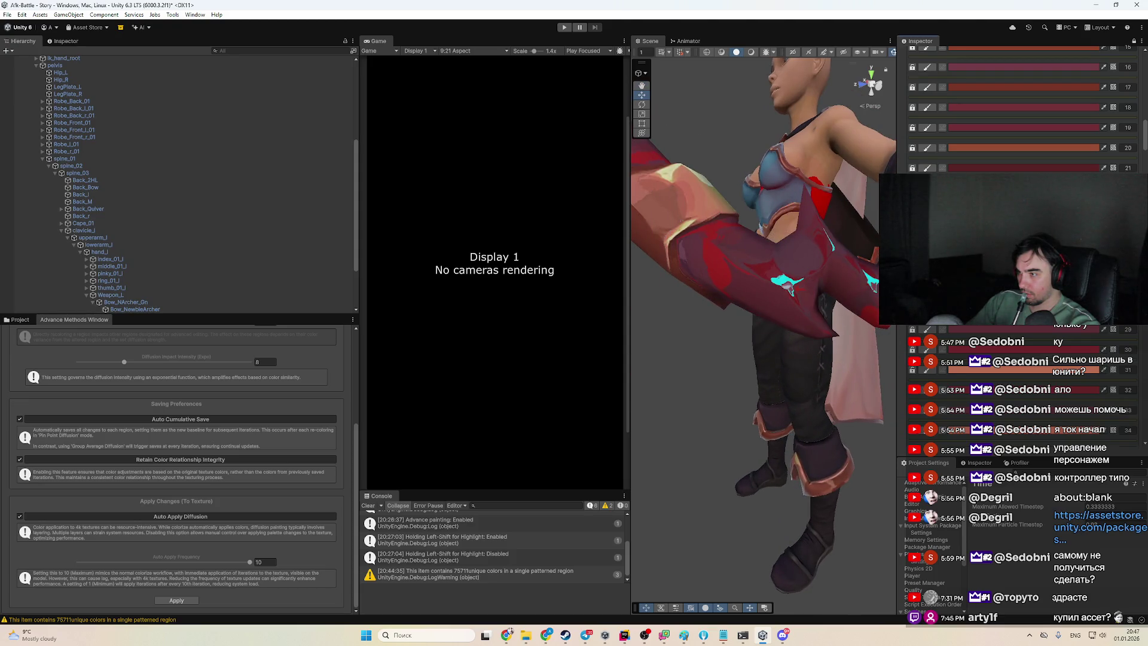
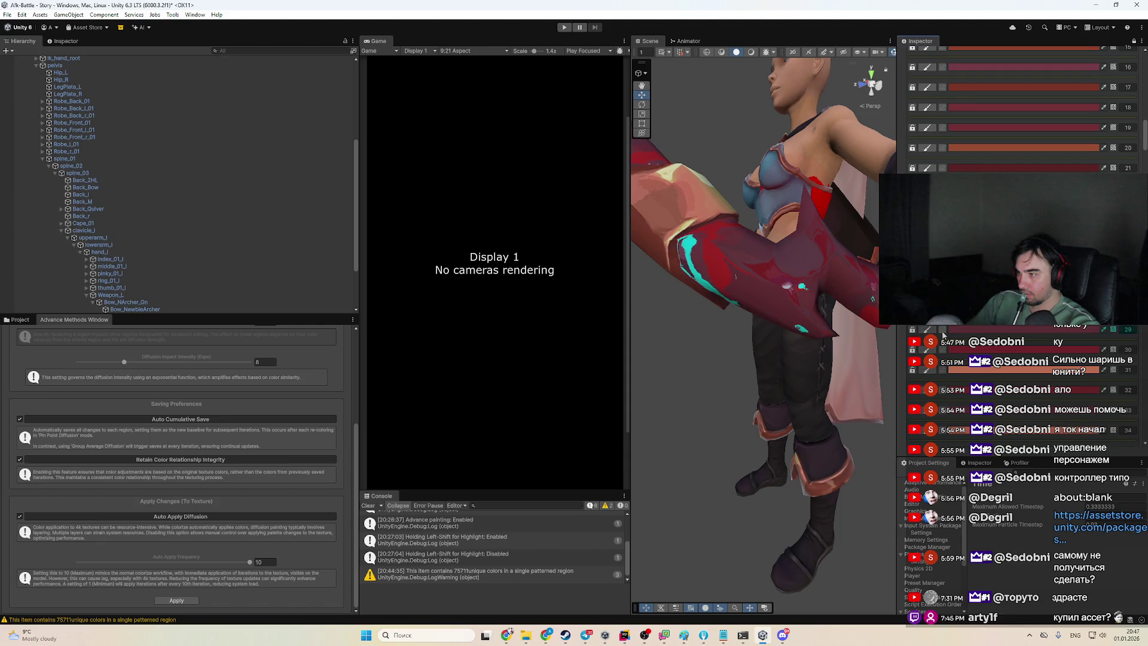
Expand Metallic & Reflections and shift the bow's red palette colour hue toward pink
scroll(798, 353, "down", 3)
scroll(979, 170, "up", 10)
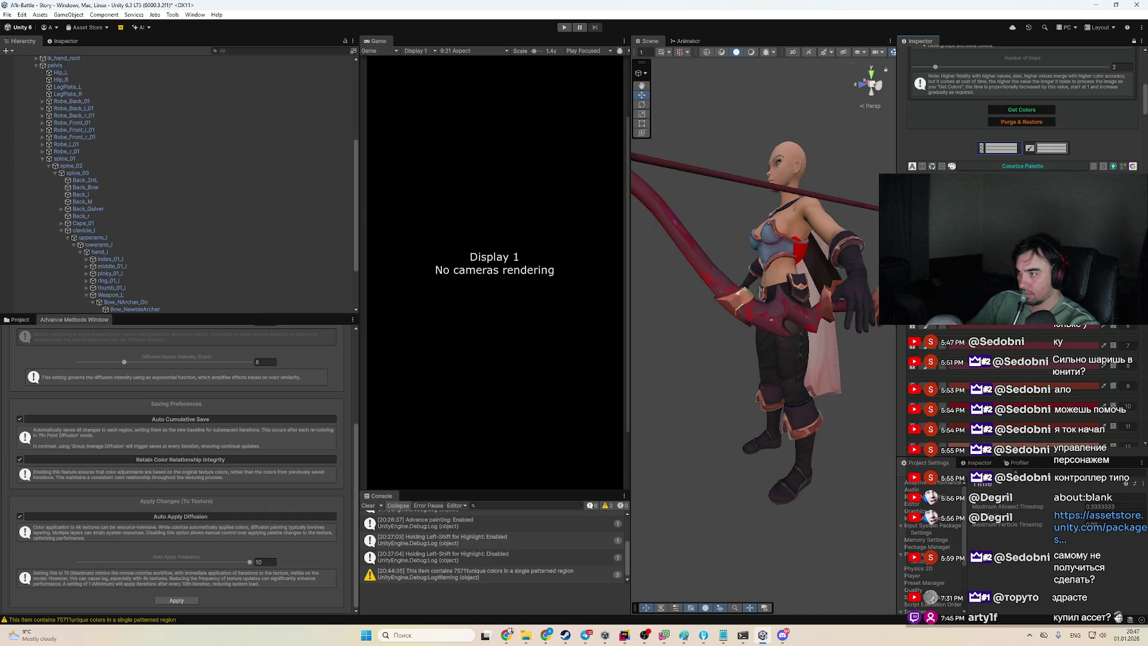
left_click(922, 166)
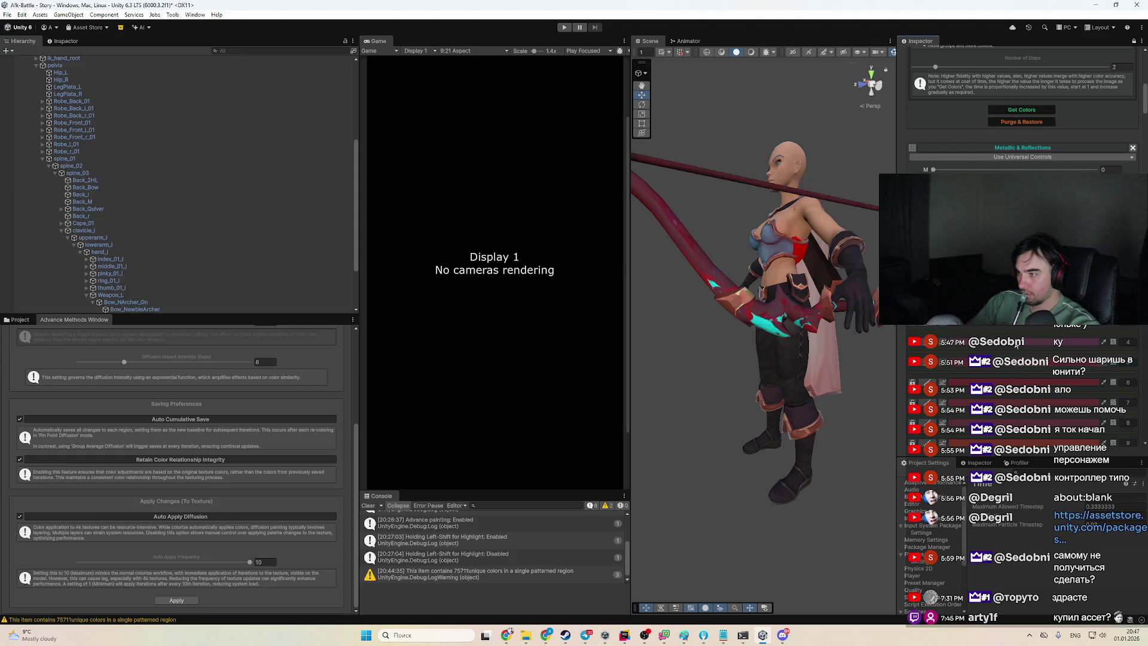
left_click(1080, 412)
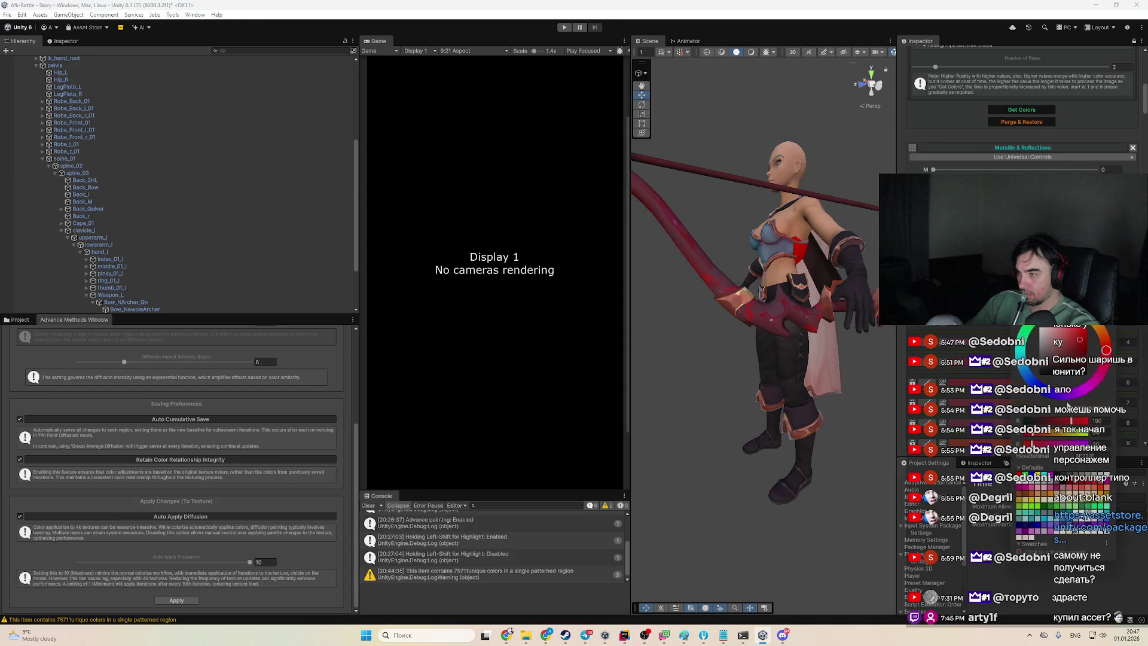
left_click(1108, 366)
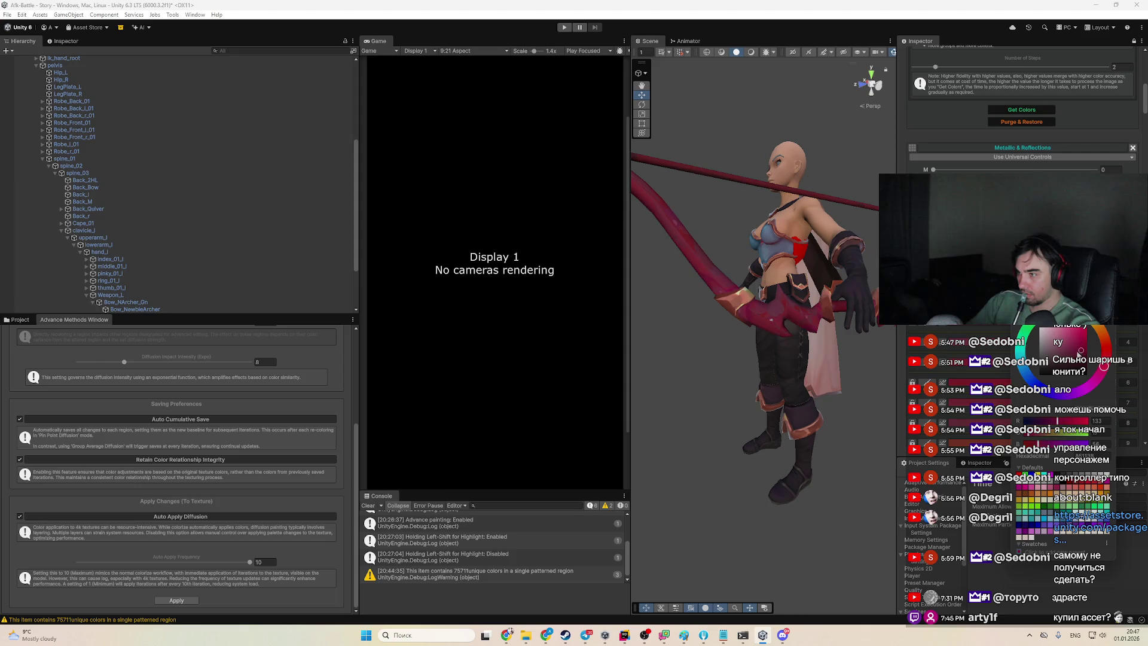
mouse_move(780, 372)
left_mouse_down()
mouse_move(842, 401)
mouse_move(773, 372)
left_mouse_up()
scroll(772, 377, "up", 5)
scroll(771, 384, "down", 5)
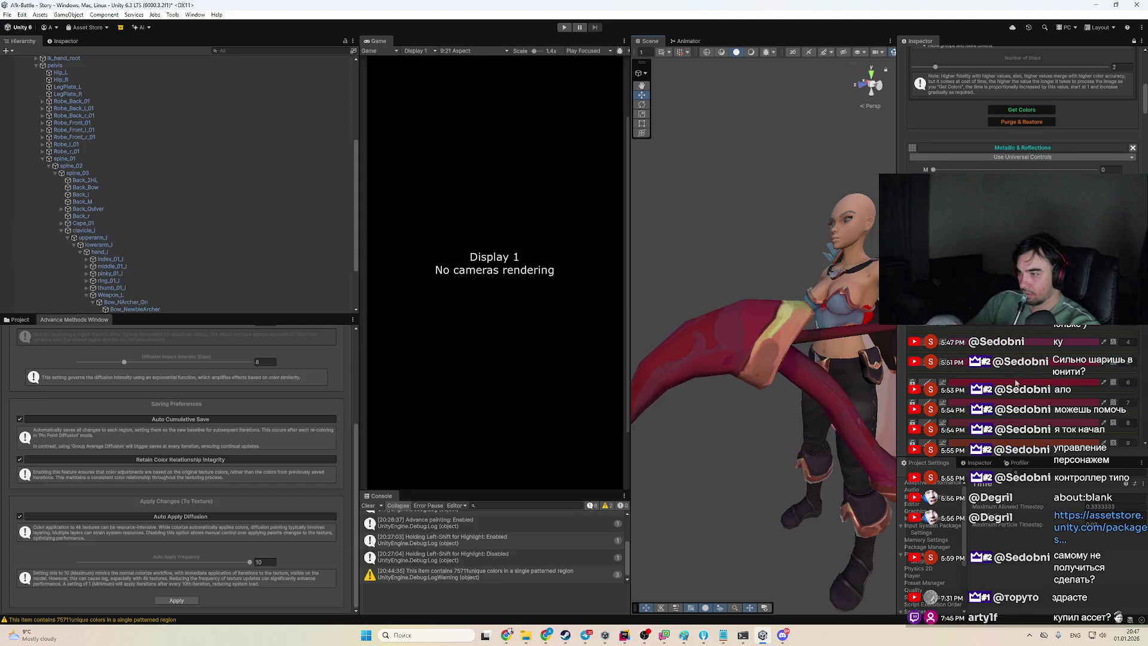
Lighten the red of the blade and cape region slightly in the Color picker
left_click(1071, 365)
left_click(1082, 432)
mouse_move(1077, 426)
left_mouse_down()
mouse_move(1054, 407)
mouse_move(1042, 419)
mouse_move(1080, 423)
left_mouse_up()
mouse_move(1083, 421)
left_mouse_down()
mouse_move(1057, 424)
mouse_move(1104, 418)
mouse_move(1065, 423)
left_mouse_up()
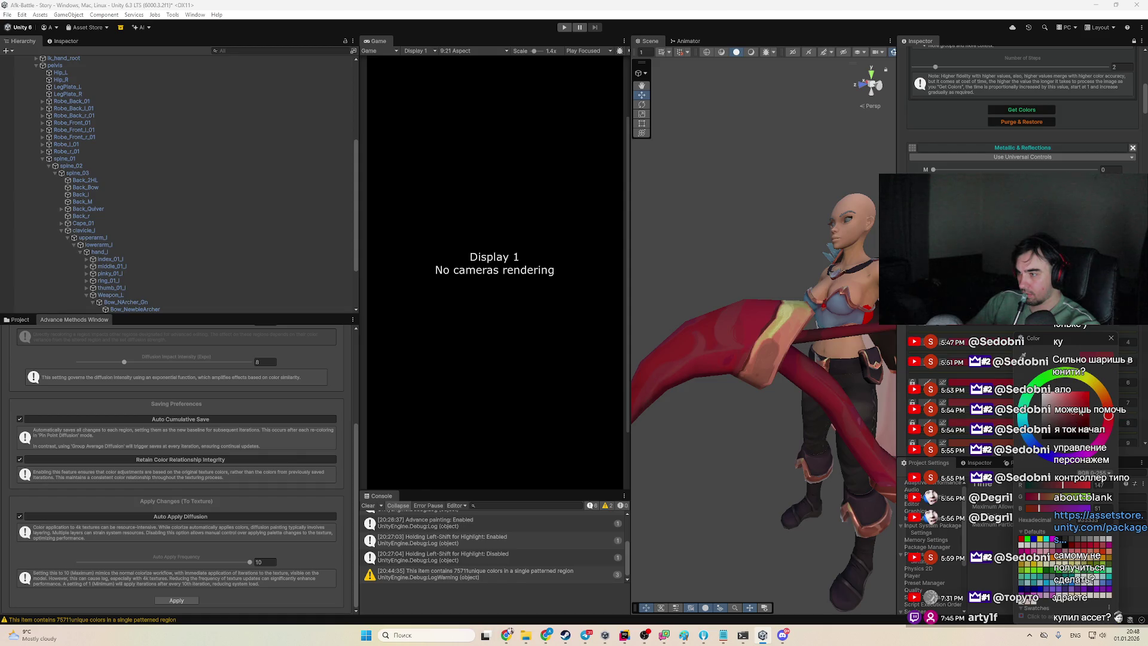
left_click(794, 464)
scroll(795, 464, "down", 5)
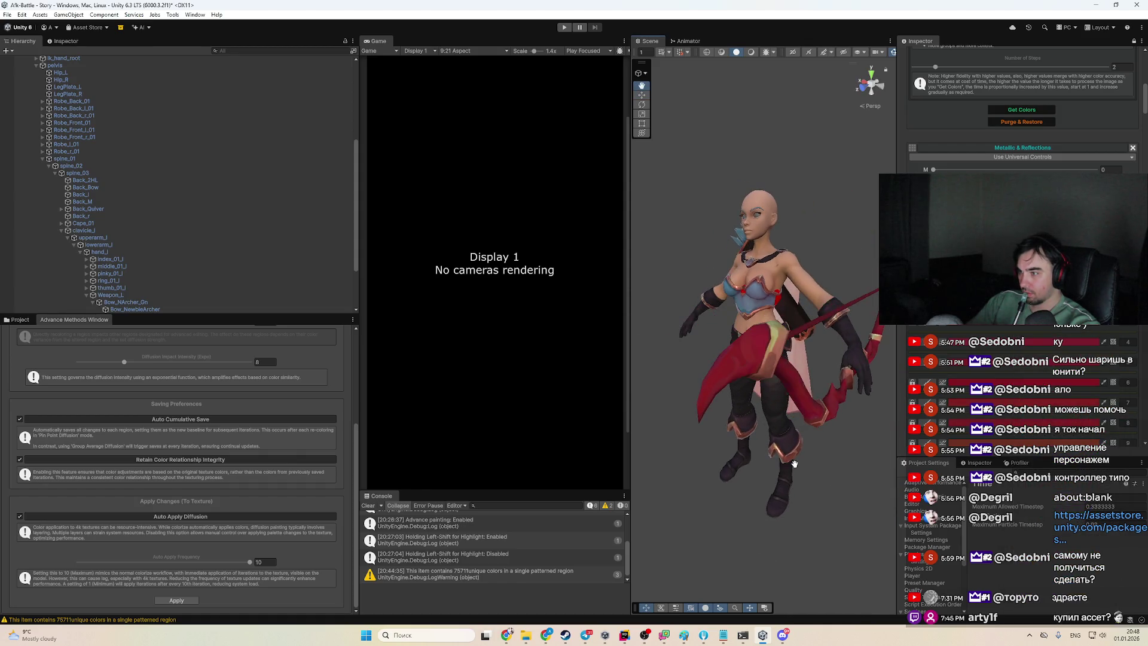
key("w")
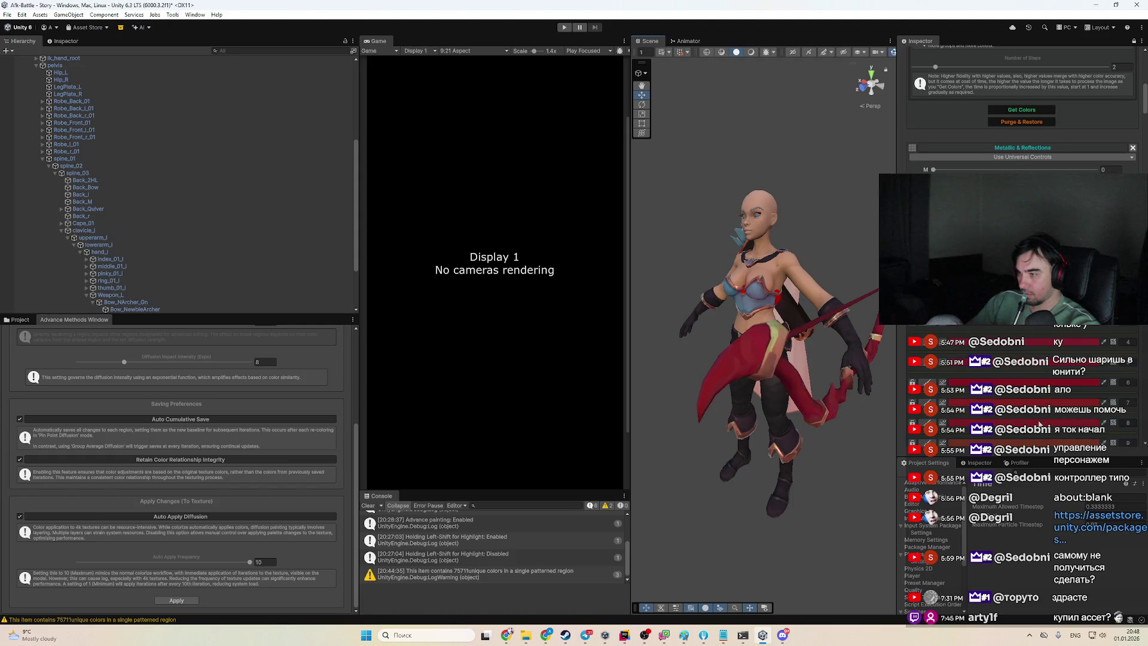
Raise the bow and cape red to a brighter crimson, about RGB 193,45,54
left_click(844, 404)
scroll(741, 406, "up", 5)
scroll(740, 407, "down", 4)
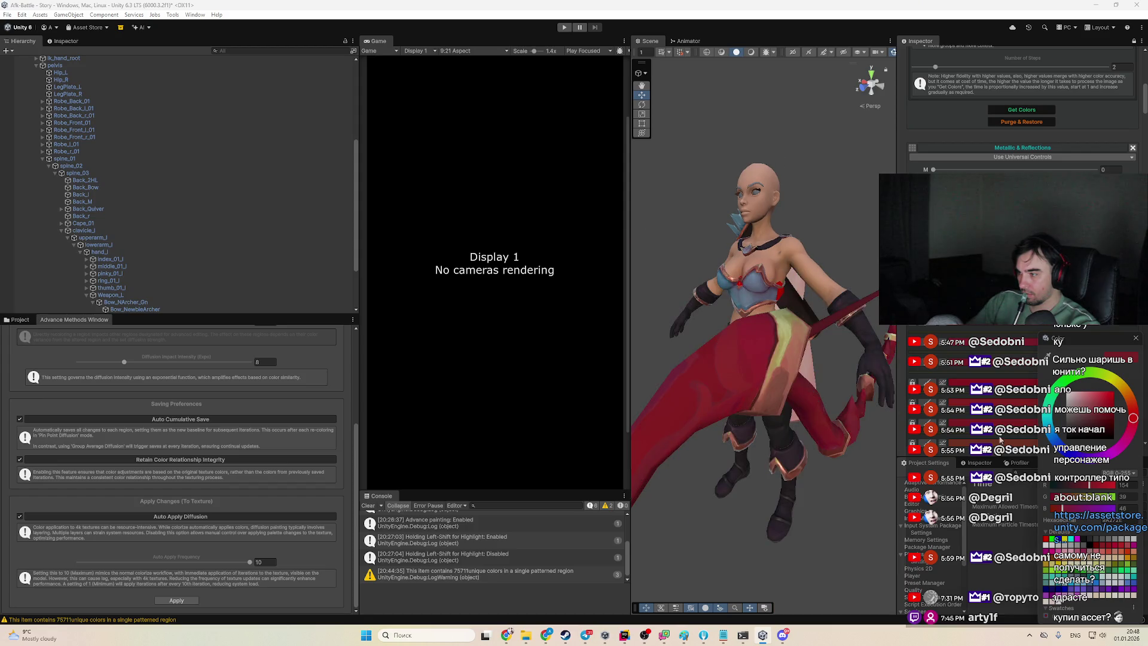
left_click(1097, 412)
left_click(1087, 422)
left_click(1110, 420)
left_click(1105, 413)
left_click_drag(1105, 412, 1104, 405)
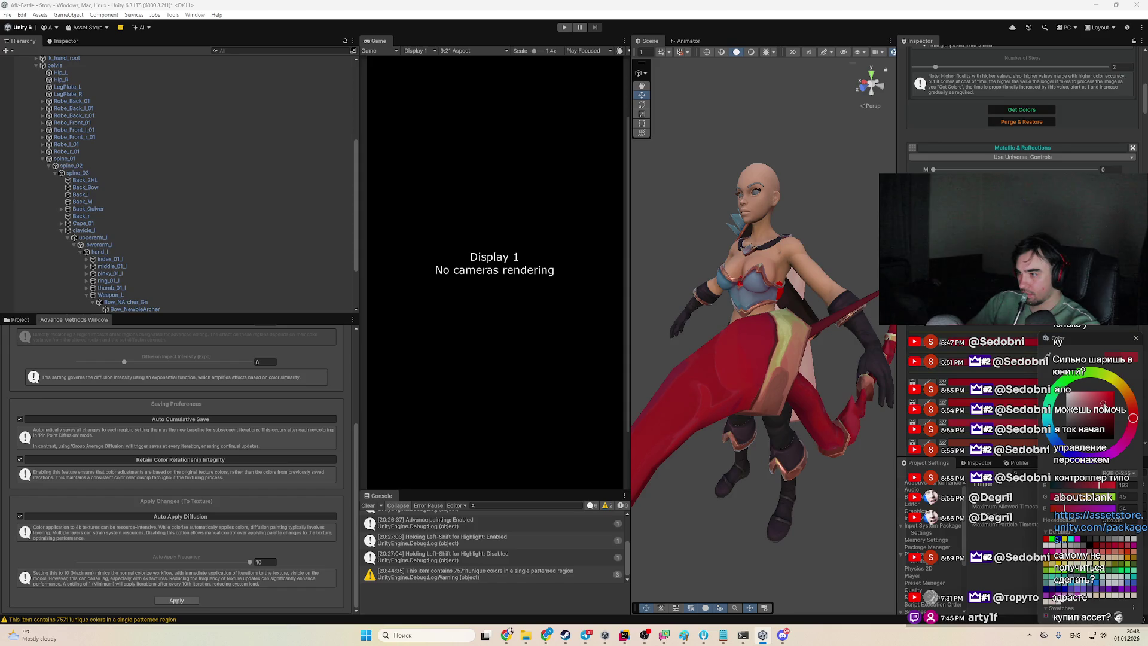
mouse_move(790, 468)
left_mouse_down()
mouse_move(849, 460)
mouse_move(844, 430)
left_mouse_up()
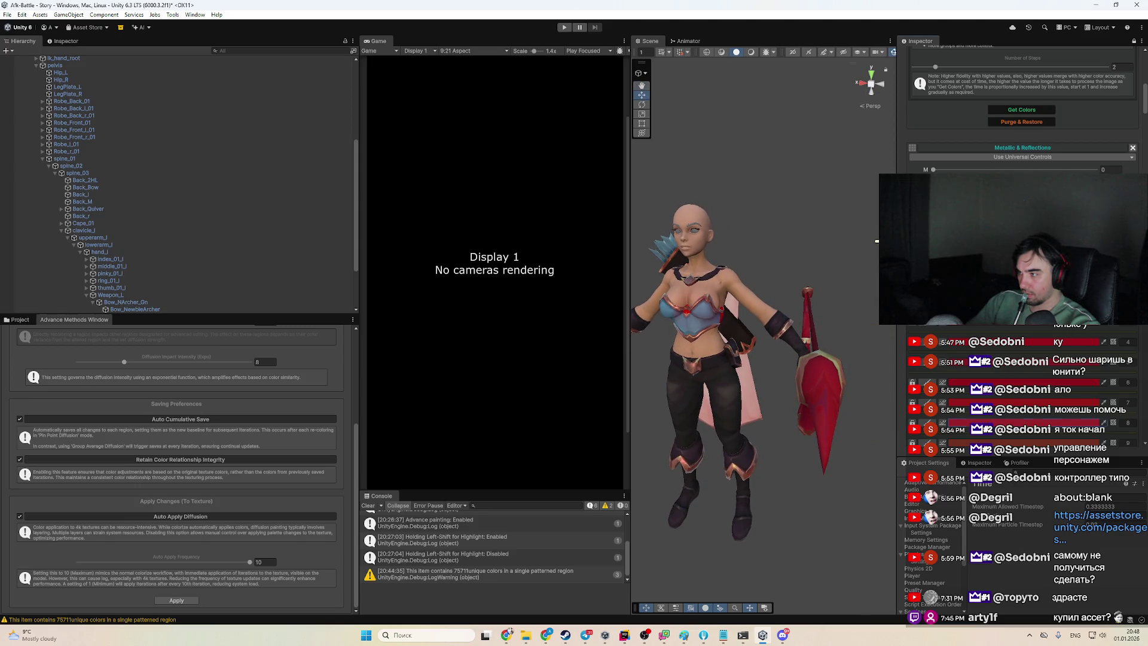
Zoom in on the bow and try a deeper red for its red region
mouse_move(877, 241)
left_mouse_down()
mouse_move(807, 332)
mouse_move(833, 328)
mouse_move(837, 316)
left_mouse_up()
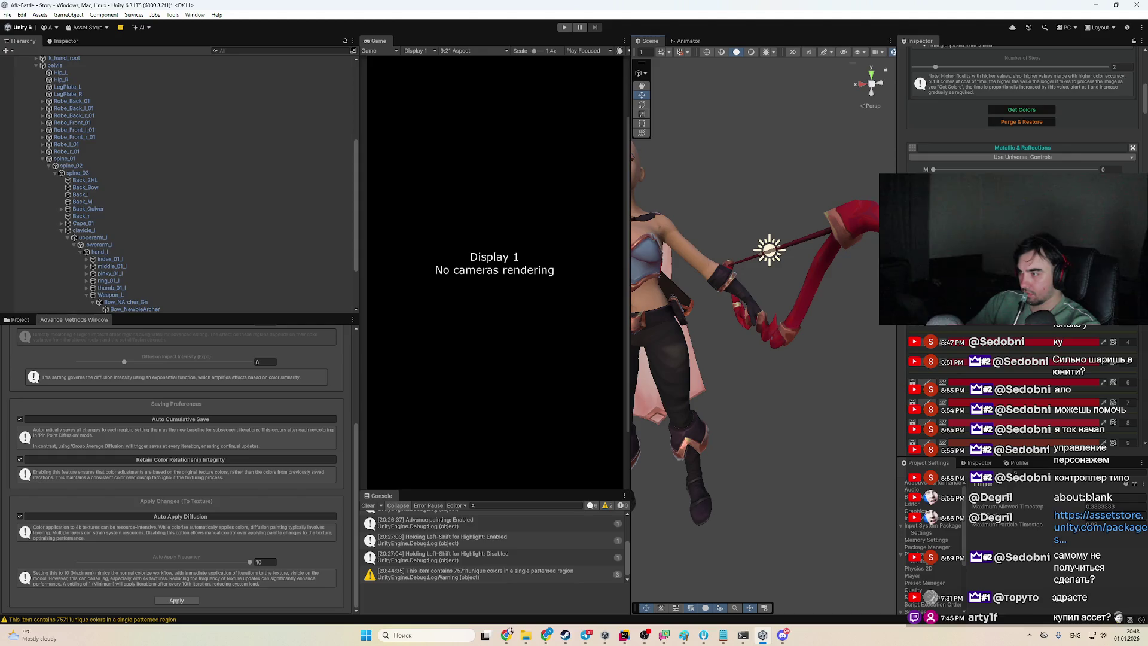
mouse_move(778, 252)
left_mouse_down()
mouse_move(770, 372)
mouse_move(792, 294)
mouse_move(799, 332)
left_mouse_up()
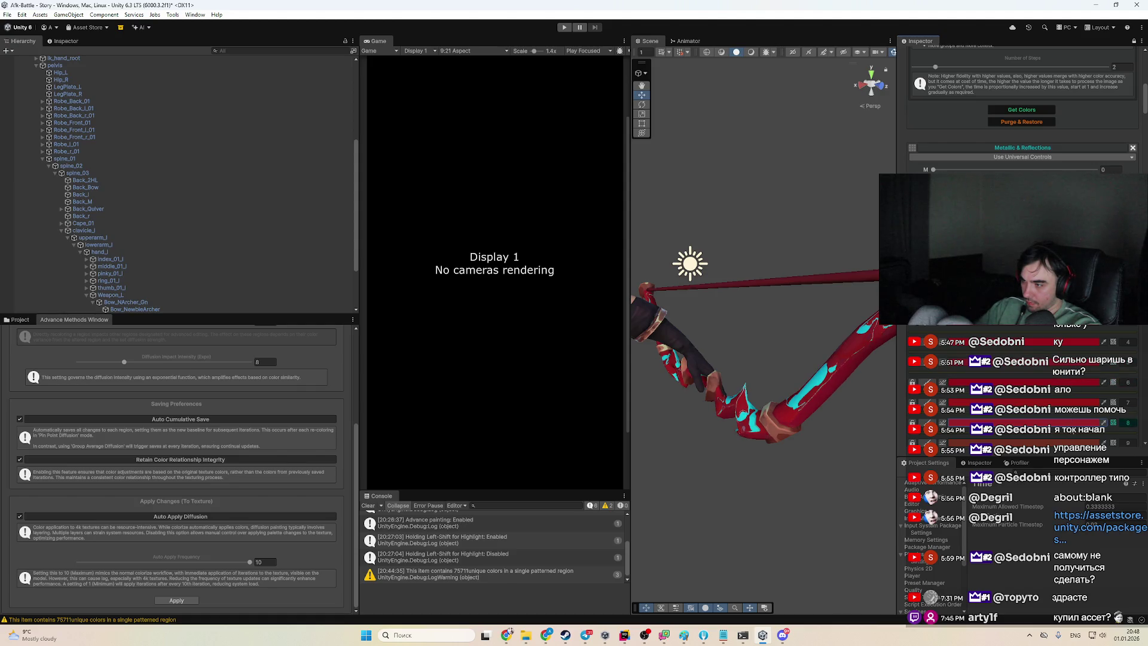
left_click(1140, 431)
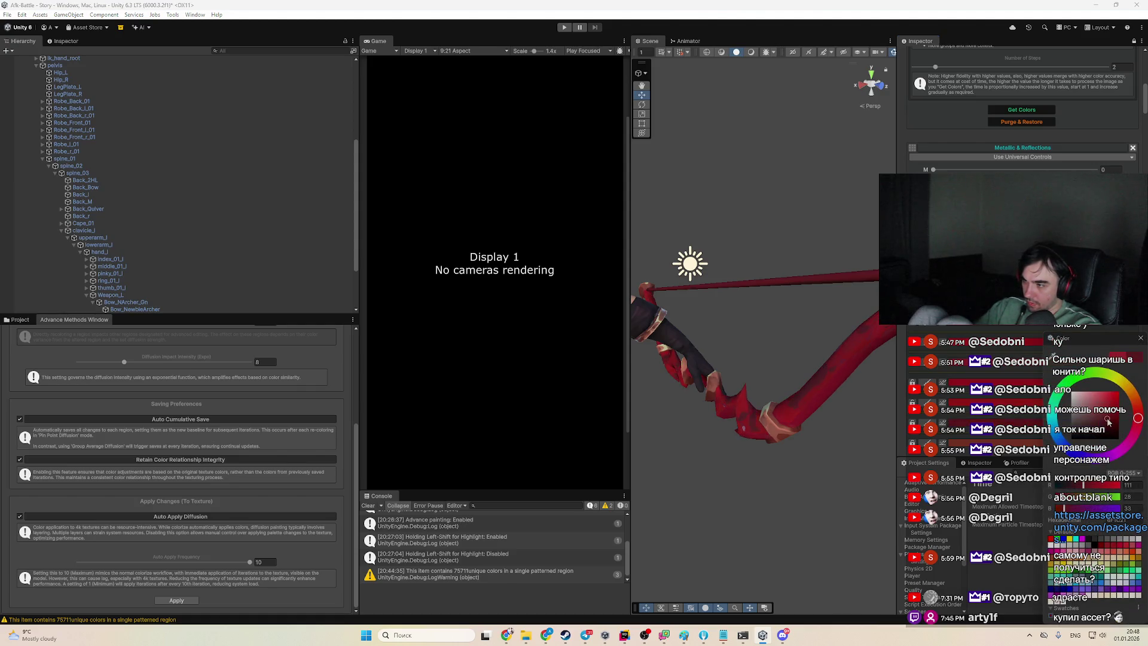
left_click(1079, 419)
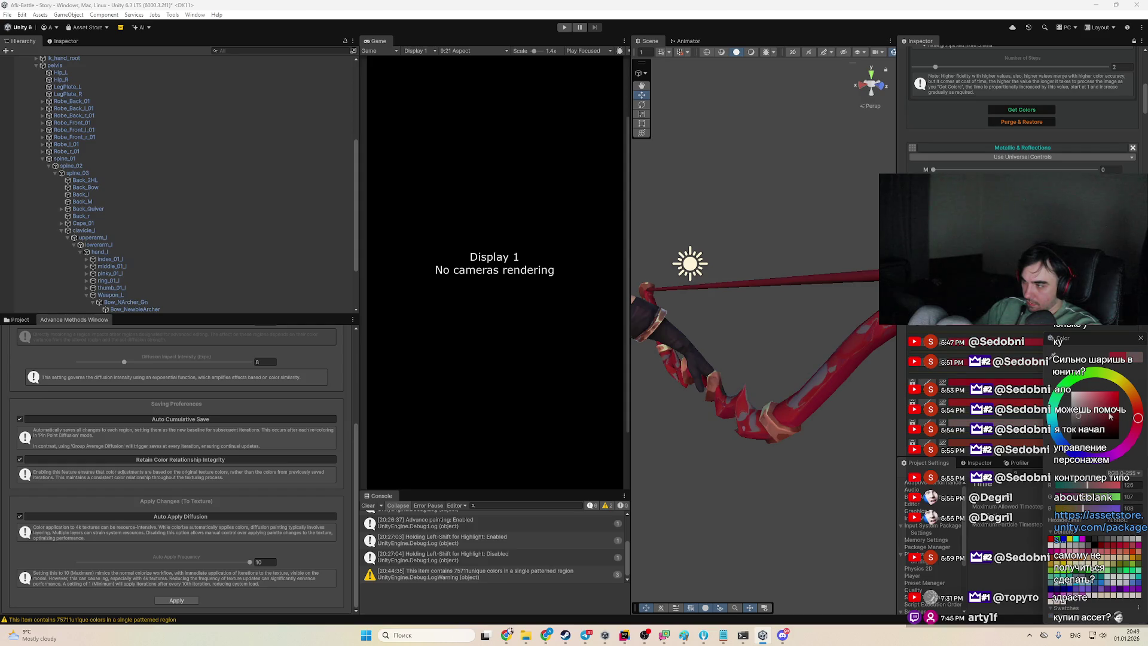
left_click_drag(1110, 416, 1133, 423)
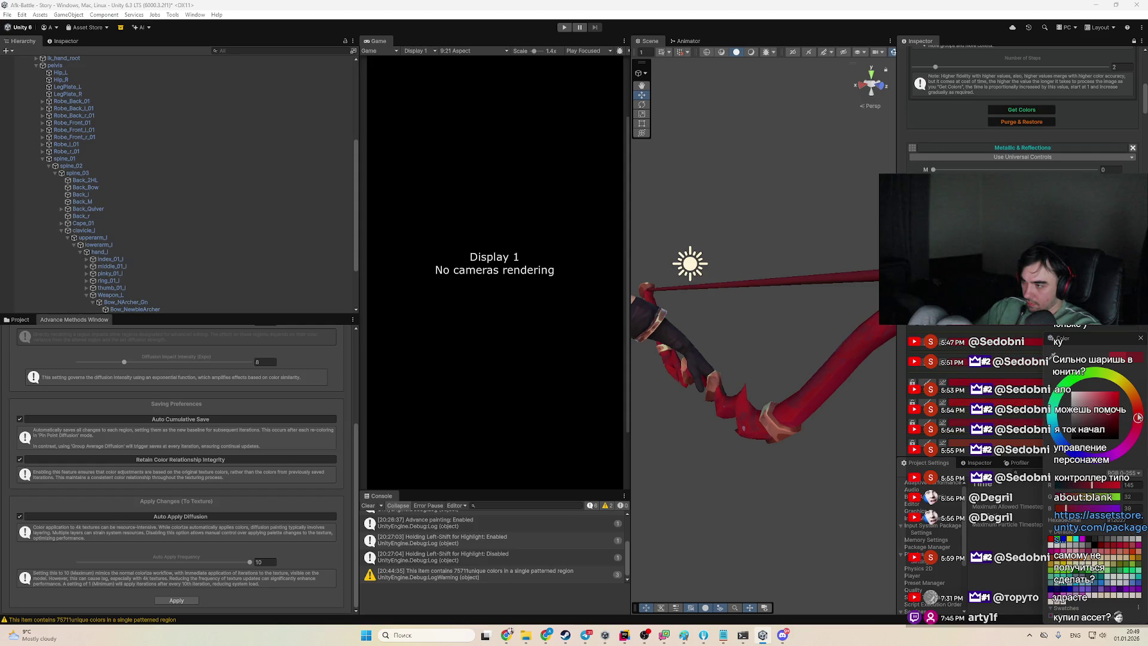
left_click(1029, 380)
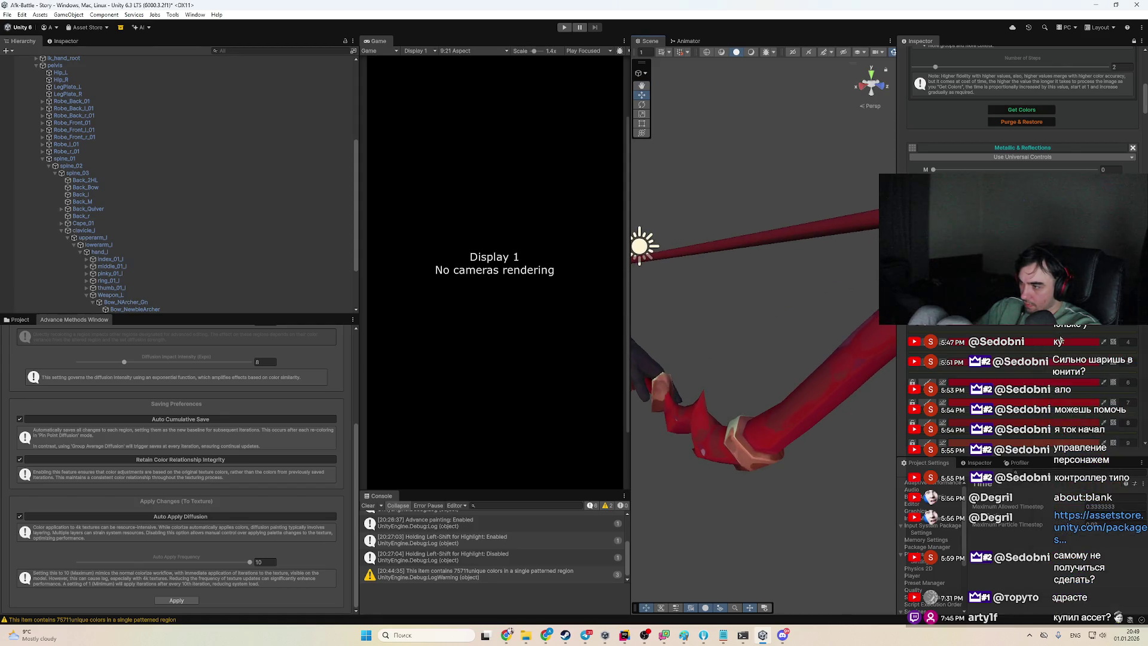
Fine-tune the bow's red to a saturated crimson around RGB 198,29,52
left_click(1029, 380)
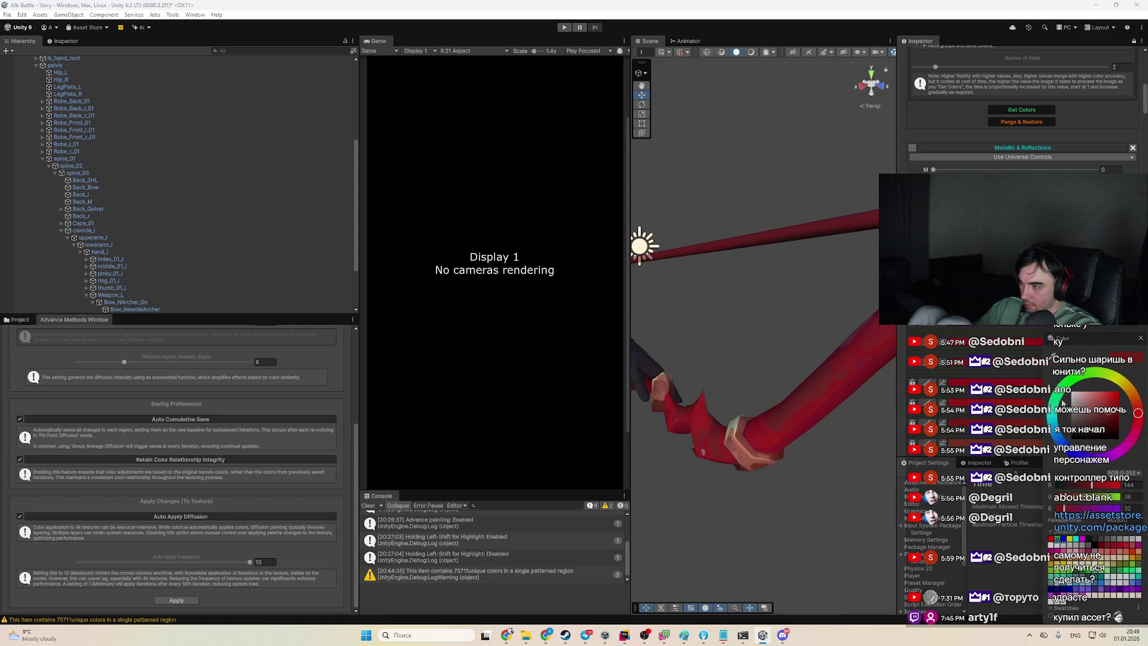
left_click(1107, 394)
left_click(1104, 420)
left_click(1112, 415)
left_click(1101, 405)
left_click_drag(1101, 406, 1136, 417)
left_click(1141, 423)
left_click_drag(1114, 405, 1120, 418)
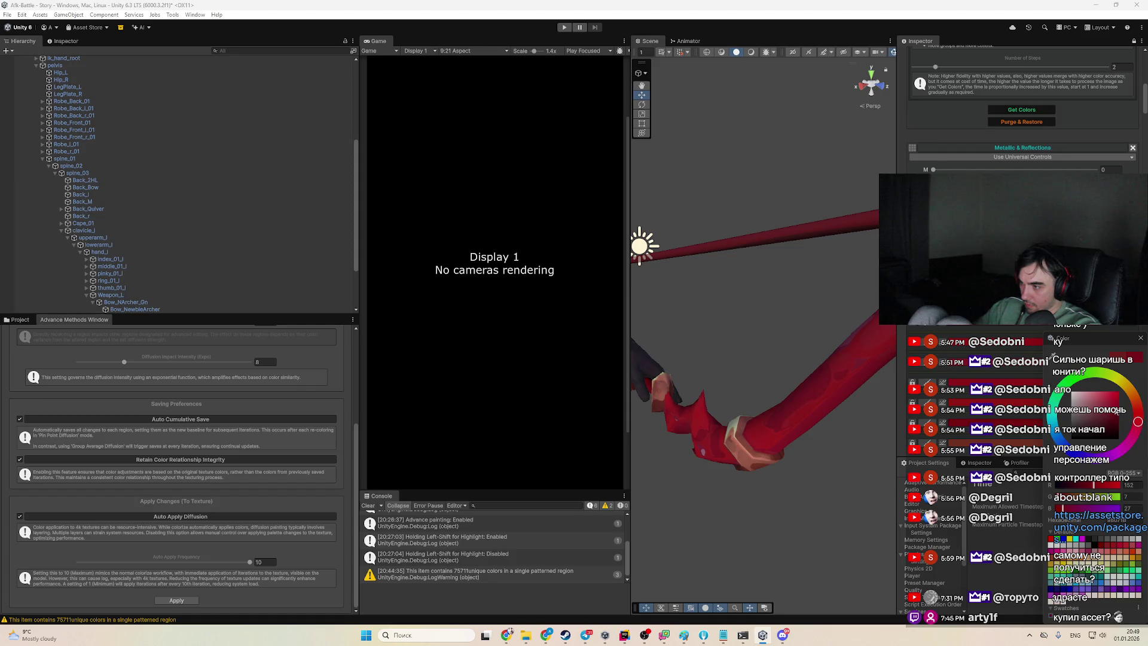
mouse_move(888, 441)
left_mouse_down()
mouse_move(798, 459)
mouse_move(805, 467)
left_mouse_up()
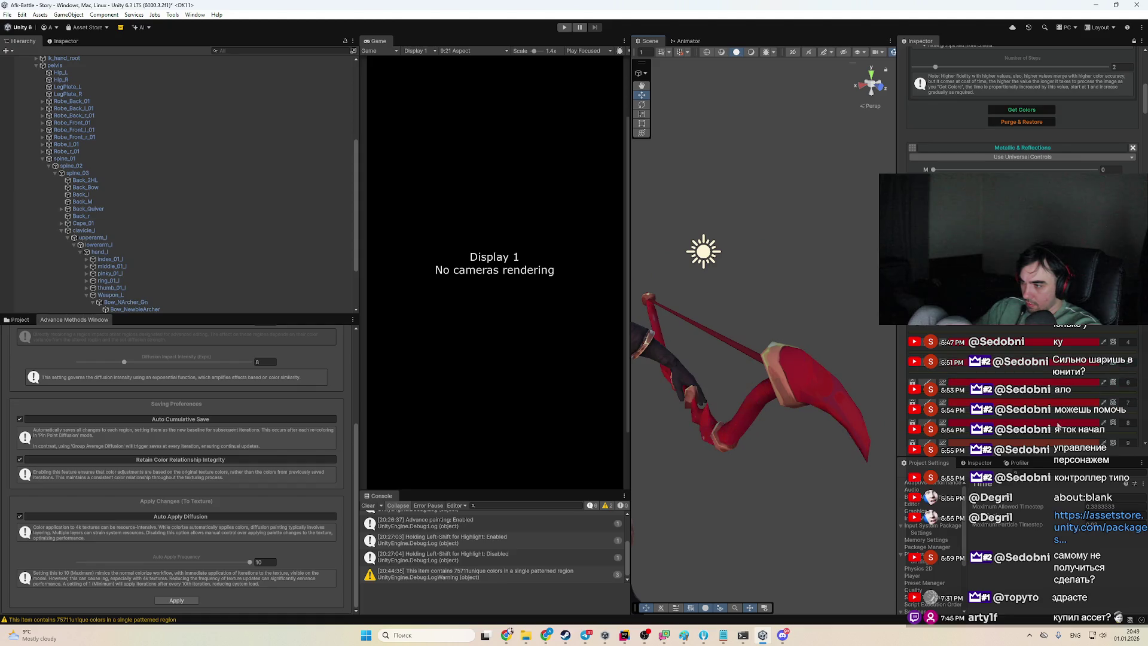
Set the next red Colorize Palette swatch to a pinkish red, about RGB 205,36,64
scroll(1023, 239, "down", 2)
scroll(1023, 119, "down", 1)
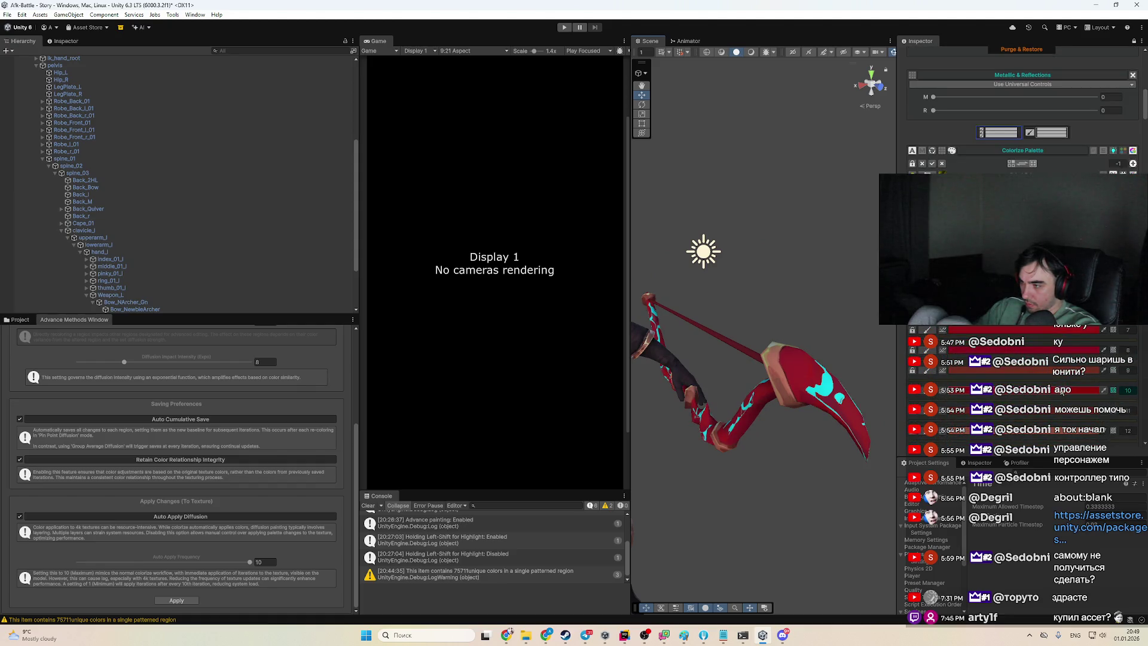
left_click(1140, 451)
left_click(1105, 414)
left_click_drag(1103, 396, 1111, 405)
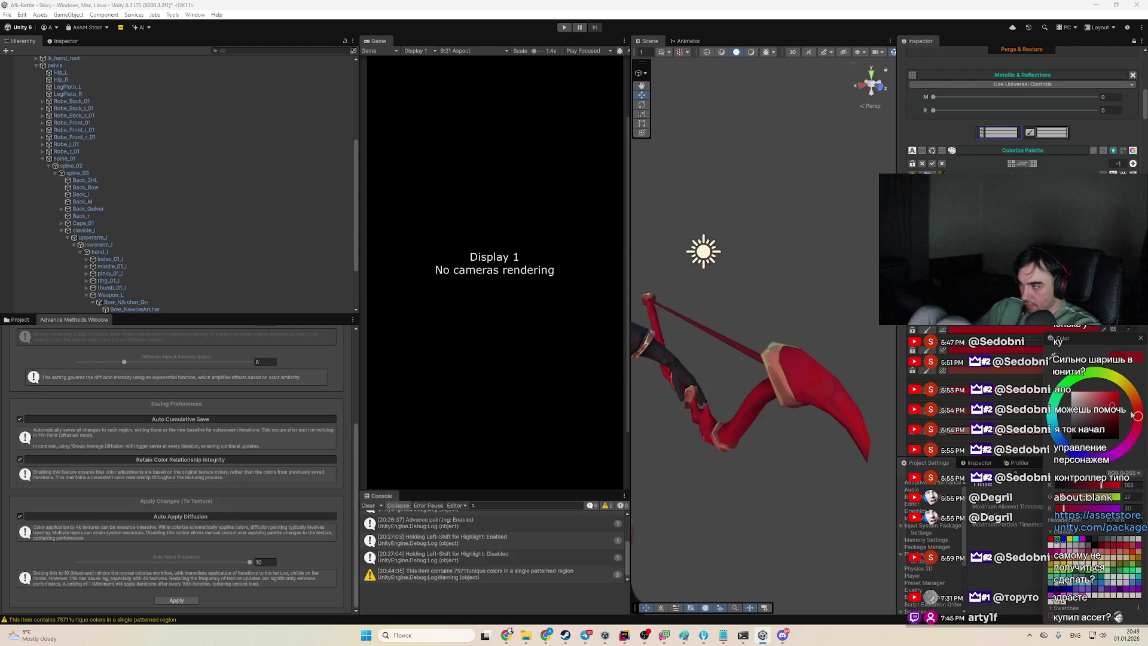
mouse_move(1112, 404)
left_mouse_down()
mouse_move(1107, 396)
mouse_move(1119, 413)
mouse_move(1094, 406)
mouse_move(1138, 419)
mouse_move(1113, 403)
left_mouse_up()
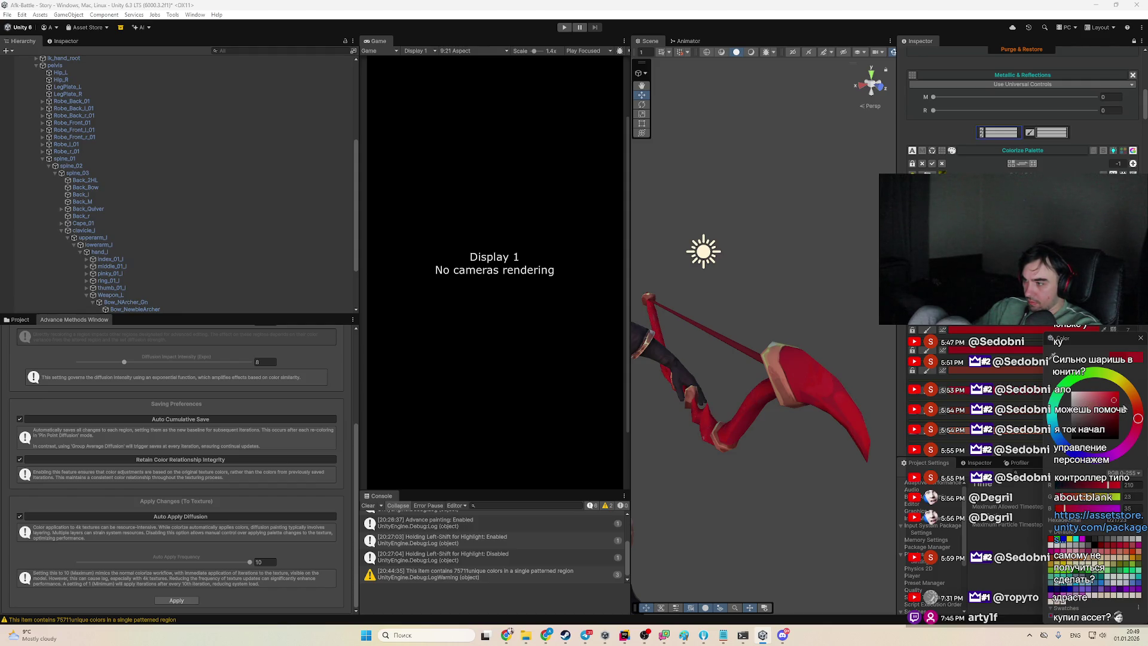
left_click_drag(1077, 338, 1033, 338)
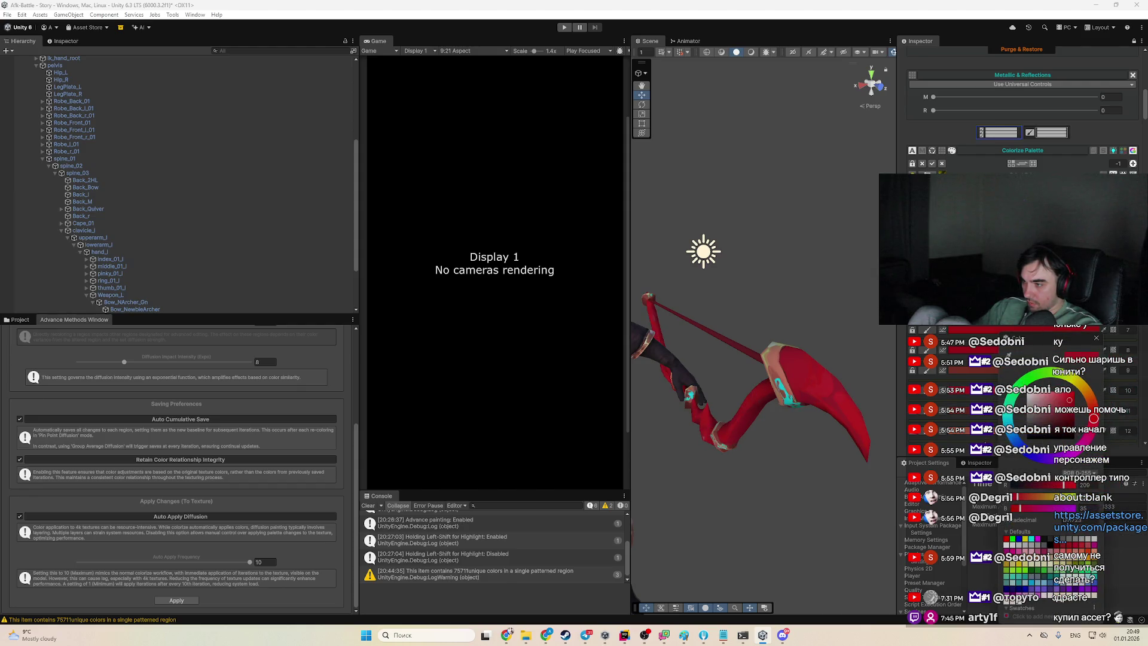
scroll(979, 381, "down", 2)
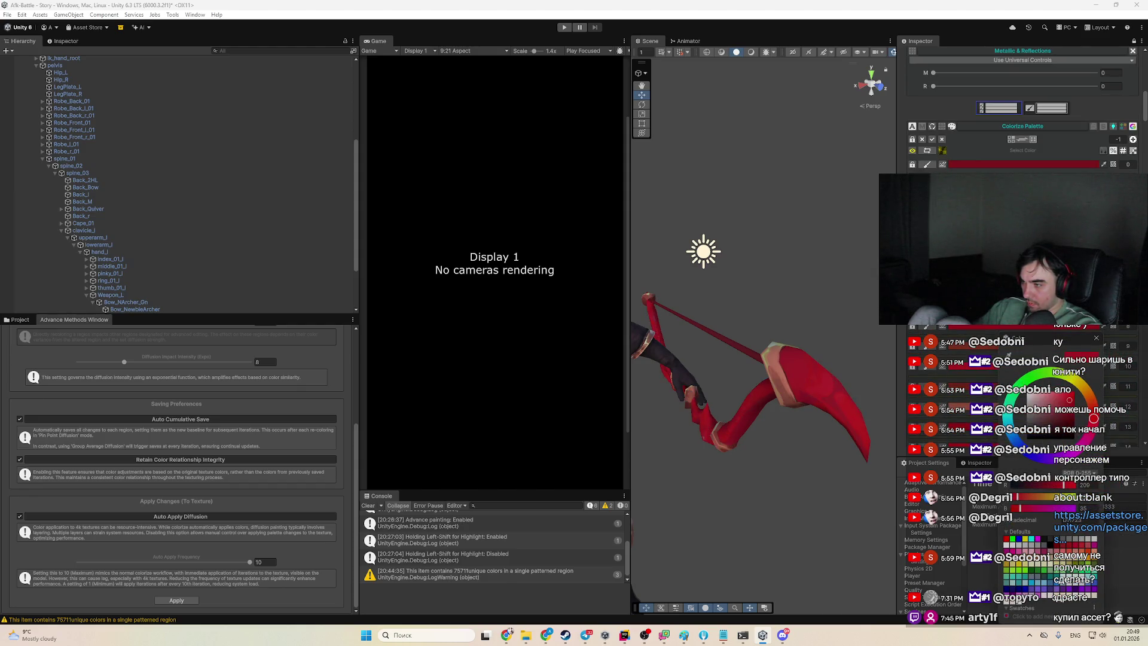
scroll(979, 380, "down", 1)
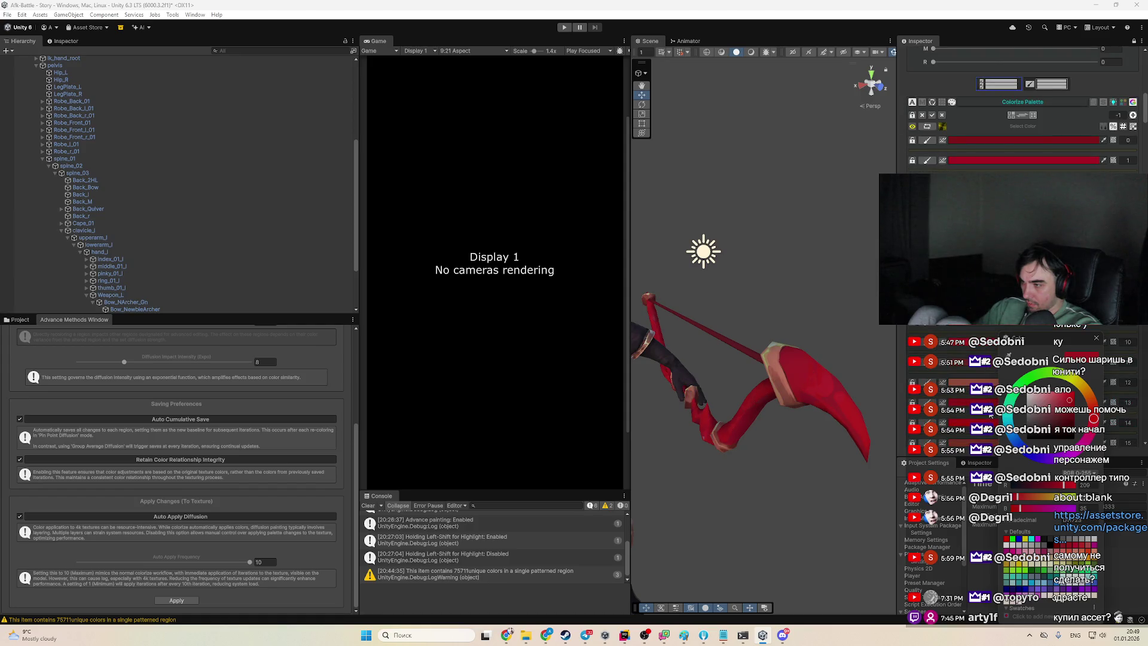
scroll(978, 381, "down", 2)
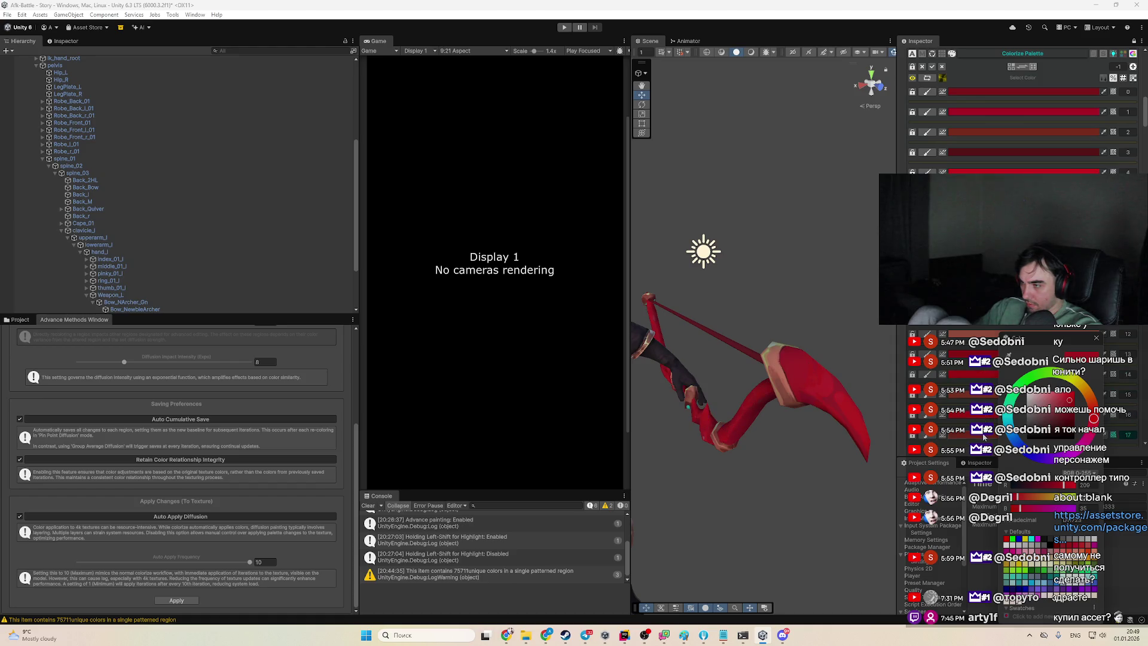
scroll(969, 419, "down", 1)
scroll(980, 399, "down", 1)
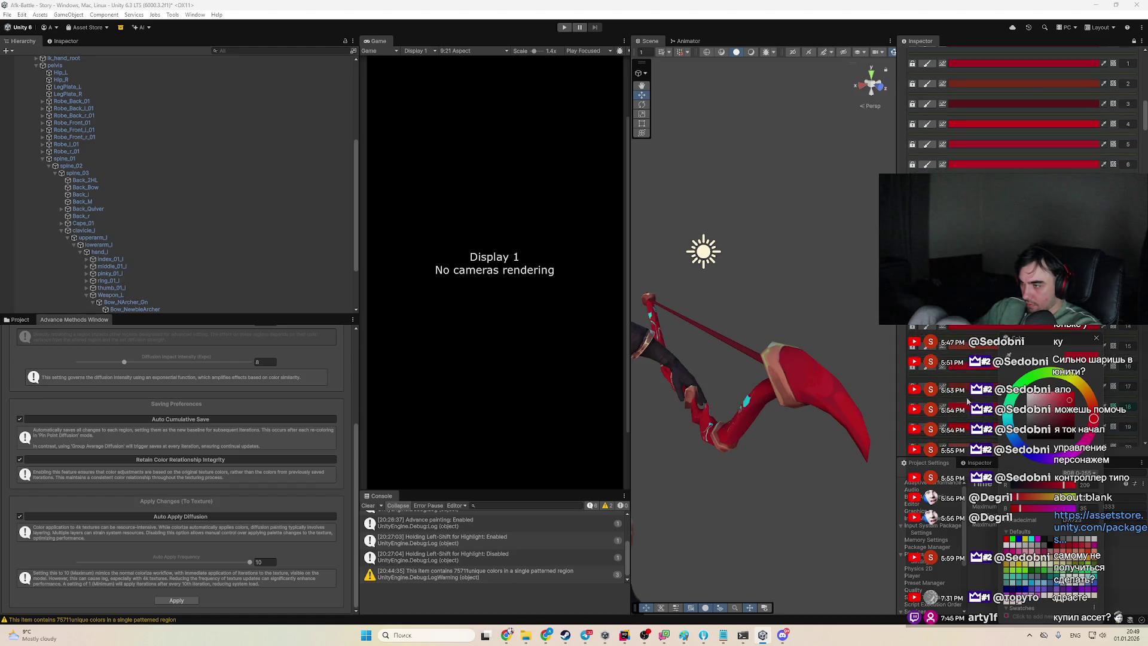
scroll(972, 418, "down", 1)
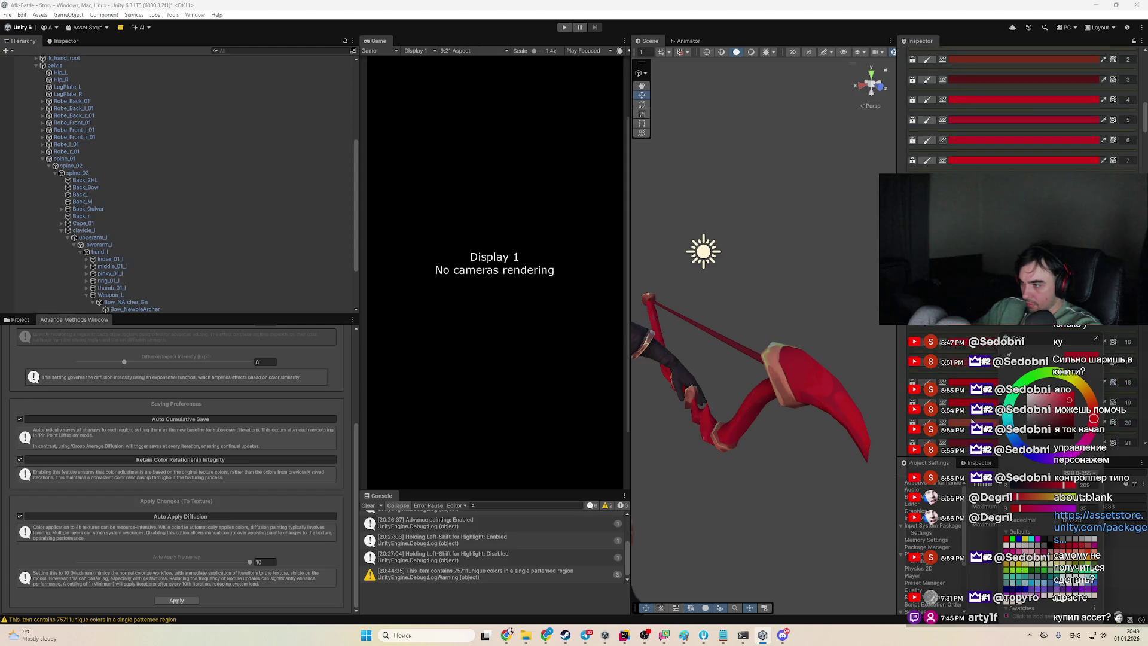
scroll(977, 441, "down", 1)
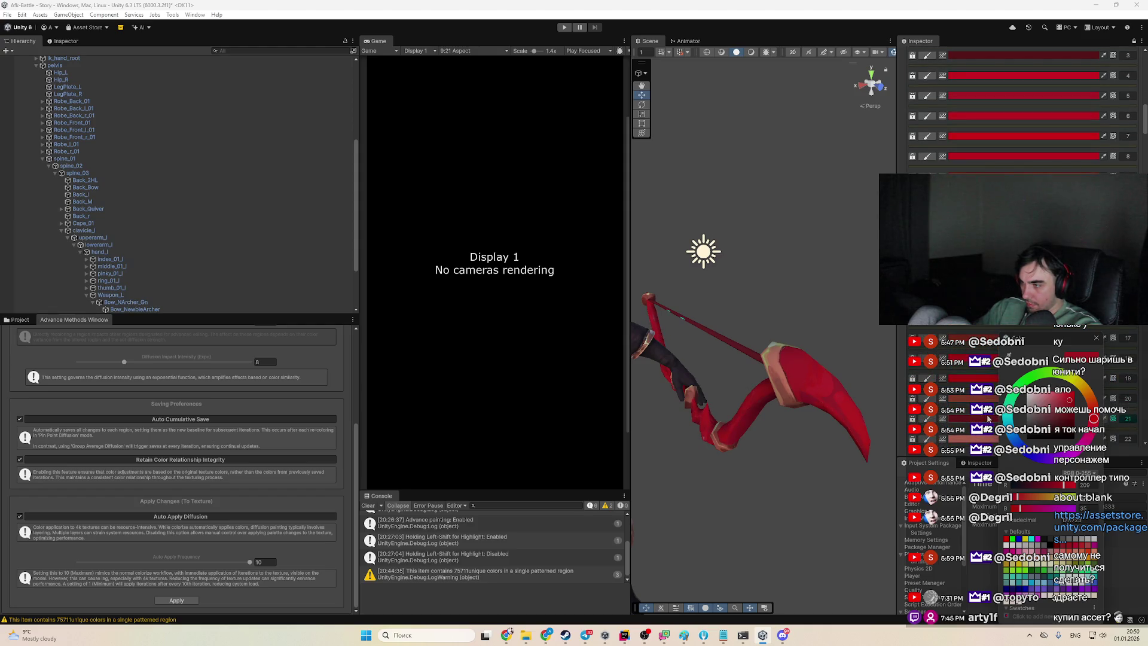
scroll(977, 442, "up", 8)
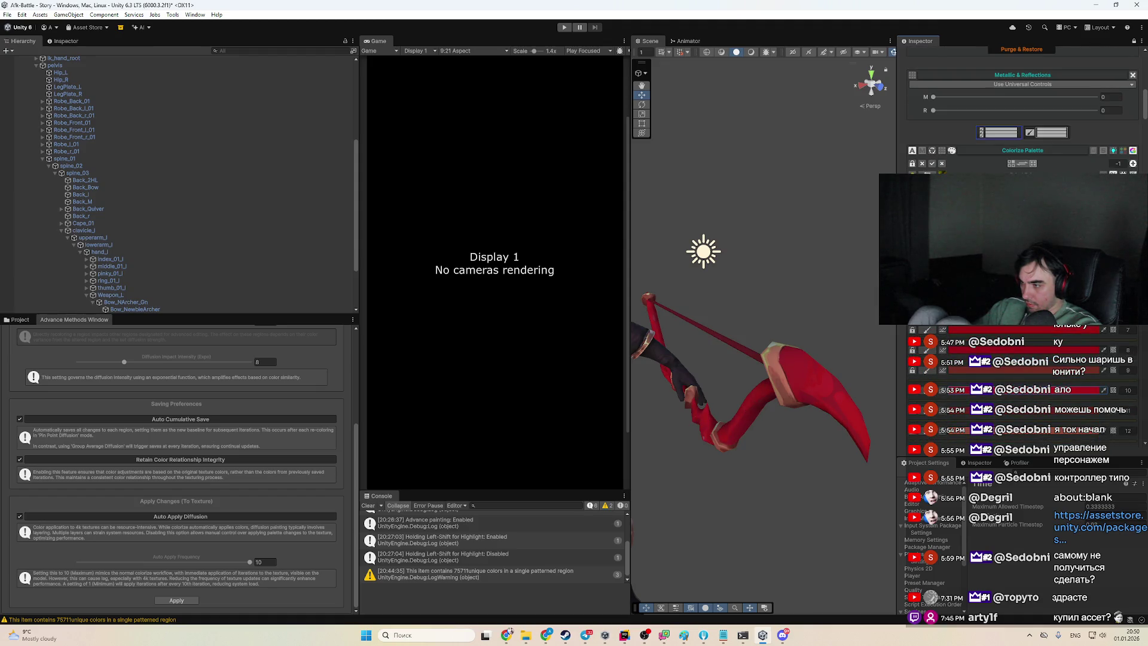
scroll(1042, 358, "down", 7)
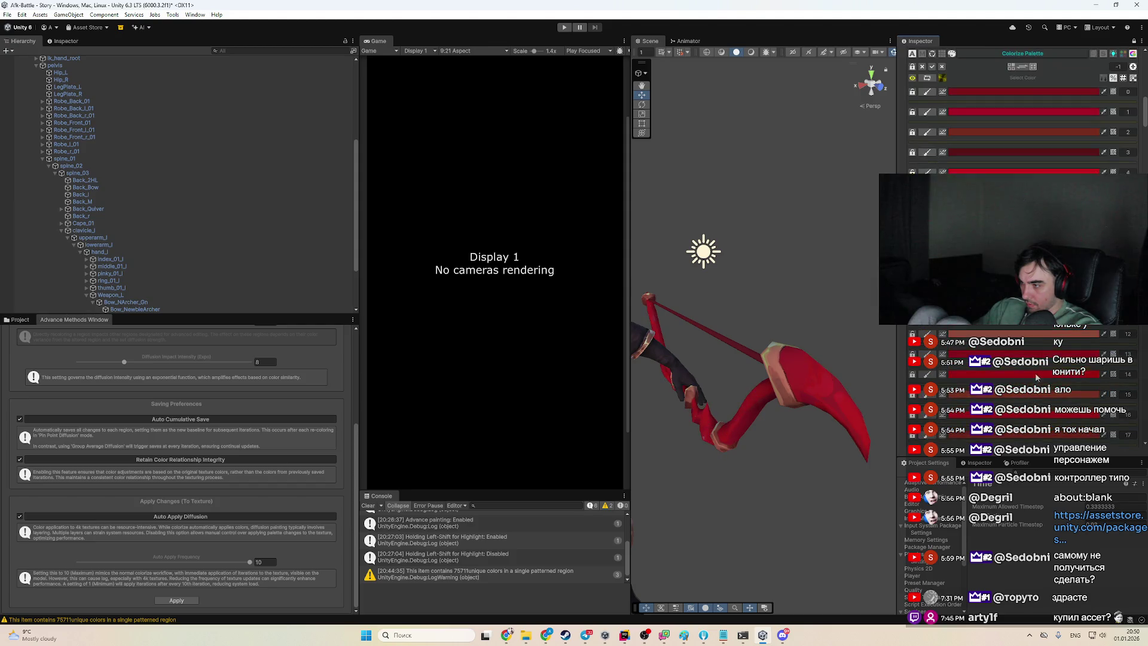
scroll(1054, 379, "down", 4)
scroll(1064, 376, "down", 6)
scroll(1063, 379, "down", 10)
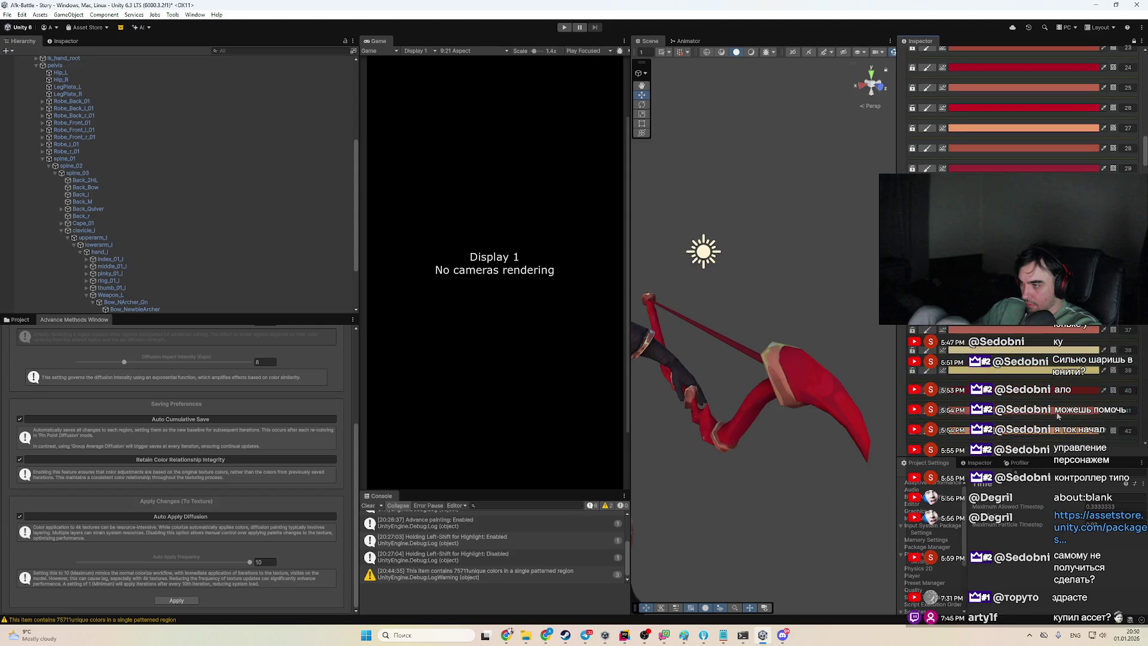
scroll(1063, 381, "down", 4)
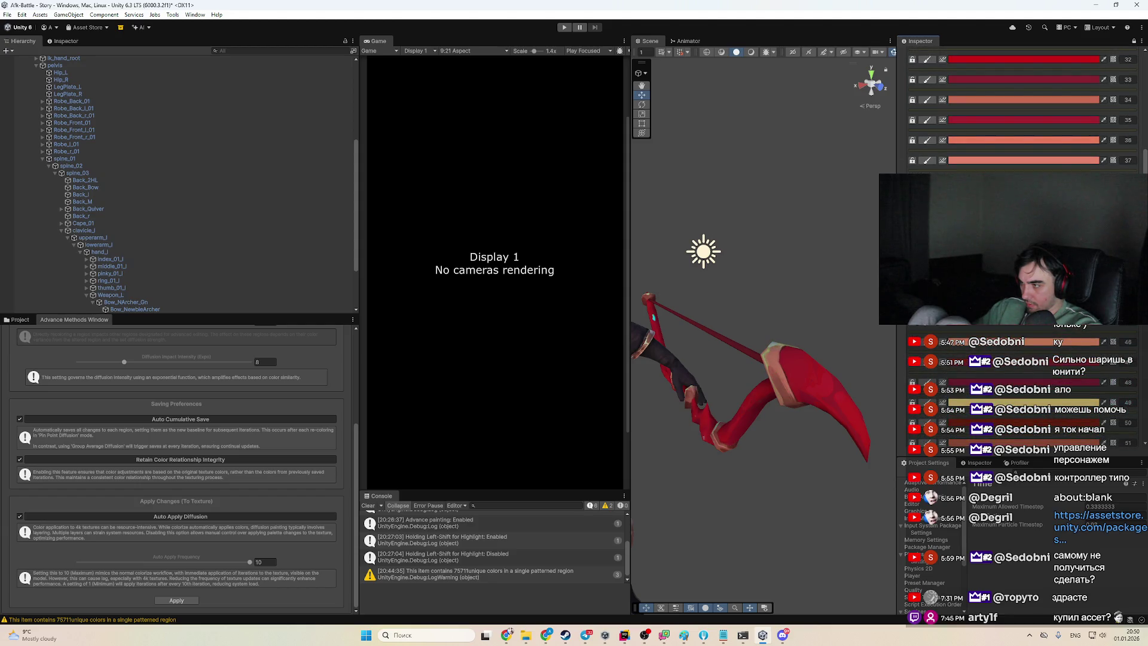
scroll(1062, 380, "down", 3)
scroll(1074, 404, "down", 2)
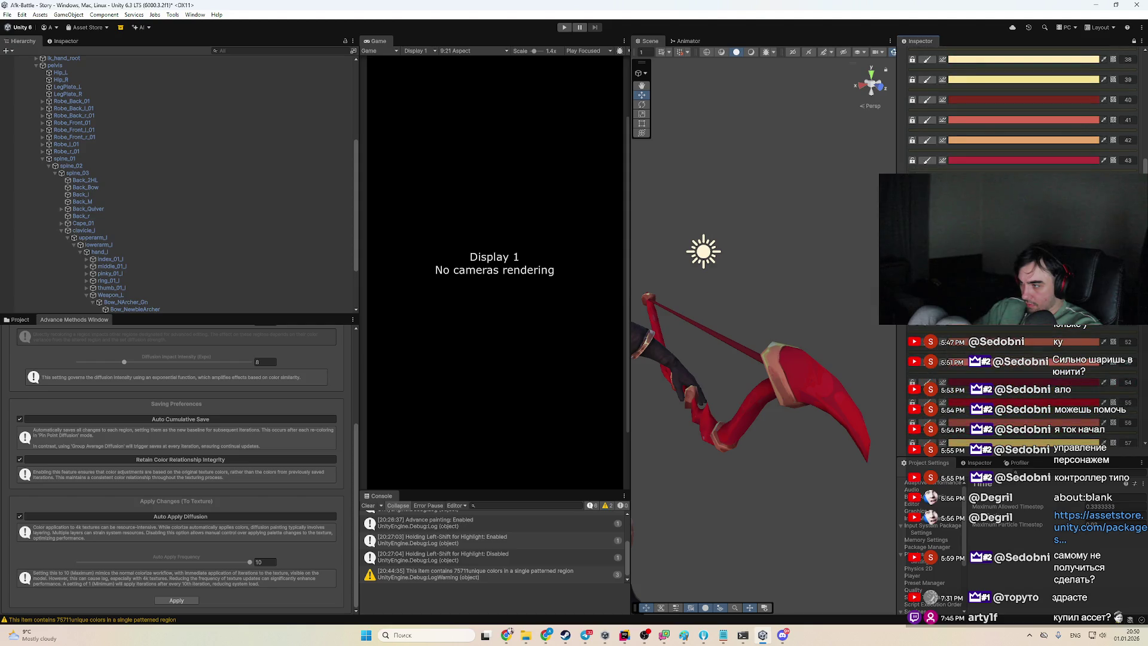
scroll(1052, 404, "down", 2)
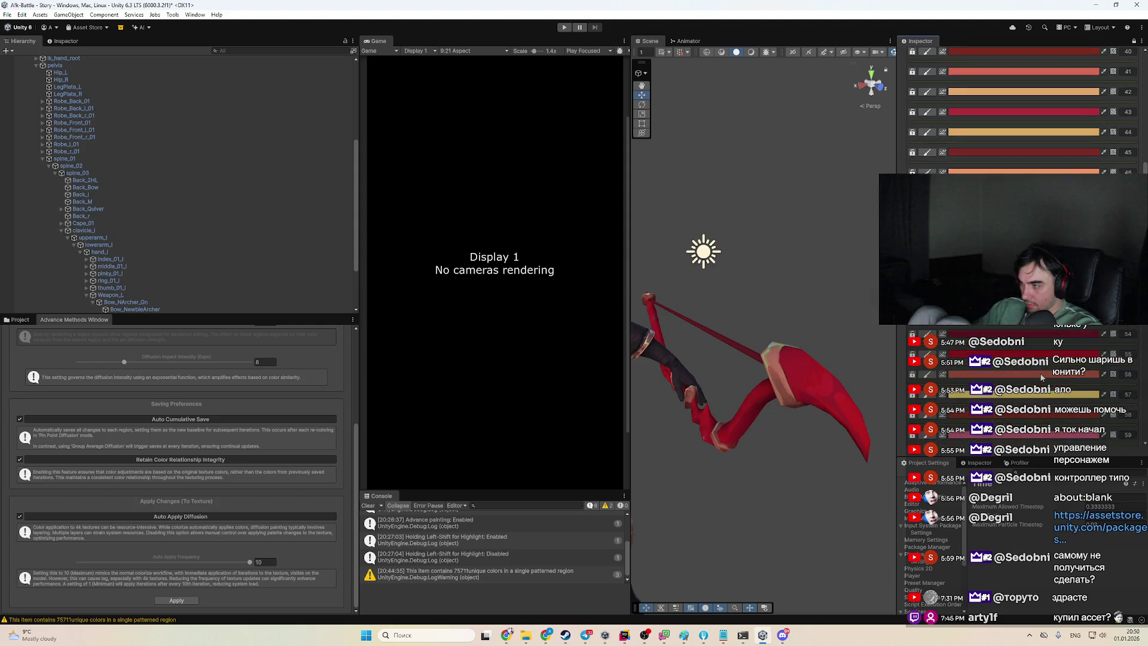
scroll(1037, 347, "down", 2)
scroll(1047, 364, "down", 2)
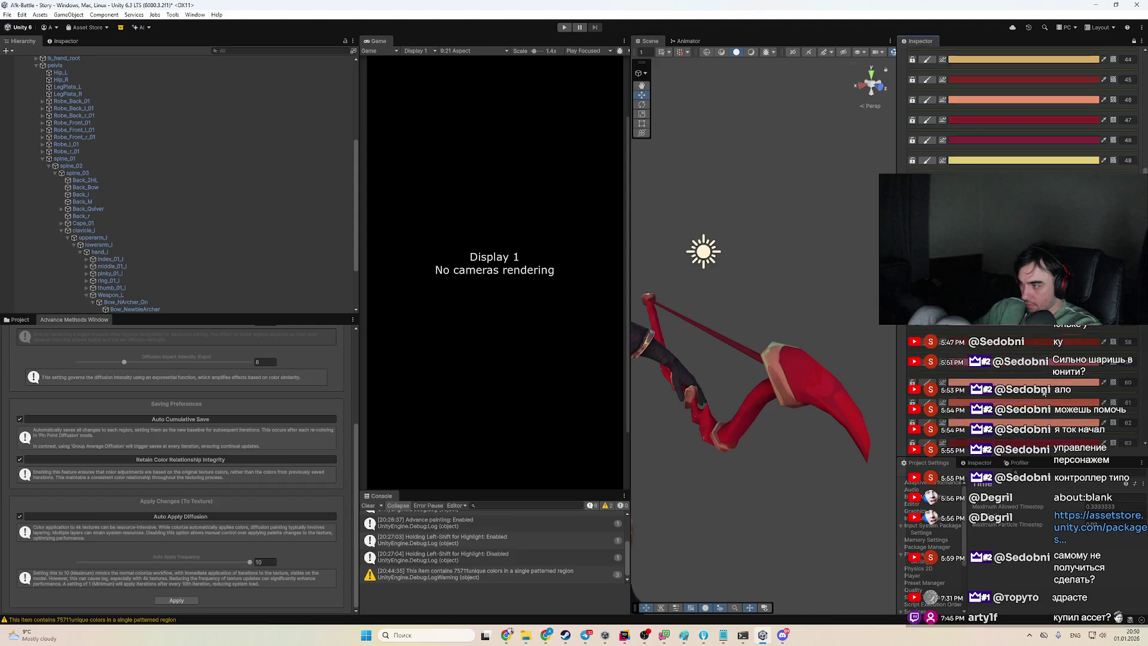
scroll(1045, 348, "down", 2)
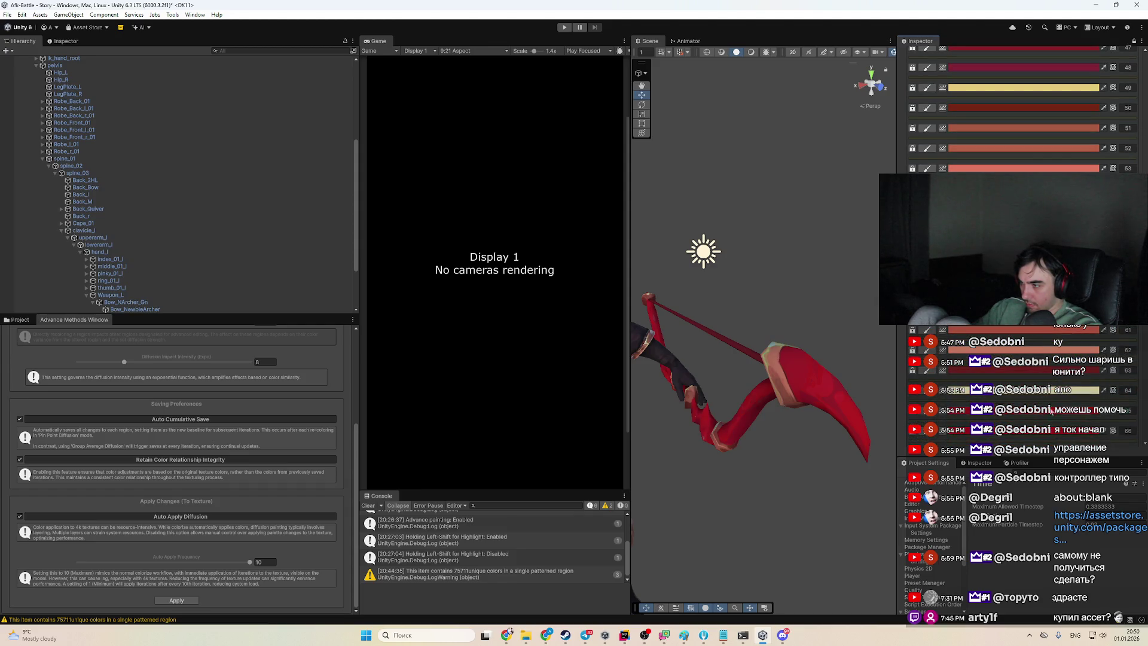
scroll(1049, 347, "down", 2)
scroll(1050, 369, "down", 2)
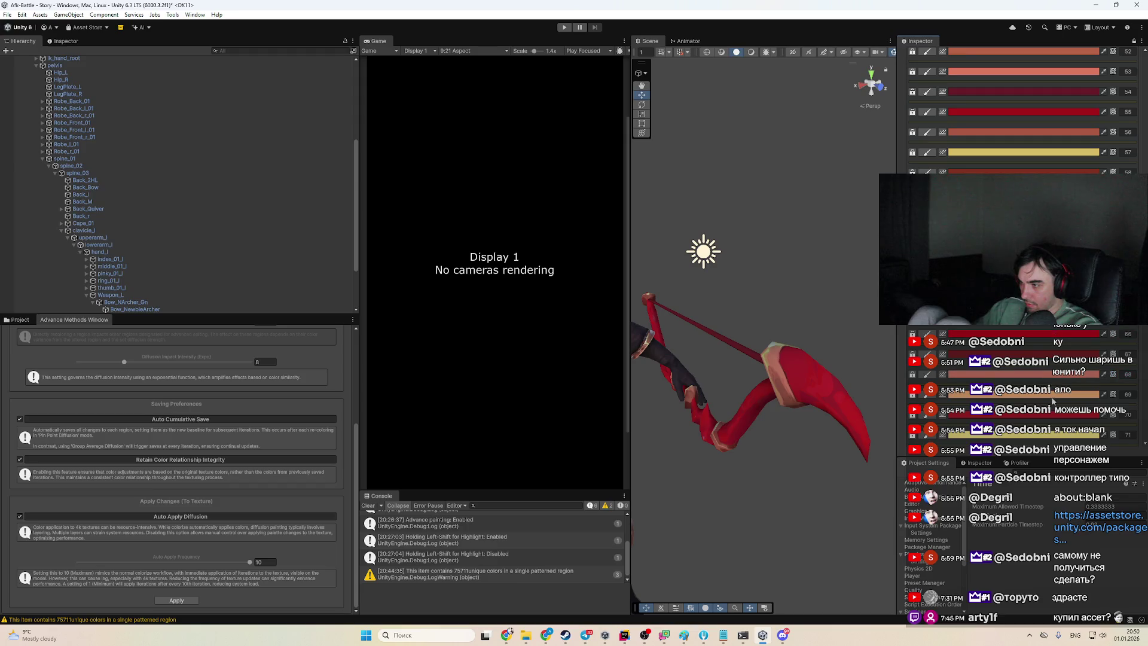
scroll(1052, 377, "down", 1)
scroll(1053, 389, "down", 2)
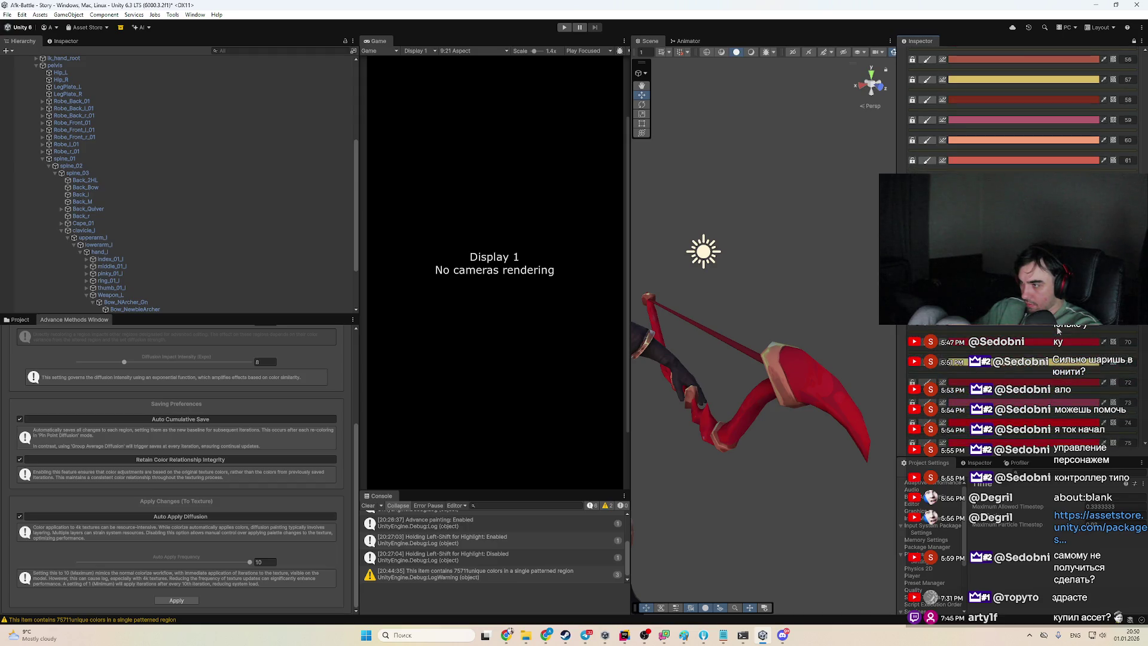
scroll(1044, 377, "down", 2)
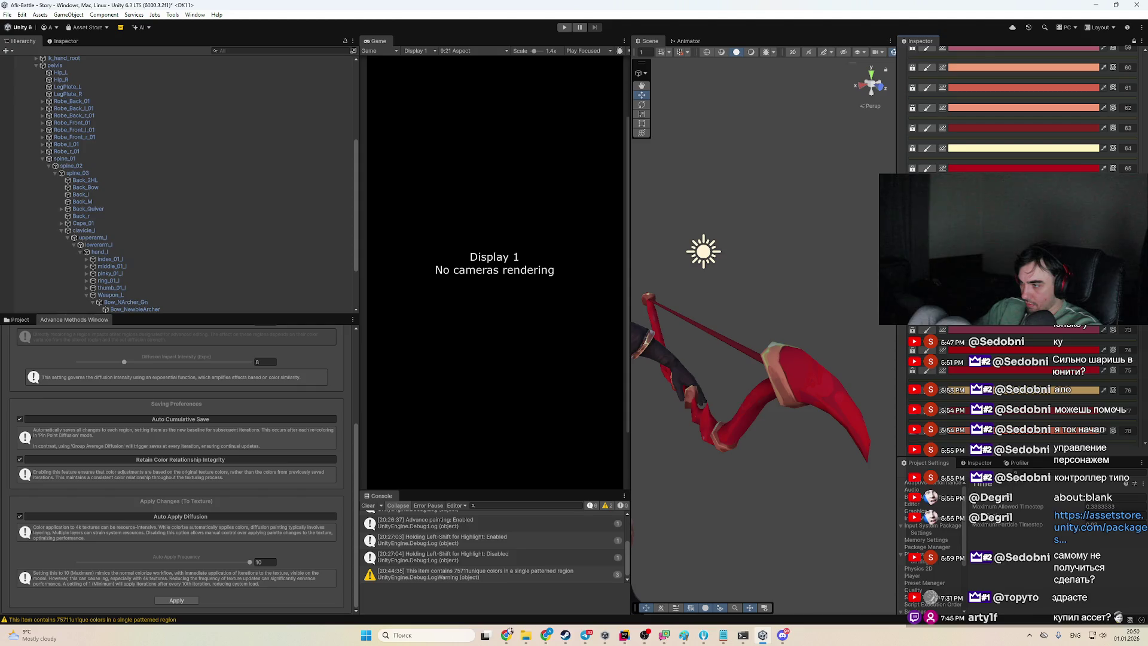
scroll(1044, 376, "down", 2)
scroll(1045, 349, "down", 2)
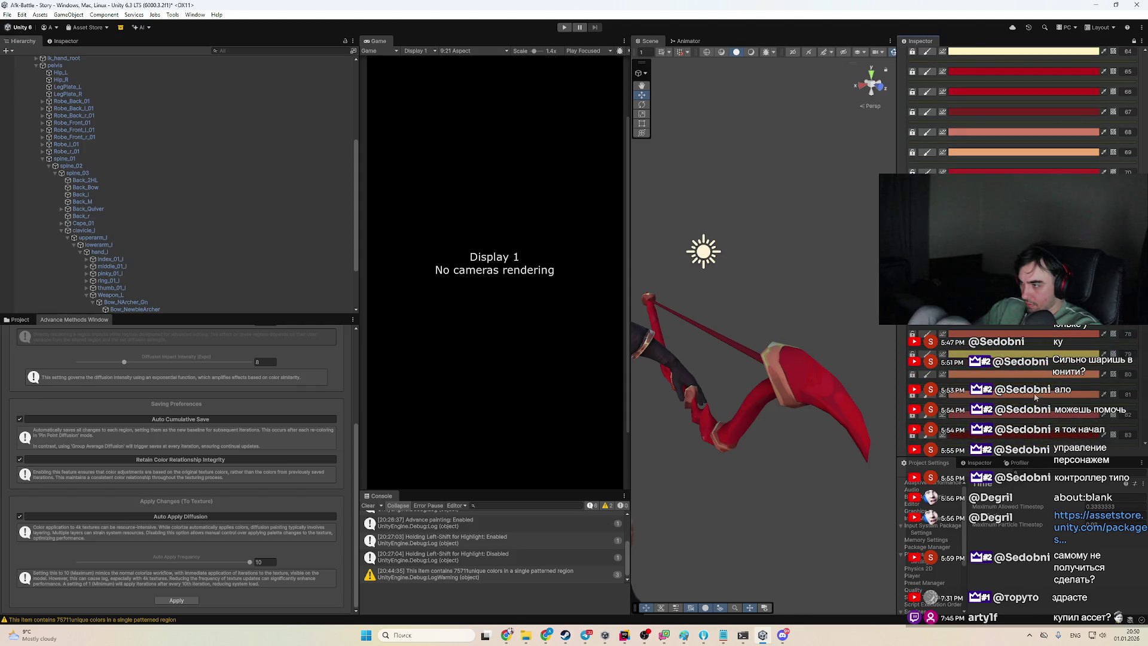
scroll(1043, 382, "down", 10)
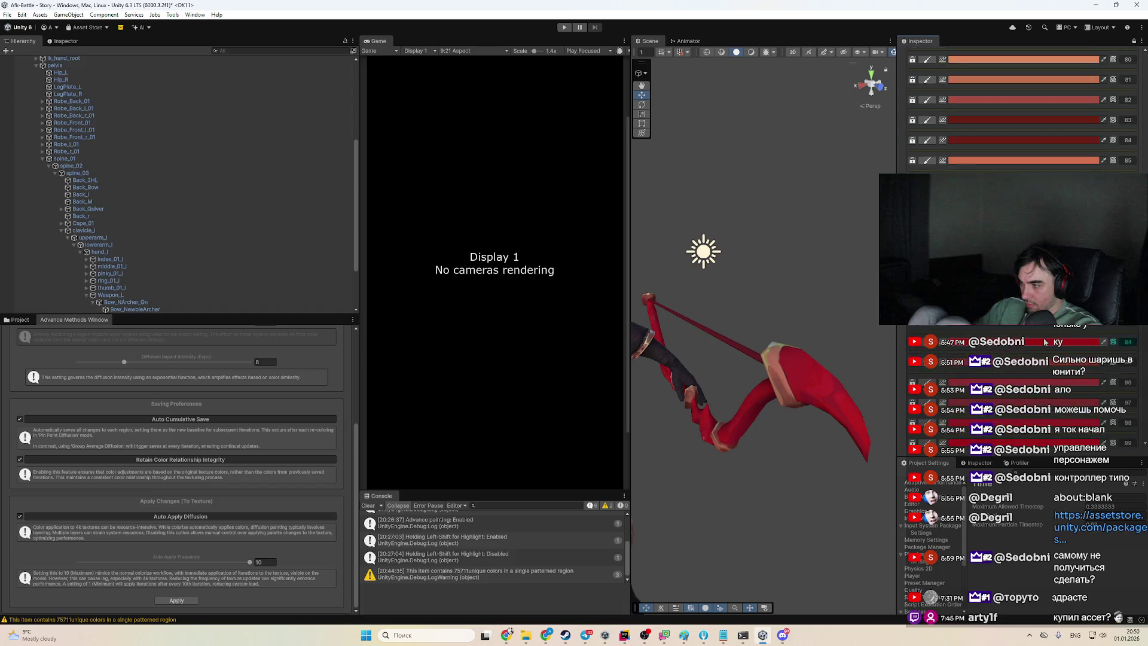
scroll(1047, 338, "down", 6)
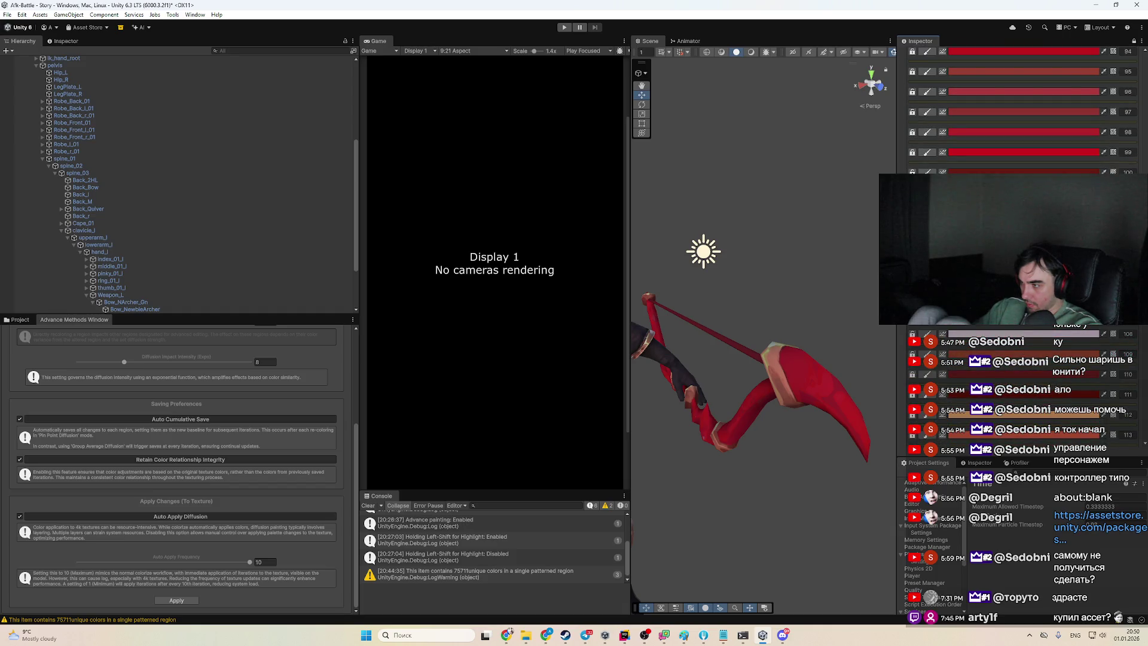
scroll(1027, 381, "down", 3)
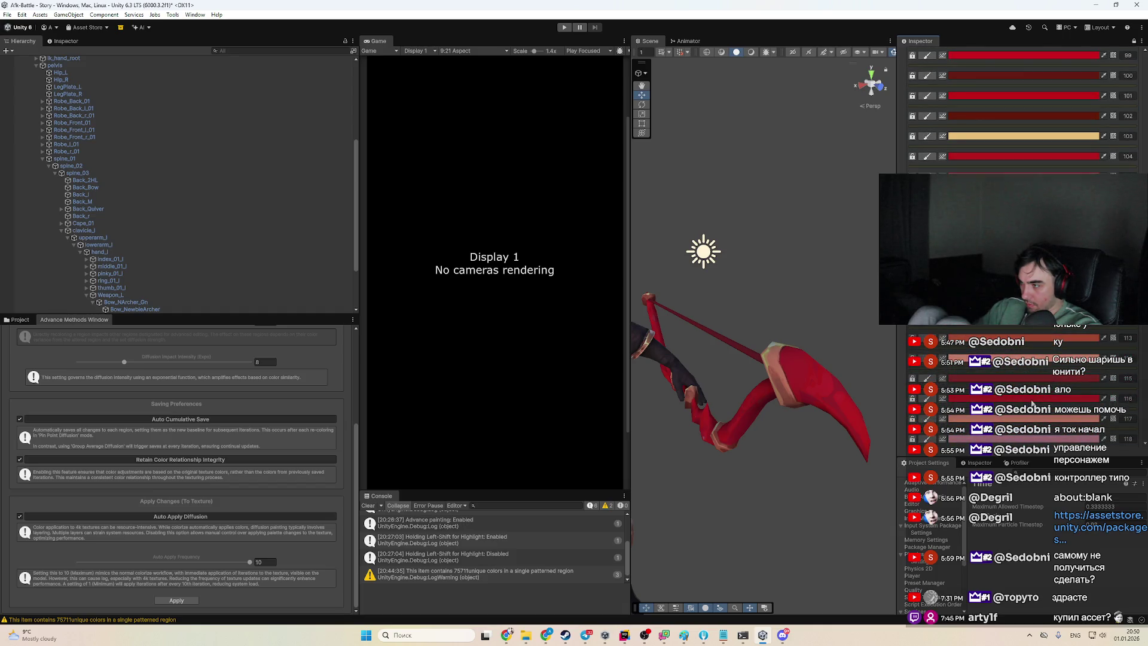
scroll(1030, 406, "down", 3)
scroll(1028, 419, "down", 3)
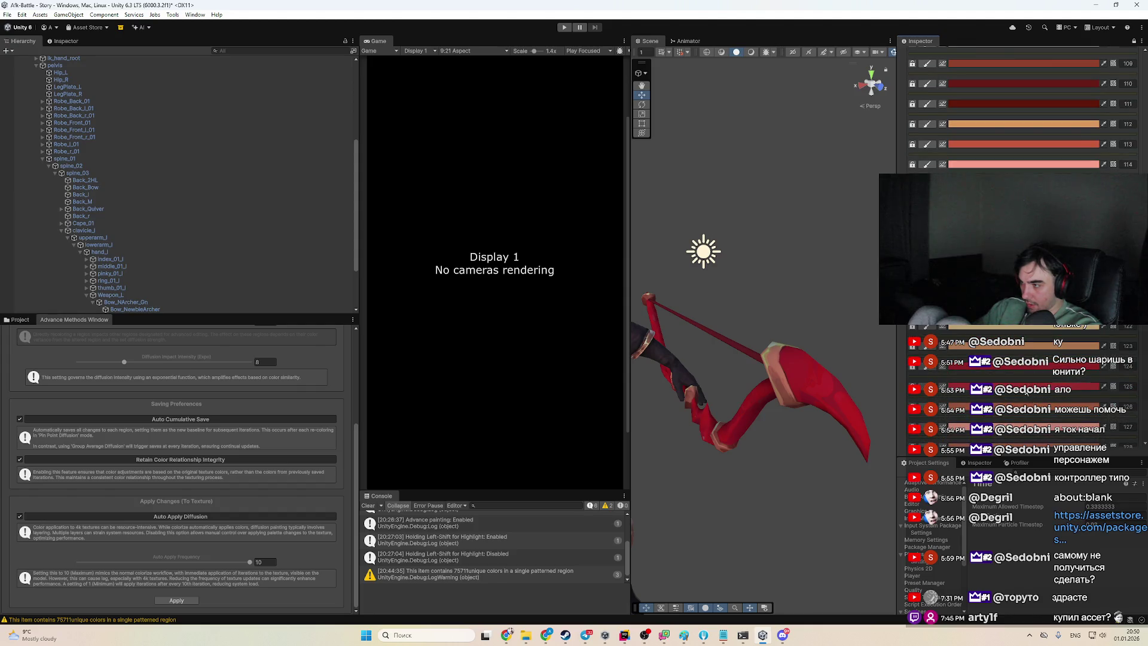
scroll(1028, 419, "down", 3)
scroll(1028, 418, "down", 2)
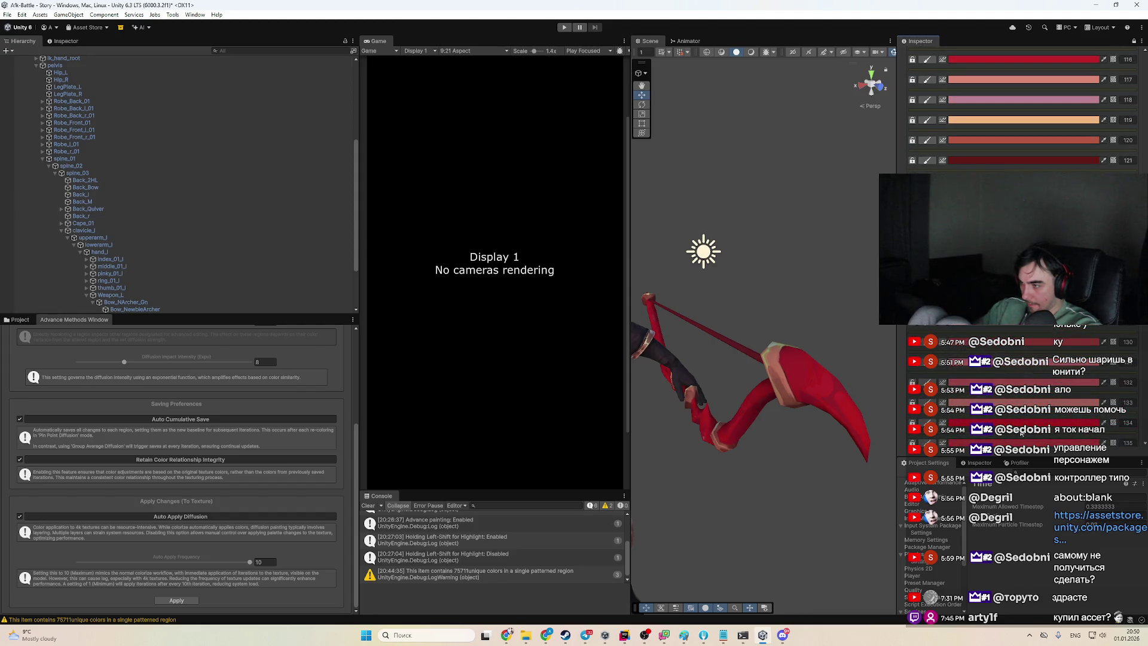
scroll(1021, 435, "down", 2)
scroll(1051, 413, "down", 2)
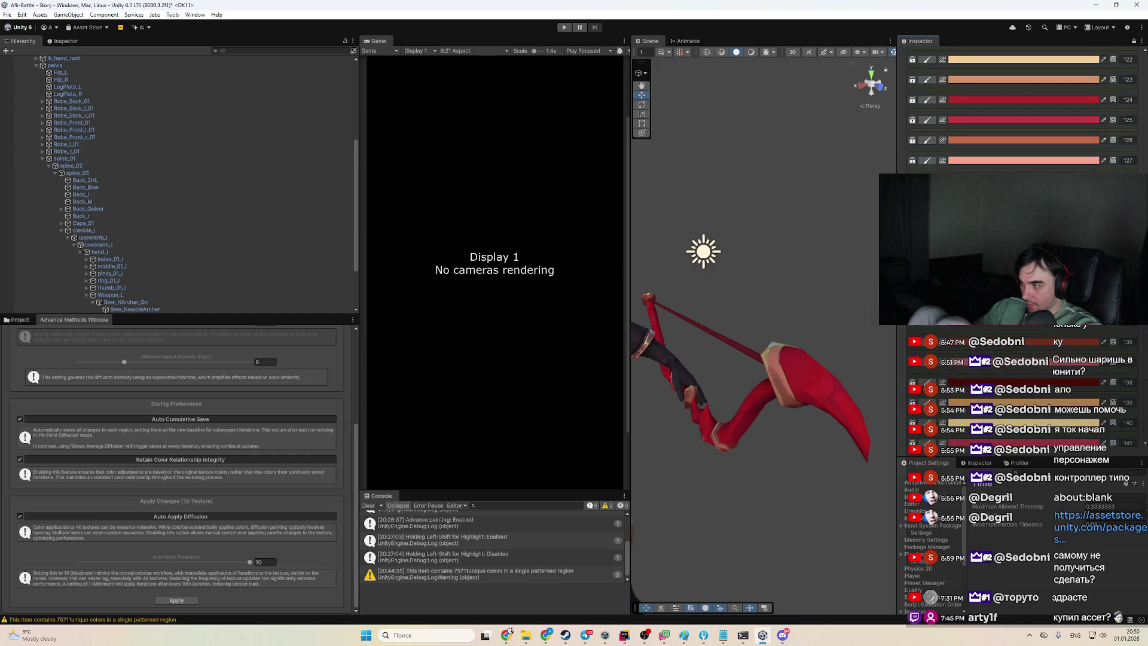
scroll(1123, 328, "up", 20)
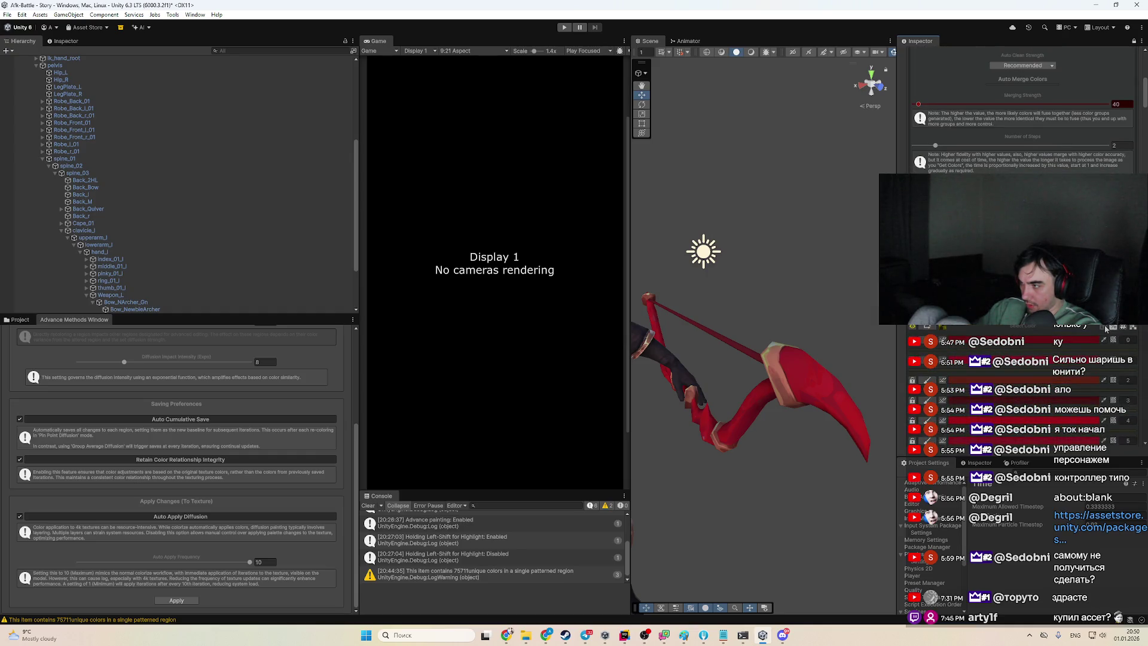
Toggle Ordering Mode on and off, and sample the bow's red with the eyedropper, then cancel
left_click(1109, 327)
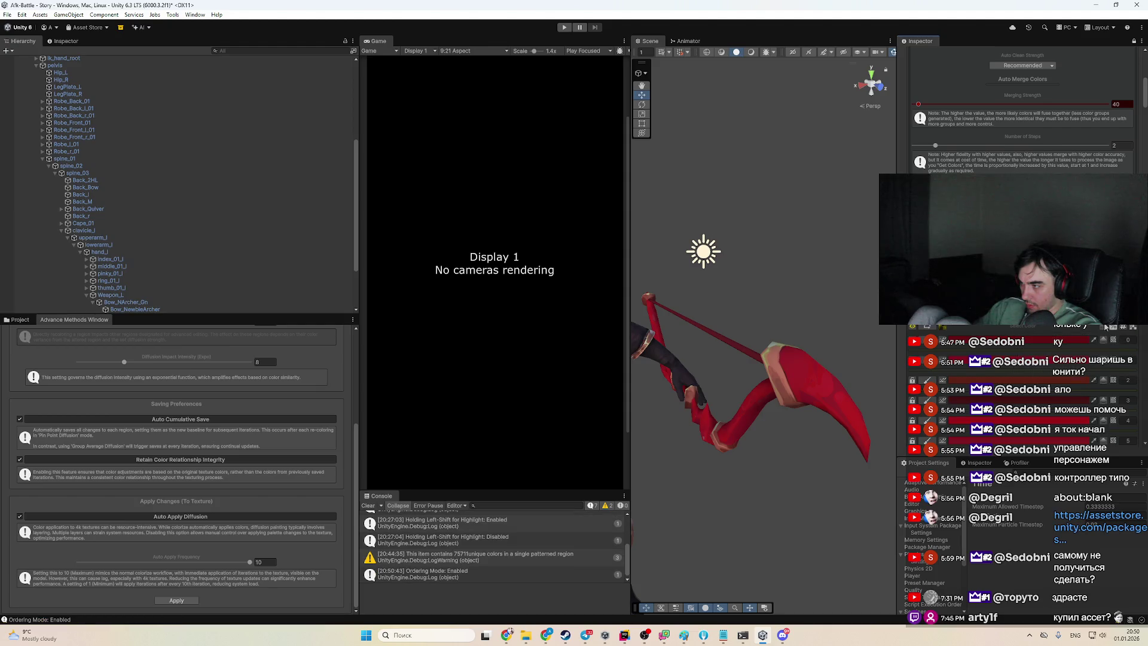
double_click(1106, 327)
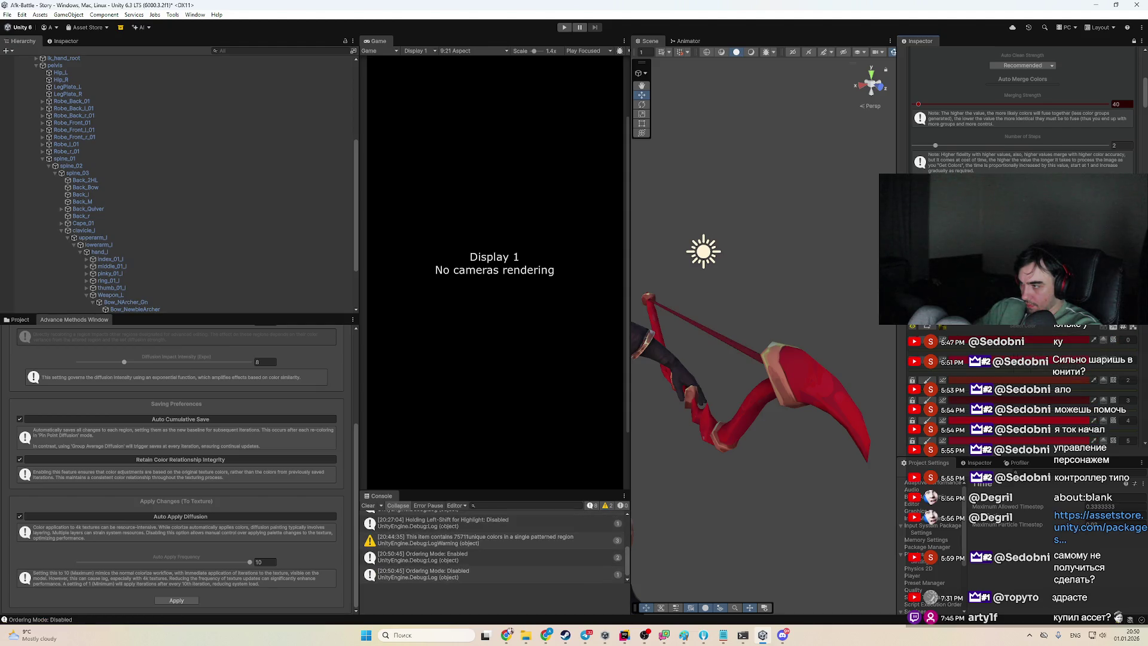
left_click(1097, 332)
left_click(1053, 330)
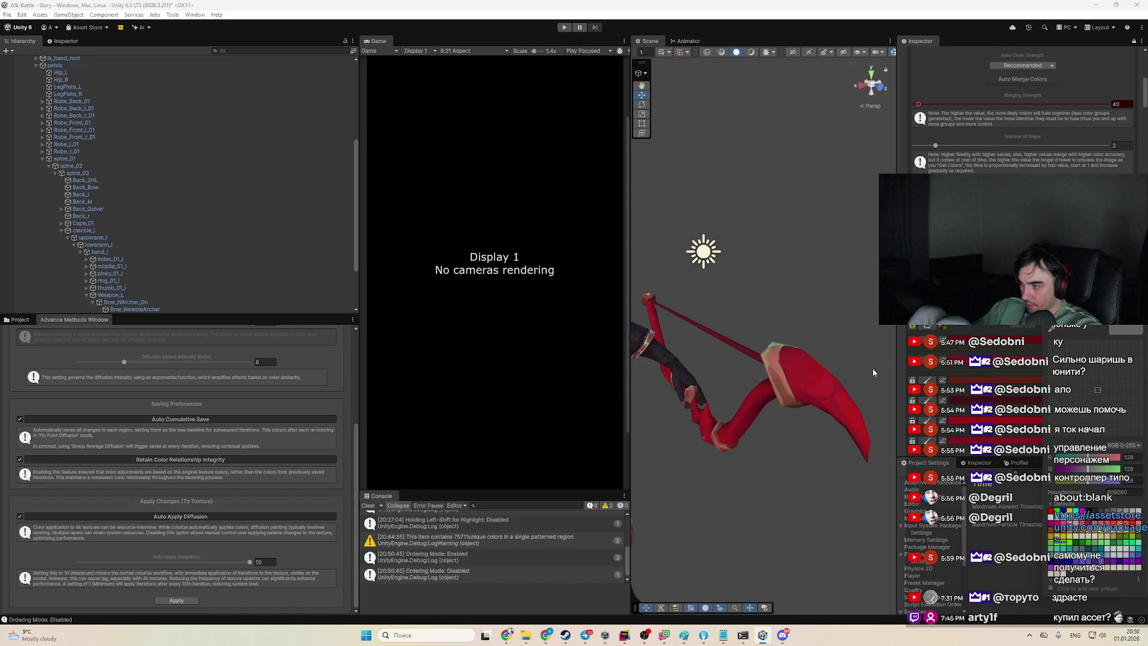
left_click(839, 386)
key("Escape")
Toggle Divide Groups off and back on, leaving Ordering Mode off
scroll(1023, 105, "down", 3)
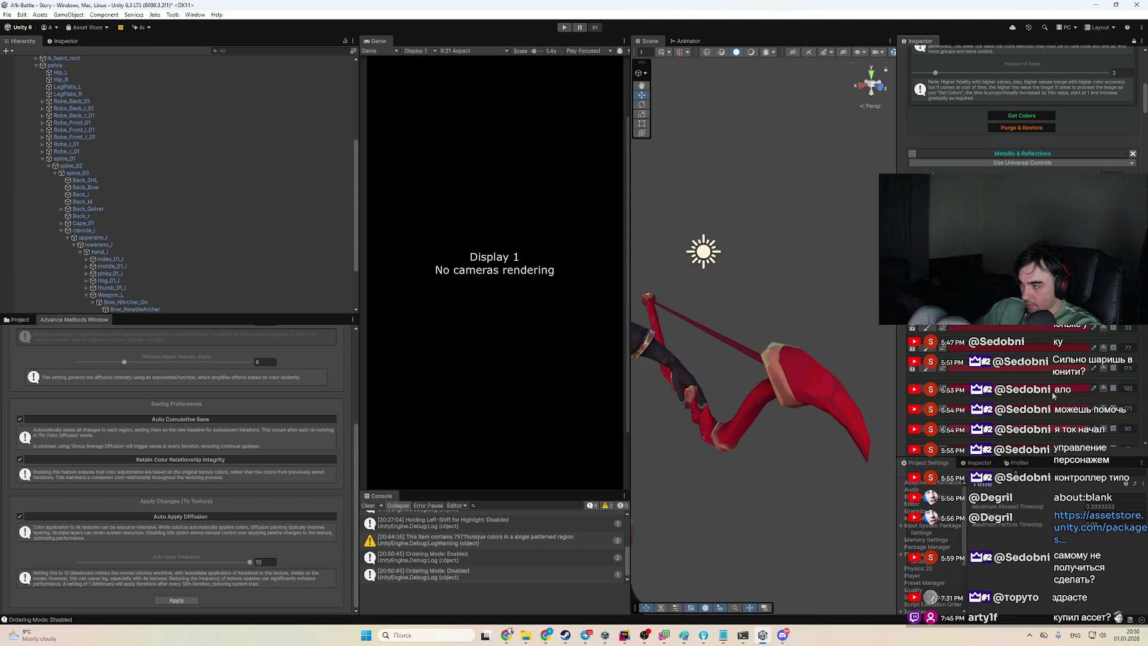
scroll(1064, 394, "down", 5)
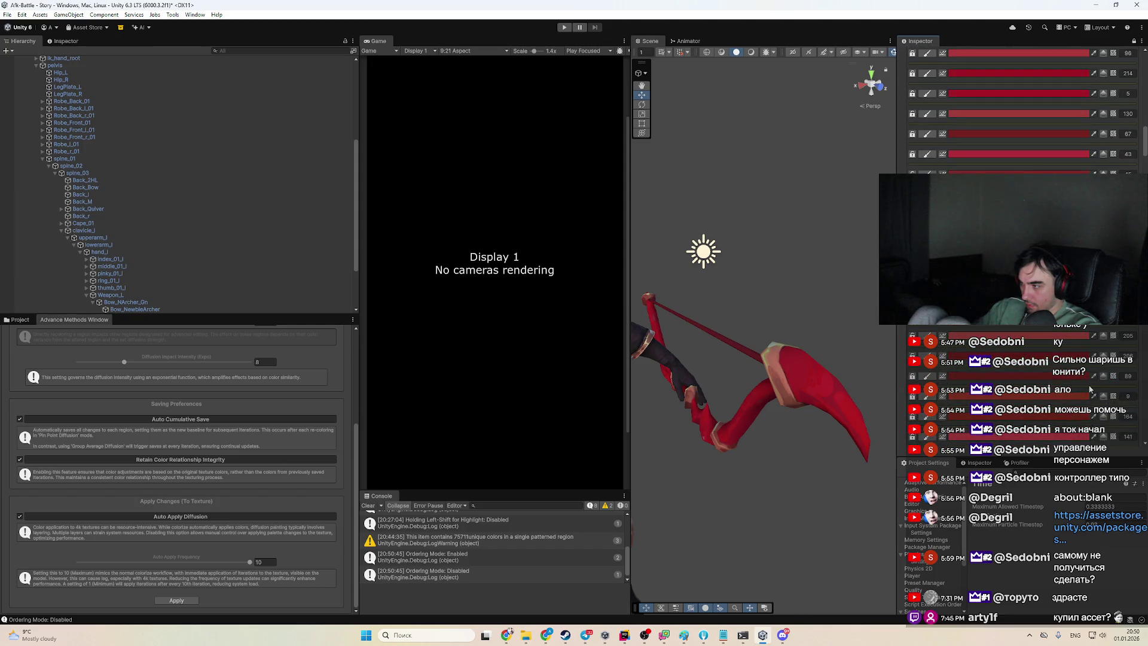
scroll(1093, 390, "up", 5)
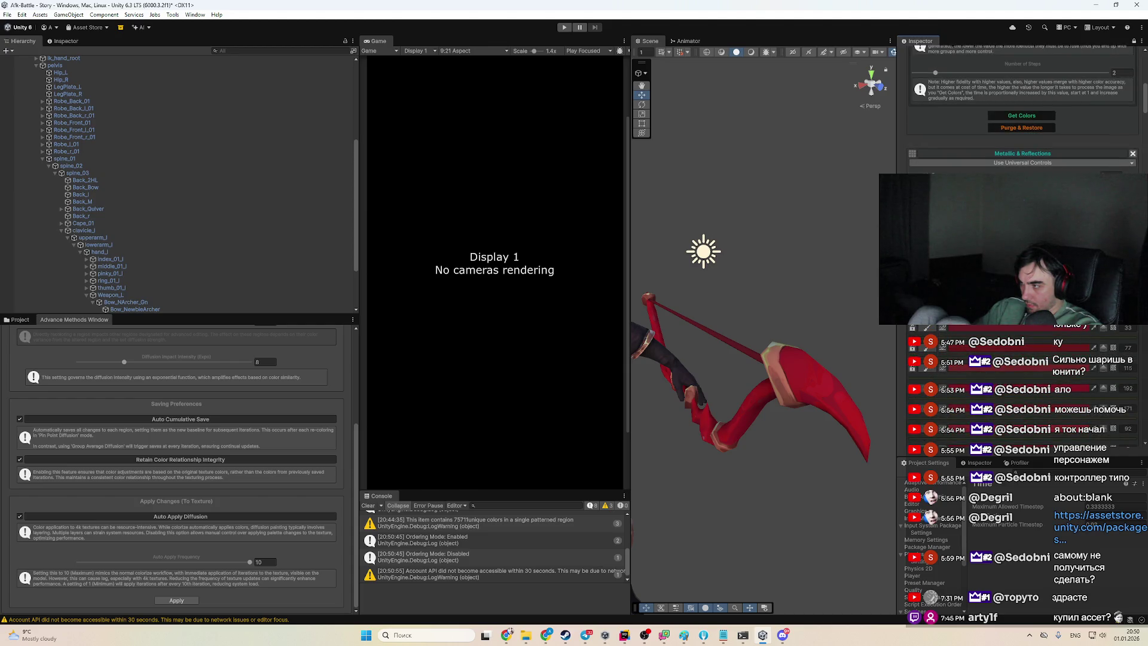
left_click(1017, 398)
left_click(1017, 398)
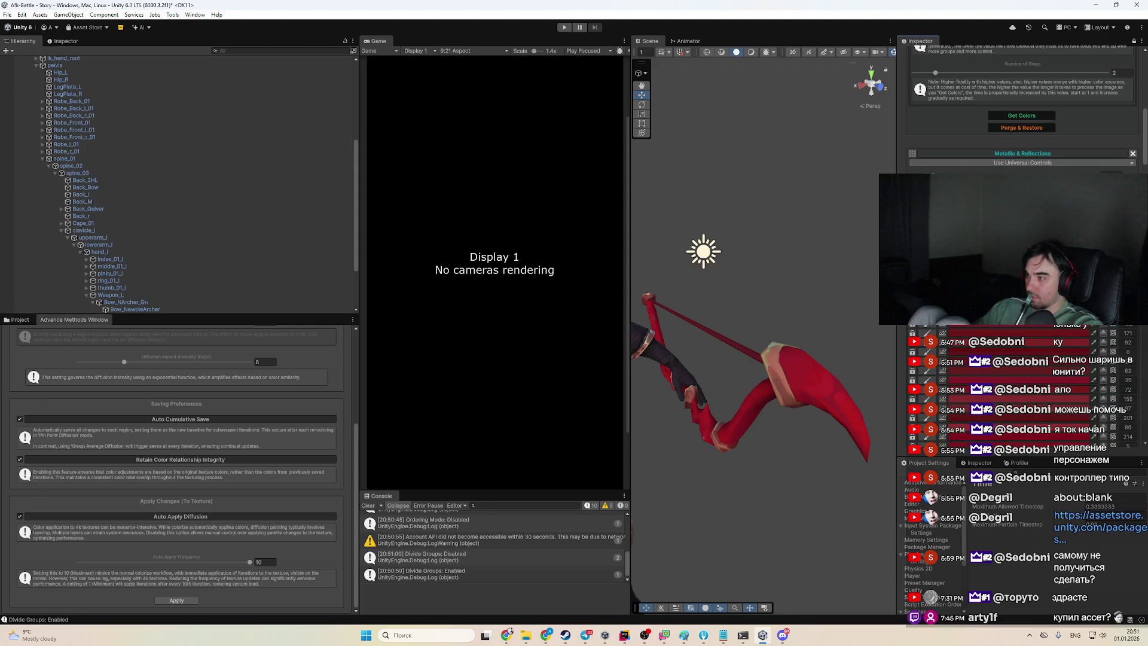
left_click(1017, 383)
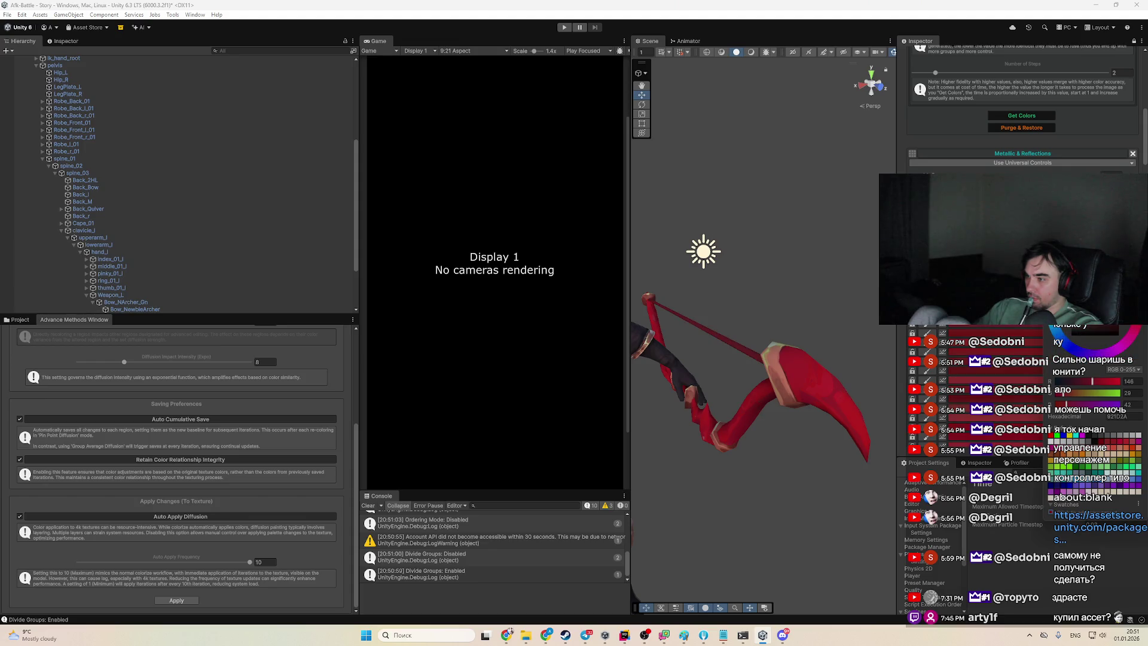
scroll(1003, 417, "down", 2)
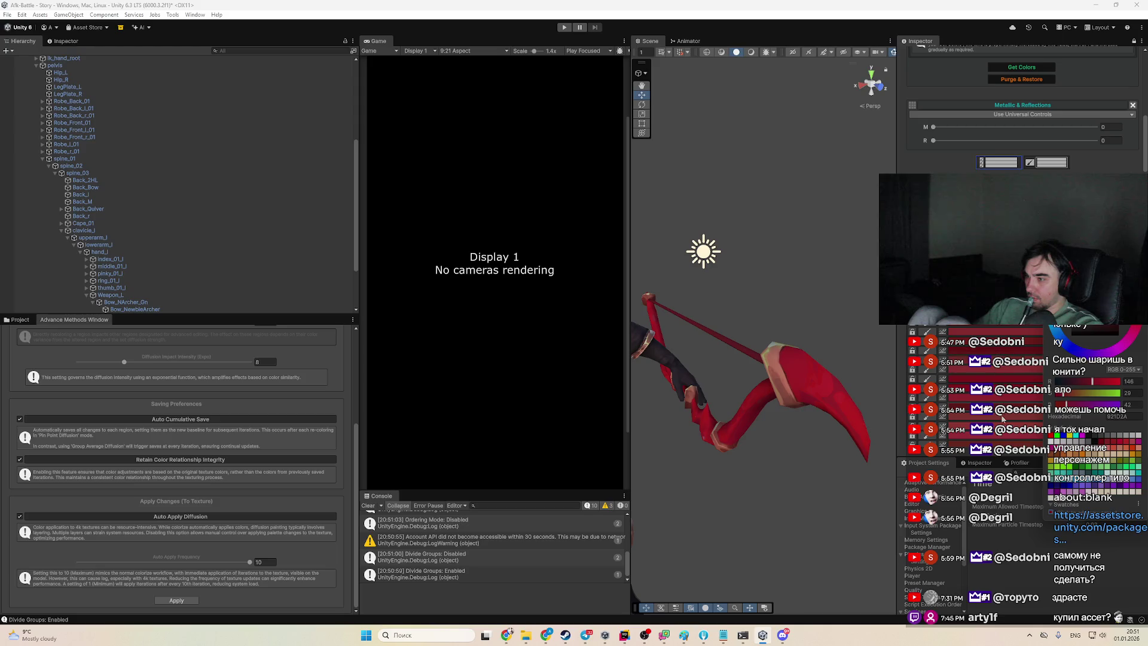
scroll(1005, 353, "down", 2)
scroll(1018, 393, "down", 2)
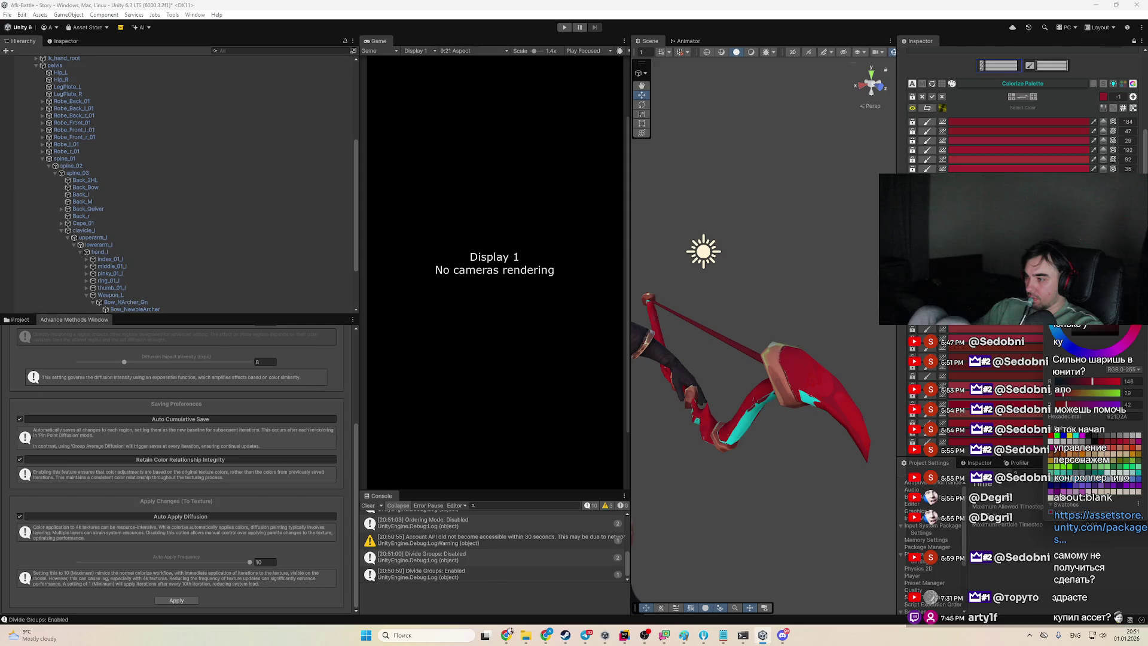
Try brighter red, orange and teal for the bow's red palette colour
left_click(1018, 392)
mouse_move(1083, 405)
left_mouse_down()
mouse_move(1108, 405)
mouse_move(1088, 394)
left_mouse_up()
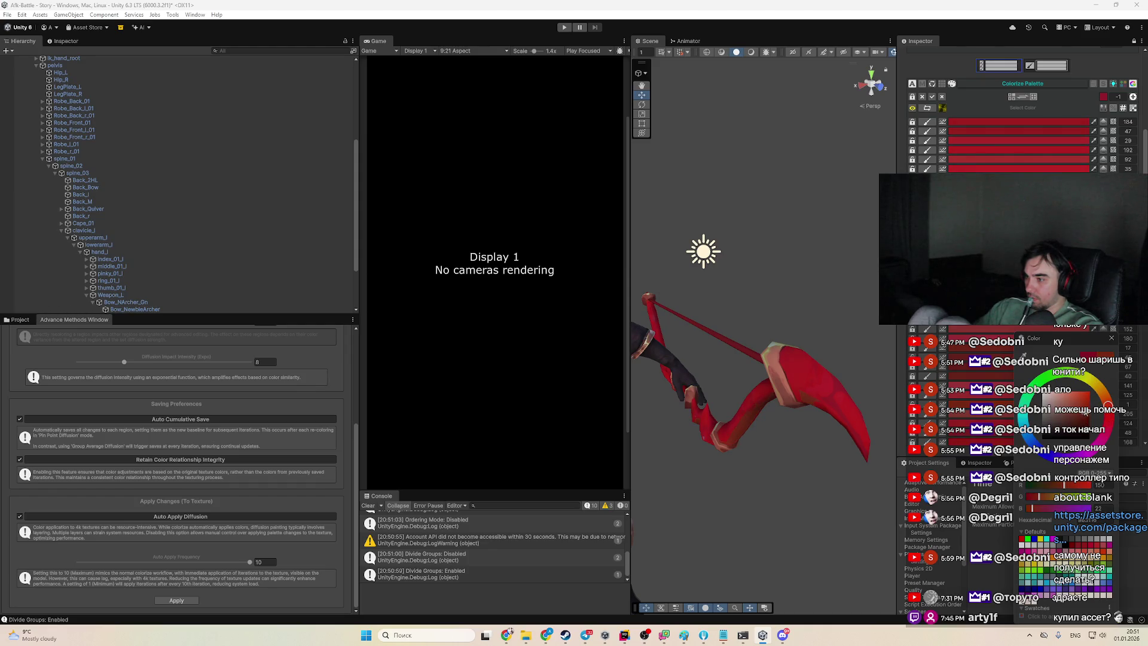
left_click(1083, 404)
left_click(1089, 386)
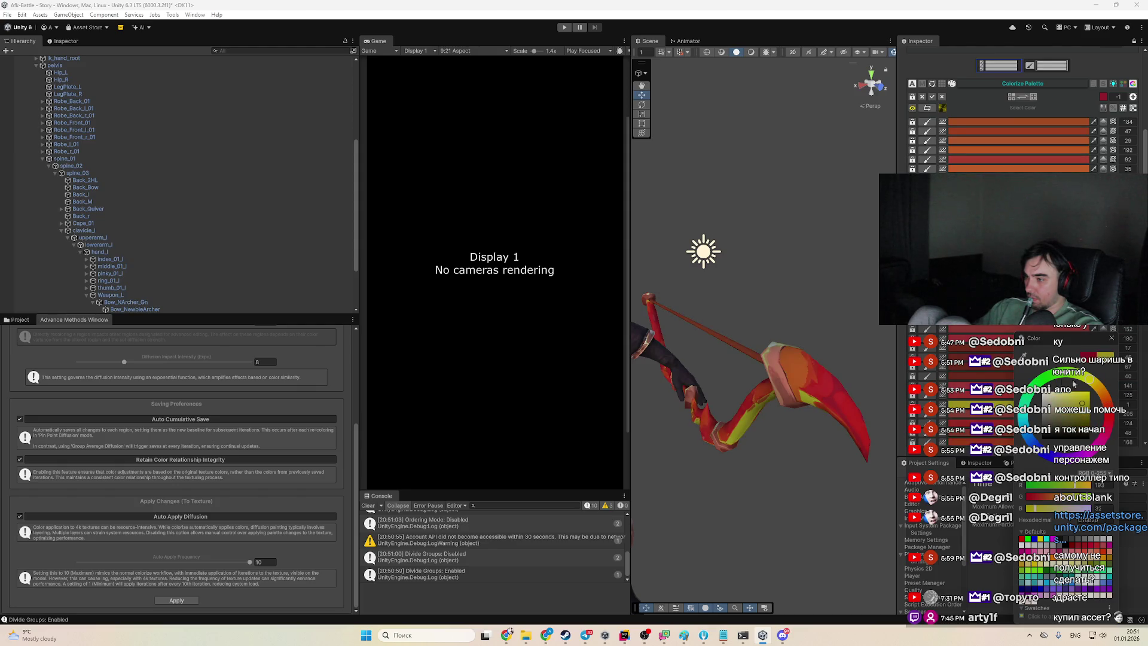
left_click(1024, 415)
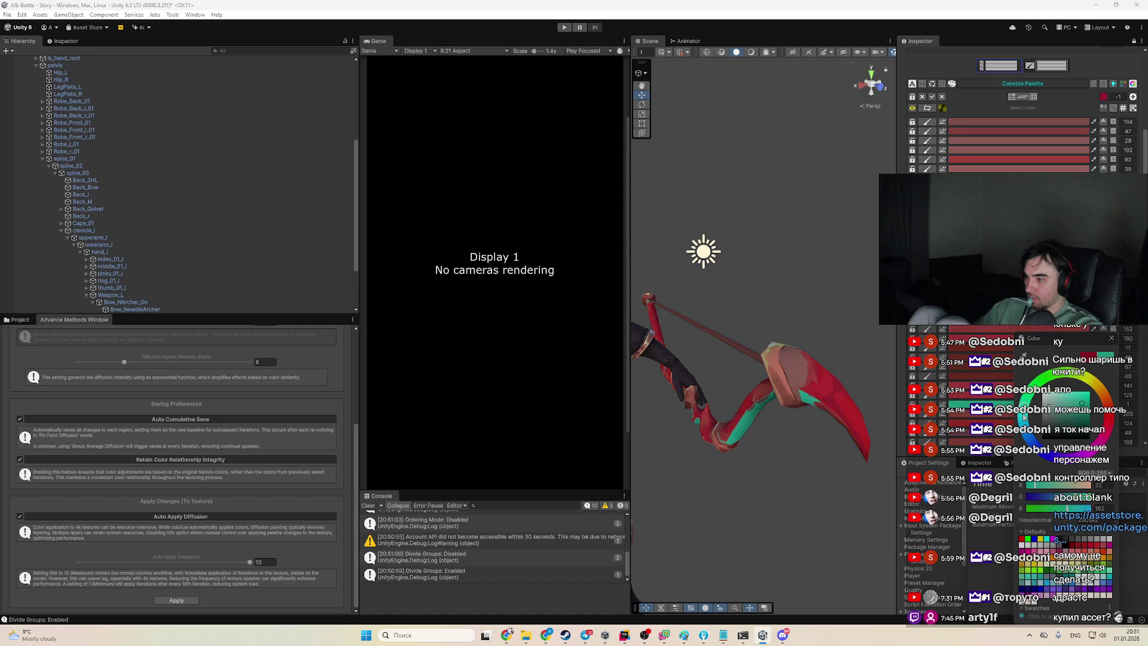
scroll(835, 306, "up", 5)
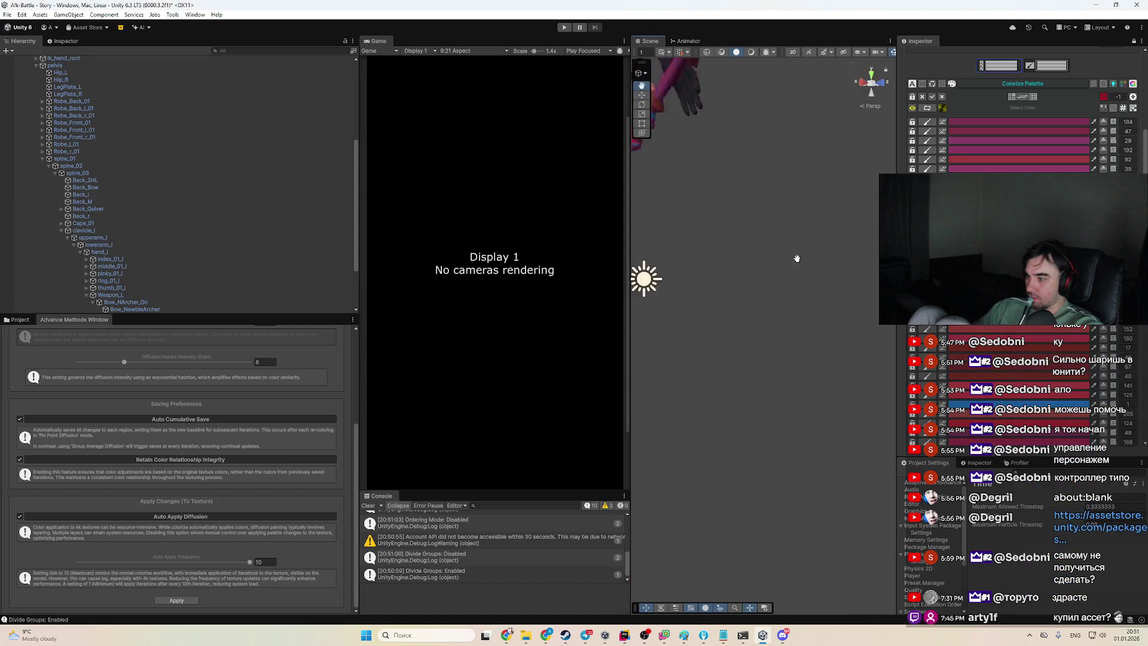
left_click_drag(835, 305, 694, 317)
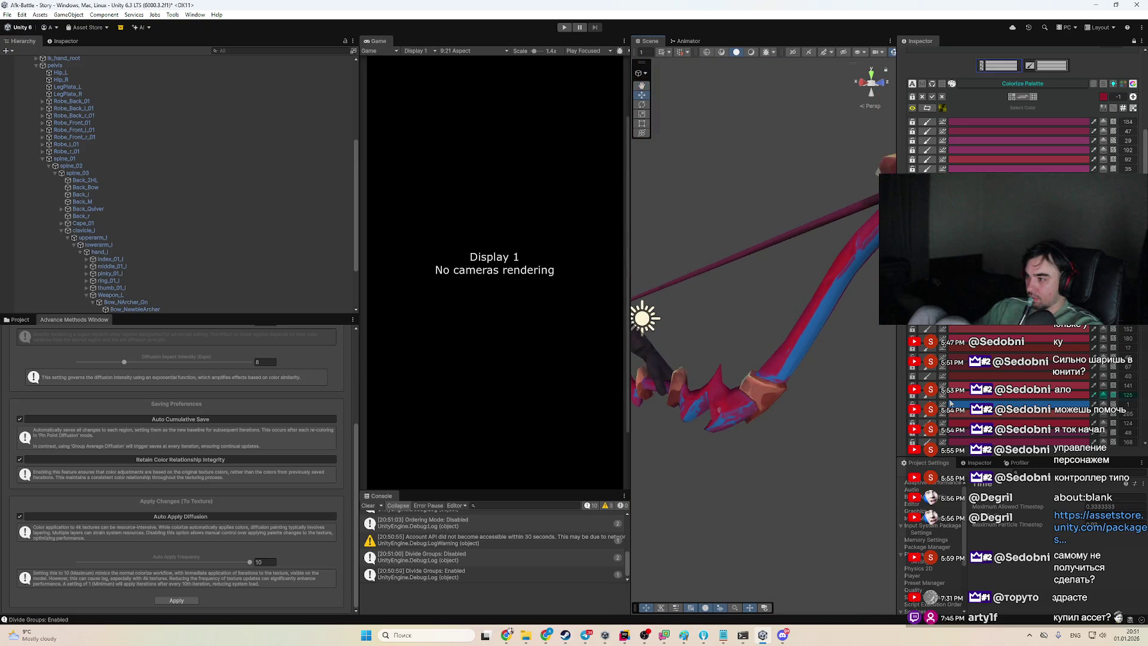
Set a palette colour's hue to red and the Diffusion Rate to 0.298
left_click(1017, 404)
left_click(1091, 402)
left_click_drag(1069, 405, 1060, 437)
left_click_drag(881, 423, 779, 436)
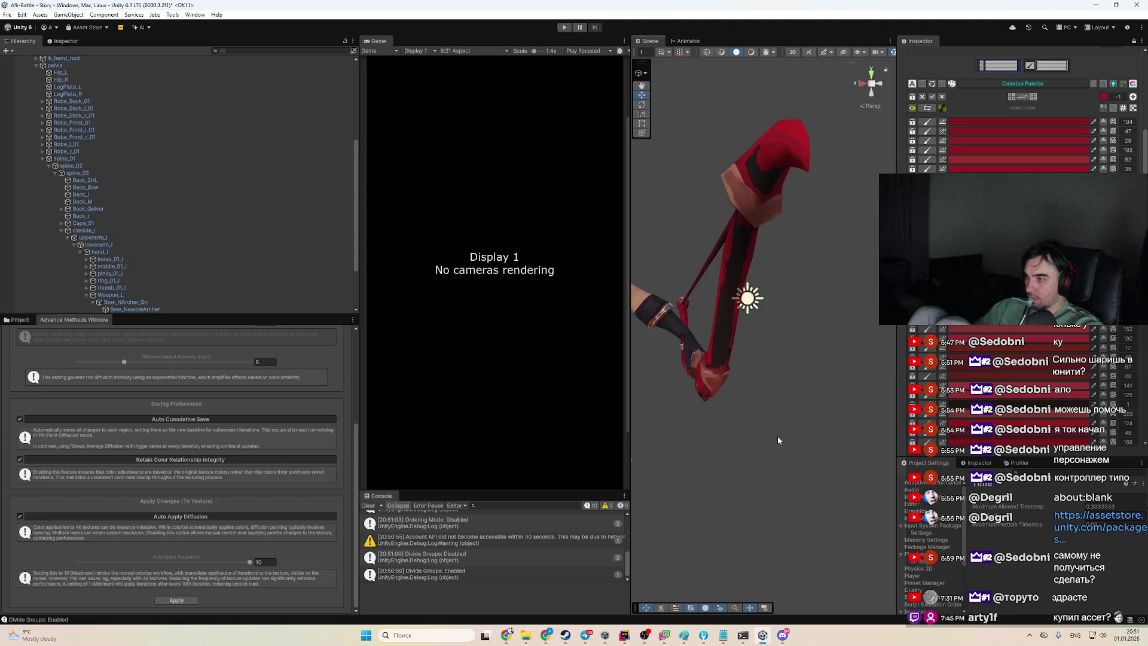
scroll(296, 431, "up", 3)
left_click(129, 429)
scroll(310, 554, "down", 3)
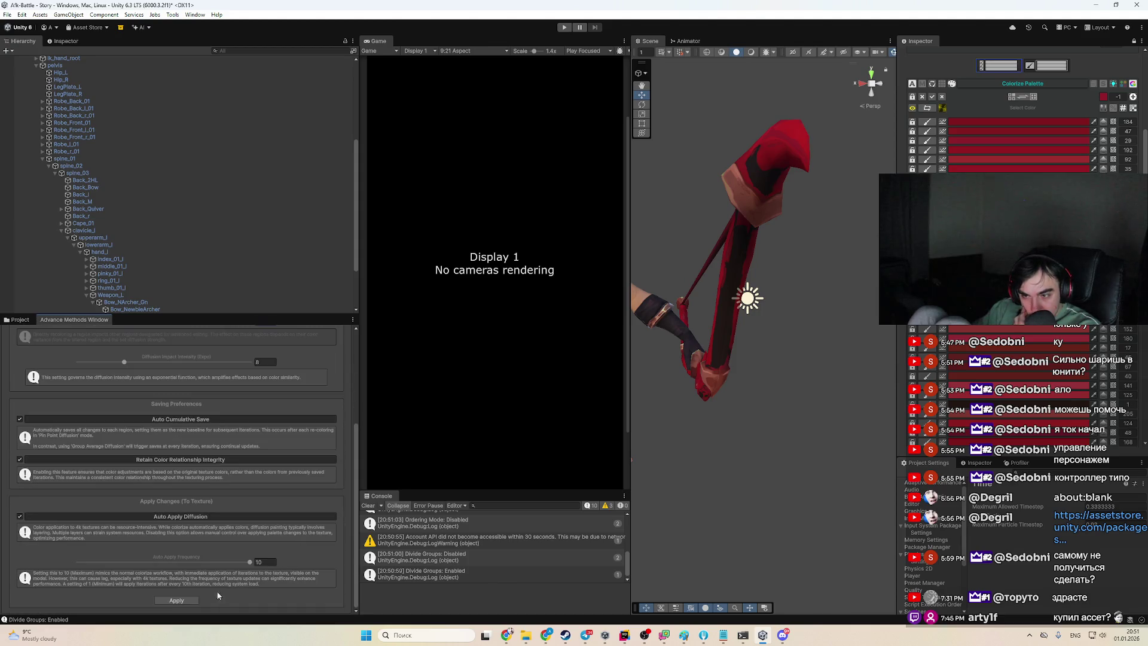
Try a pale pink bow colour, cancel it, and frame the bow close up
left_click(1103, 96)
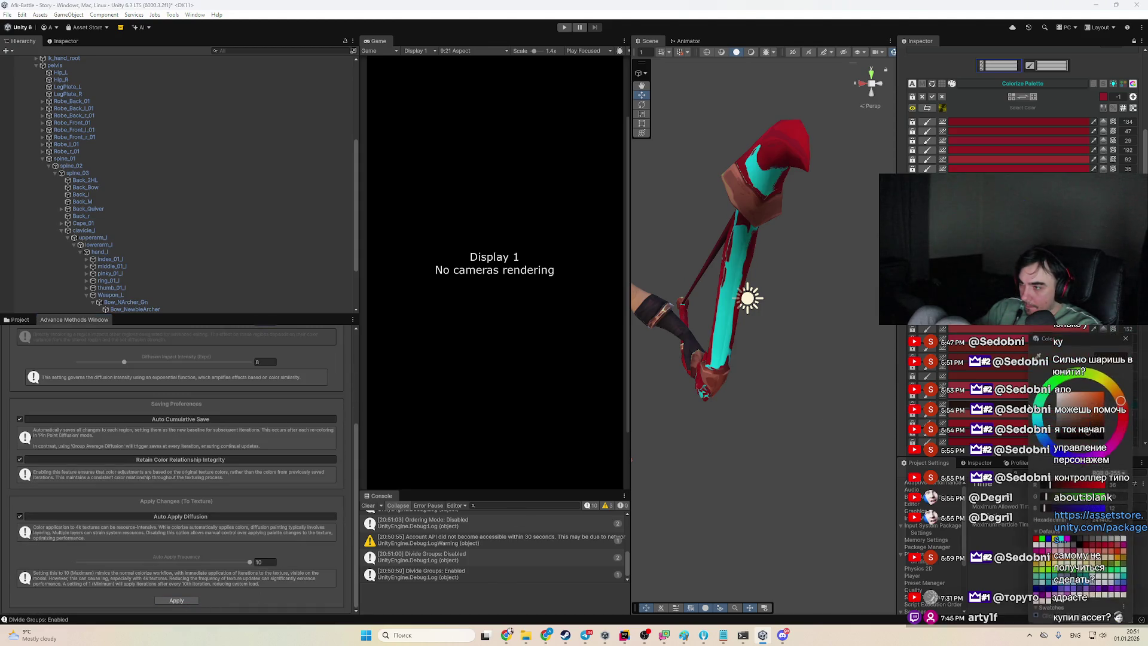
left_click(1095, 399)
left_click_drag(1096, 400, 1065, 396)
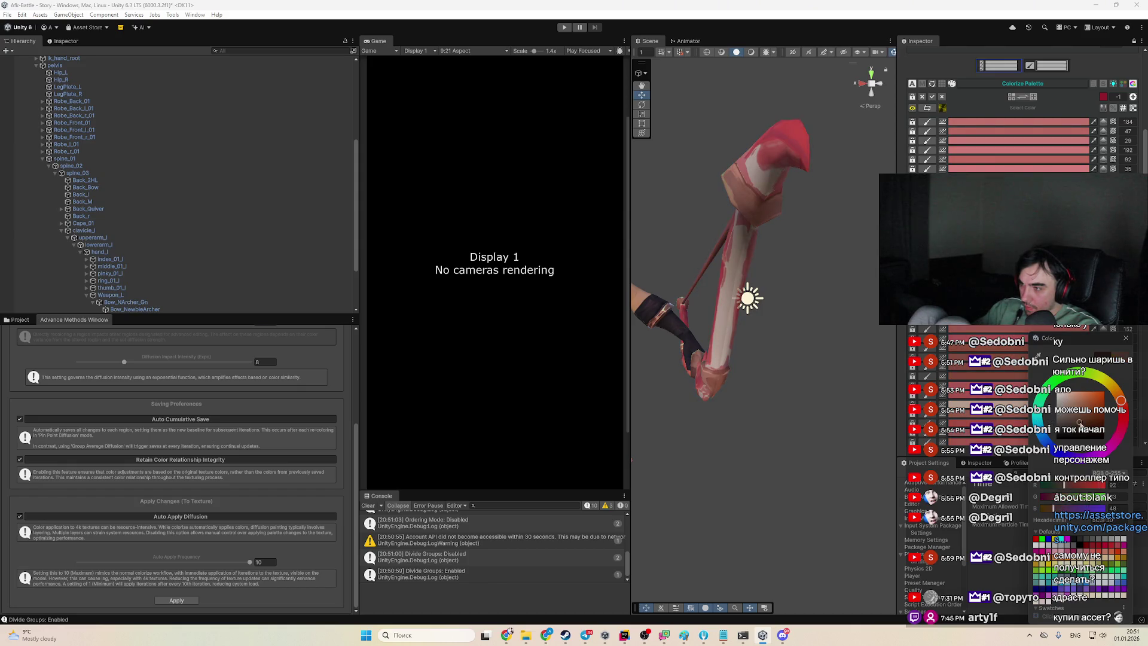
key("Escape")
left_click_drag(810, 382, 846, 389)
key("f")
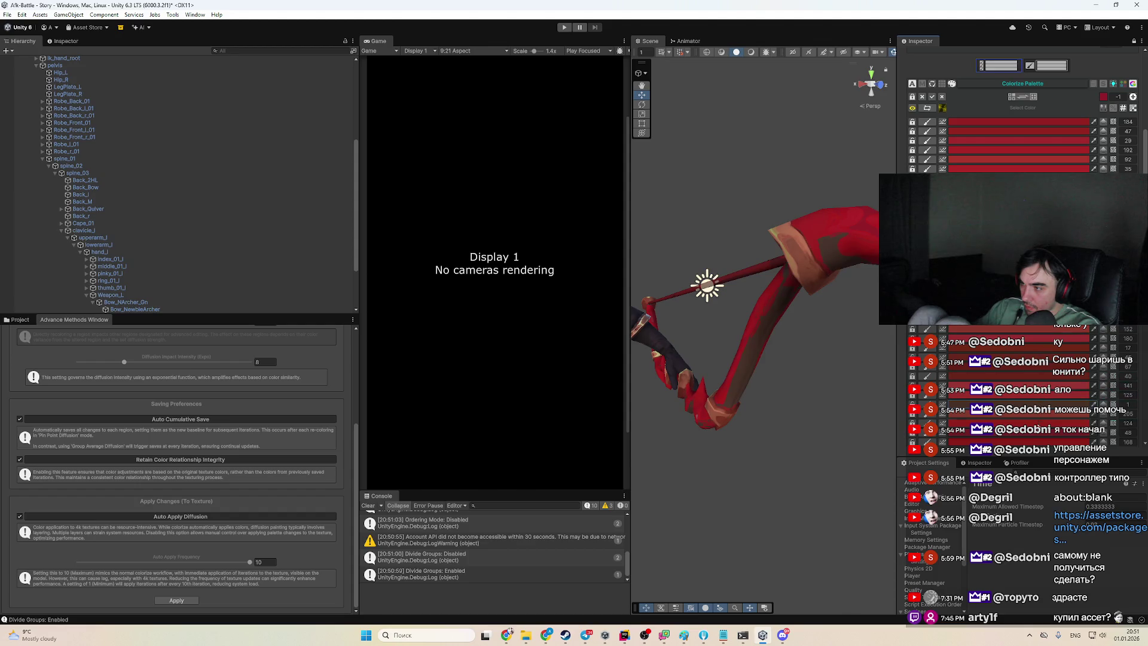
Adjust palette row 35's colour from deep red toward a greyish-brown orange
left_click(1053, 170)
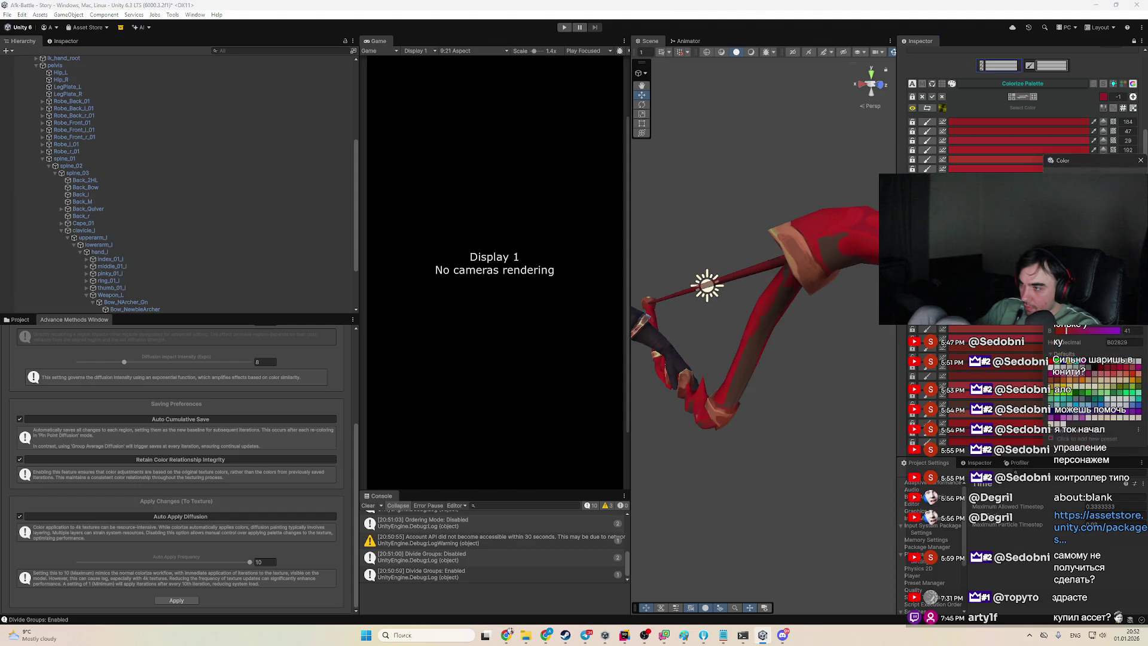
left_click_drag(1077, 204, 1082, 252)
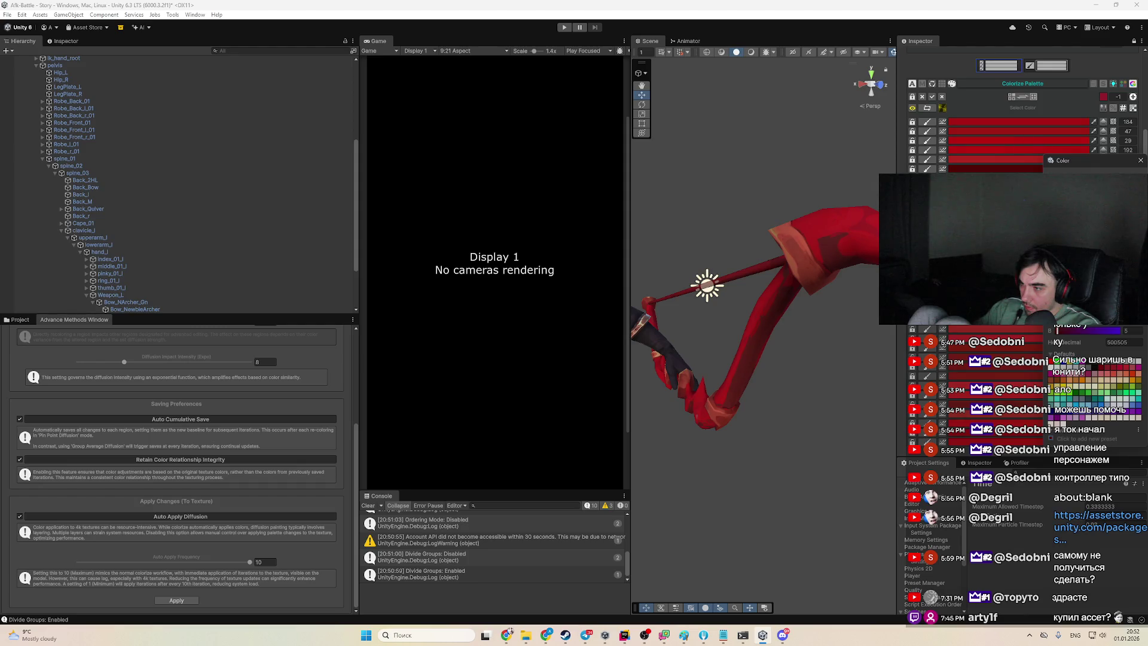
mouse_move(1082, 251)
left_mouse_down()
mouse_move(1065, 240)
mouse_move(1070, 197)
mouse_move(1107, 189)
left_mouse_up()
mouse_move(873, 335)
left_mouse_down()
mouse_move(820, 402)
mouse_move(856, 358)
mouse_move(795, 371)
left_mouse_up()
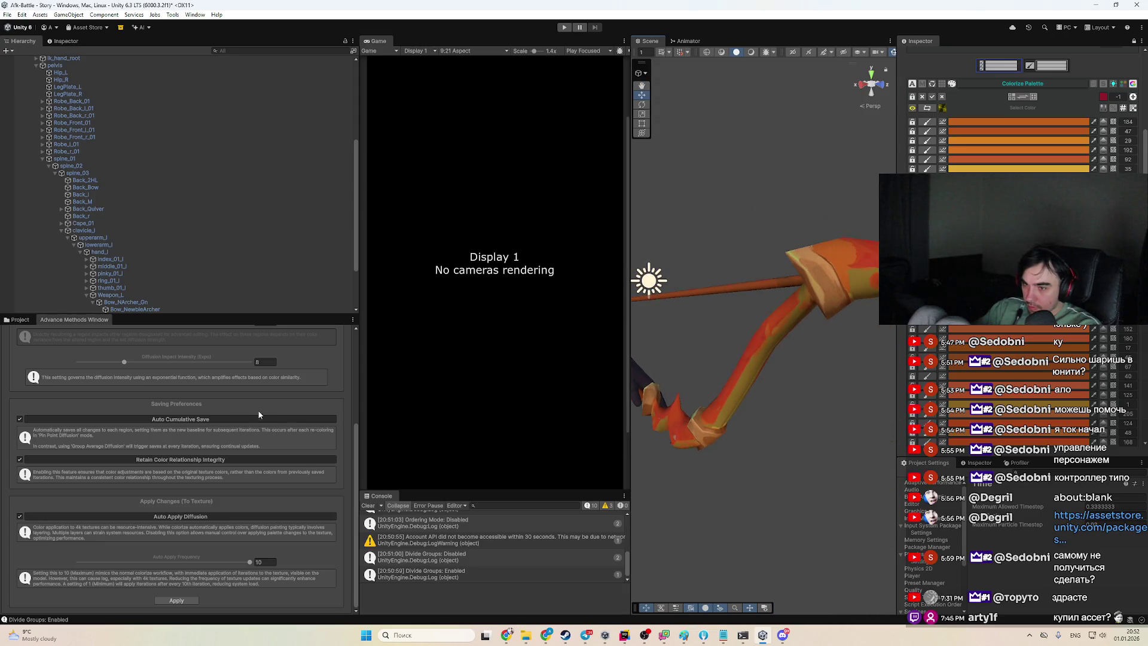
Set the Diffusion Impact Intensity slider to 12 and nudge the orange palette colour brighter
scroll(239, 415, "up", 3)
left_click(124, 443)
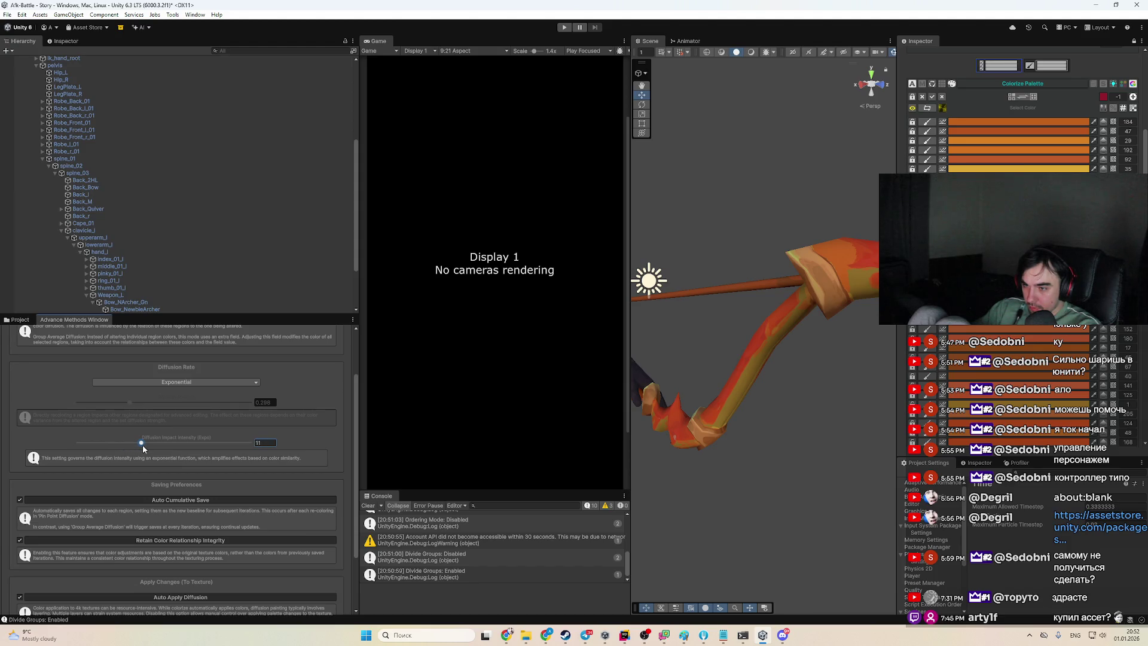
left_click(1017, 320)
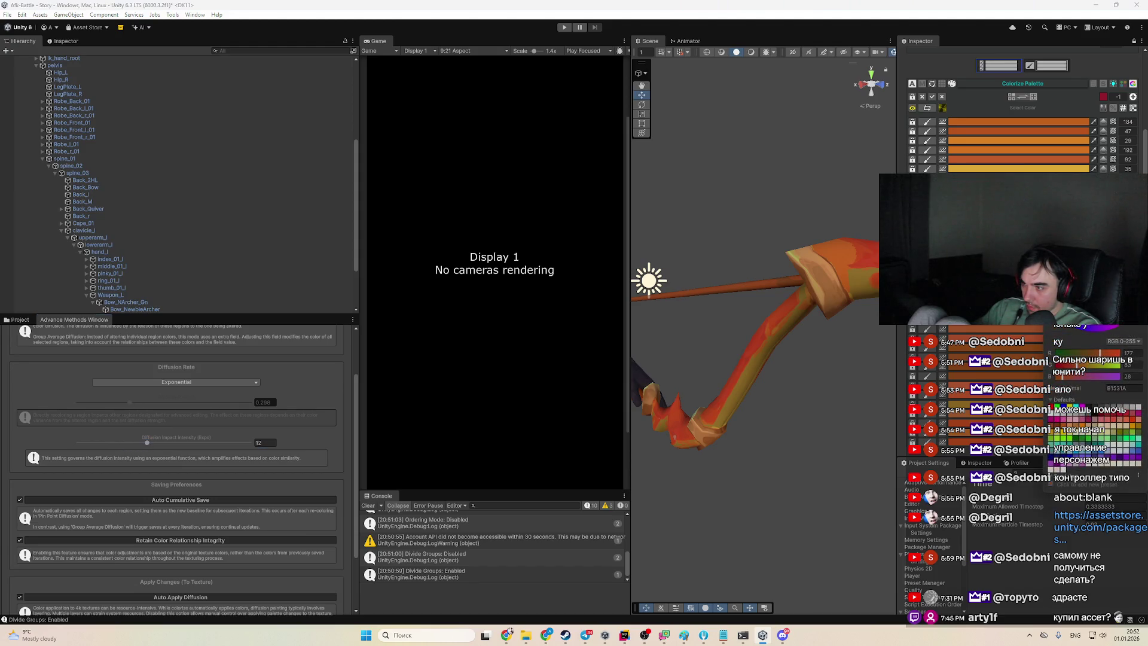
left_click_drag(1017, 281, 1017, 276)
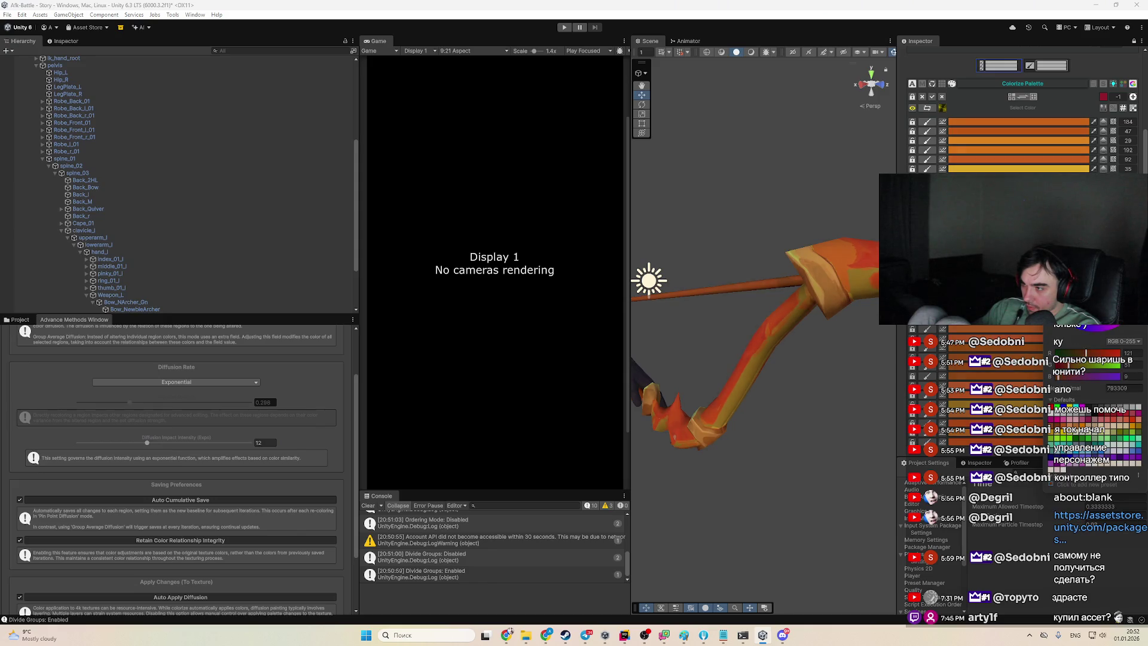
mouse_move(854, 349)
left_mouse_down()
mouse_move(703, 356)
mouse_move(790, 373)
left_mouse_up()
scroll(1061, 396, "down", 5)
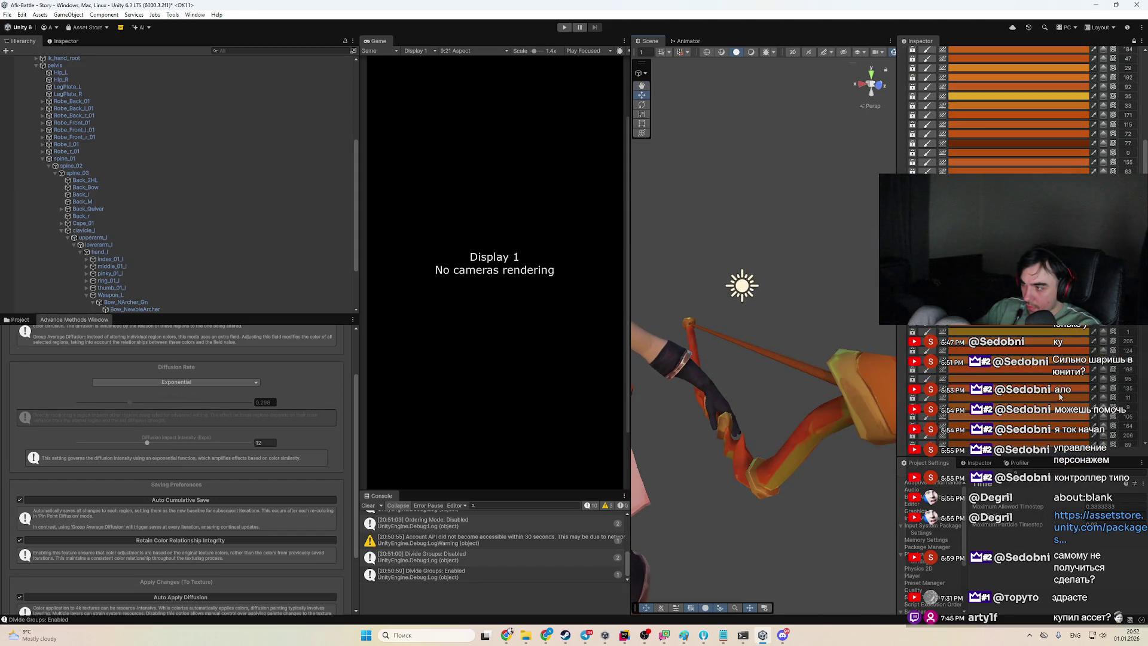
scroll(1061, 396, "up", 10)
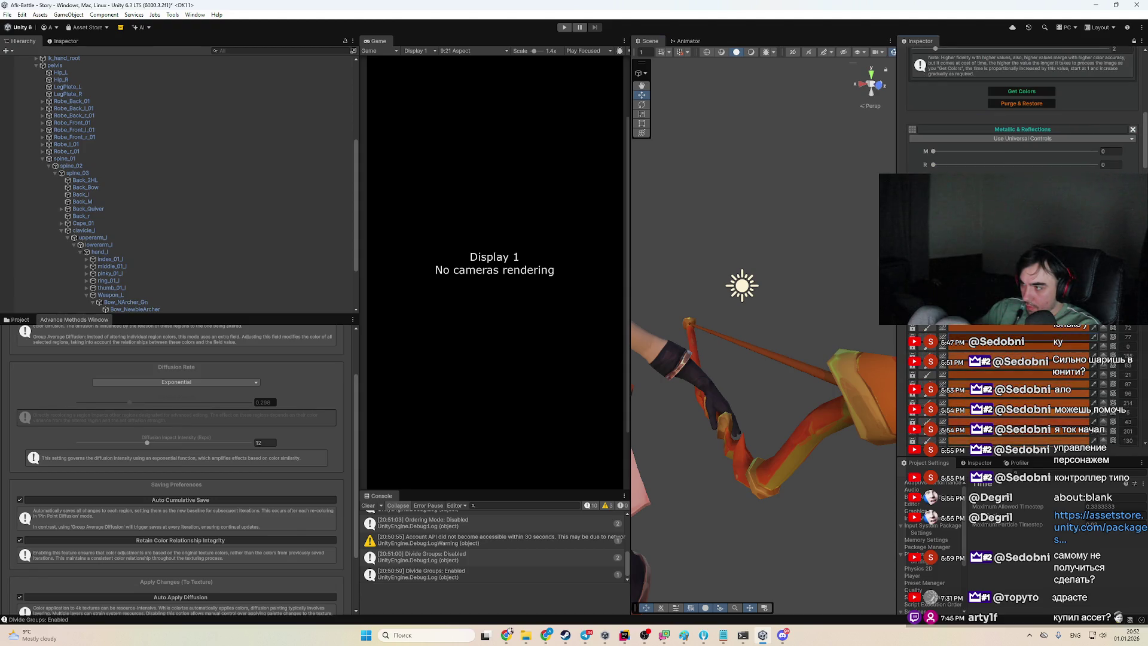
Try red, darker and bluish hues on an orange palette row
left_click(1060, 396)
left_click_drag(1128, 339, 1133, 345)
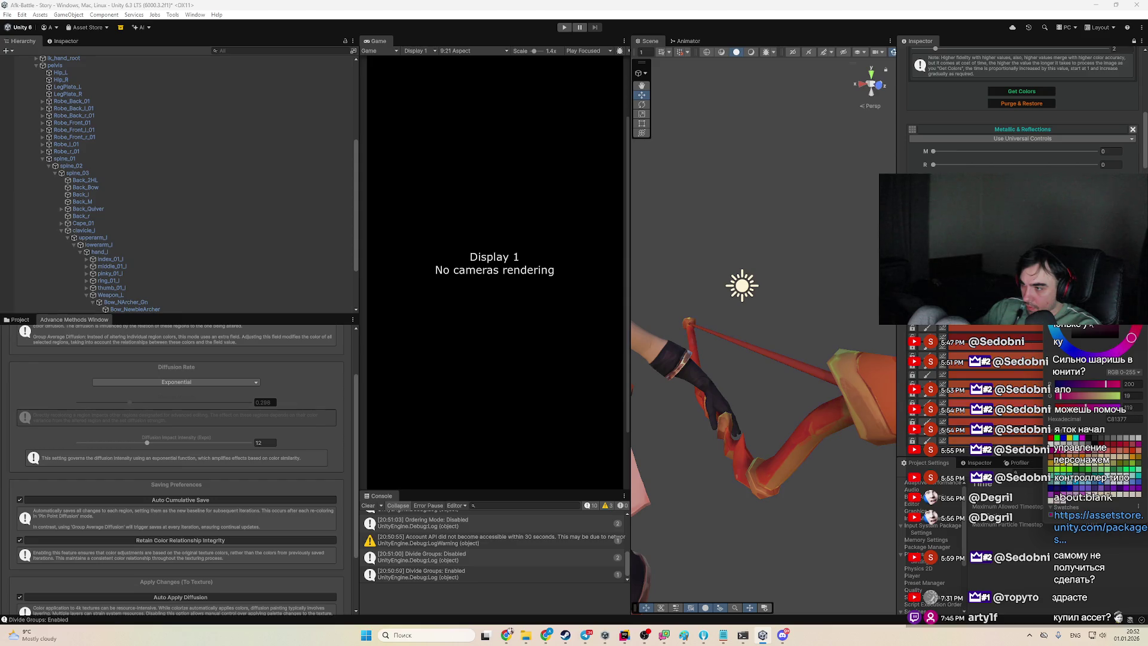
left_click_drag(1098, 294, 1080, 305)
left_click(1069, 346)
mouse_move(838, 389)
left_mouse_down()
mouse_move(641, 347)
mouse_move(640, 369)
left_mouse_up()
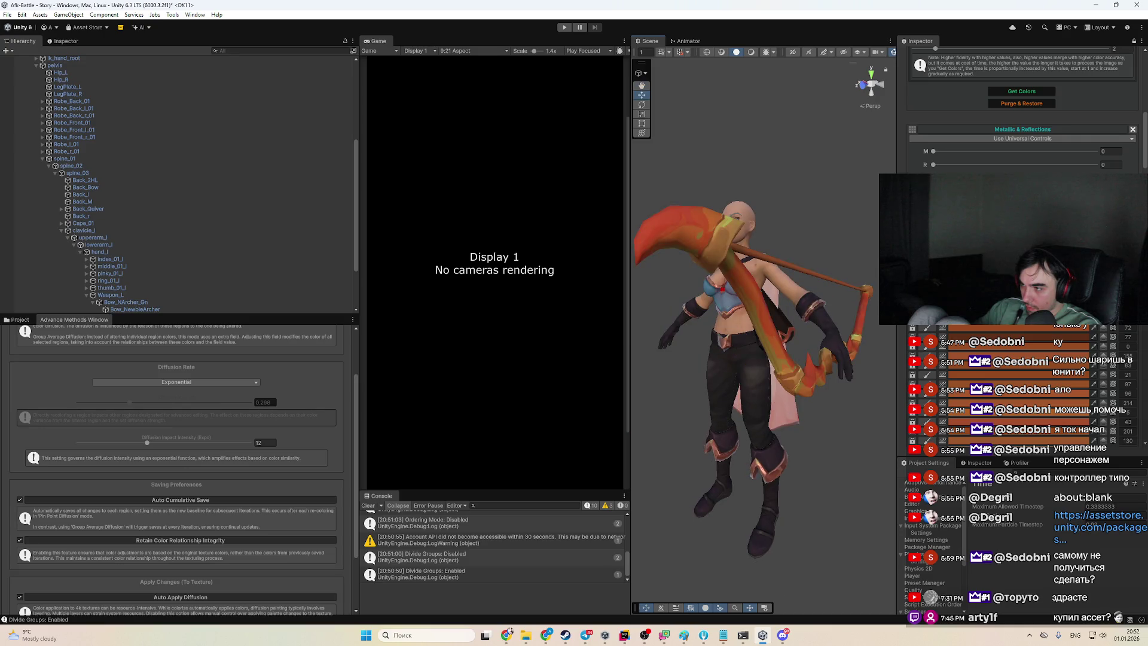
Recolour the palette row with value 77 from yellow-green to orange
left_click(1041, 339)
left_click(1041, 345)
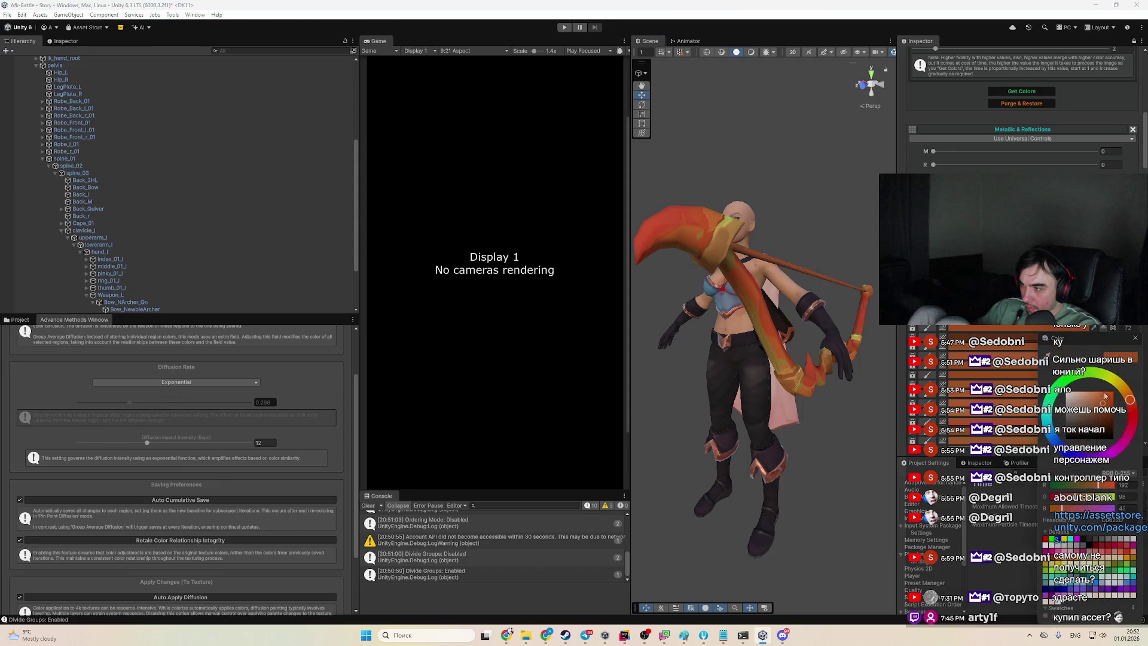
left_click_drag(1104, 380, 1094, 398)
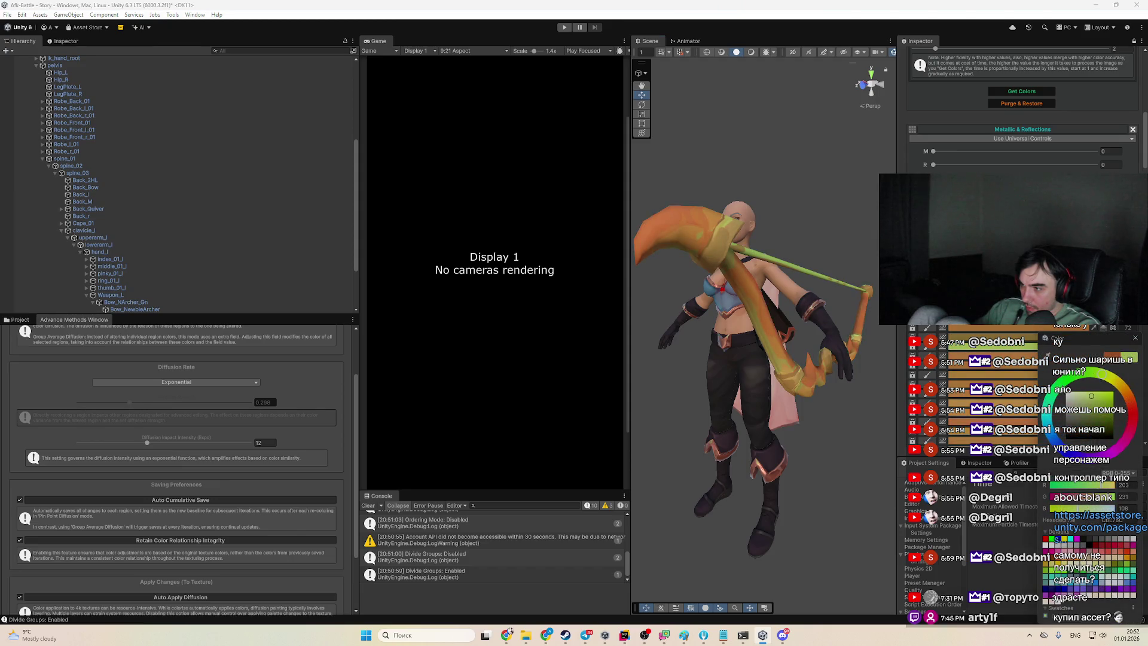
mouse_move(1100, 393)
left_mouse_down()
mouse_move(1118, 398)
mouse_move(1070, 422)
left_mouse_up()
mouse_move(706, 359)
left_mouse_down()
mouse_move(742, 350)
mouse_move(686, 335)
left_mouse_up()
Raise the Diffusion Rate to 0.916 and give a palette row a bright yellow shade
left_click_drag(184, 403, 235, 403)
left_click(1019, 350)
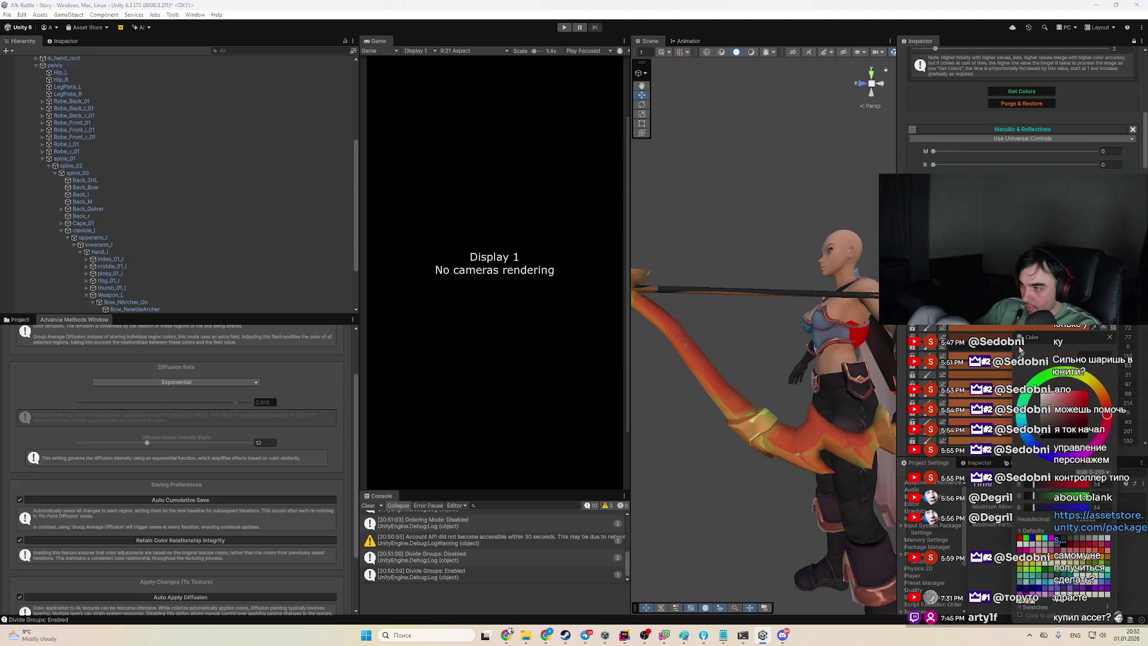
left_click(1096, 383)
left_click(1080, 400)
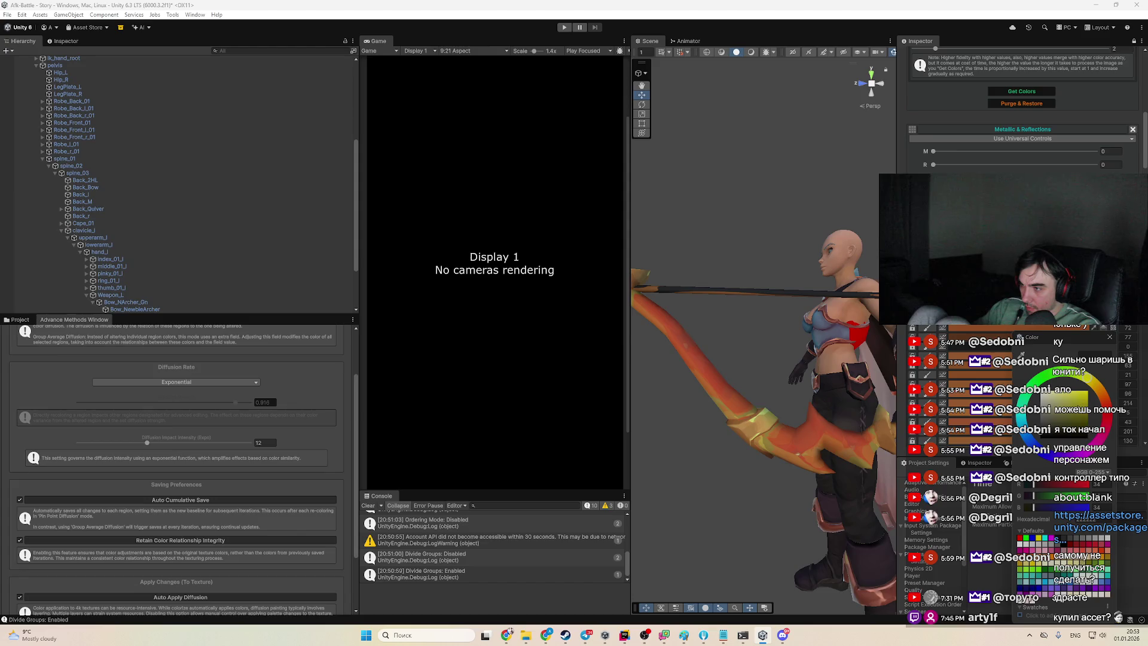
mouse_move(1080, 400)
left_mouse_down()
mouse_move(1044, 419)
mouse_move(1071, 424)
mouse_move(1057, 436)
mouse_move(1077, 438)
left_mouse_up()
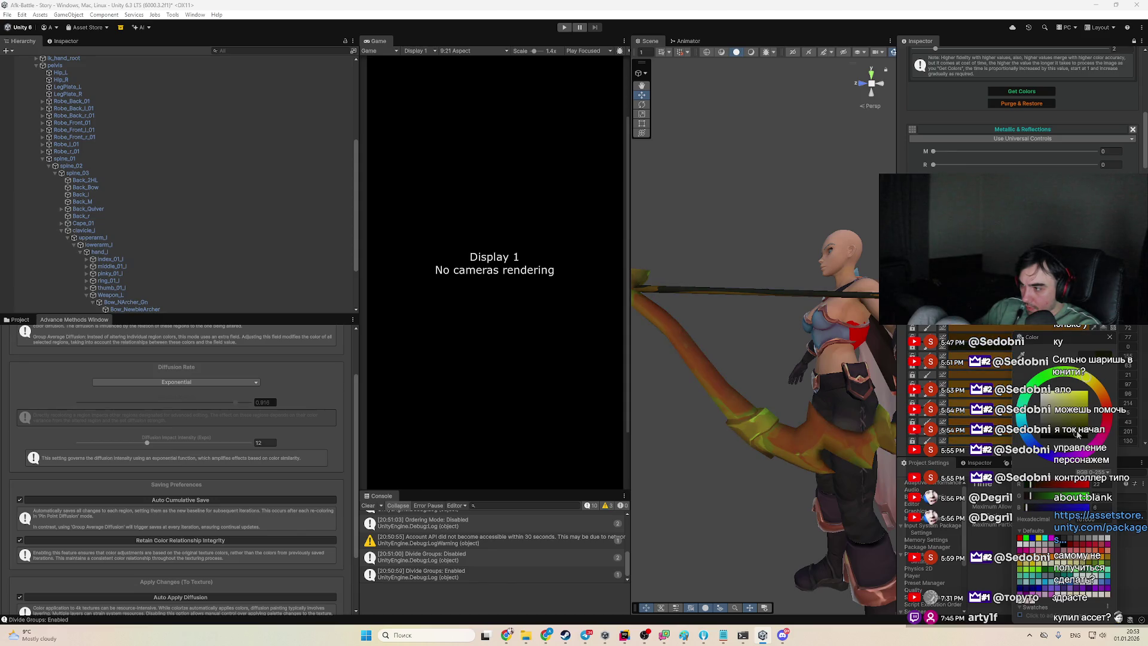
mouse_move(747, 413)
left_mouse_down()
mouse_move(826, 419)
mouse_move(809, 430)
left_mouse_up()
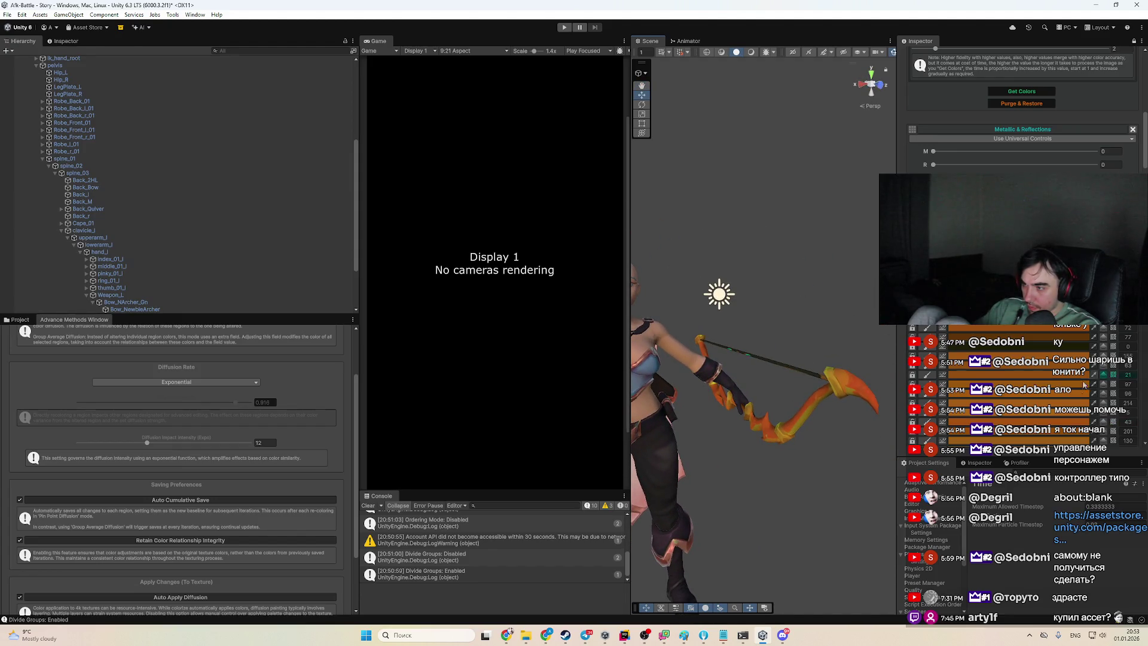
Lower Diffusion Impact Intensity to 5 and test yellow-green, olive, pink, red and blue on a palette row
left_click(109, 445)
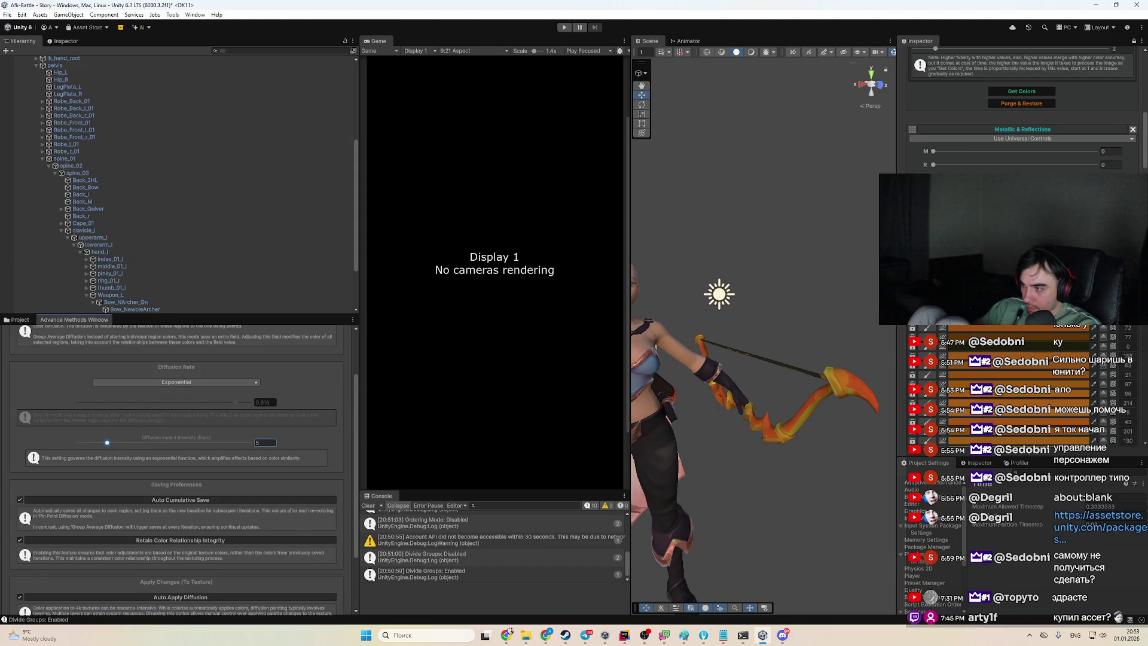
left_click(1077, 317)
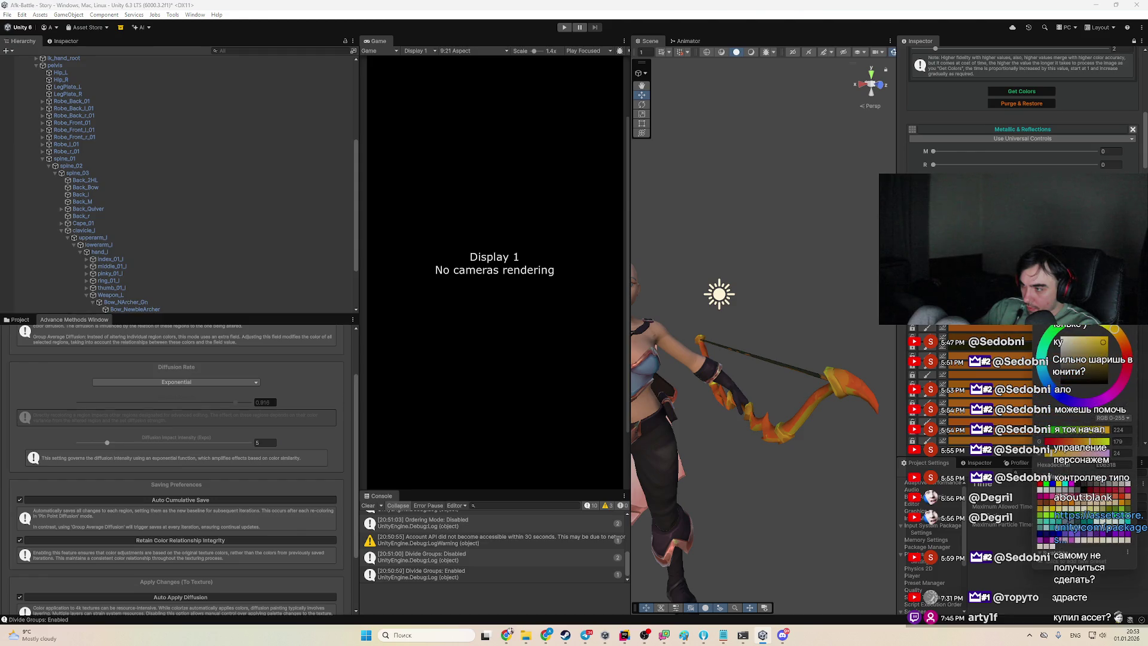
left_click(1092, 341)
left_click(1075, 363)
left_click_drag(1067, 379, 1068, 381)
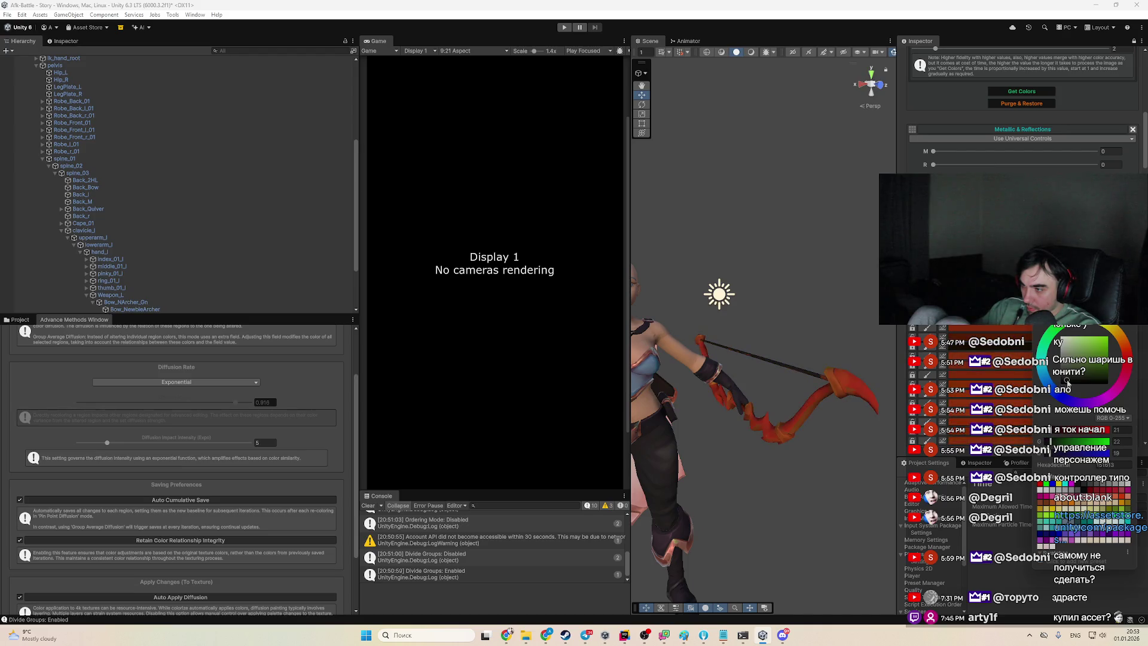
left_click(1116, 337)
left_click(1117, 390)
left_click(1073, 376)
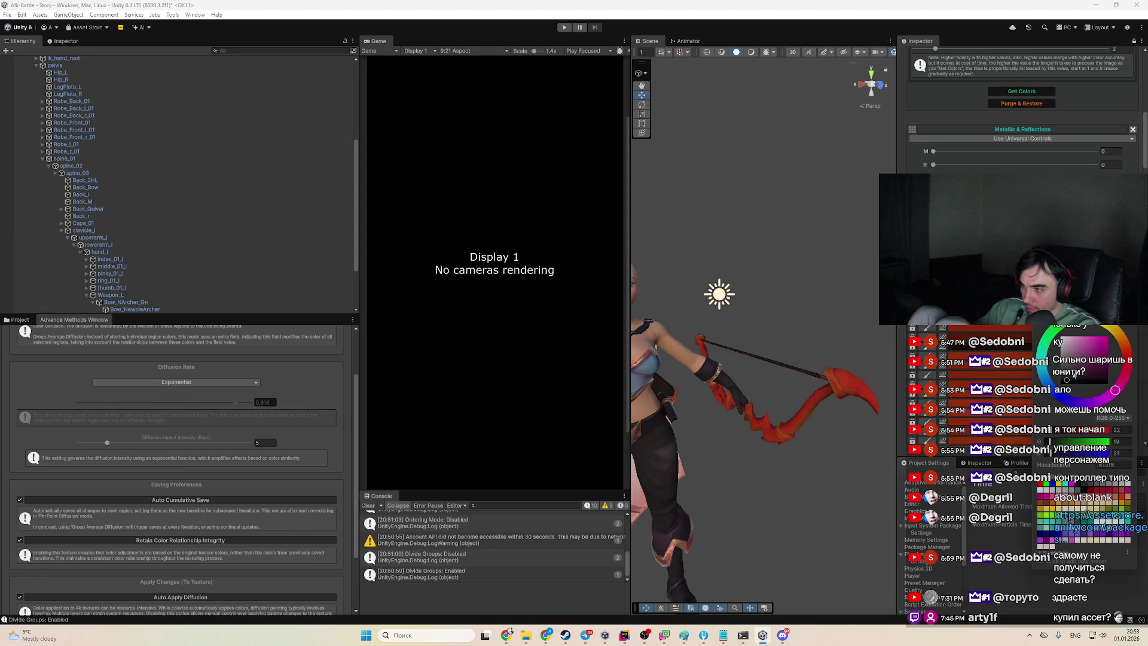
left_click(1085, 376)
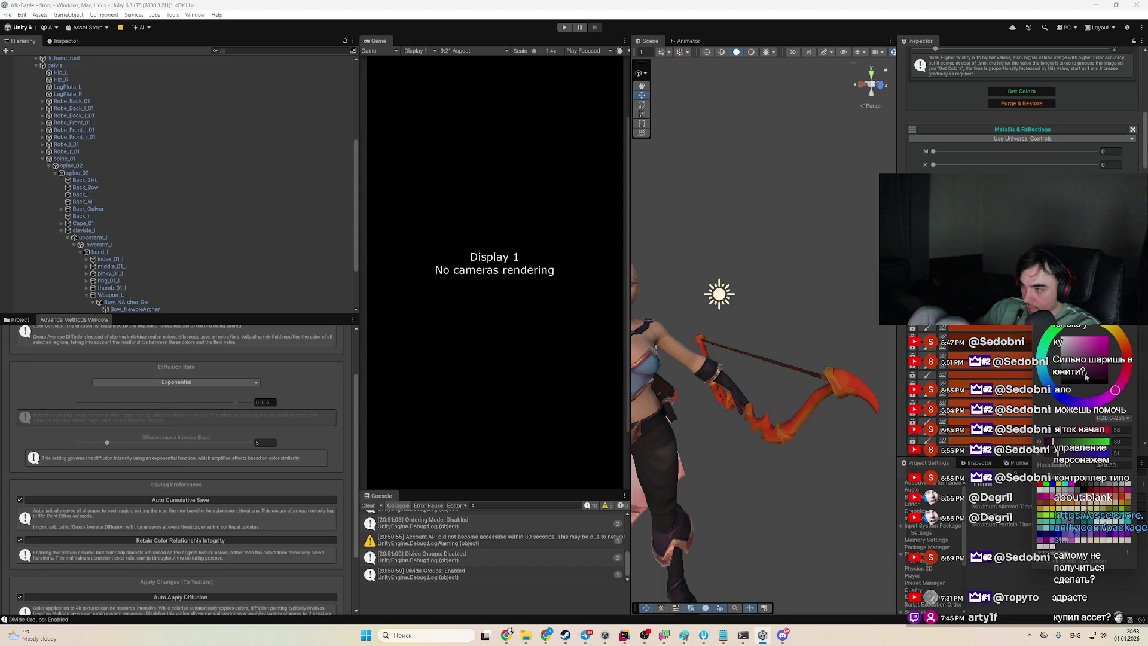
left_click(1059, 395)
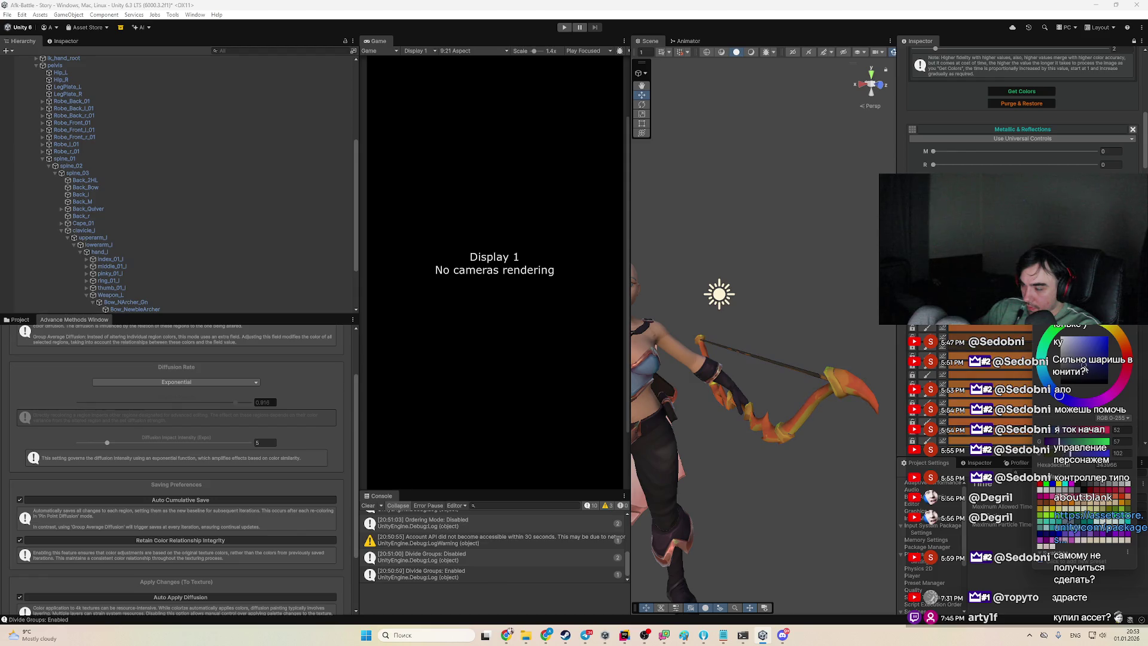
Run Get Colors to merge the bow's colour groups
mouse_move(855, 386)
left_mouse_down()
mouse_move(846, 238)
mouse_move(876, 341)
left_mouse_up()
left_click(1047, 105)
left_click(1035, 93)
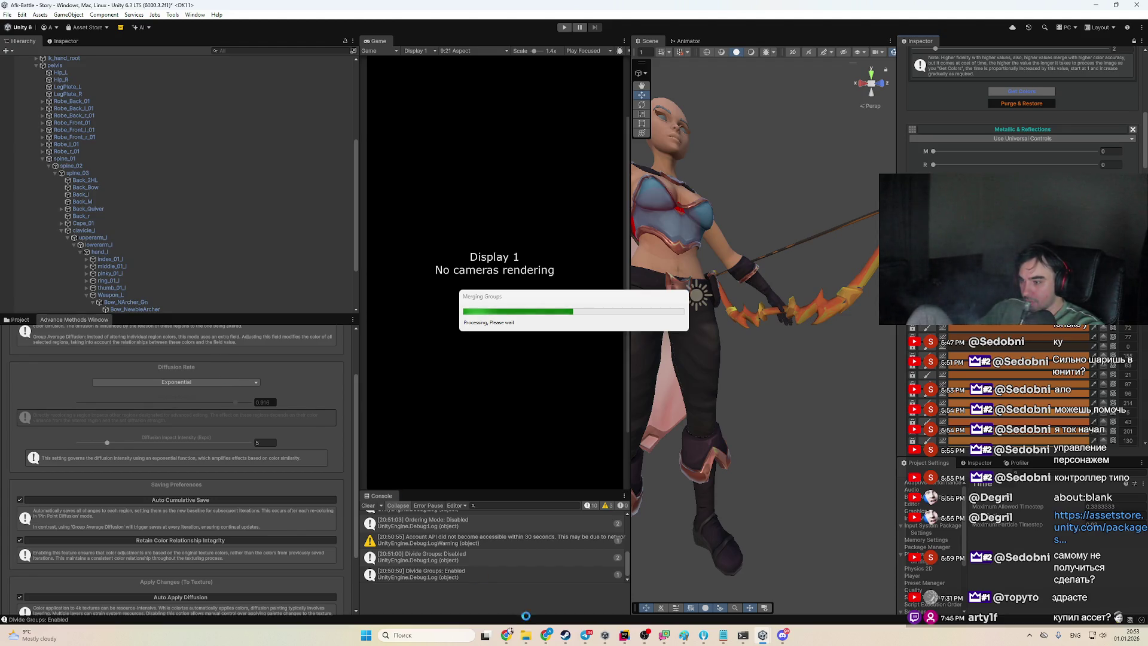
Skip the Colorize HD Diffusion Painting Guide video from 1:15 to 3:24, then minimize Chrome
mouse_move(508, 638)
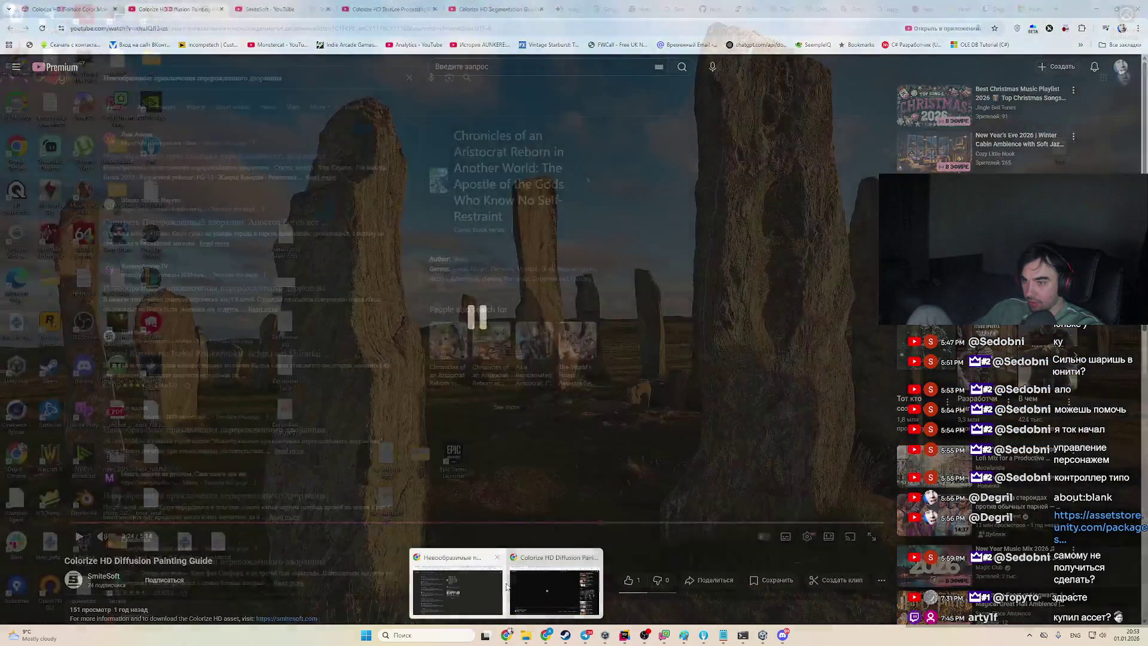
left_click(511, 583)
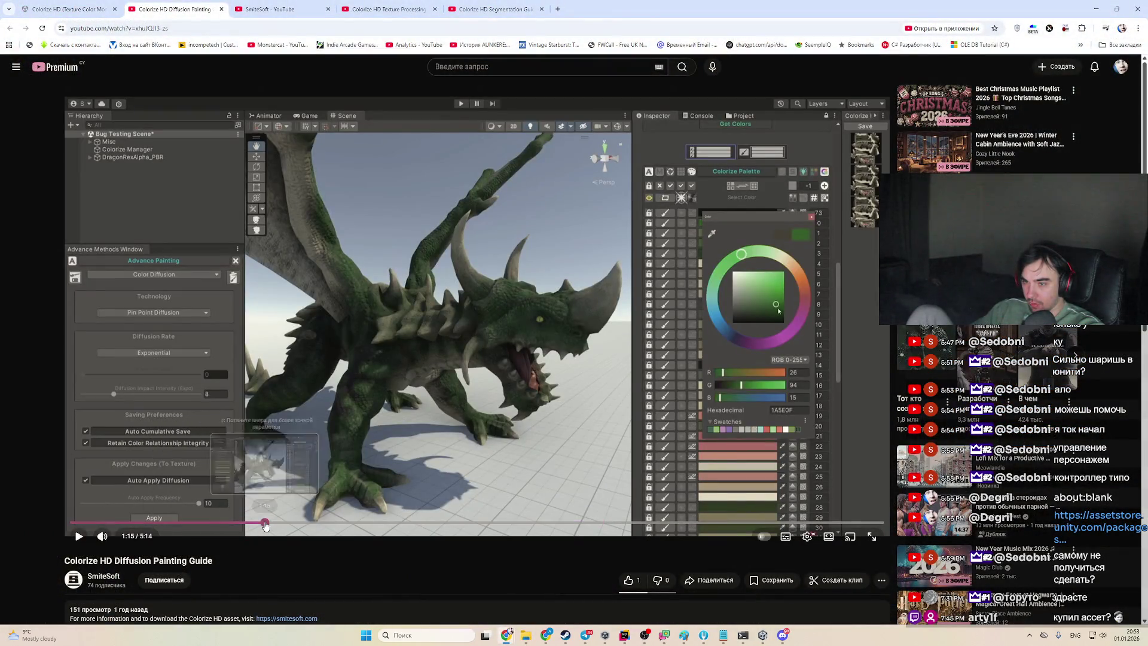
left_click(264, 523)
left_click_drag(359, 524, 738, 524)
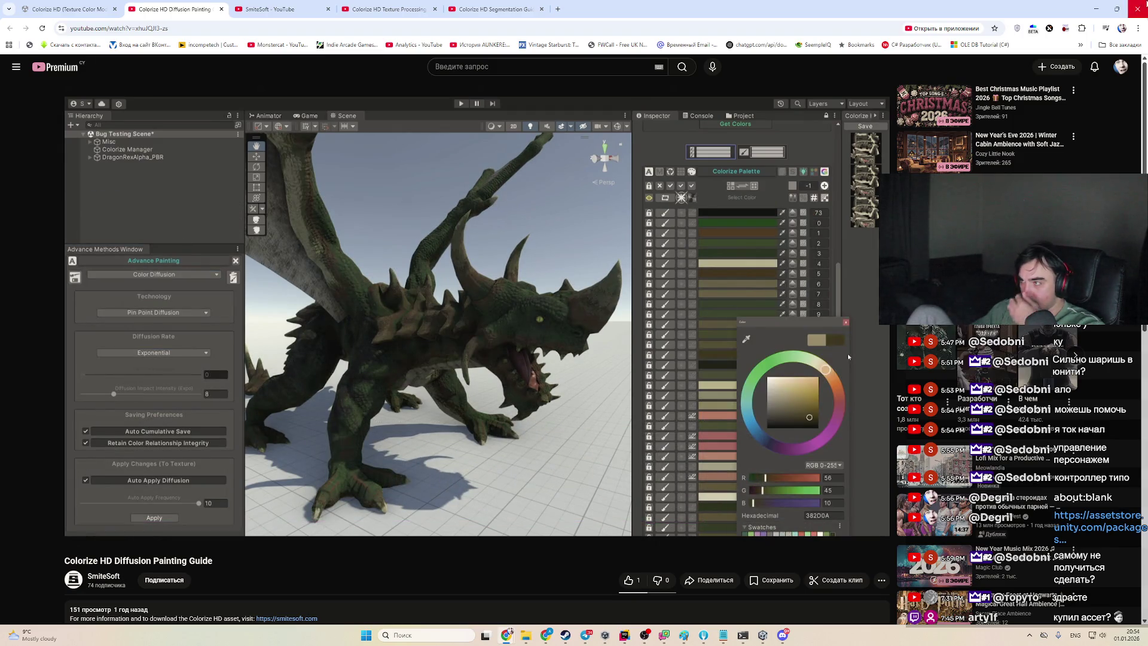
left_click(1095, 6)
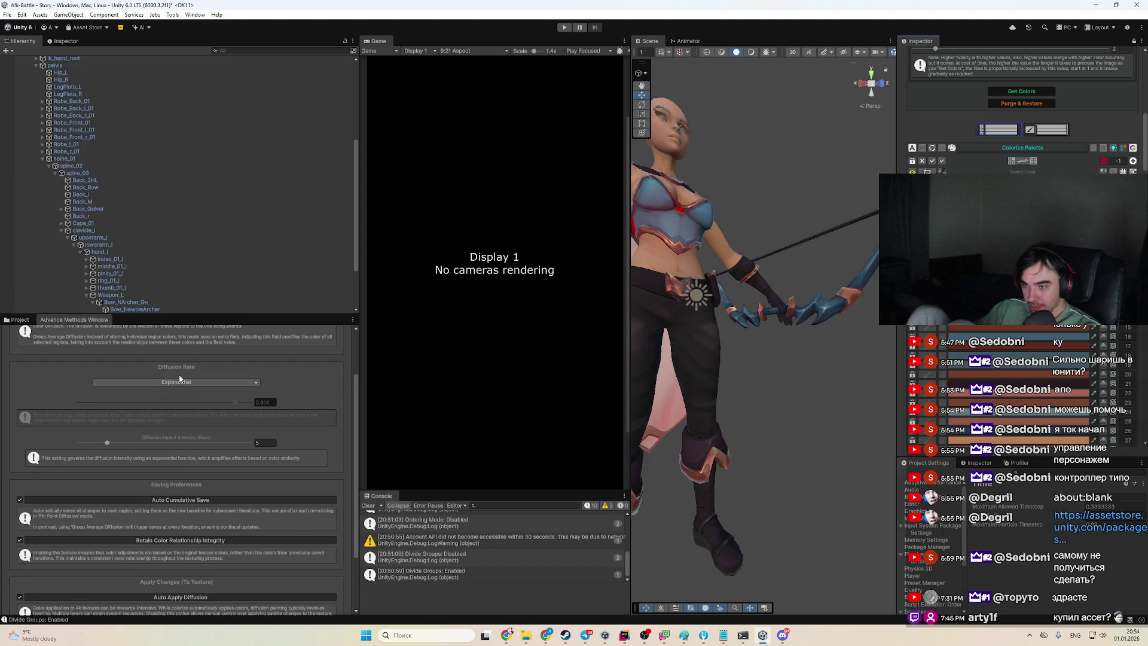
Darken a bow palette colour to deep blue in the colour picker and frame the bow close up
scroll(219, 574, "down", 3)
left_click(183, 602)
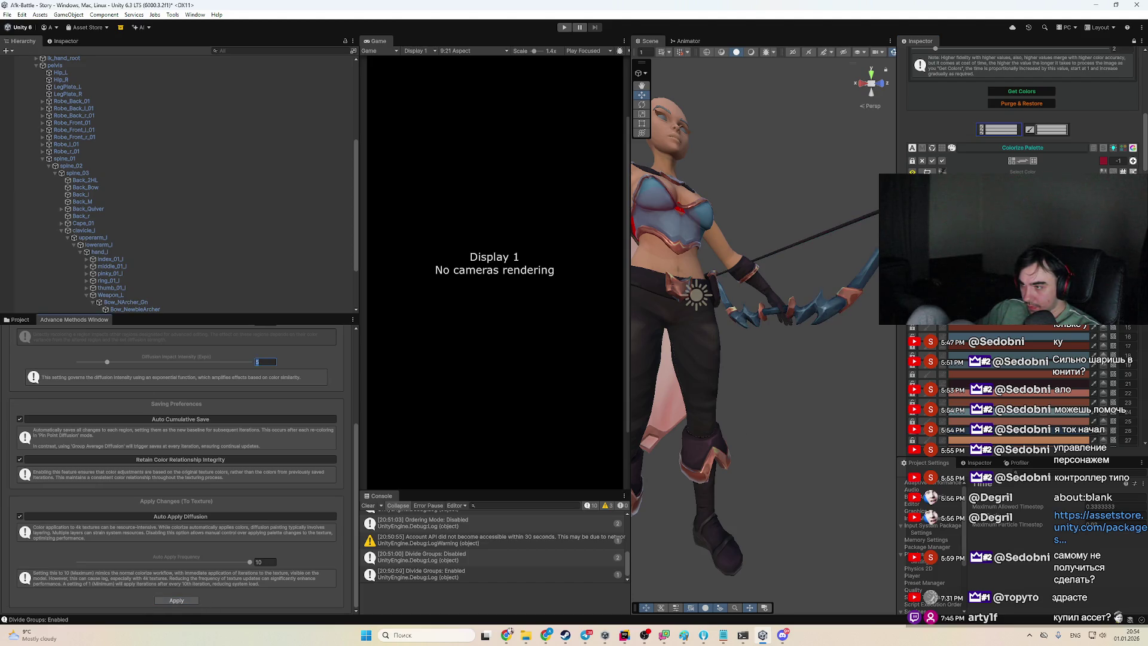
left_click(1037, 340)
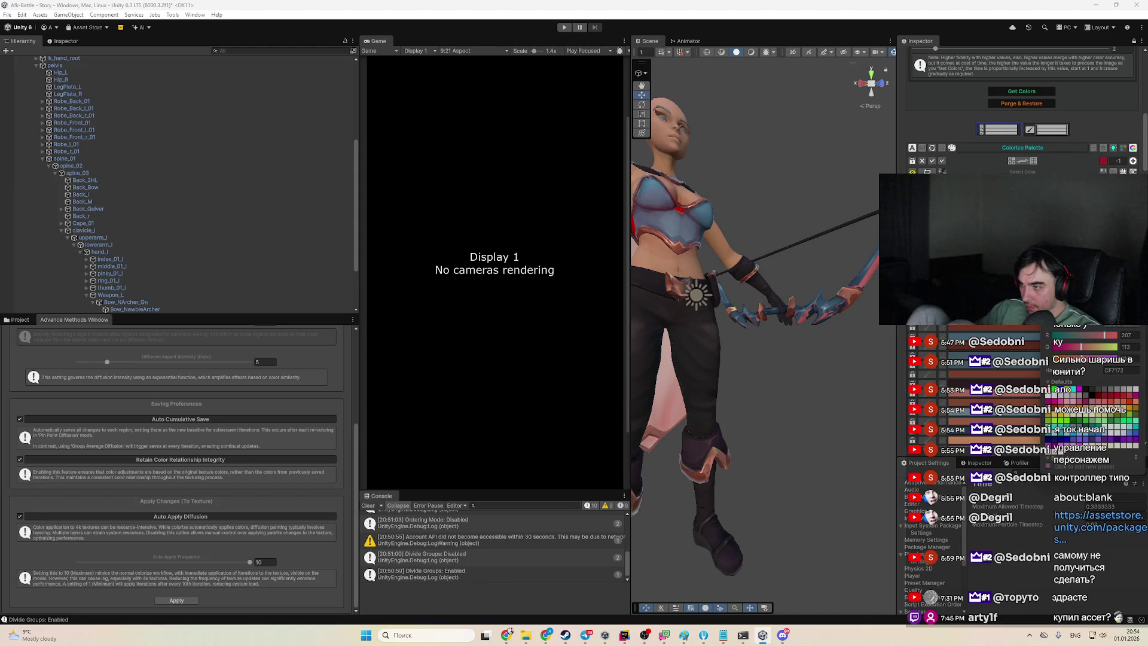
scroll(180, 469, "up", 3)
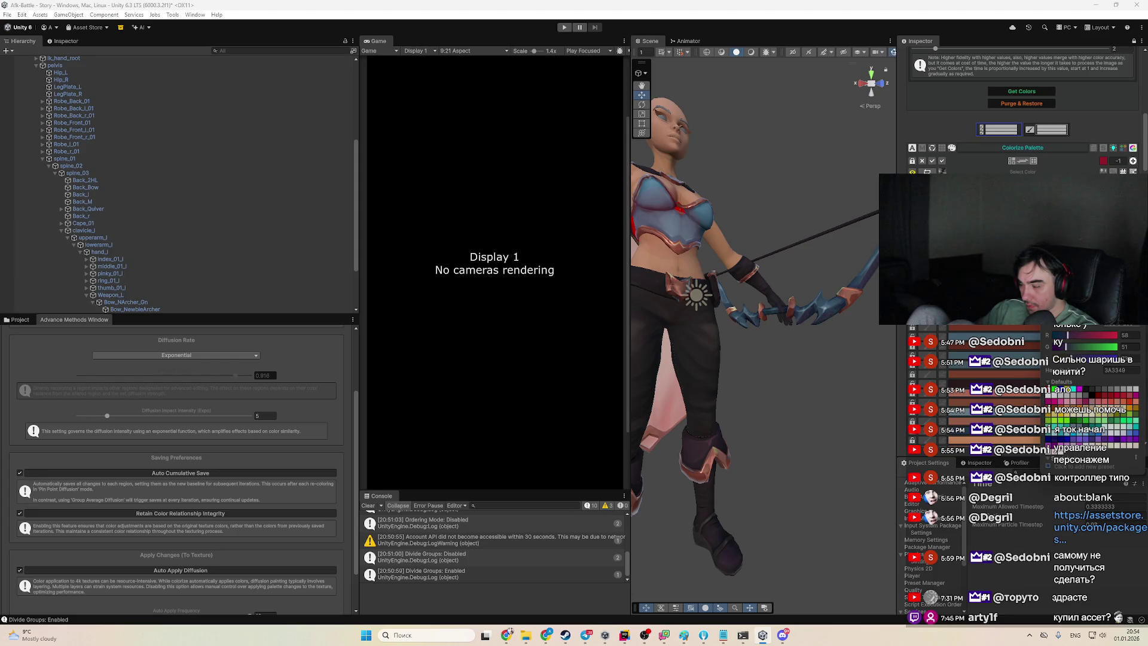
key("f")
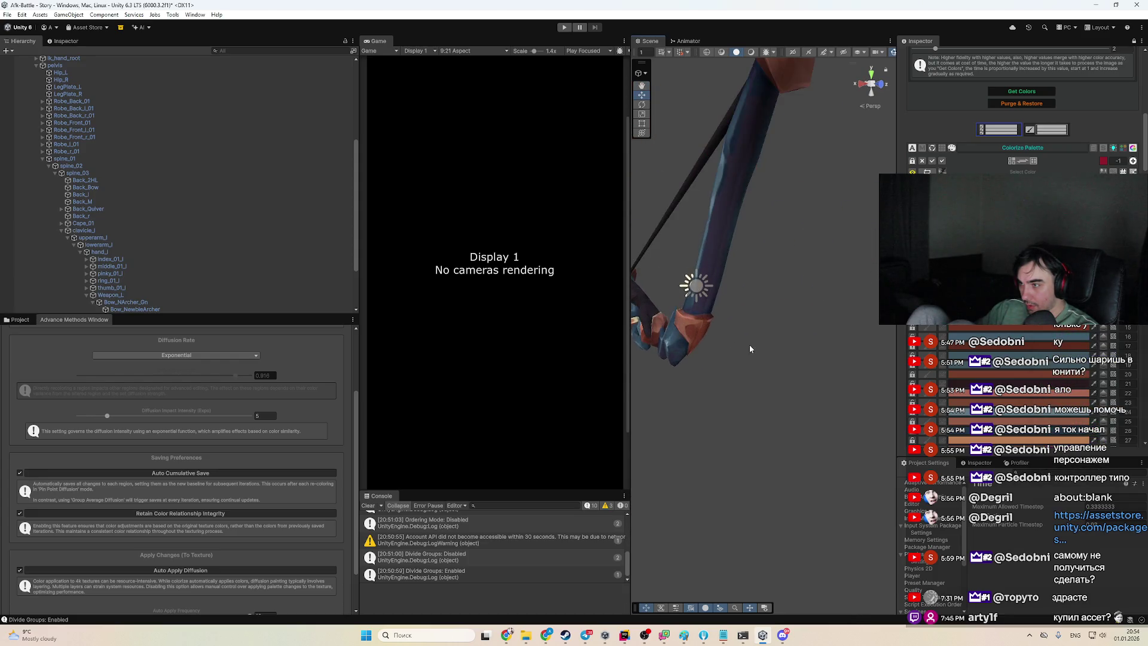
Use Get Colors to load the bow's colours into the palette, then exclude one colour region
left_click(1043, 90)
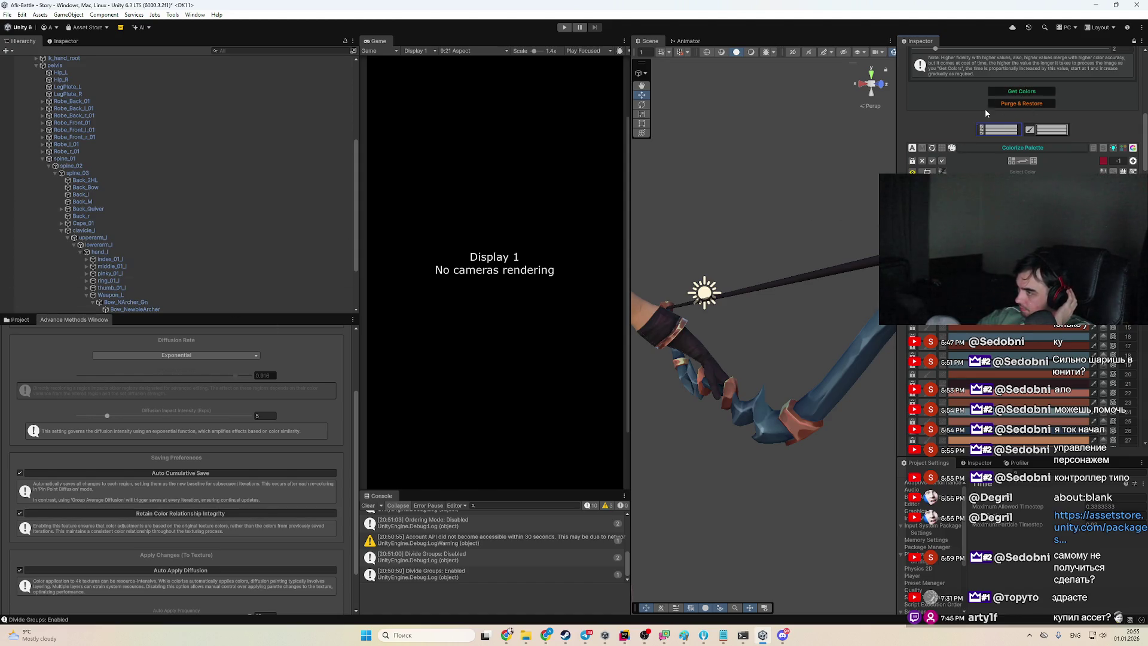
left_click(942, 162)
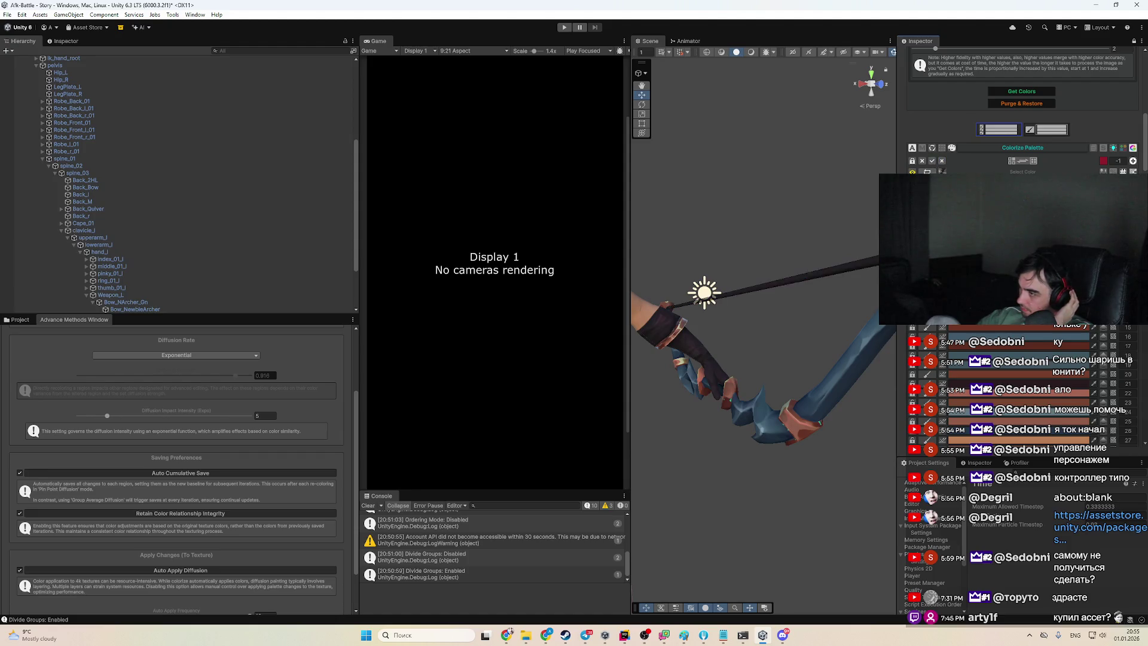
Recolour a bow palette region from dark red to bright red, then to teal
left_click(1026, 179)
left_click(1017, 252)
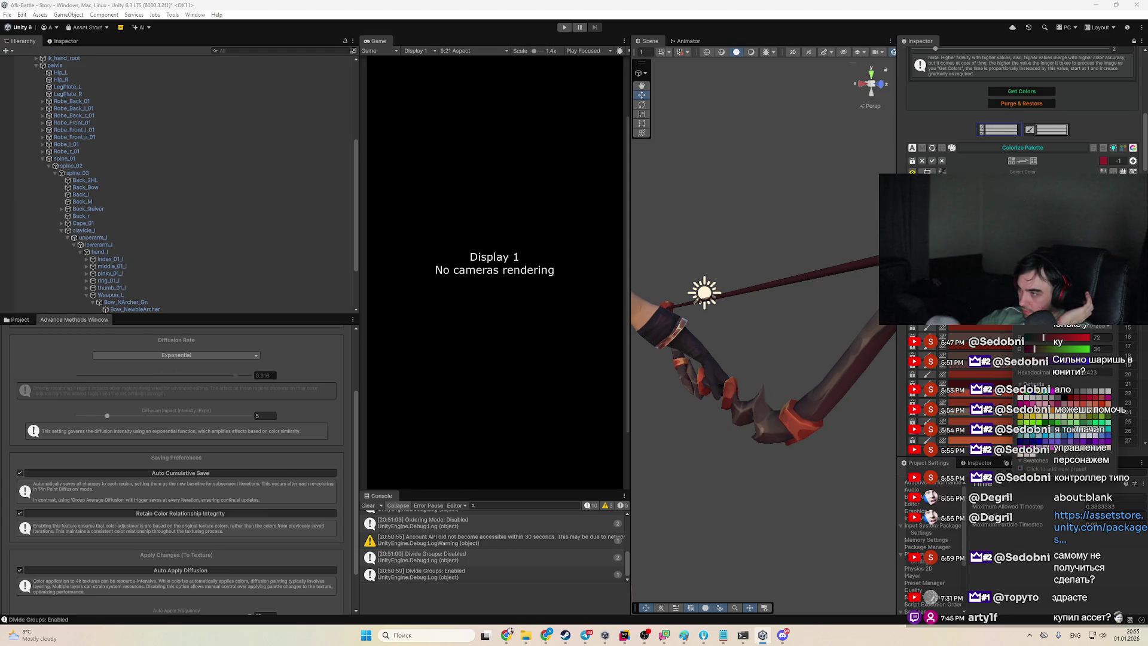
mouse_move(1017, 252)
left_mouse_down()
mouse_move(1029, 233)
mouse_move(1019, 251)
left_mouse_up()
mouse_move(742, 359)
left_mouse_down()
mouse_move(756, 431)
mouse_move(880, 398)
left_mouse_up()
left_click(987, 337)
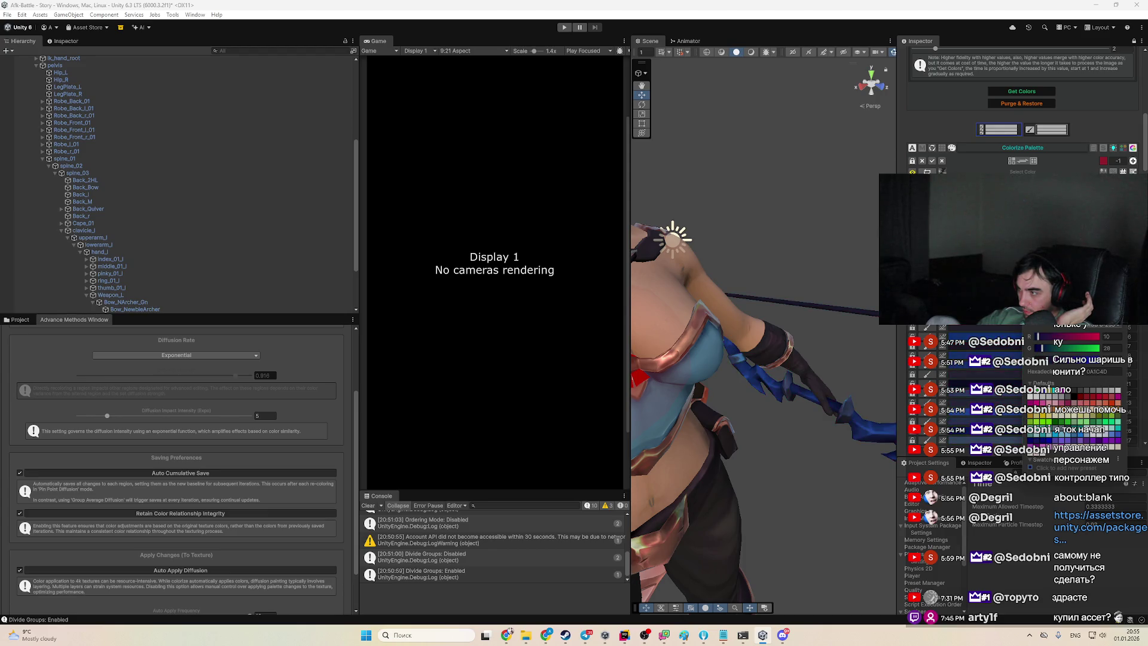
mouse_move(814, 430)
left_mouse_down()
mouse_move(850, 444)
mouse_move(802, 407)
mouse_move(836, 419)
mouse_move(863, 378)
mouse_move(843, 377)
left_mouse_up()
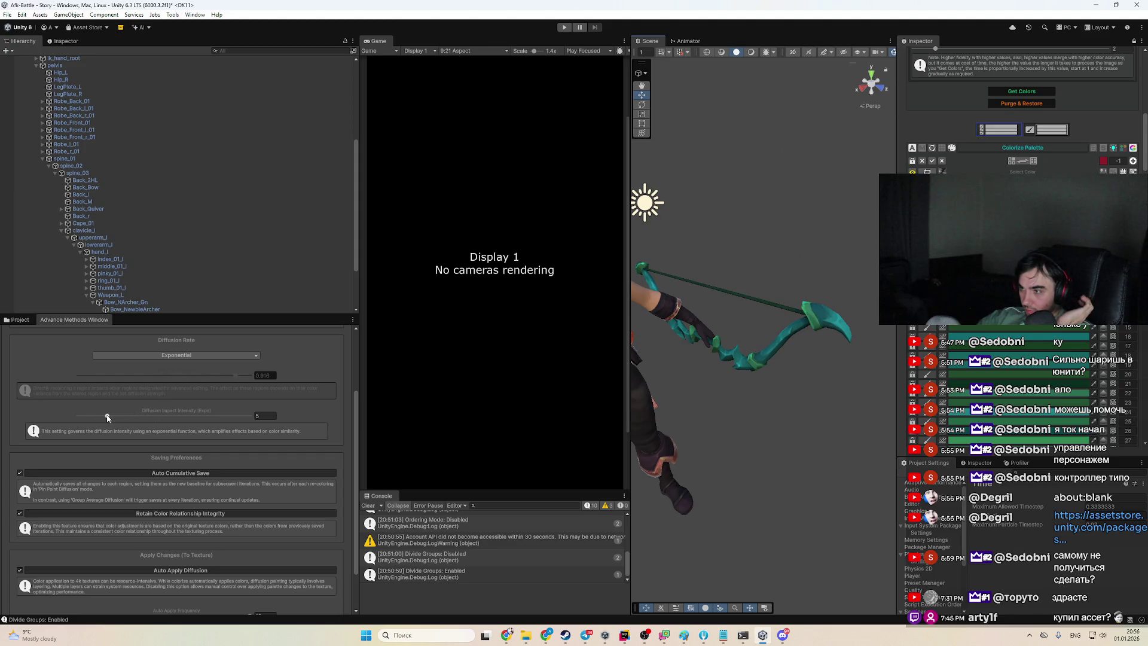
Lower the Diffusion Rate to 0.304 and darken the red swatch colour
left_click(129, 376)
scroll(235, 563, "down", 3)
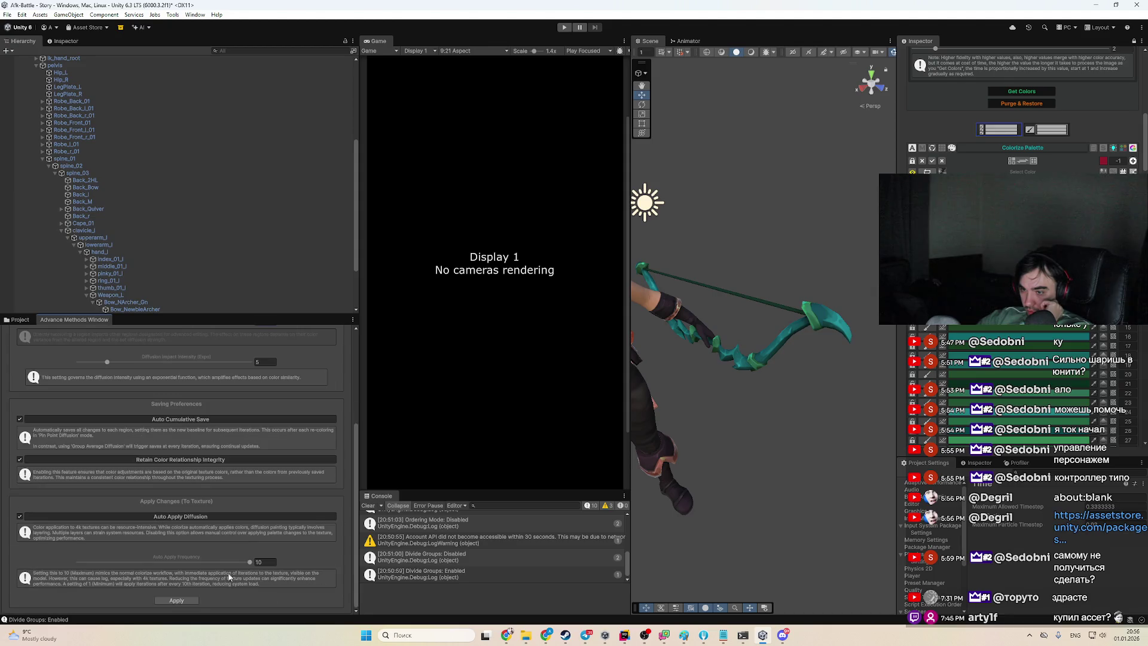
left_click(1103, 160)
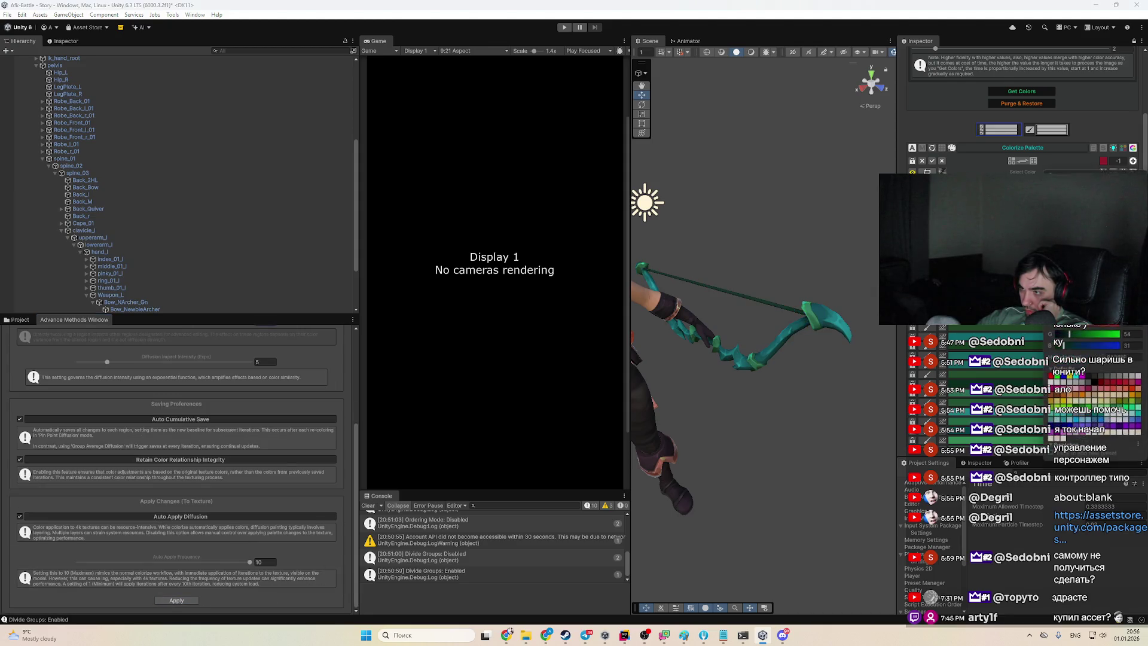
left_click_drag(1077, 251, 1077, 269)
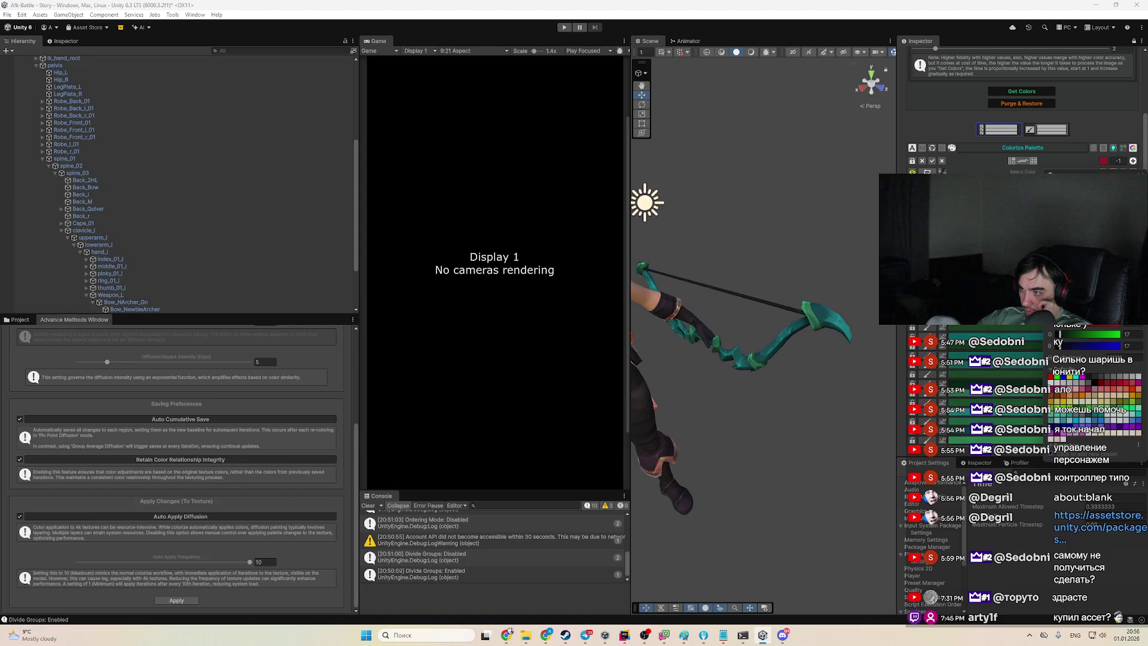
scroll(813, 307, "up", 5)
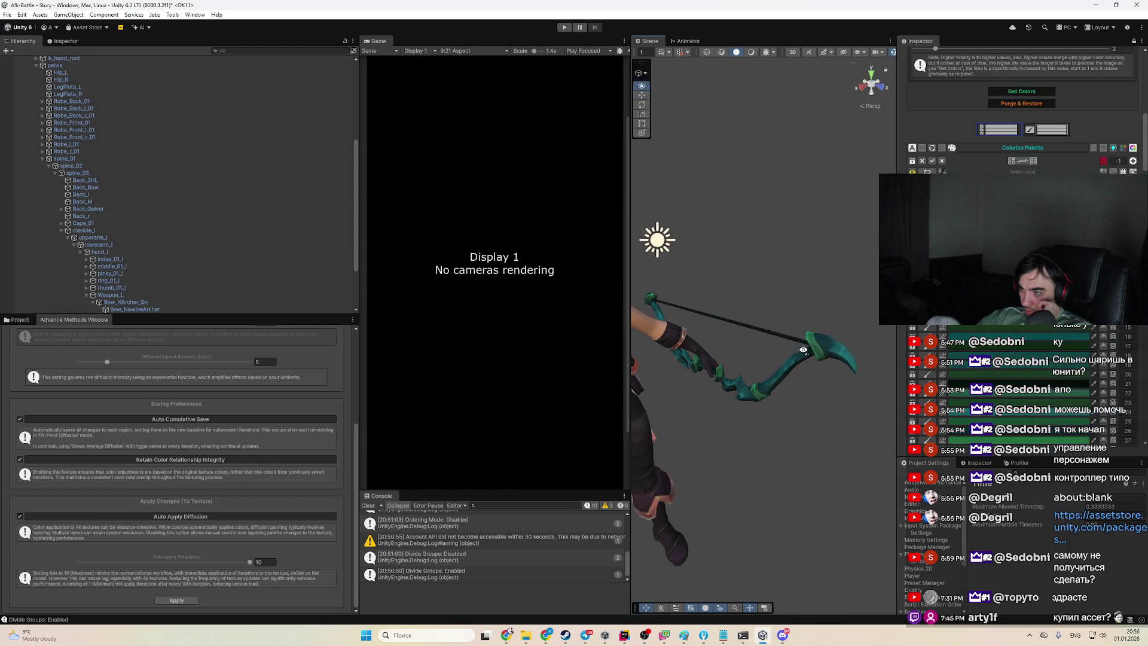
mouse_move(813, 306)
left_mouse_down()
mouse_move(809, 392)
mouse_move(834, 407)
mouse_move(671, 312)
mouse_move(683, 321)
left_mouse_up()
scroll(1136, 107, "up", 5)
scroll(1136, 108, "up", 5)
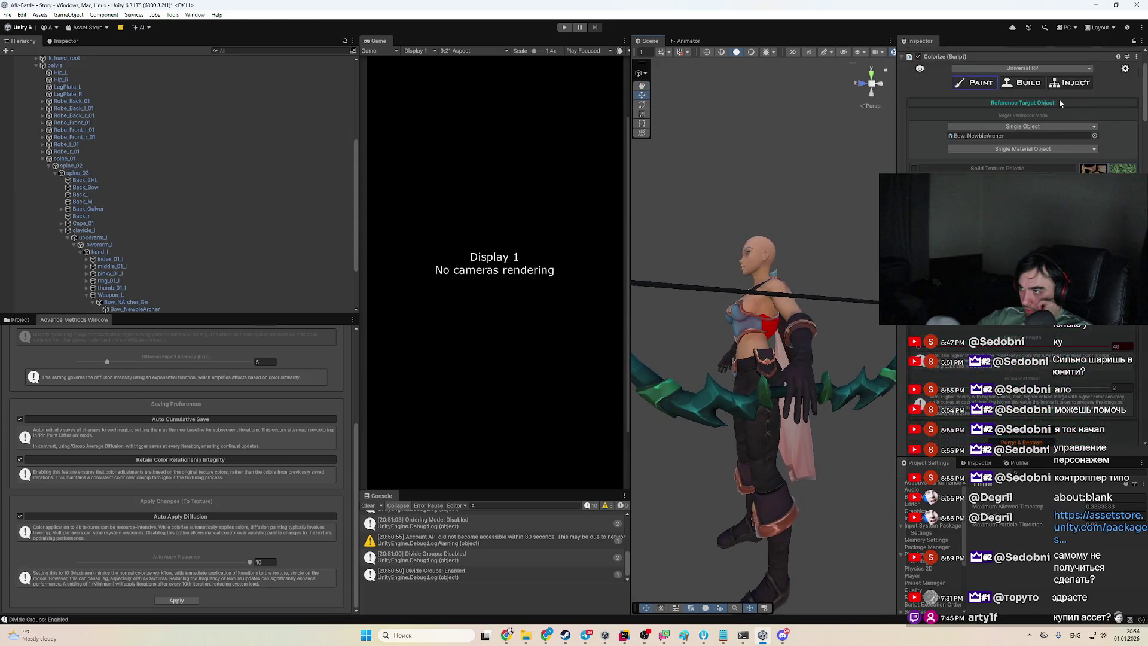
Switch Colorize to BUILD mode and generate the teal bow's materials and textures
left_click(1020, 79)
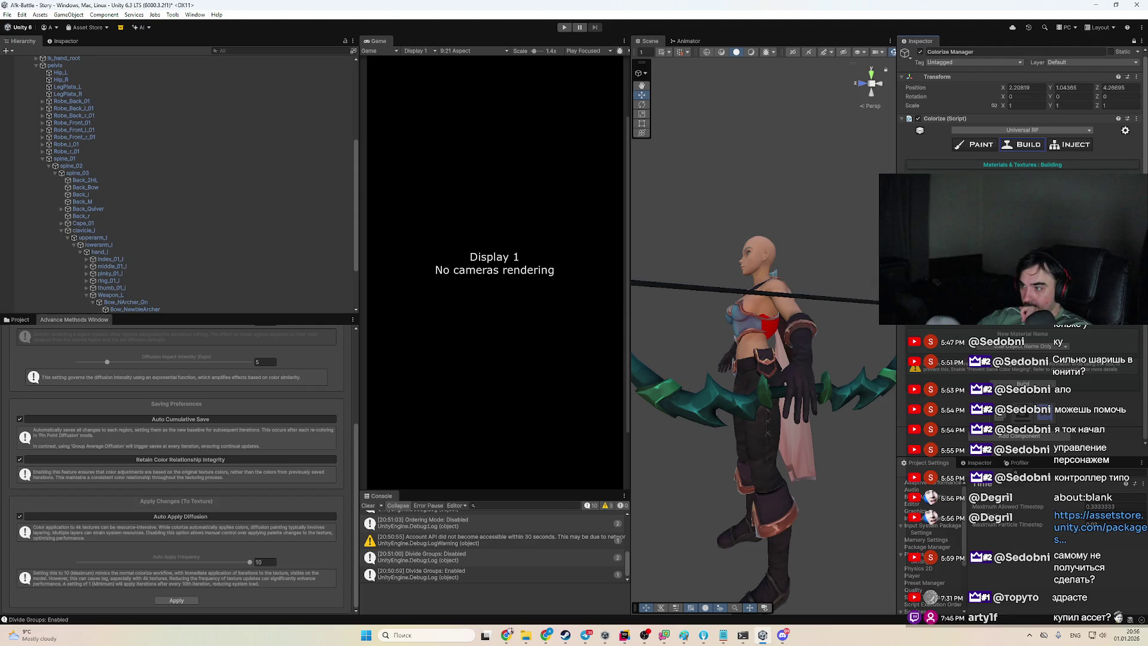
left_click(1044, 328)
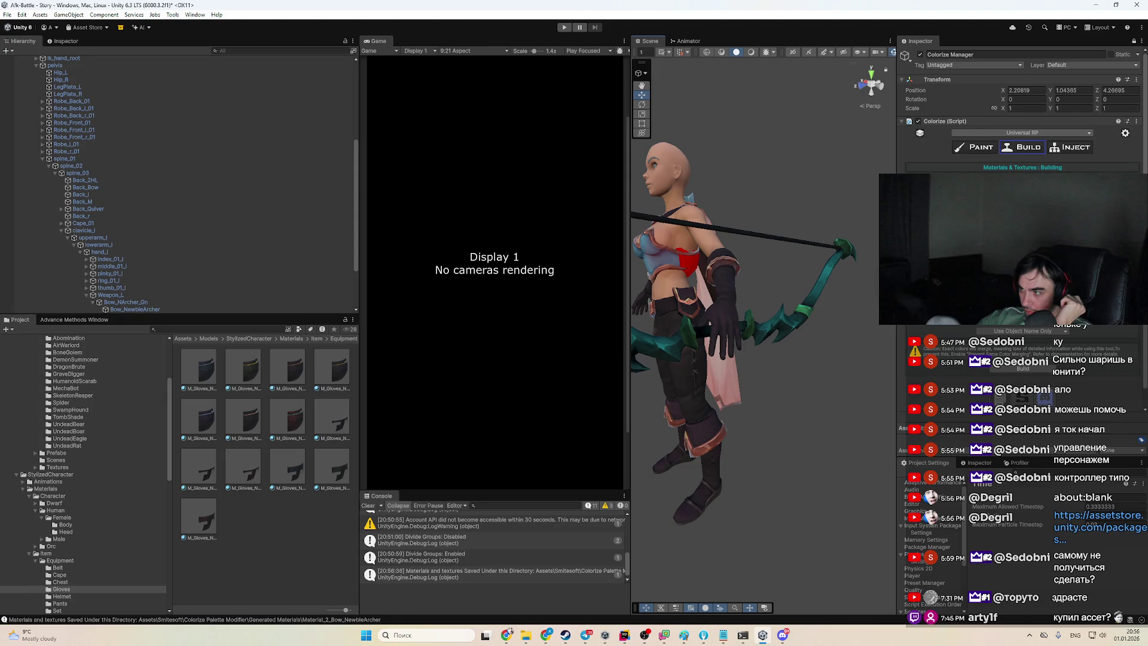
Follow the save log to the bow materials and browse to M_Bow_NArcher_Old_Wh
left_click(564, 575)
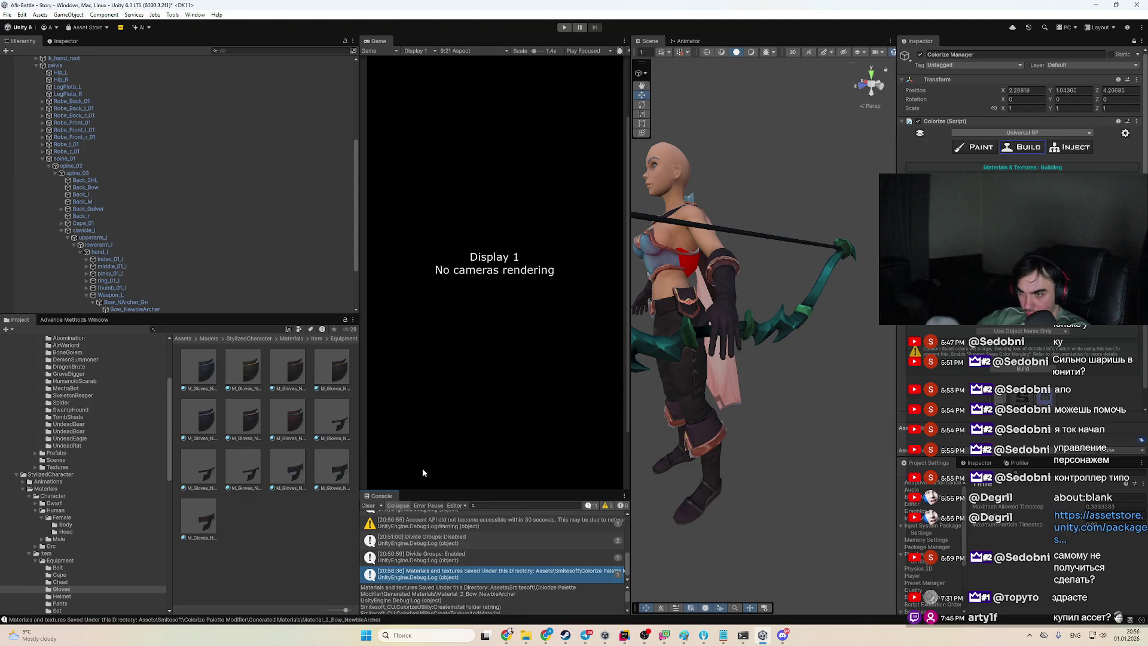
left_click(863, 263)
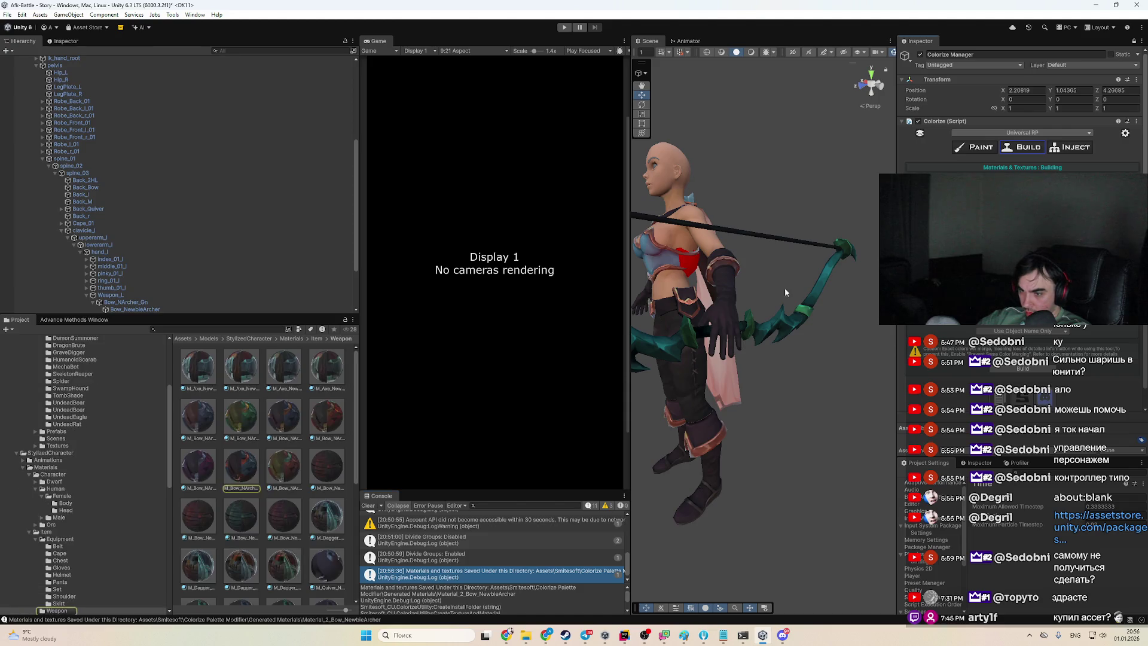
left_click(289, 481)
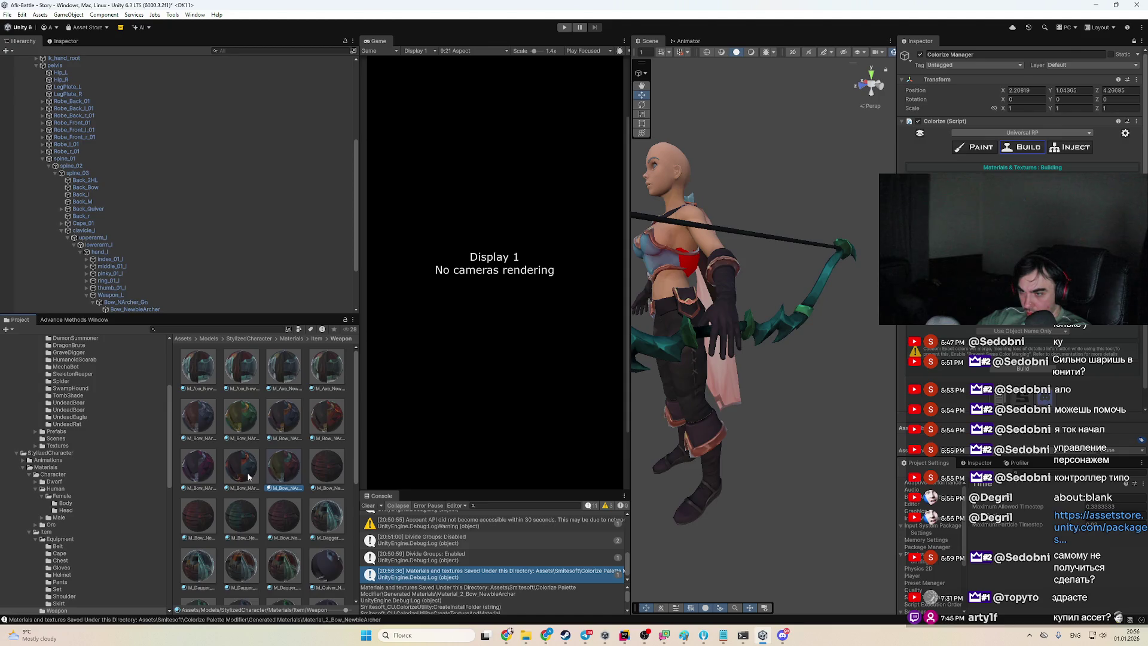
left_click(67, 41)
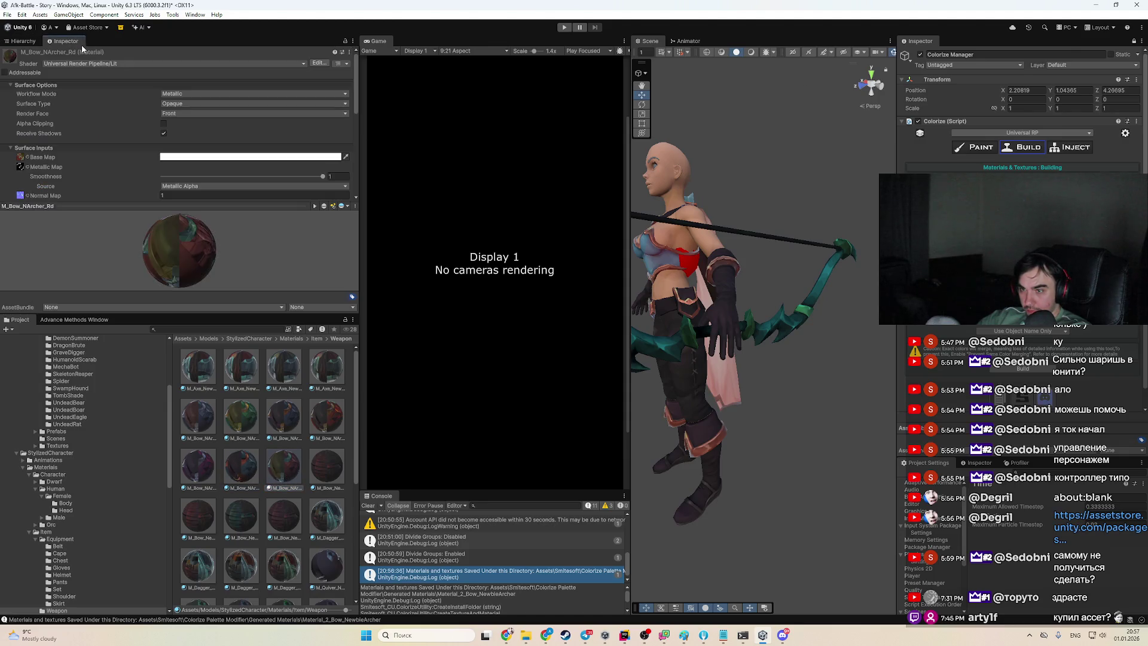
key("Left")
key("Right")
key("Left")
key("Left")
key("Right")
key("Right")
key("Left")
key("Left")
key("Right")
key("Left")
key("Right")
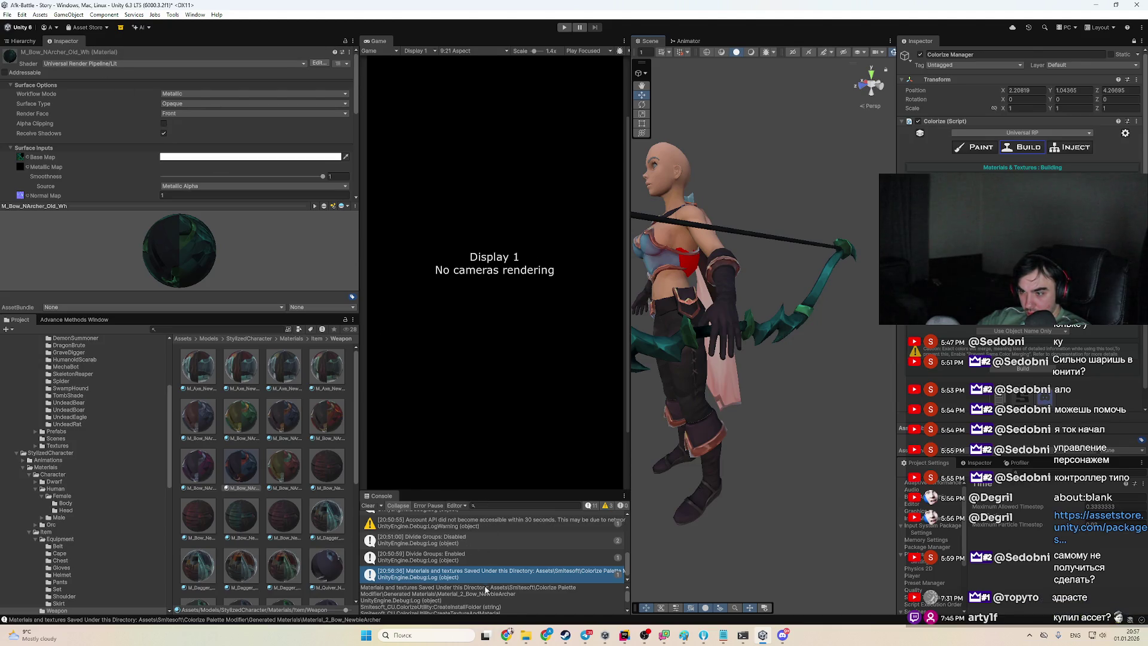
Apply the dark red M_Bow_Newbie_Rd material to the bow, then restore the teal one
left_click(244, 522)
key("Left")
key("Right")
key("Right")
mouse_move(411, 481)
left_mouse_down()
mouse_move(777, 329)
mouse_move(745, 335)
left_mouse_up()
mouse_move(241, 515)
left_mouse_down()
mouse_move(775, 344)
mouse_move(773, 371)
left_mouse_up()
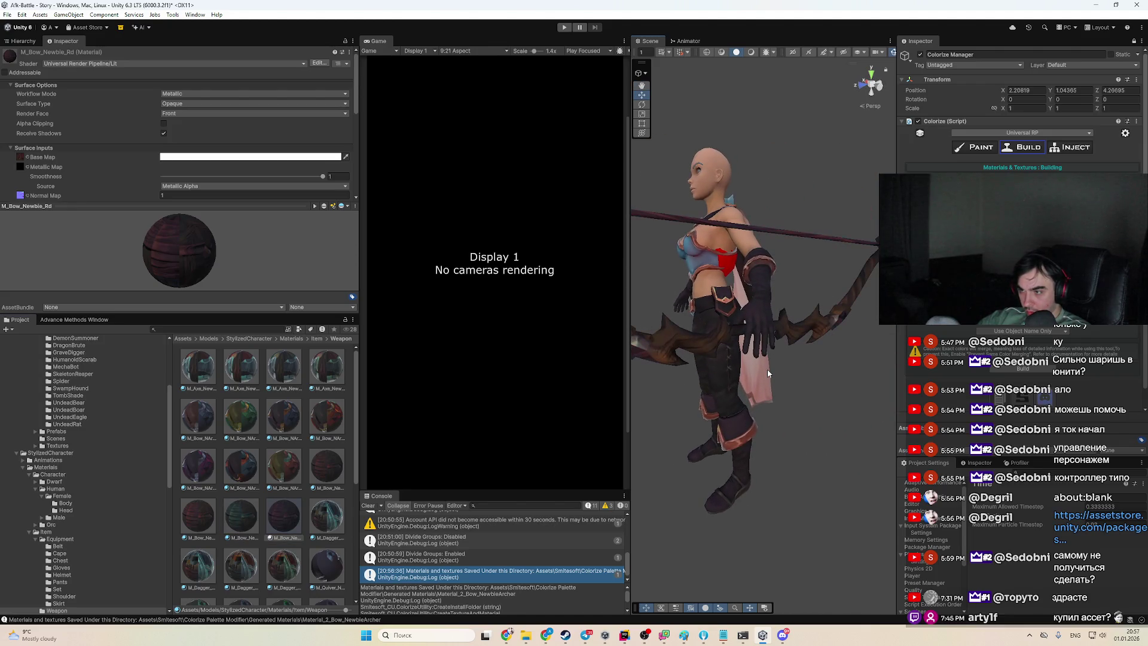
Compare M_Bow_Newbie_Gn with the red and teal bow materials, then reselect the bow
left_click(245, 558)
left_click(284, 515)
left_click(249, 513)
left_click(198, 515)
left_click(241, 515)
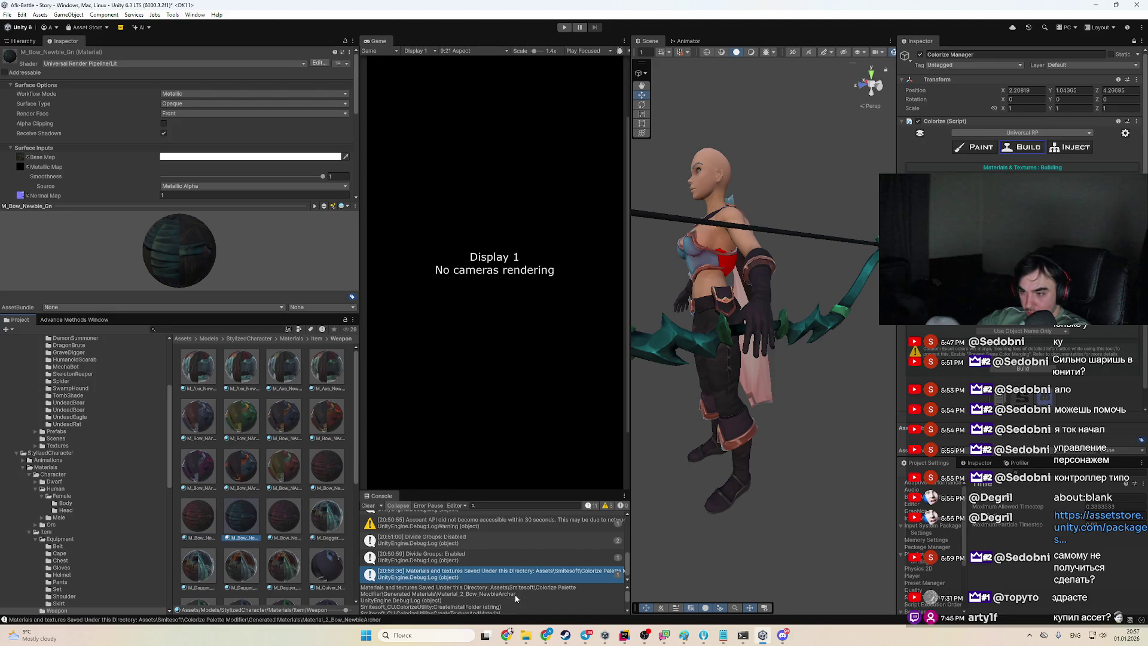
left_click(481, 600)
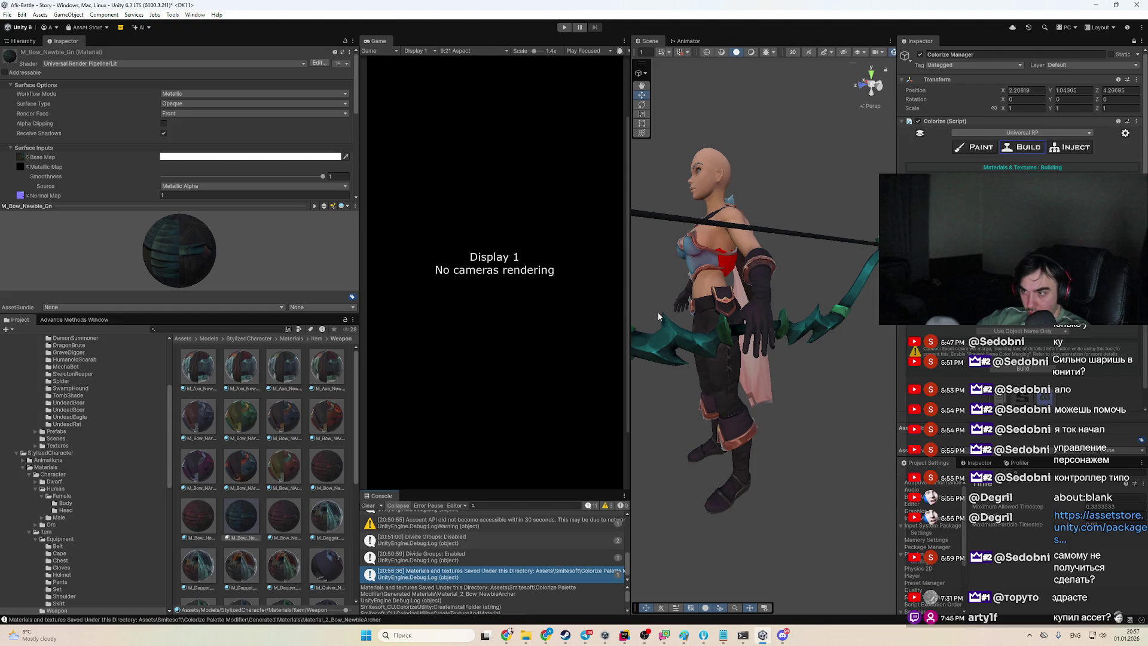
left_click(688, 357)
left_click(684, 359)
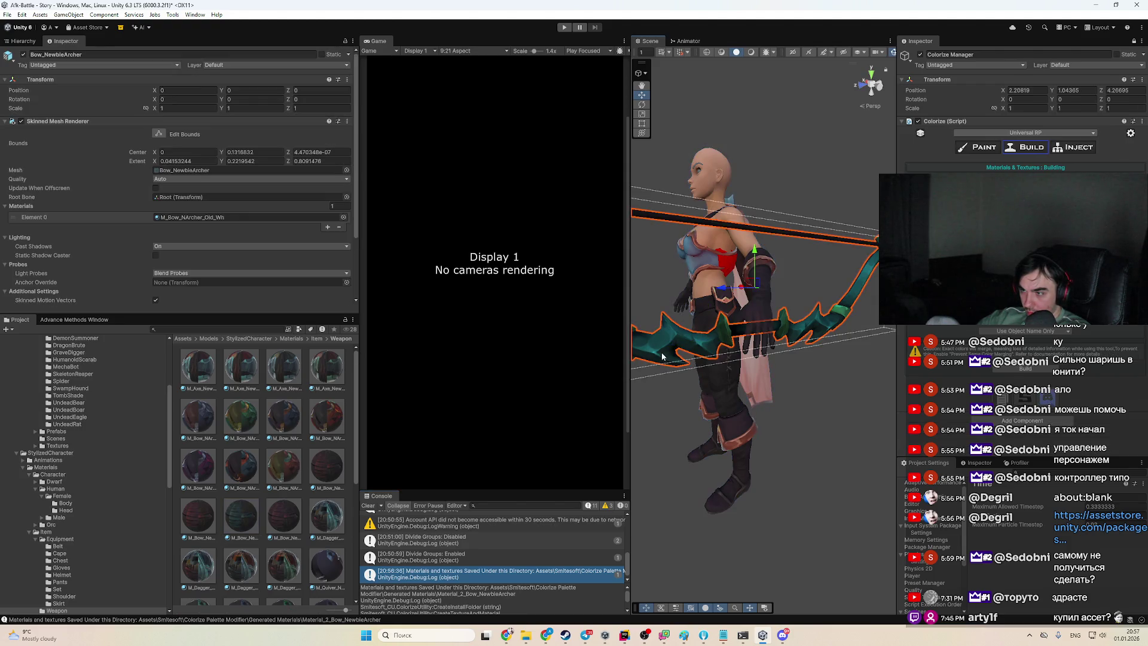
Inspect the bow's M_Bow_NArcher_Old_Wh material and its T_Bow_NArcher_Old_Pe_D texture
mouse_move(206, 218)
left_mouse_down()
mouse_move(747, 282)
mouse_move(718, 334)
mouse_move(576, 375)
mouse_move(678, 351)
left_mouse_up()
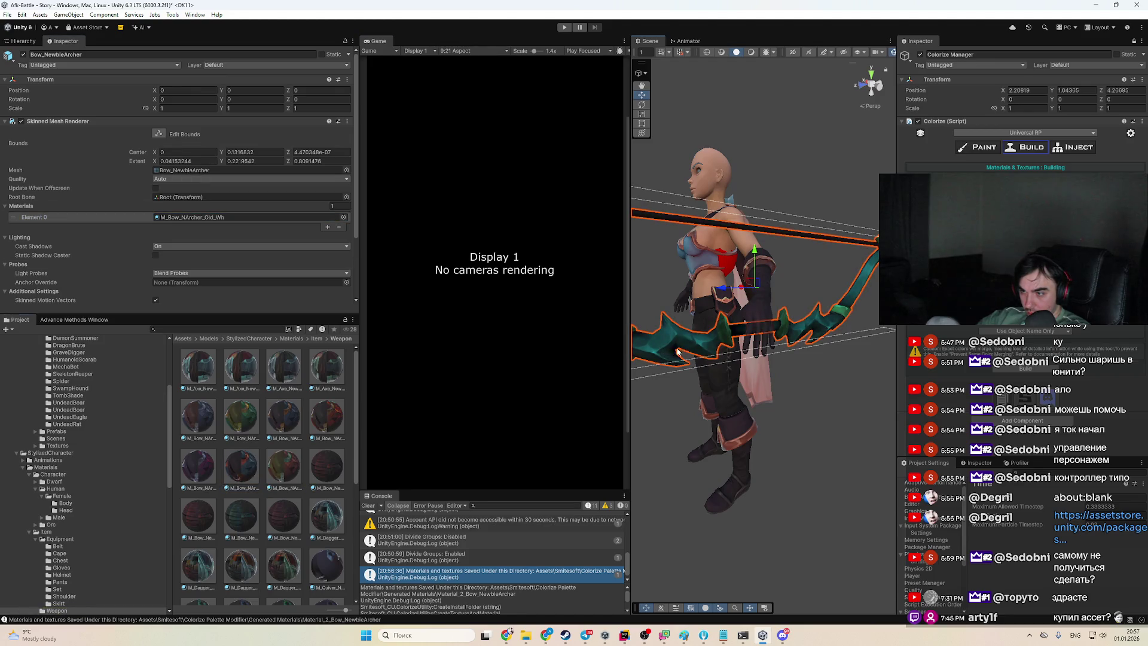
left_click(258, 465)
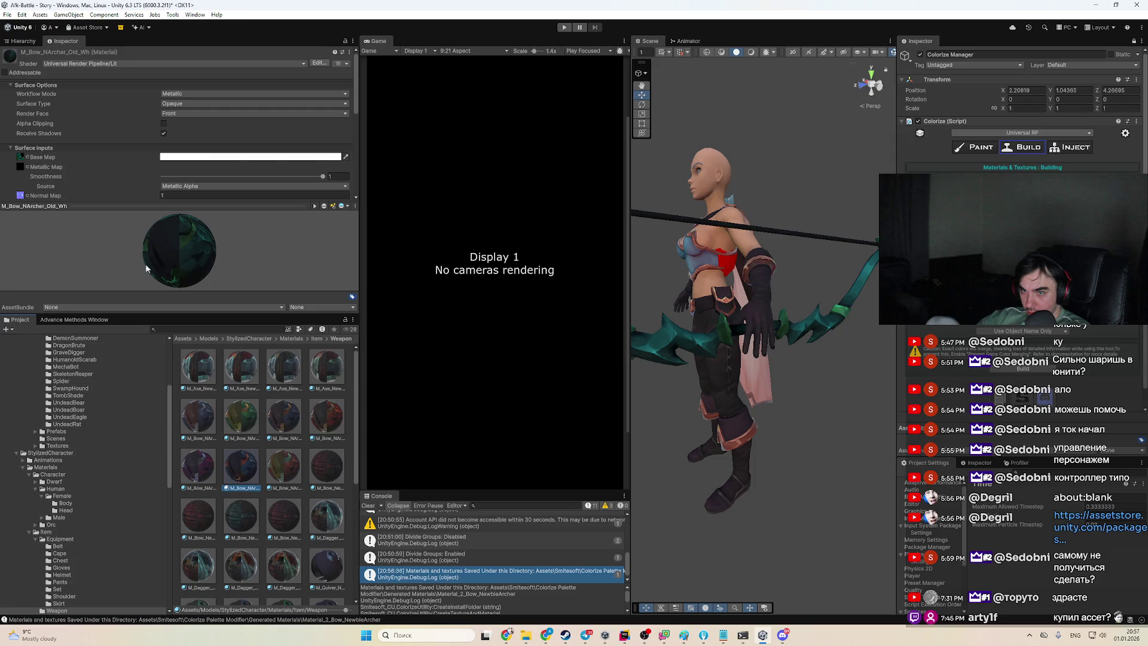
left_click(22, 158)
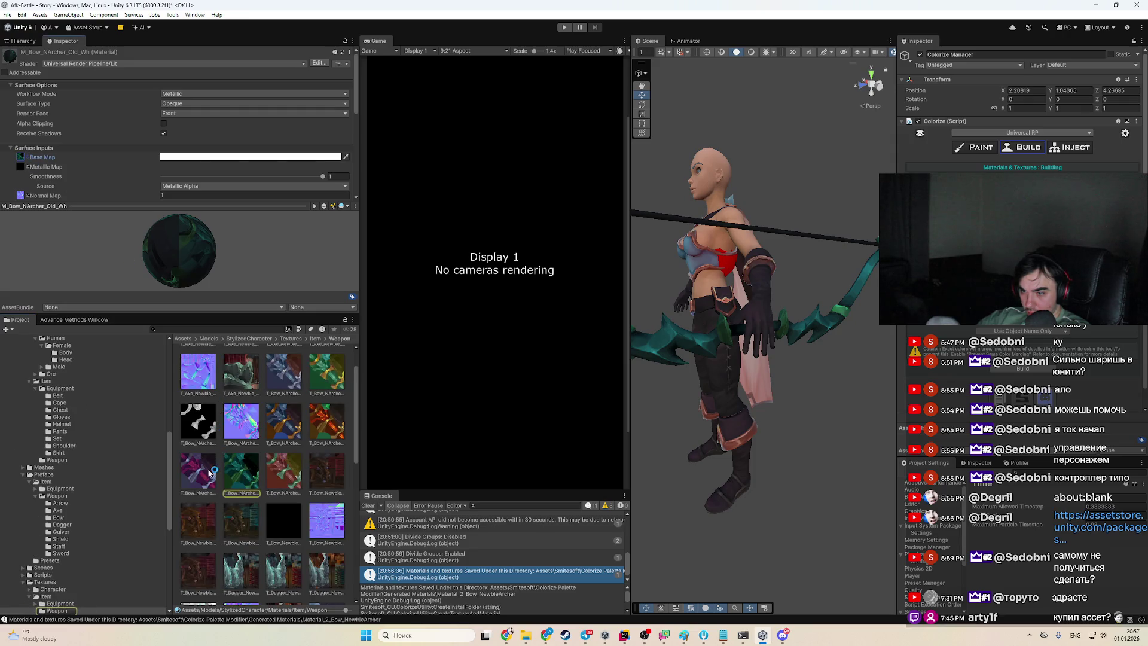
left_click(213, 471)
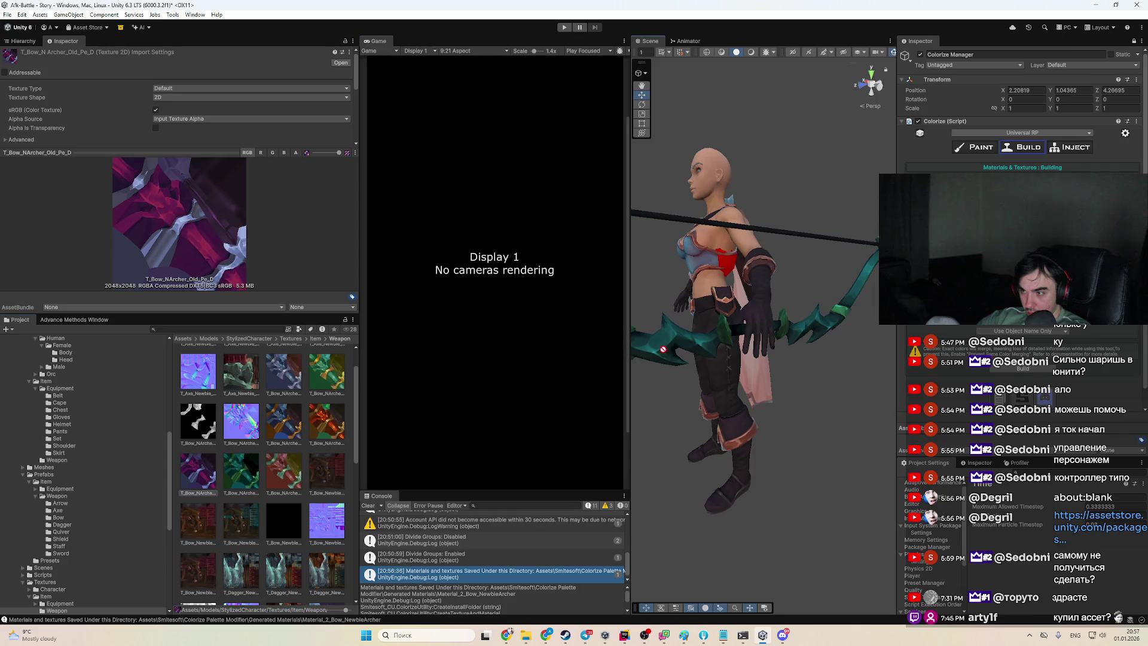
left_click(671, 344)
left_click(676, 314)
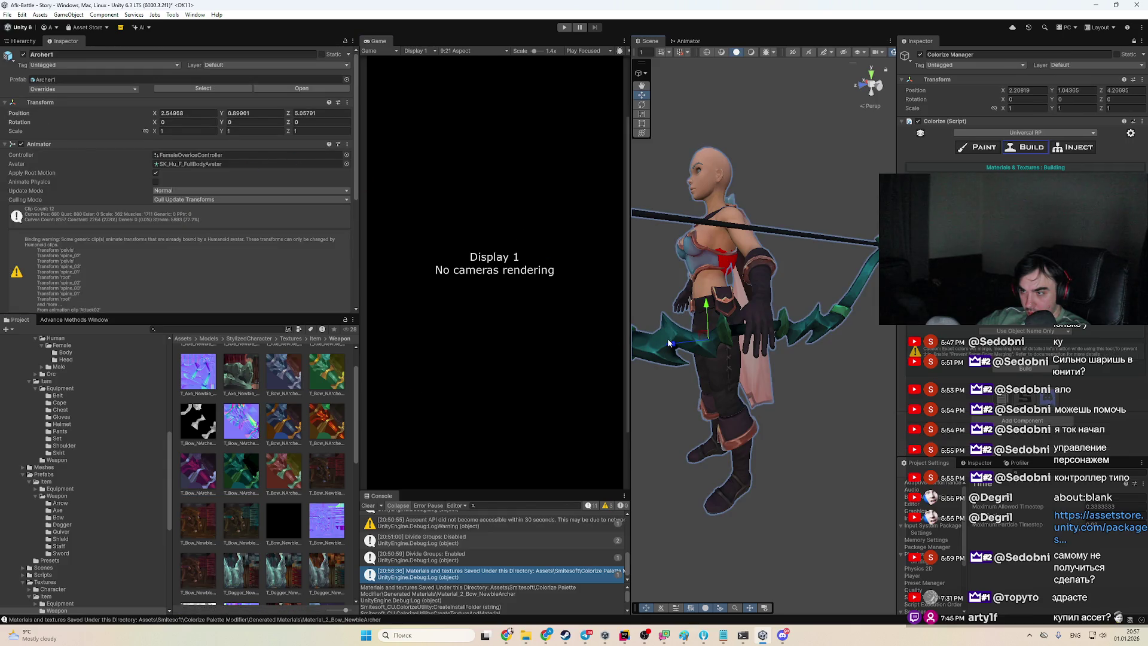
Swap the bow's material to the teal Old_Wh, then to Old_Gn
left_click(205, 218)
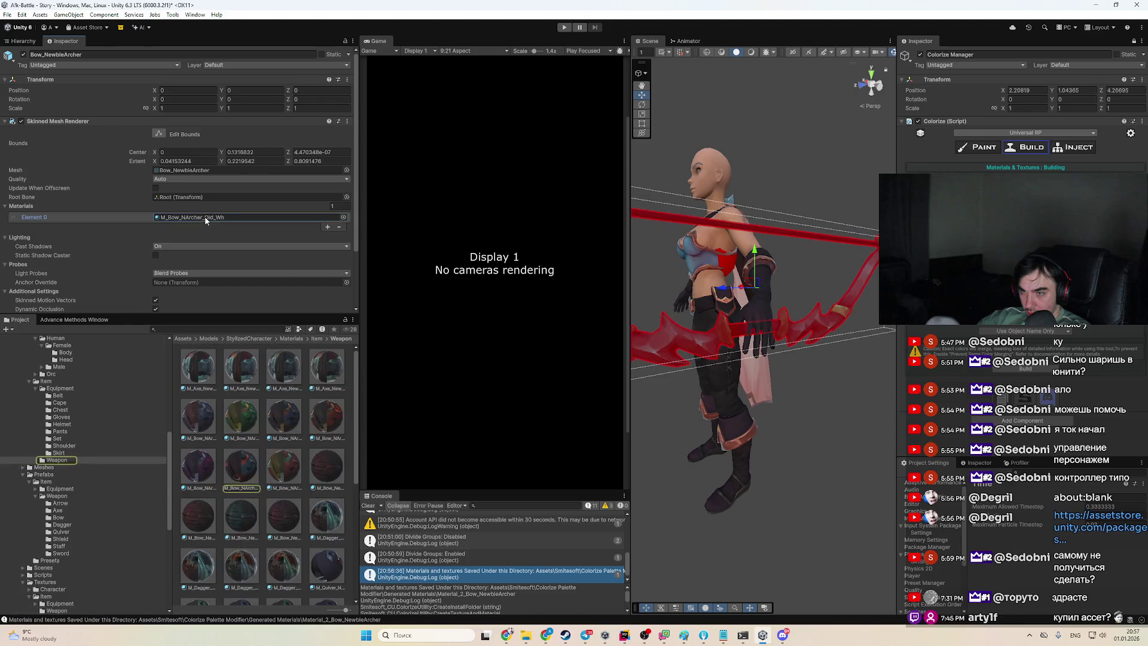
left_click_drag(198, 469, 231, 190)
scroll(228, 240, "down", 1)
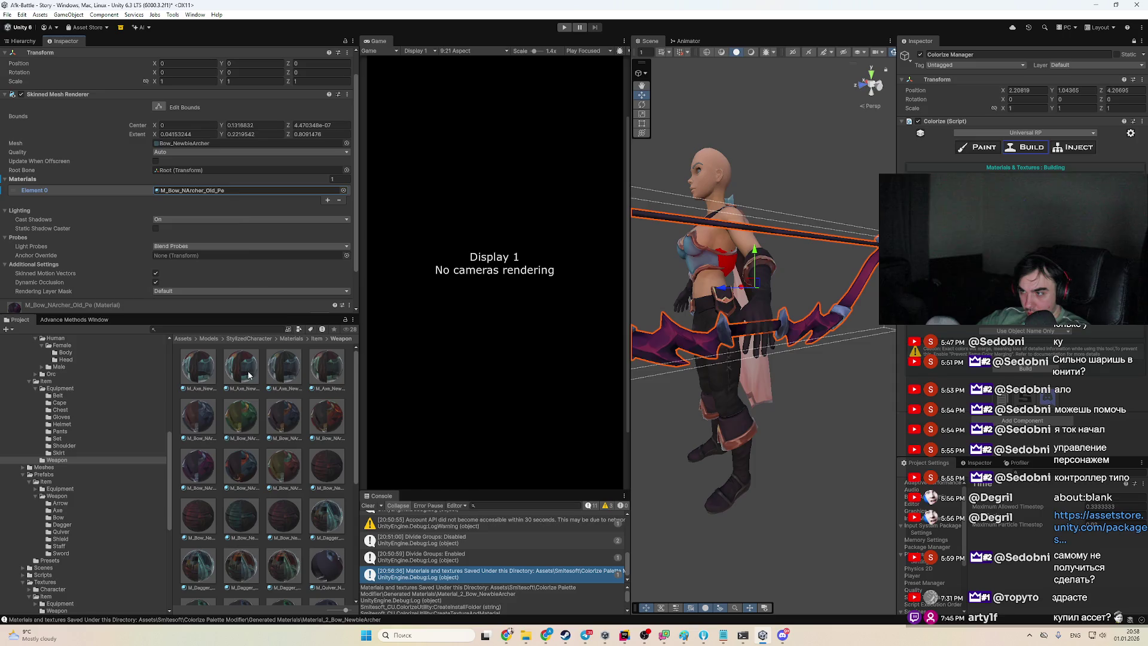
left_click_drag(231, 476, 246, 190)
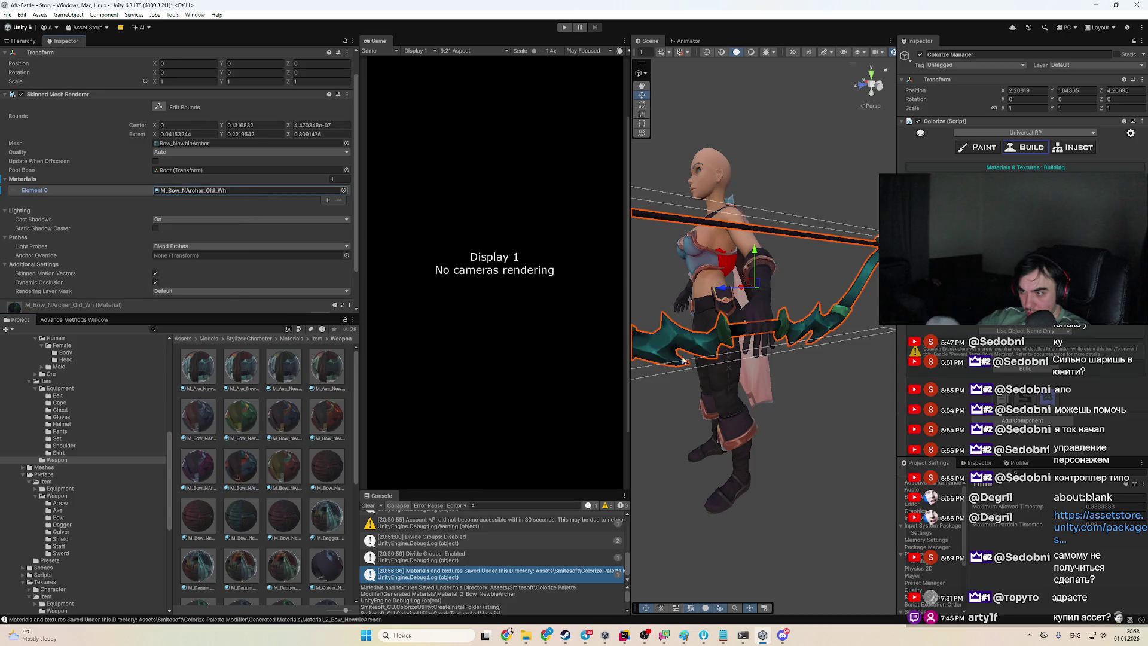
left_click_drag(705, 353, 635, 356)
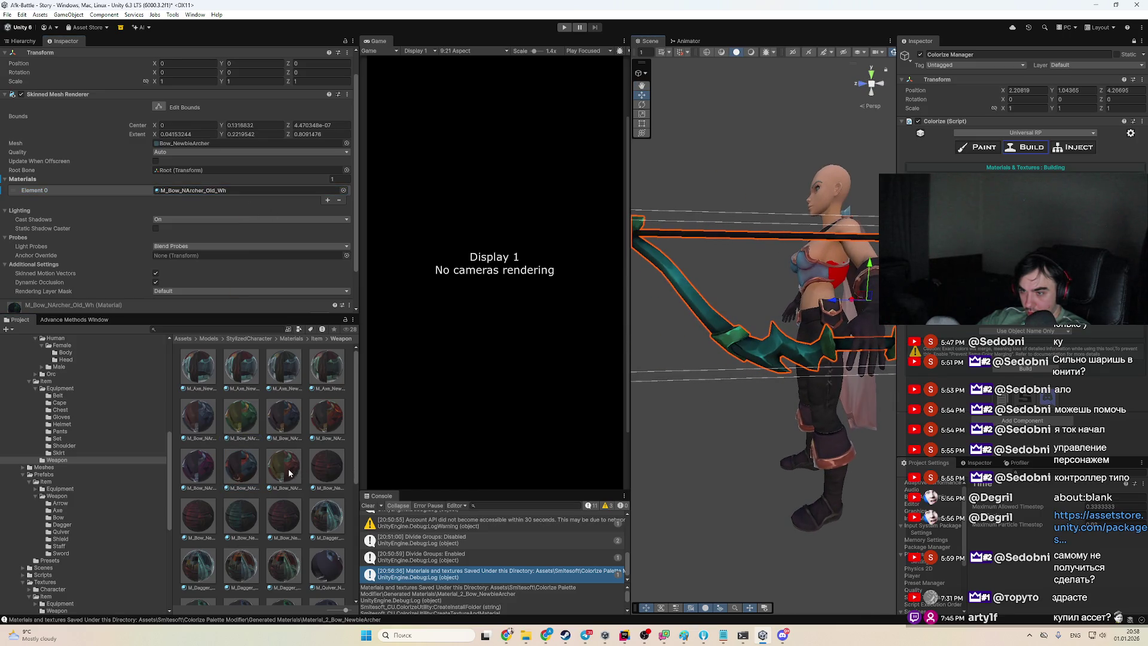
left_click_drag(334, 422, 236, 163)
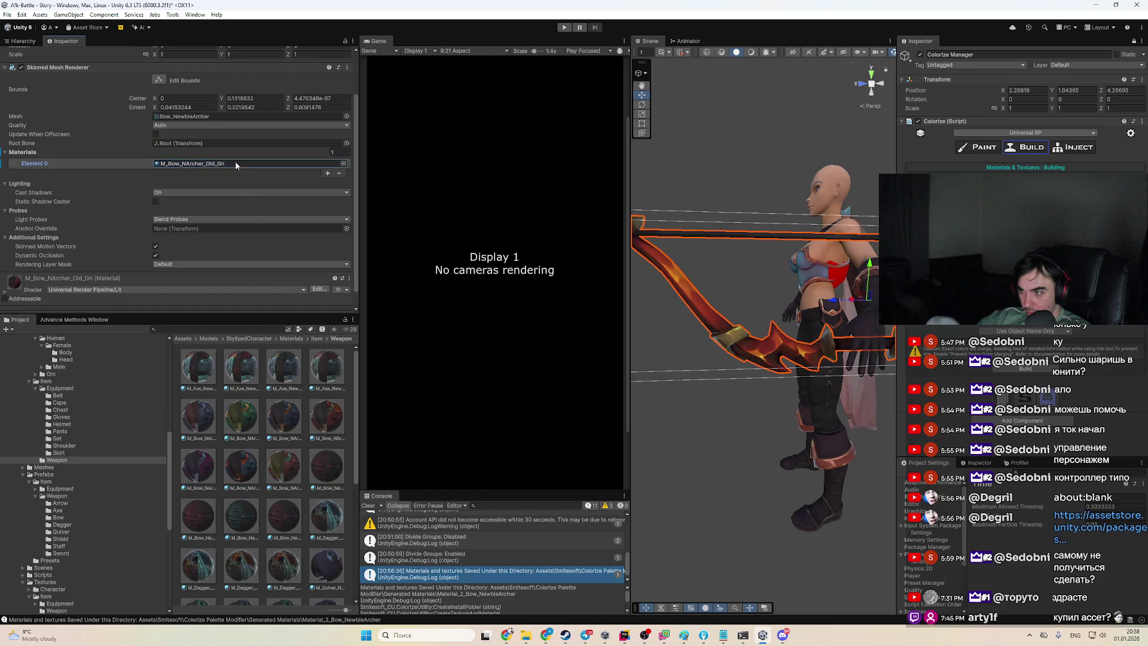
left_click_drag(658, 299, 867, 367)
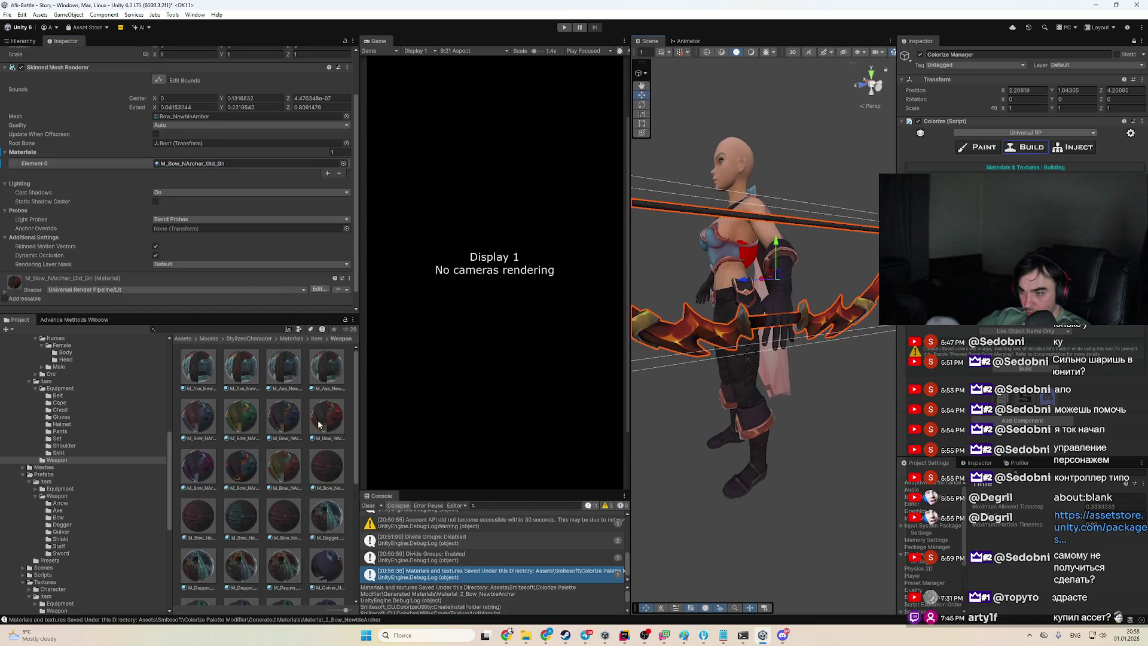
Try the Old_Bl, M_Bow_Newbie_Gn and M_Bow_Newbie_Cl materials on the bow
scroll(239, 179, "down", 1)
left_click(239, 149)
left_click_drag(239, 149, 238, 151)
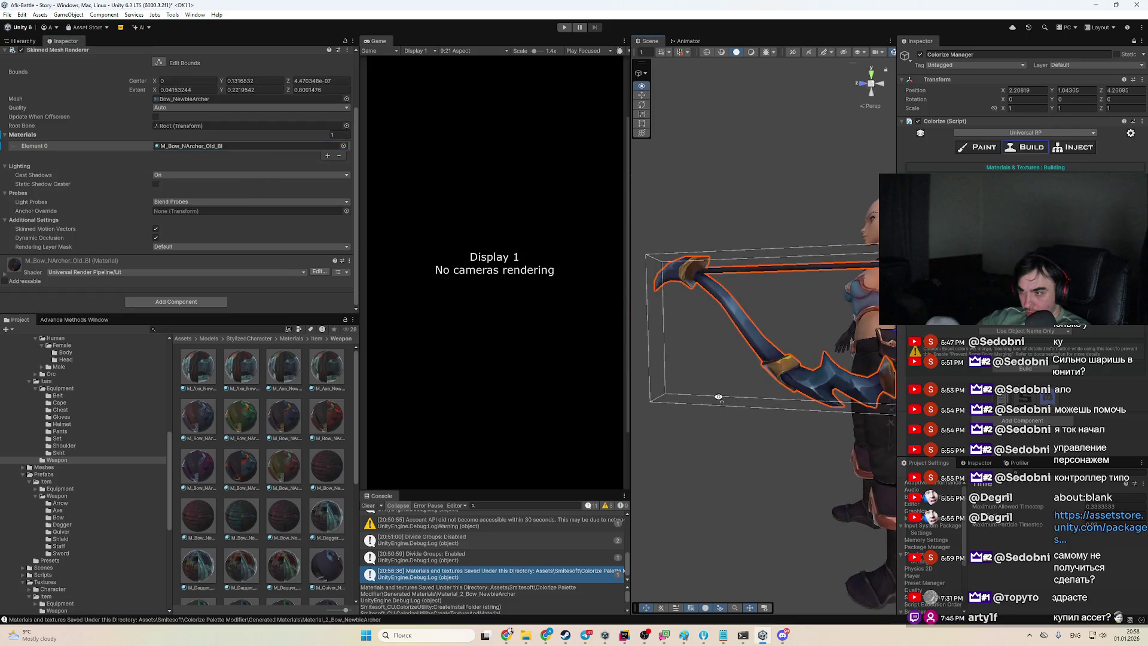
left_click_drag(249, 525, 224, 149)
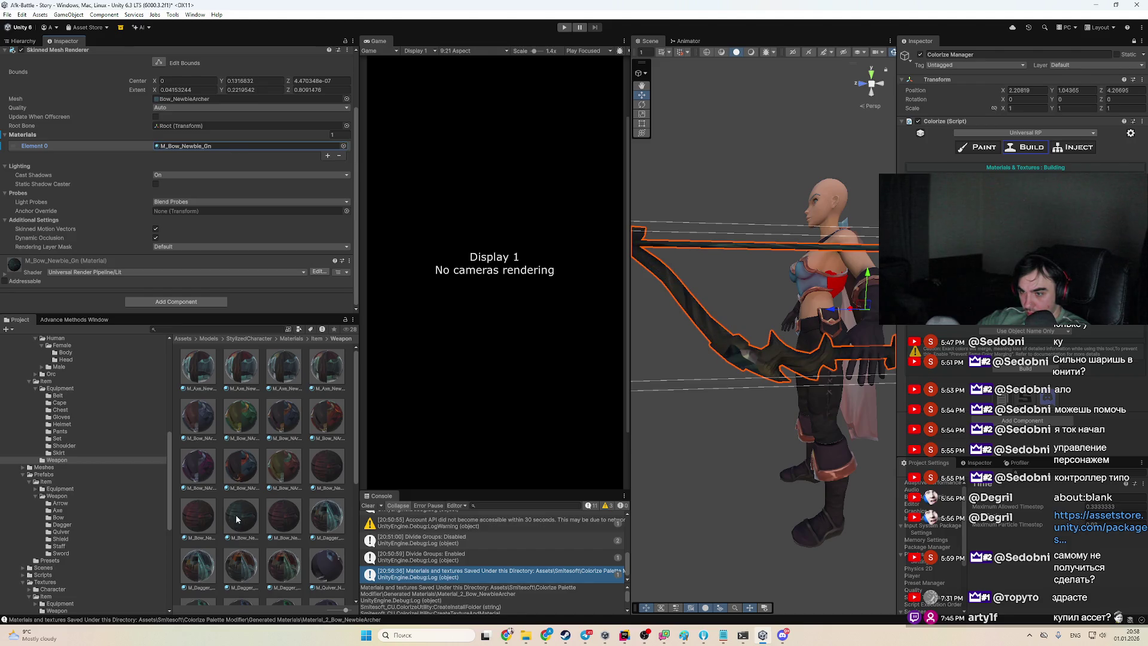
left_click_drag(230, 515, 221, 149)
mouse_move(268, 491)
left_mouse_down()
mouse_move(222, 151)
mouse_move(227, 160)
left_mouse_up()
scroll(142, 432, "up", 10)
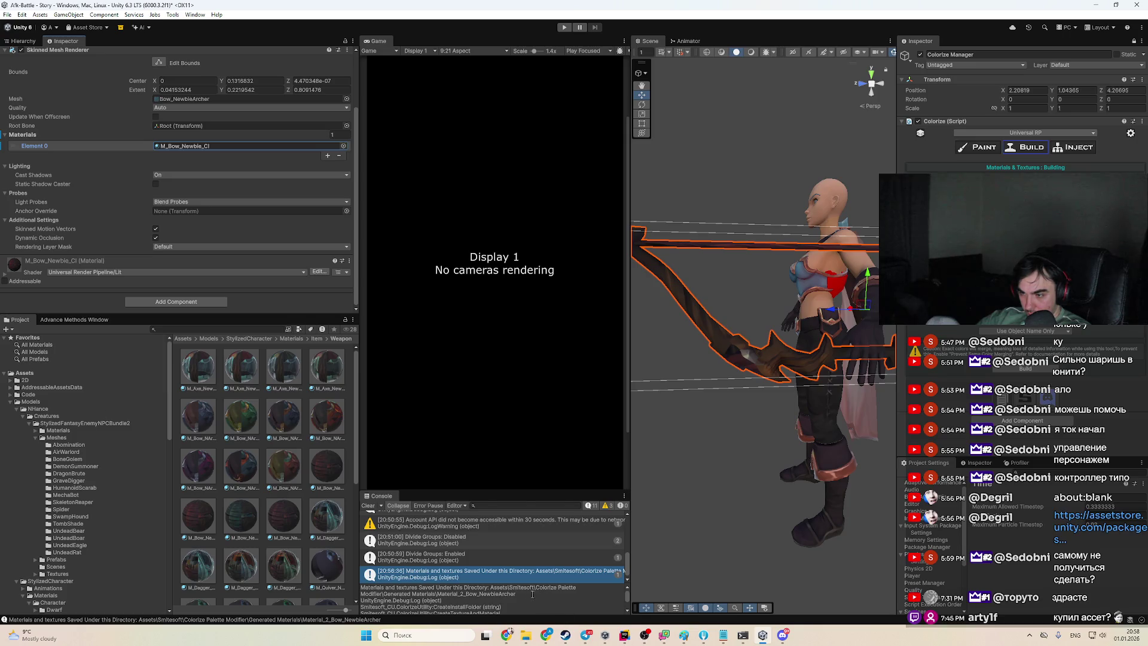
Apply the generated material from Generated Materials/Material_2_Bow_NewbieArcher to the bow
left_click(60, 372)
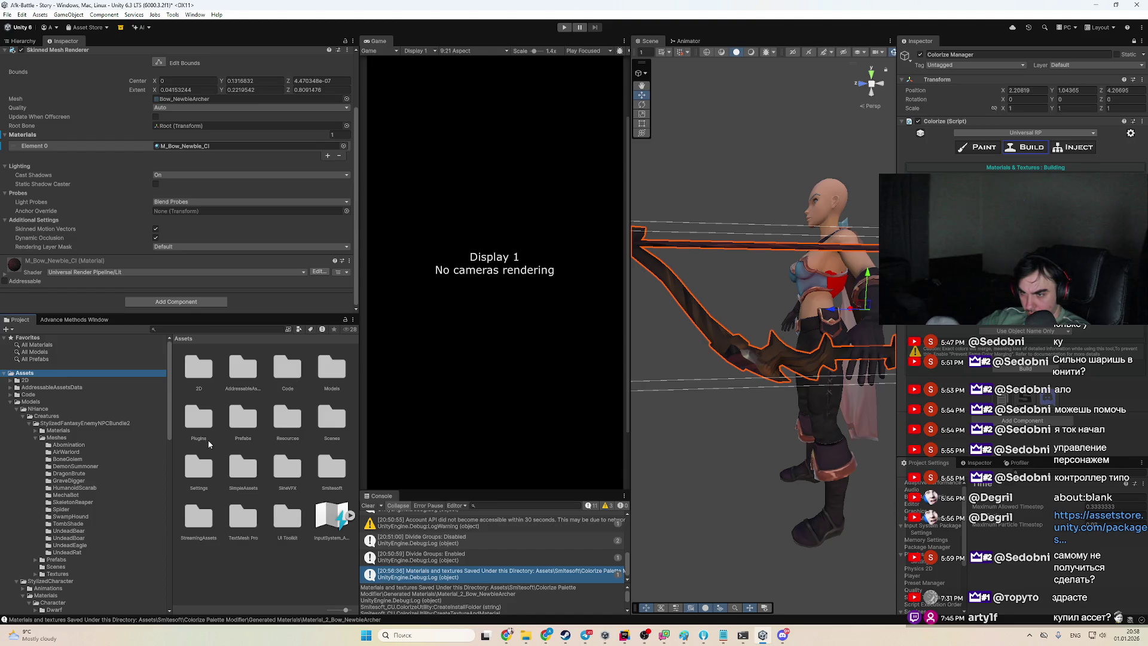
left_click(251, 479)
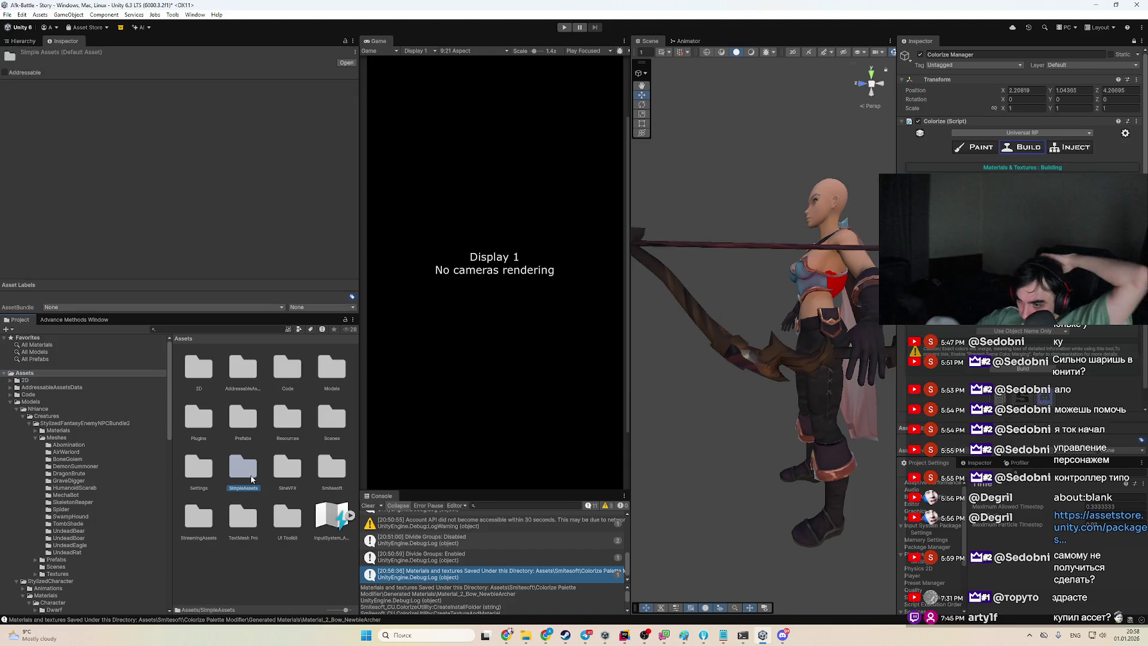
double_click(332, 469)
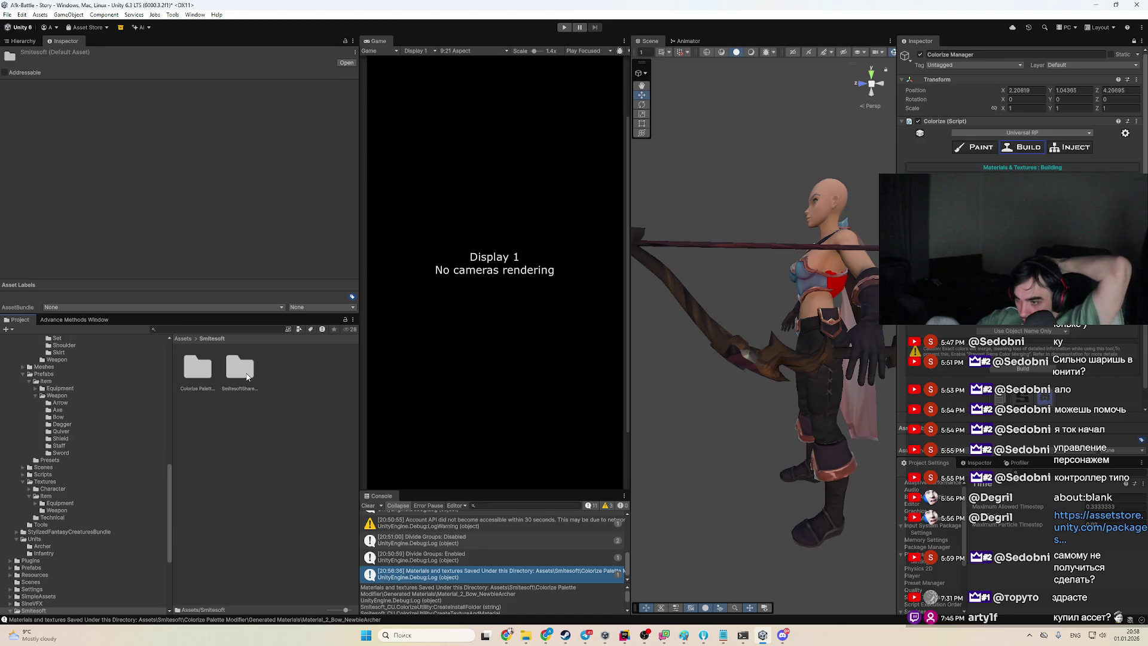
double_click(193, 374)
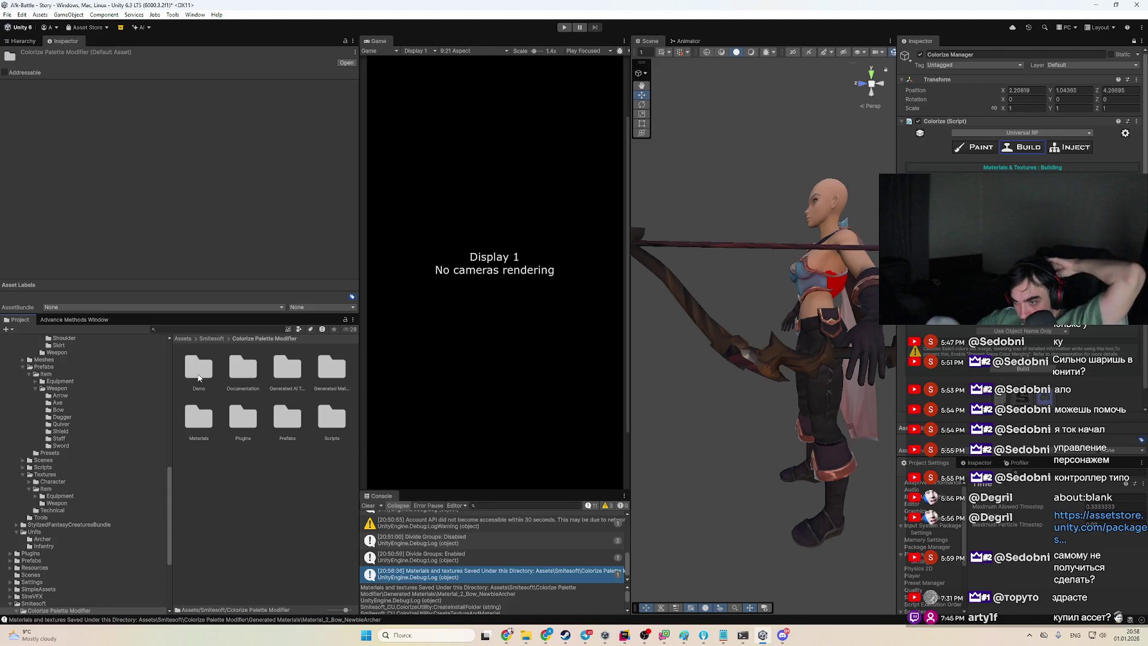
double_click(324, 376)
double_click(205, 373)
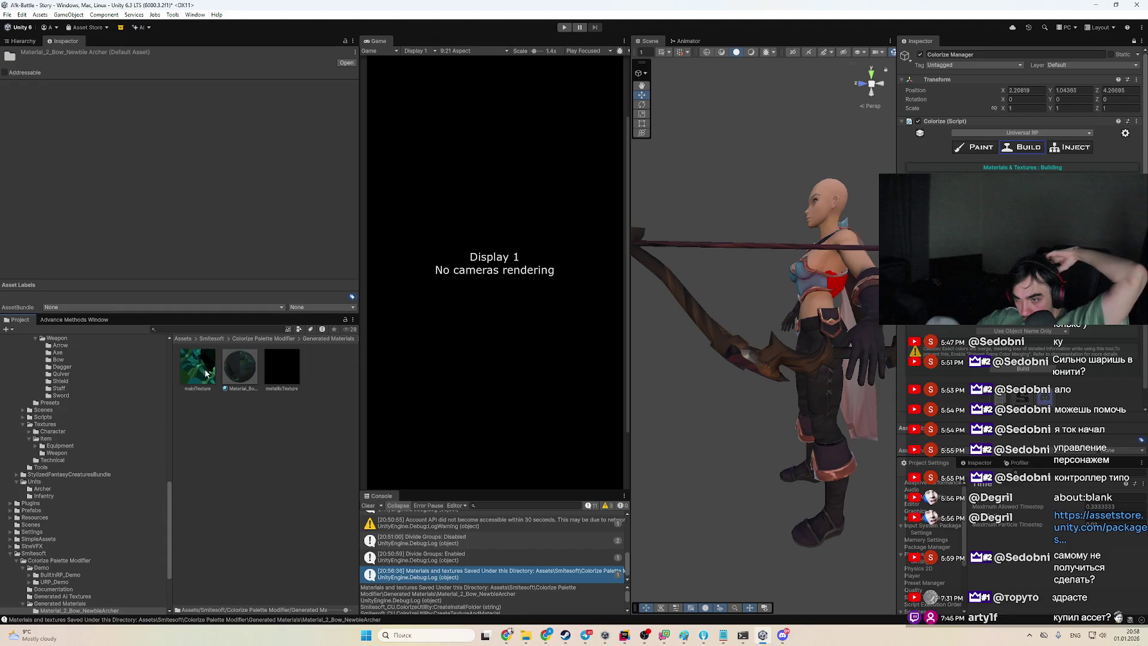
left_click_drag(239, 367, 755, 353)
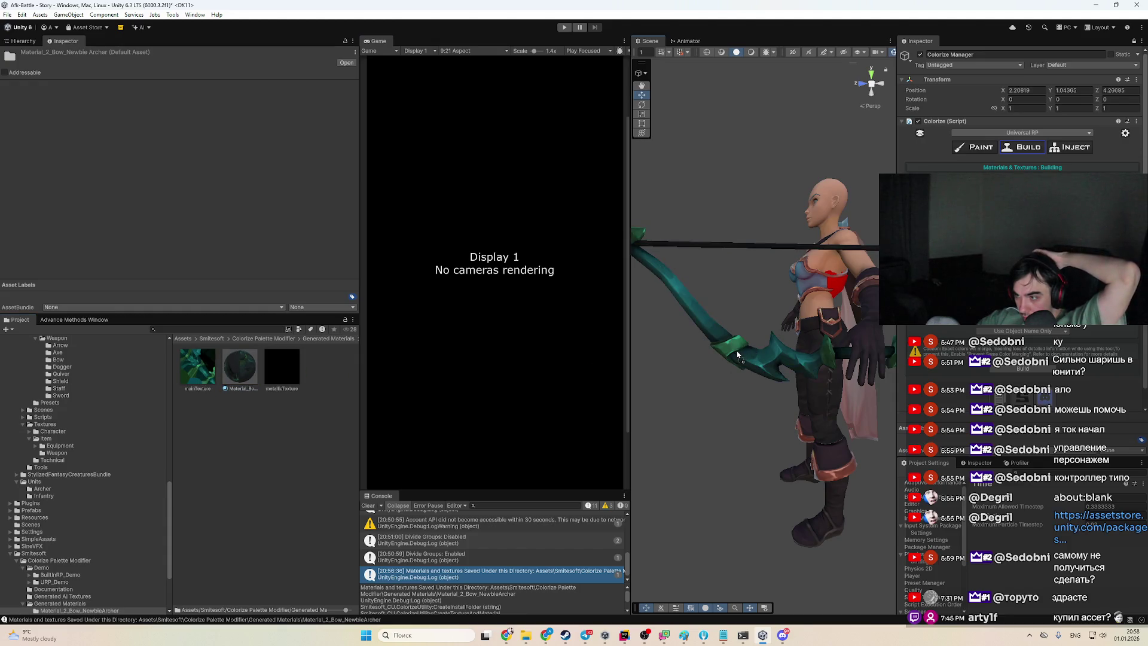
Check the generated mainTexture and material, reselect the bow, and switch Colorize to PAINT
left_click(207, 373)
left_click(236, 369)
key("ctrl+z")
left_click(753, 363)
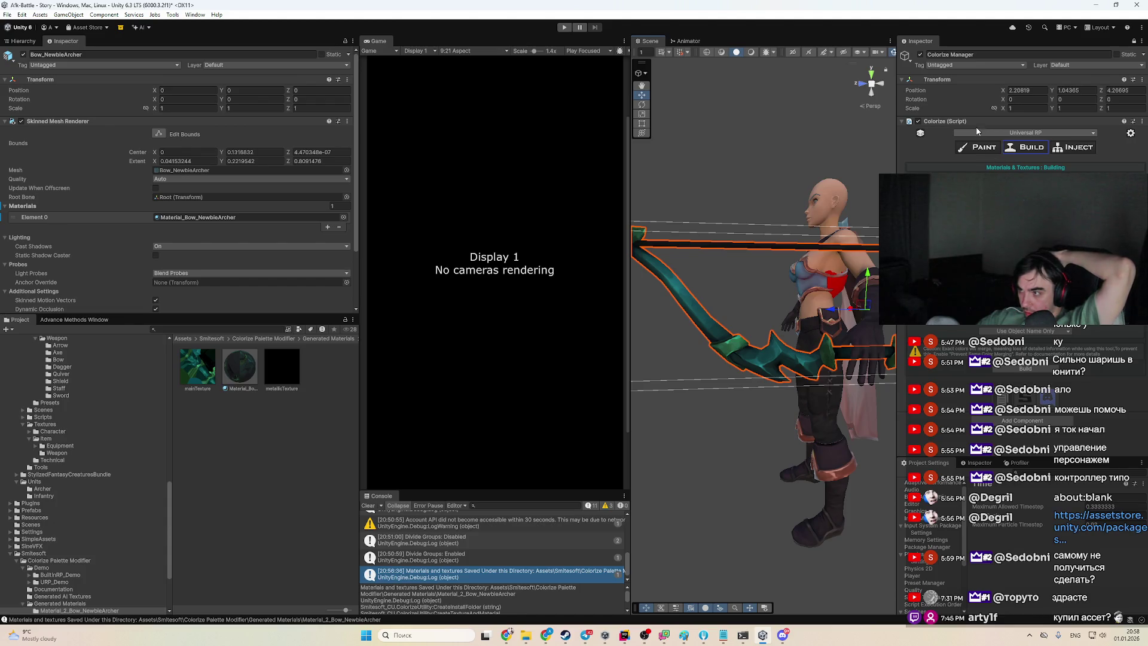
left_click(978, 151)
Show the Advance Methods diffusion settings and try a dark red hue on a palette colour
scroll(1032, 385, "down", 10)
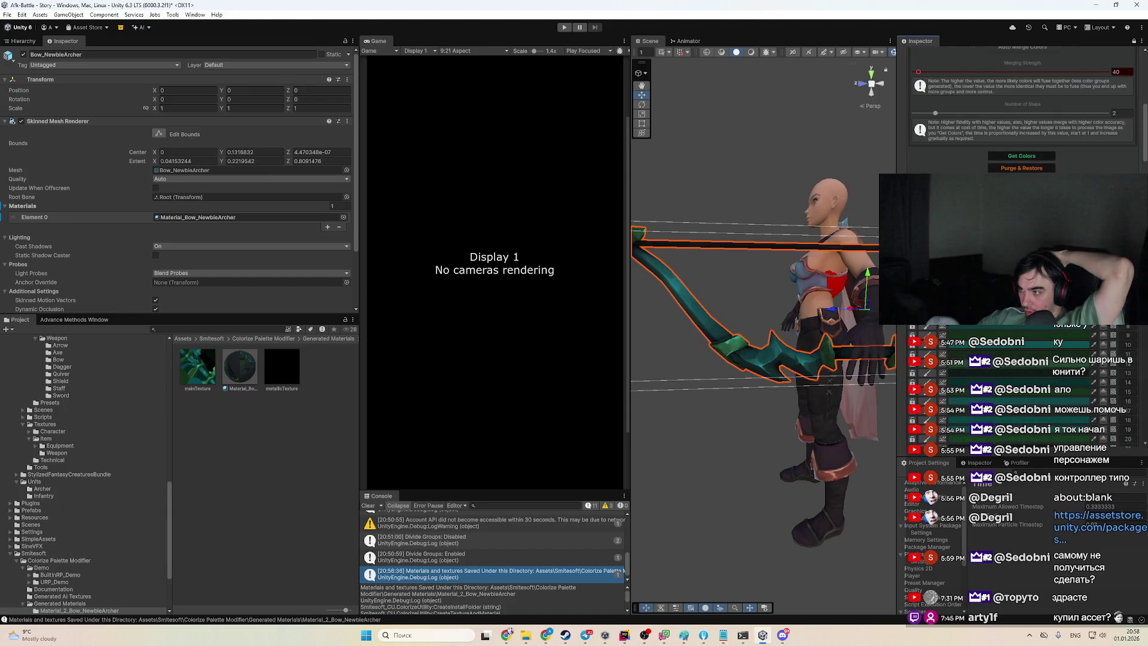
left_click(74, 319)
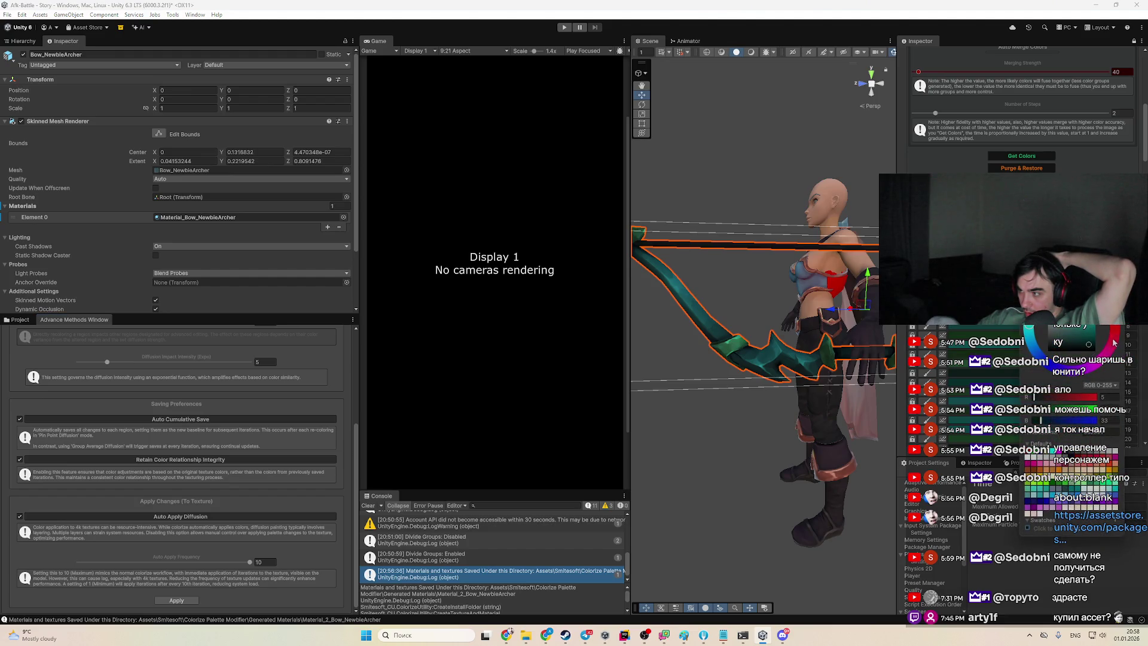
left_click_drag(1117, 338, 1115, 333)
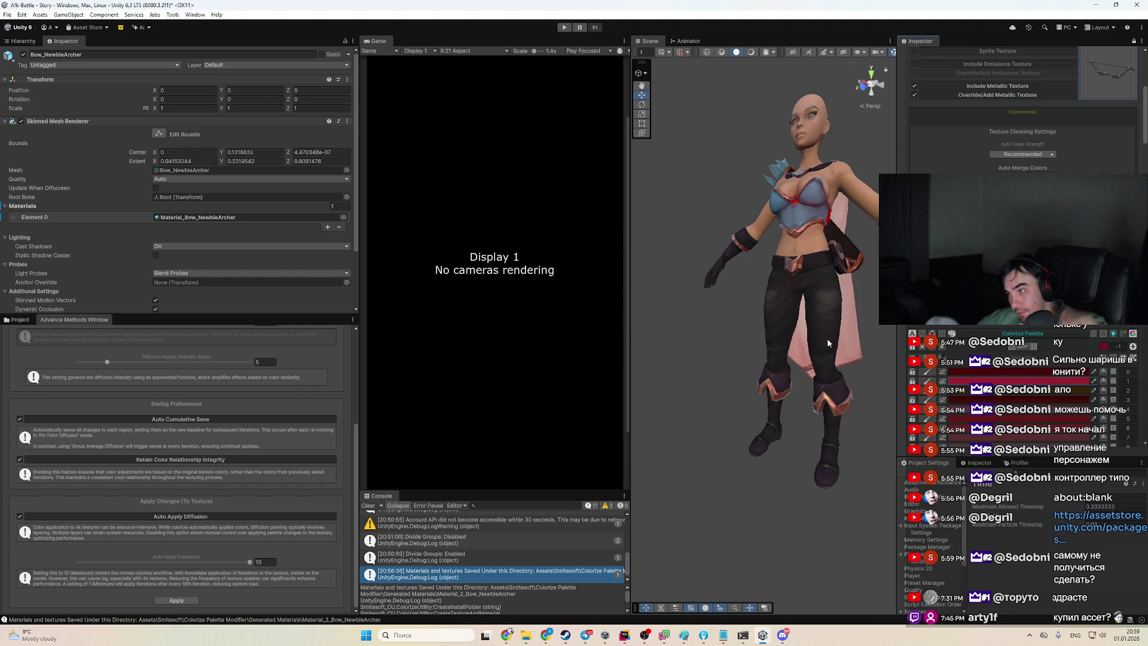
key("f")
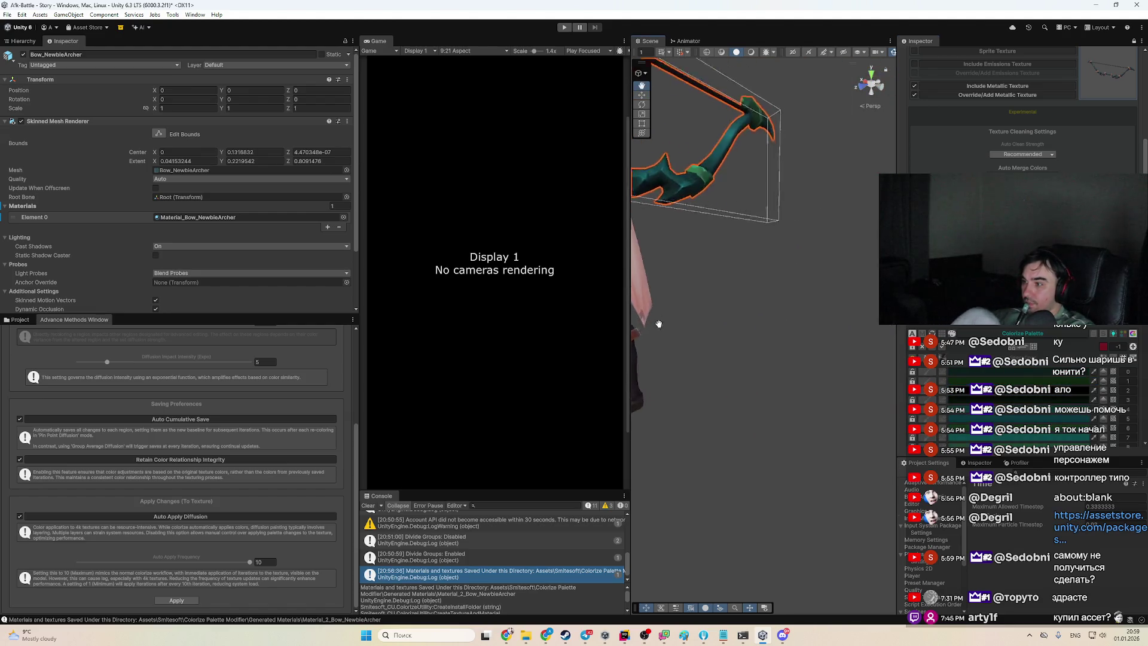
Shift a palette colour to green, turning the bow lime, then cancel back to teal
left_click(1022, 383)
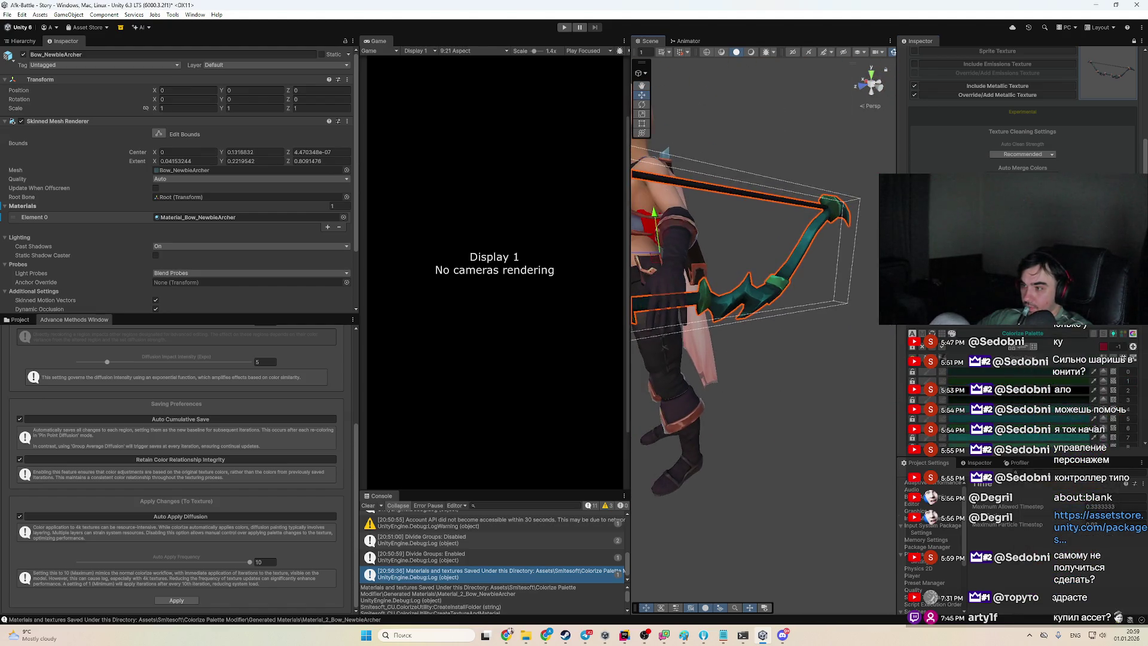
scroll(788, 389, "down", 3)
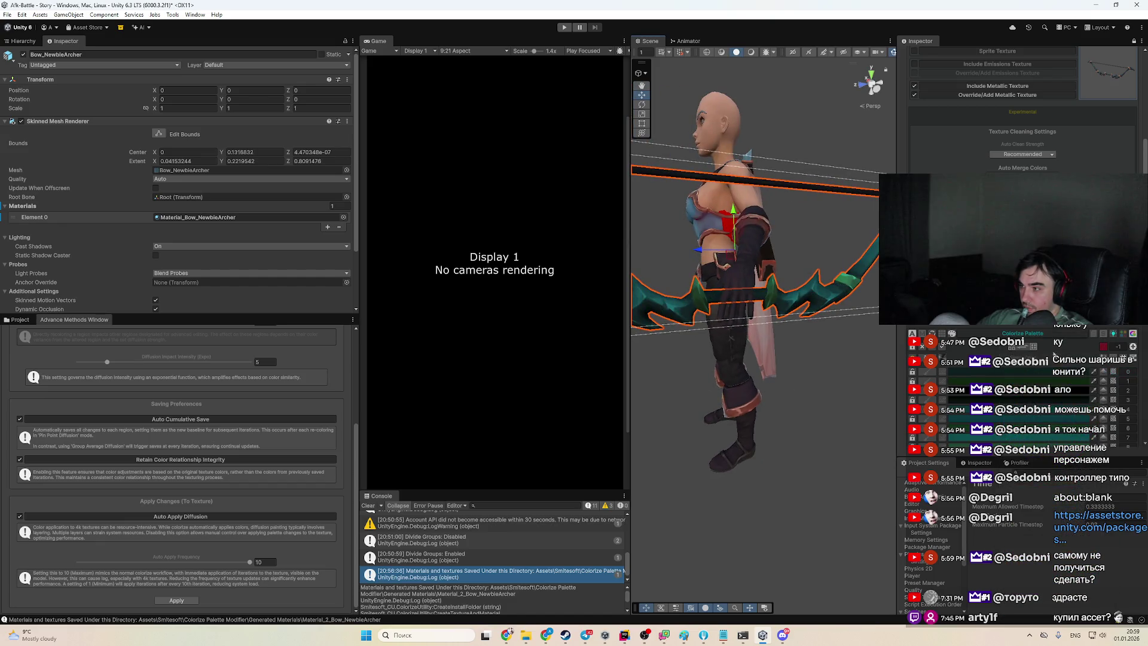
left_click(1087, 407)
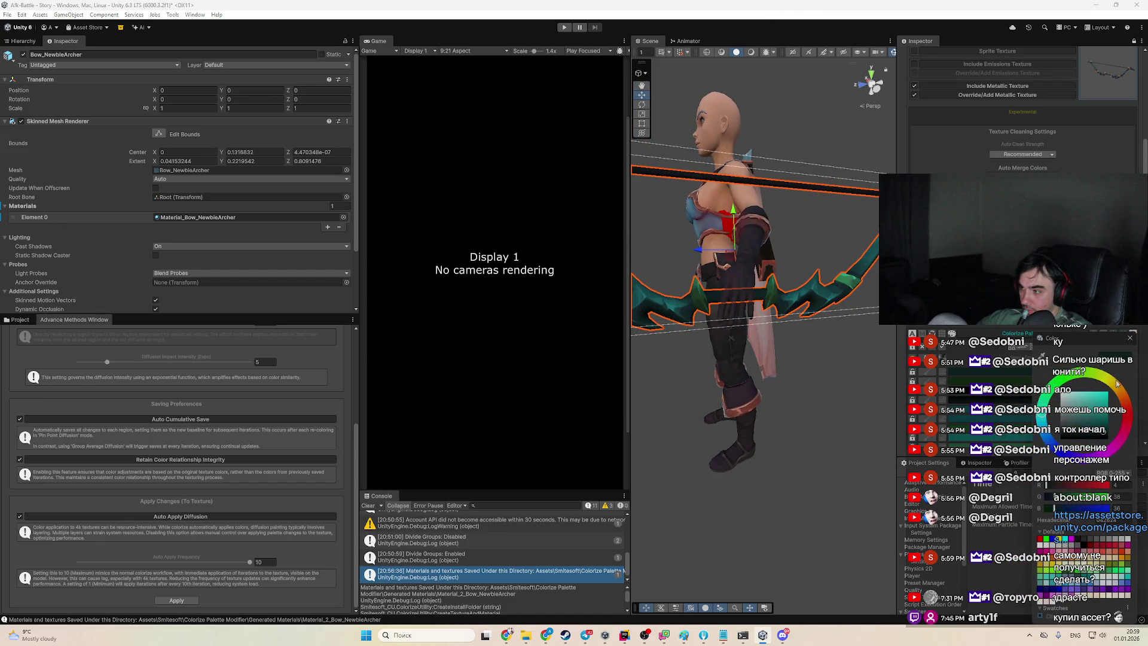
left_click_drag(1106, 385, 1091, 378)
left_click(1032, 399)
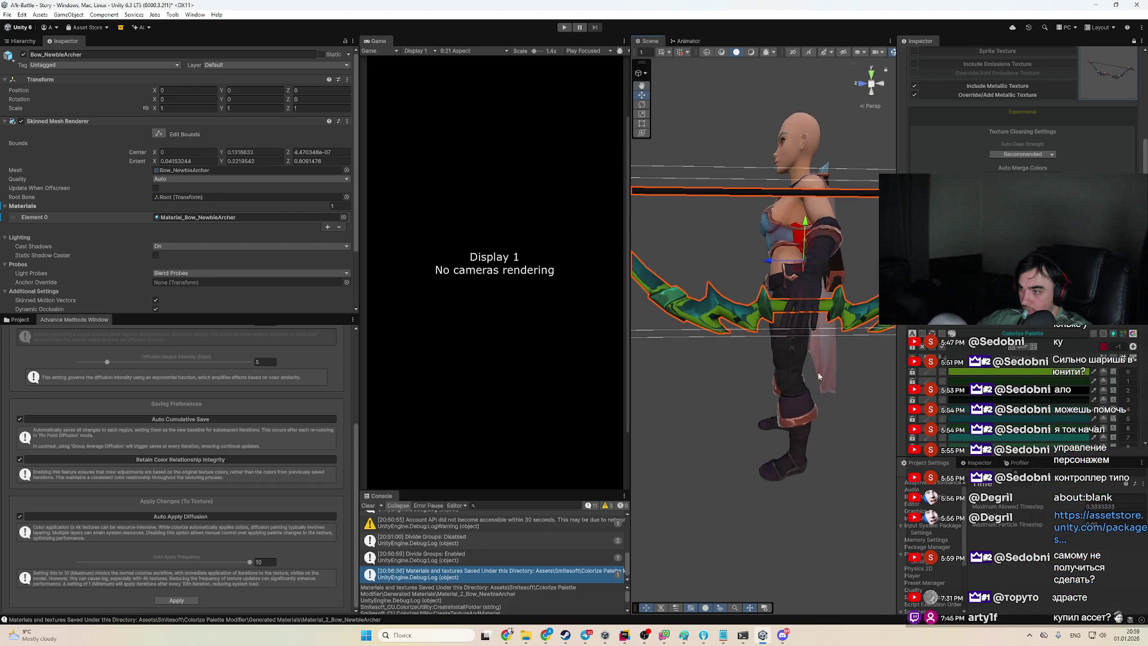
left_click(1023, 373)
key("Escape")
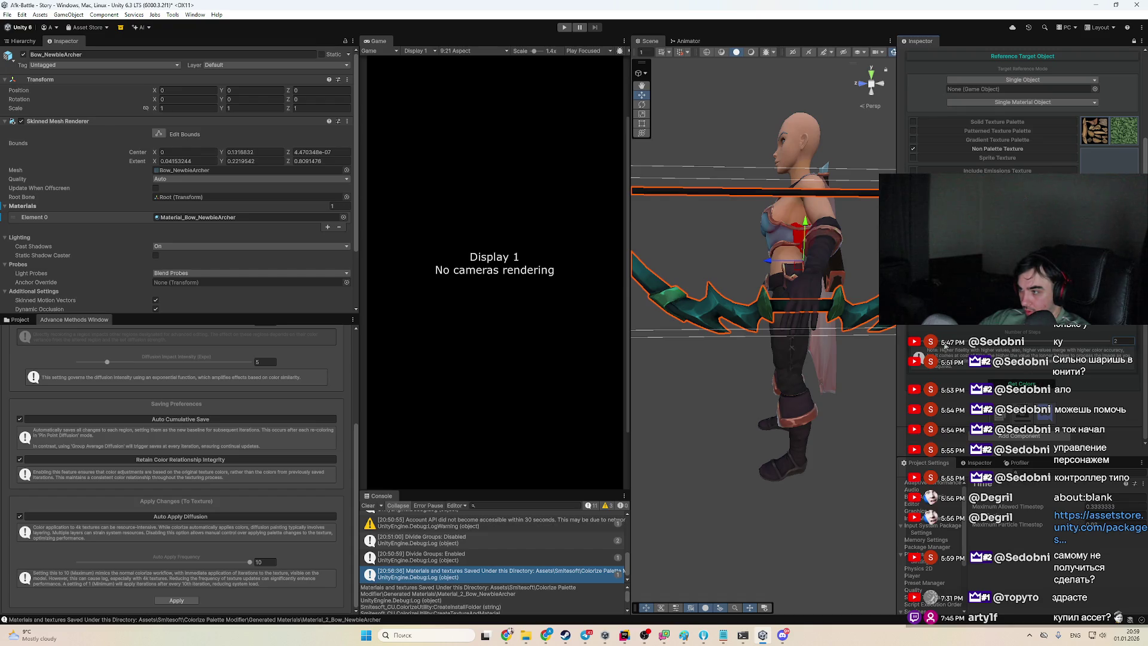
Set the bow from the hierarchy as the Colorize reference target
left_click(1012, 383)
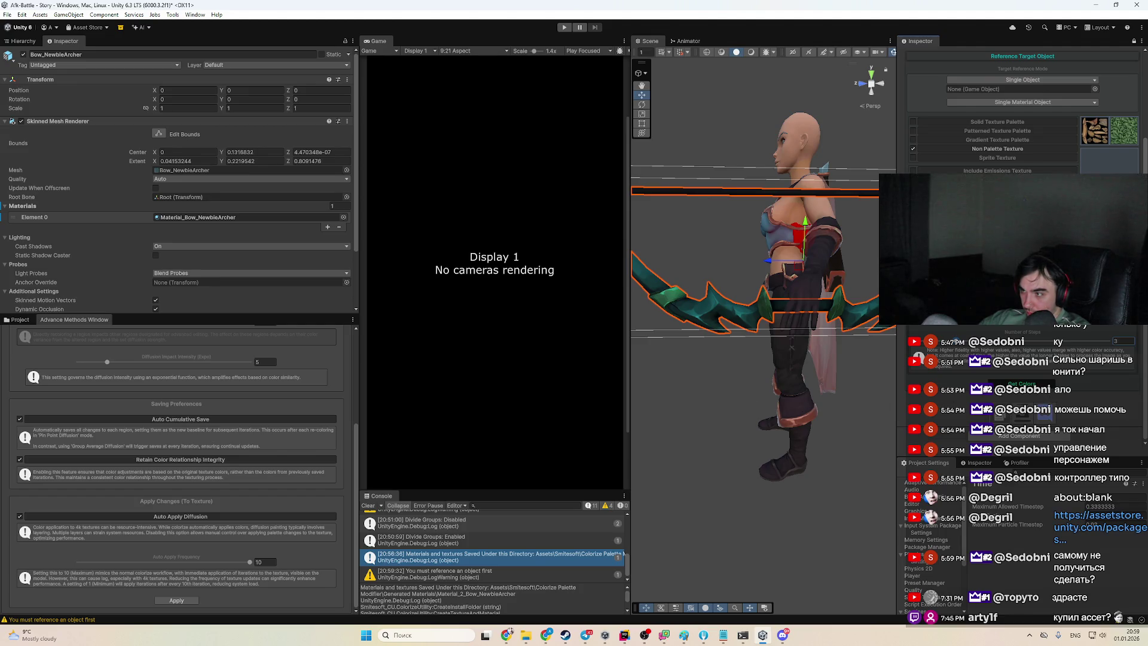
scroll(1023, 126, "up", 3)
left_click(23, 40)
mouse_move(126, 302)
left_mouse_down()
mouse_move(1118, 412)
mouse_move(1044, 168)
mouse_move(1032, 171)
left_mouse_up()
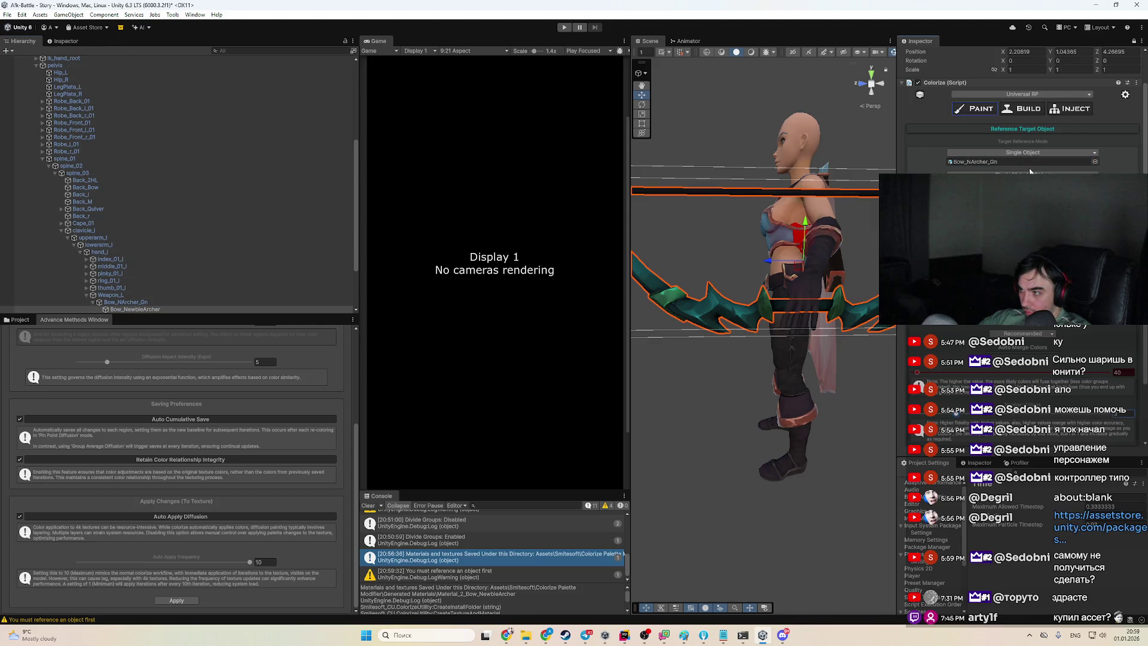
scroll(1023, 150, "down", 2)
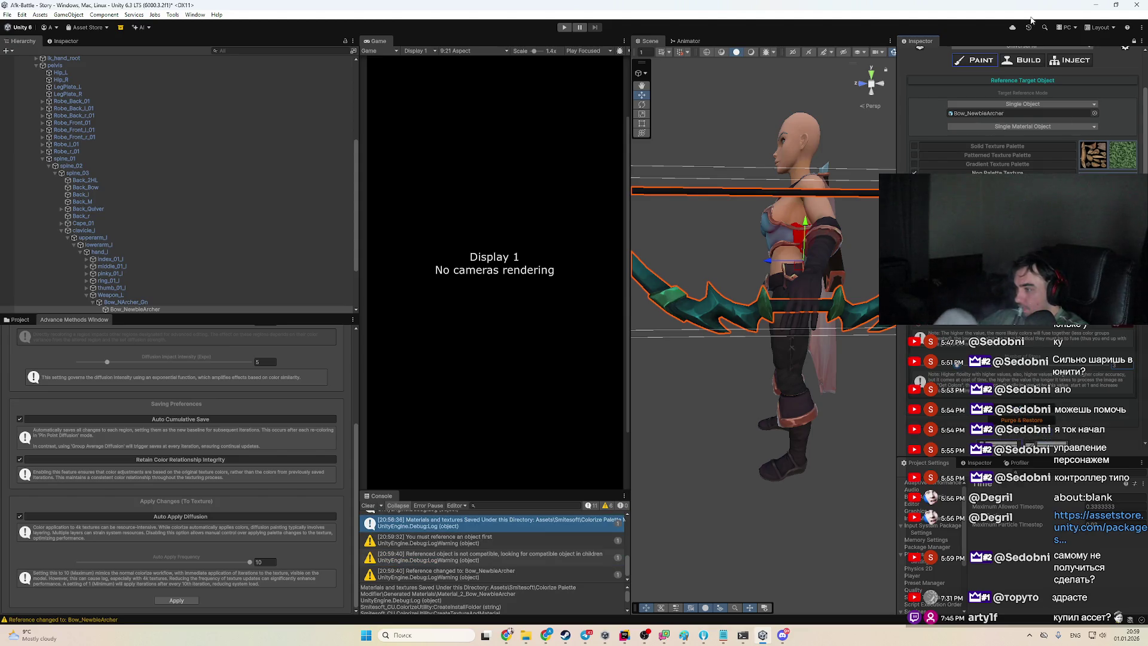
scroll(1141, 402, "down", 10)
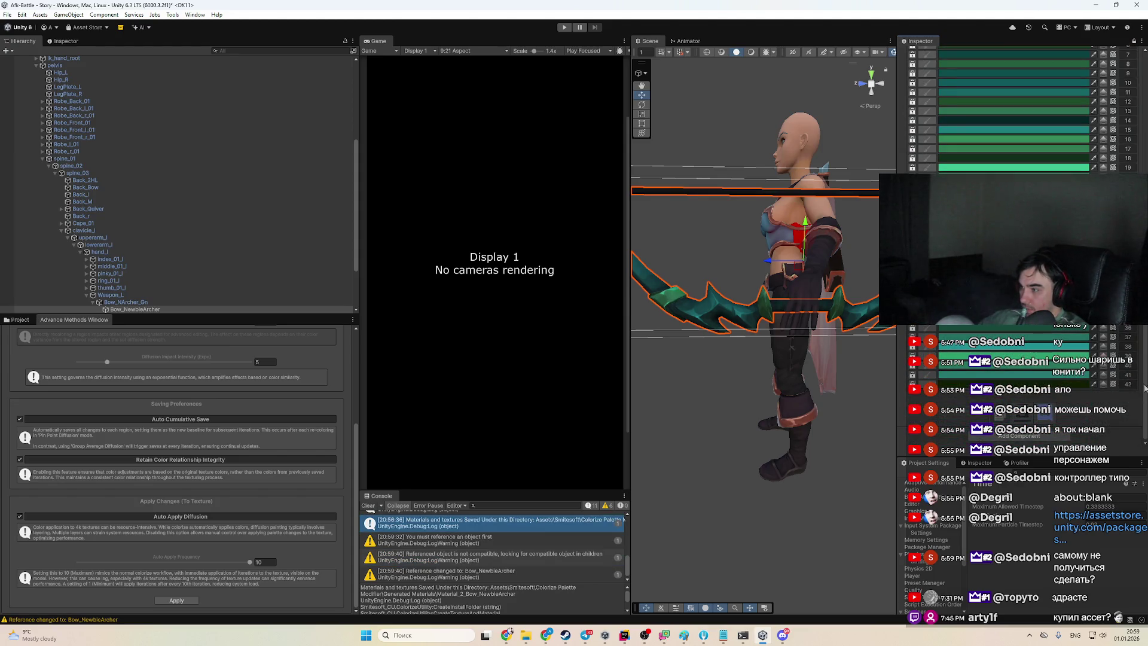
scroll(1144, 392, "up", 5)
mouse_move(747, 335)
left_mouse_down()
mouse_move(701, 328)
mouse_move(757, 330)
left_mouse_up()
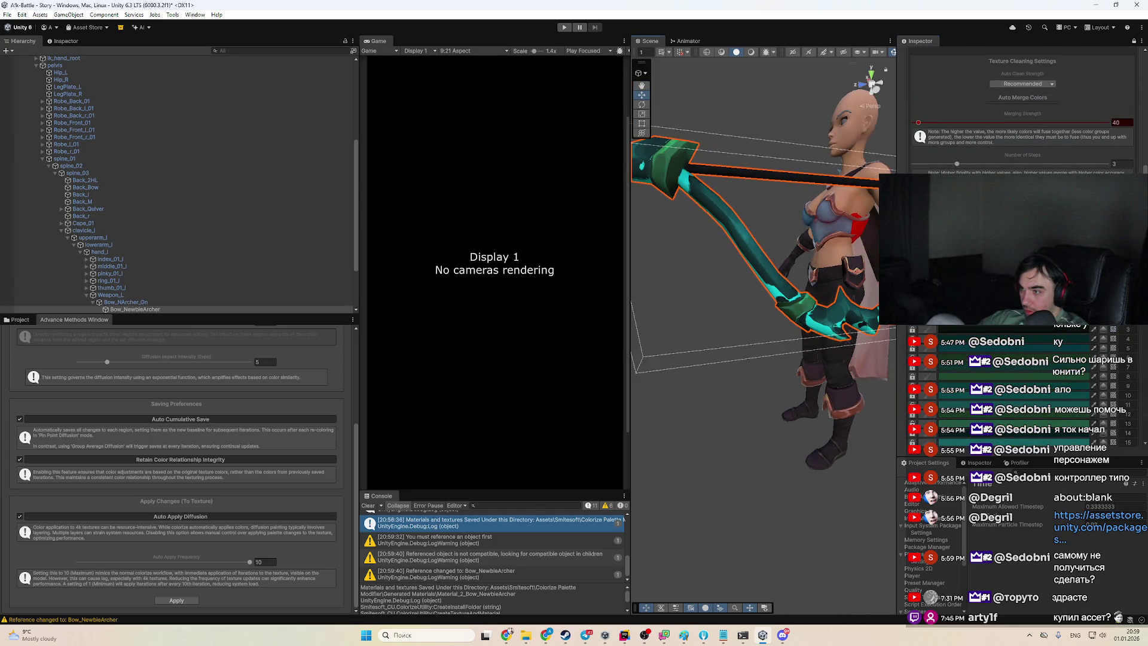
Lower Merging Strength to 16 and show the Generated Materials assets in the Project
left_click_drag(918, 122, 916, 124)
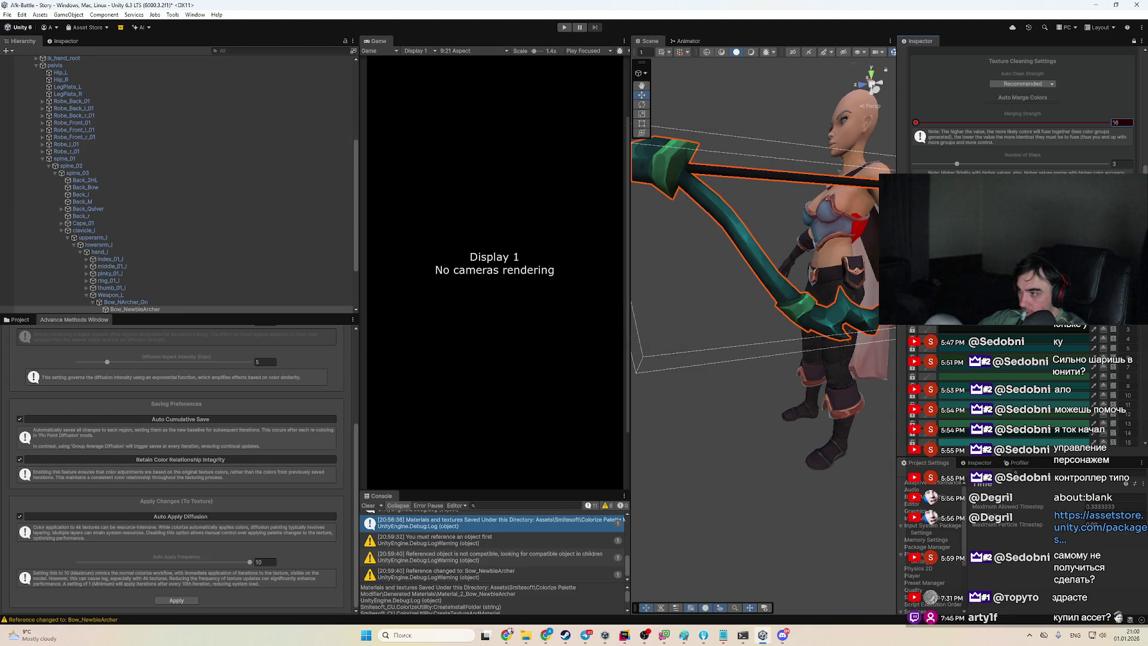
scroll(1023, 113, "down", 10)
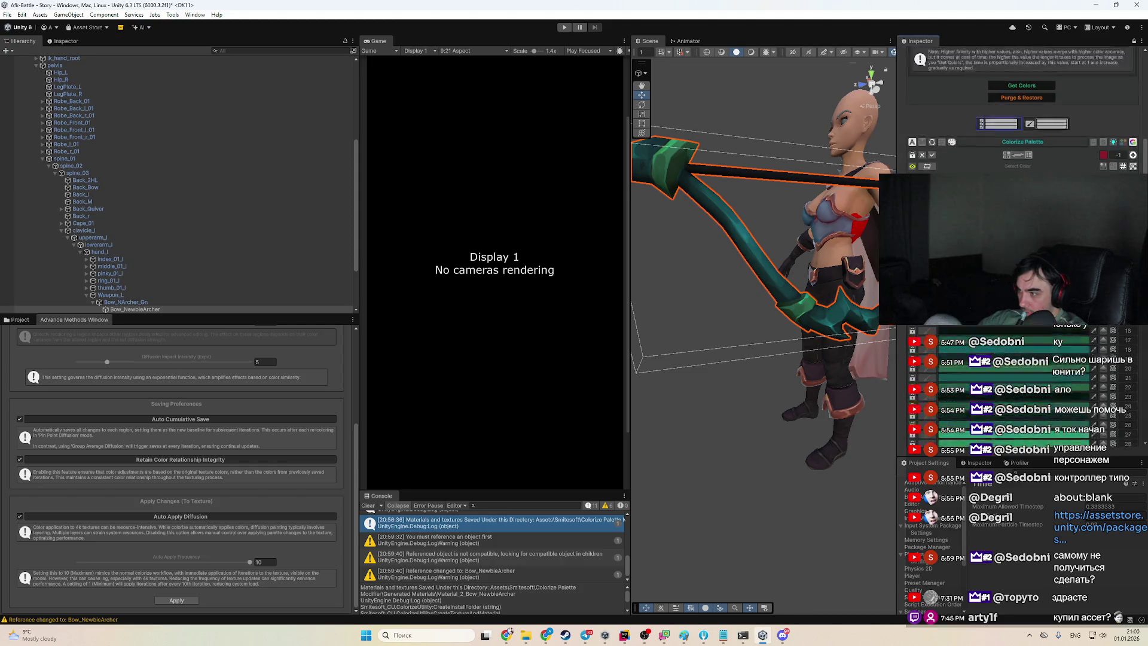
scroll(1022, 113, "up", 6)
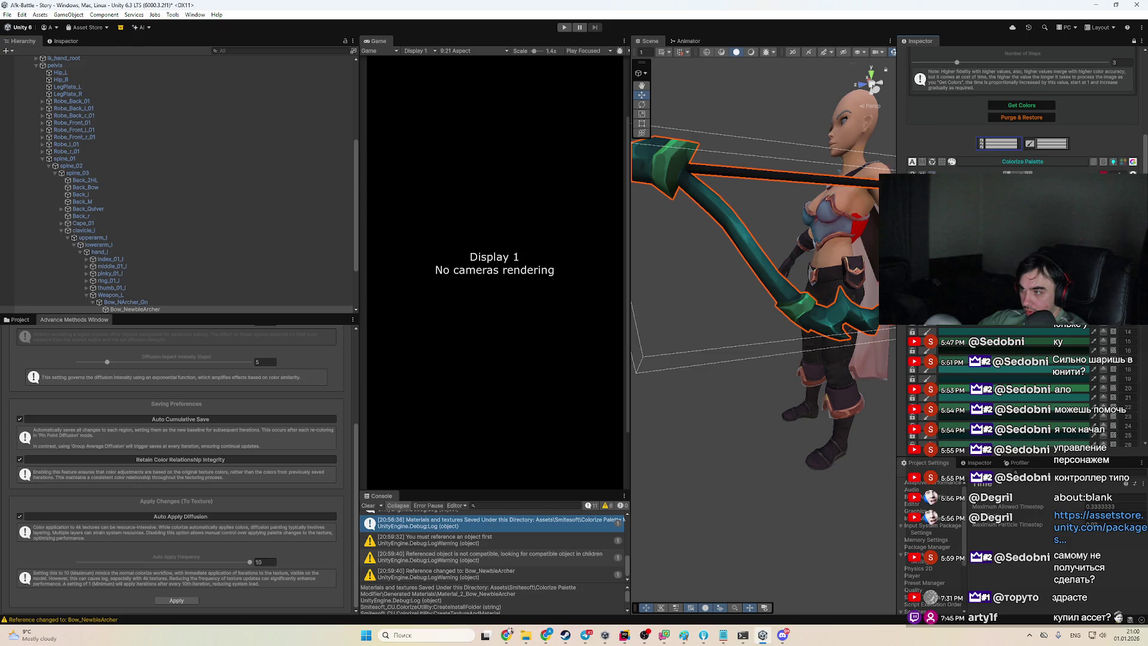
scroll(1023, 120, "up", 4)
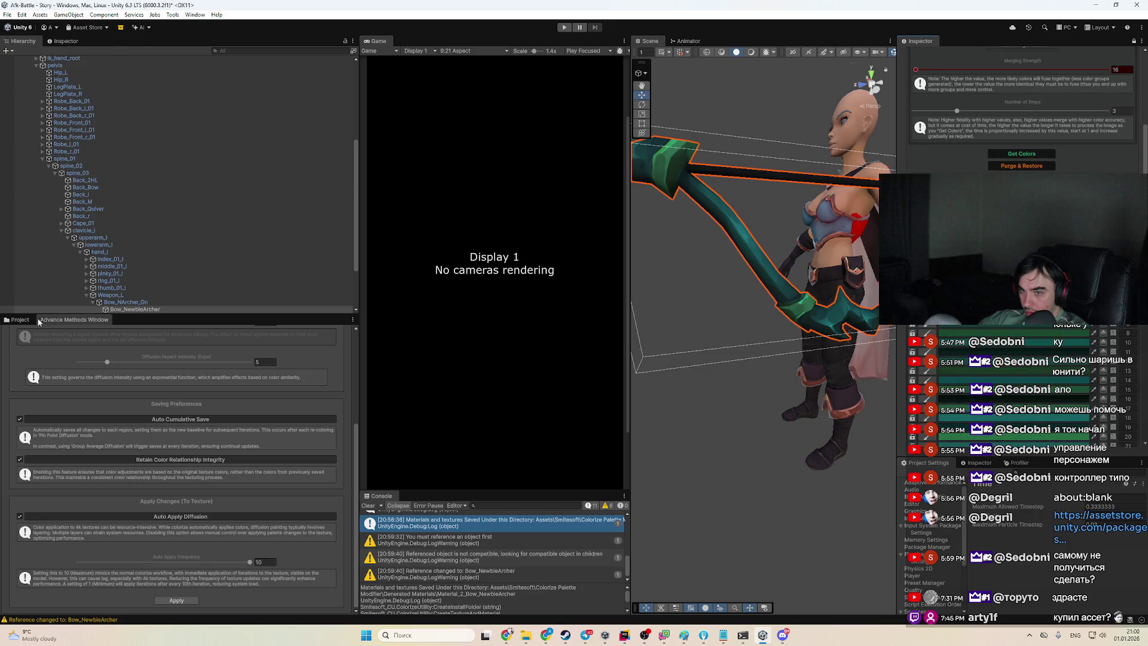
left_click(19, 319)
scroll(1023, 113, "up", 5)
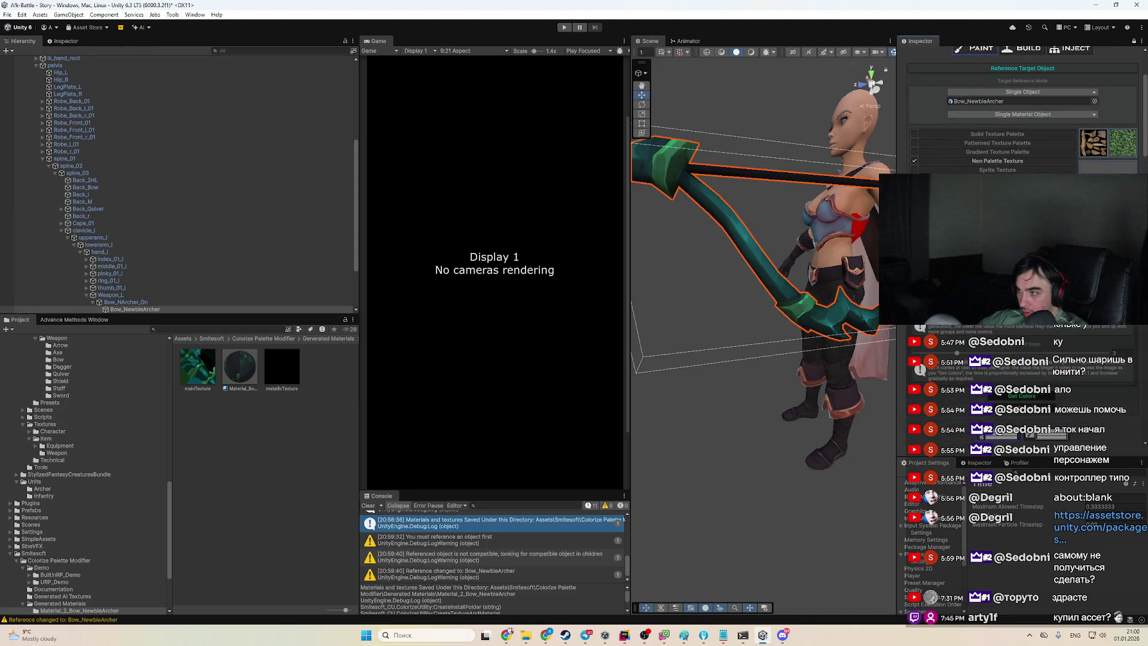
Run Get Colors on the teal bow, Purge & Restore, and reopen the Advance Methods settings
scroll(1023, 323, "down", 3)
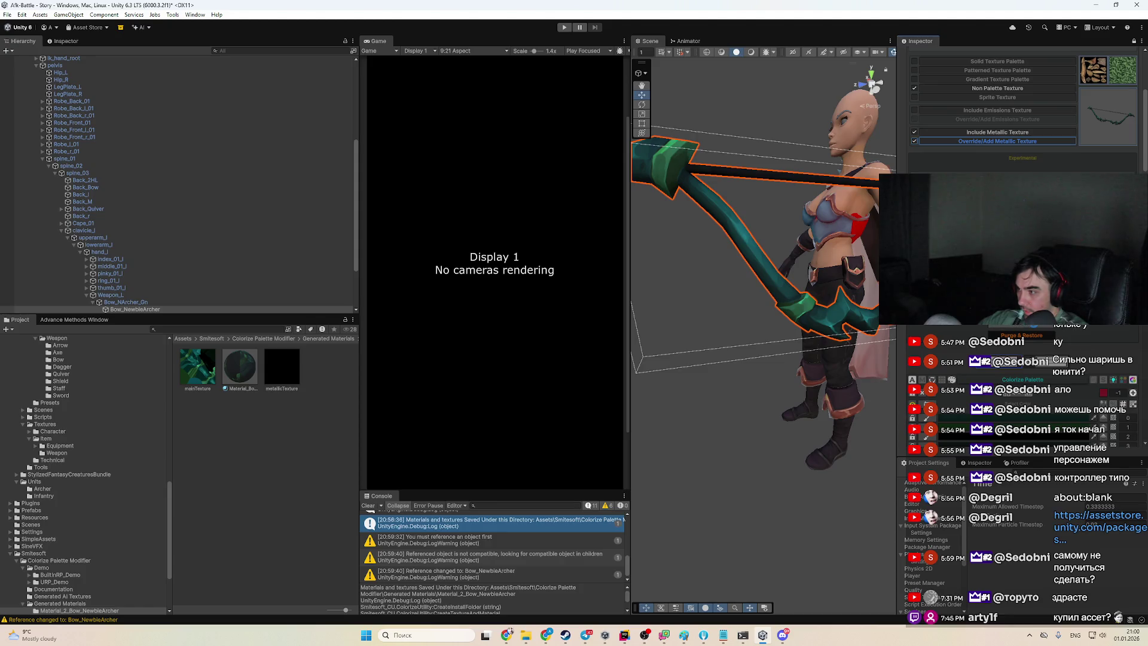
left_click(1021, 323)
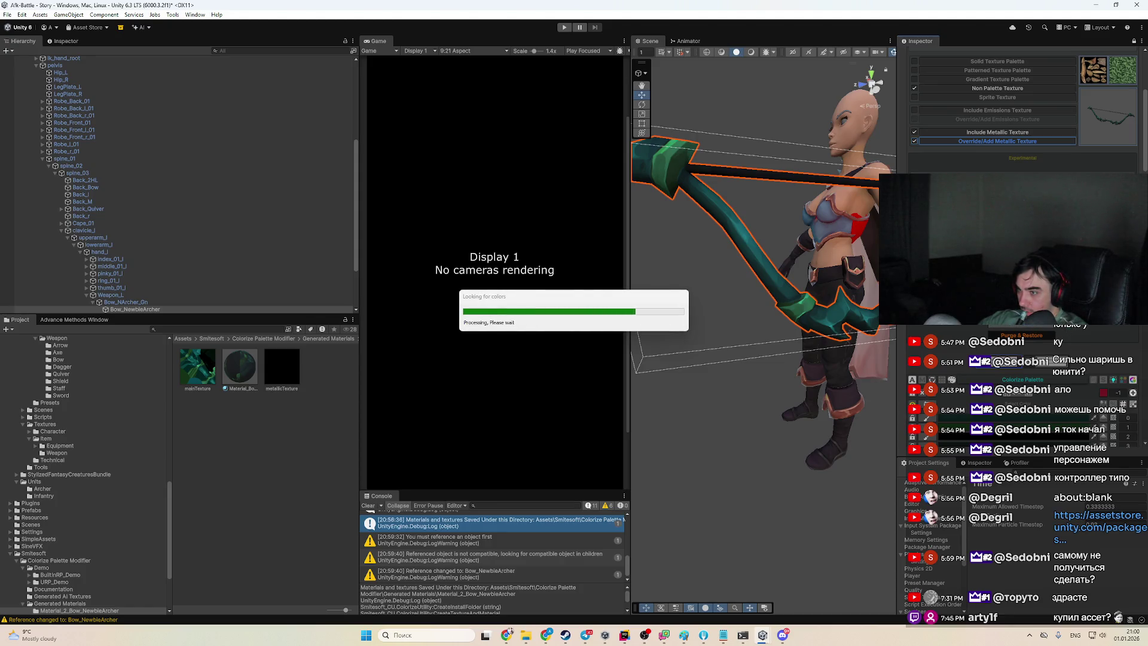
left_click(1091, 338)
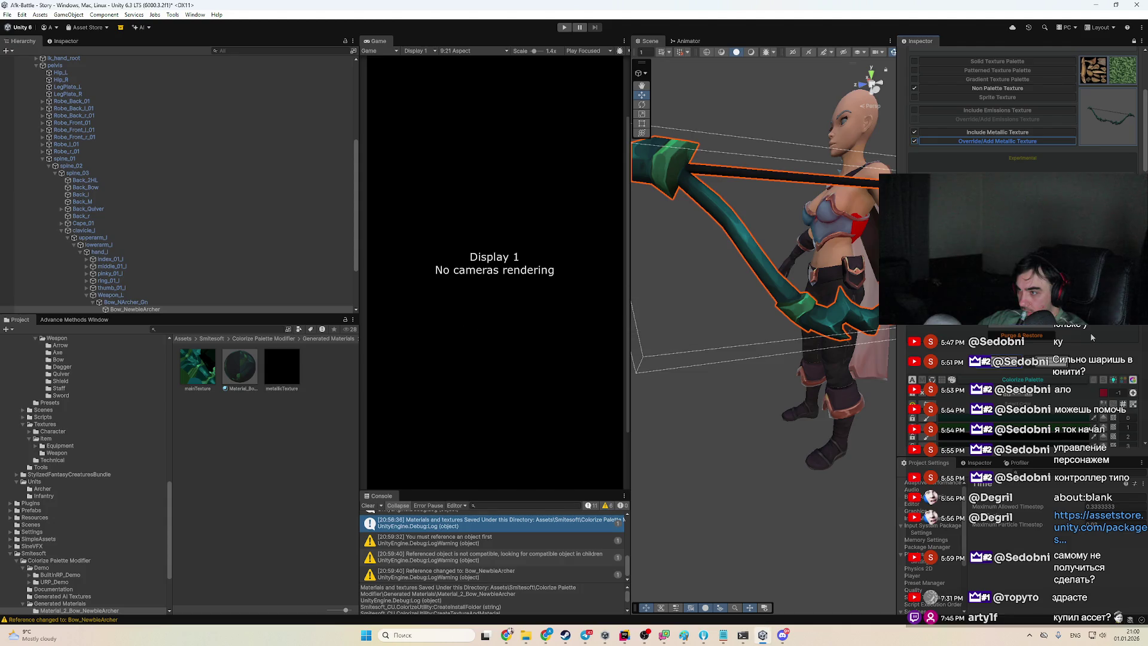
scroll(1075, 329, "down", 7)
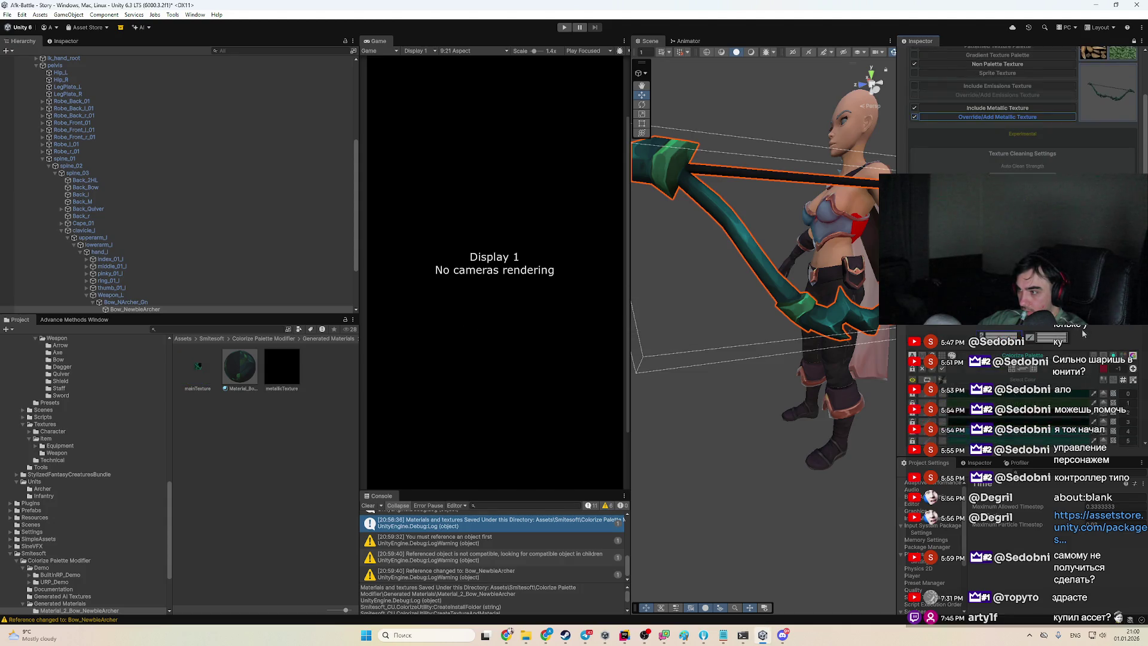
scroll(1075, 329, "up", 4)
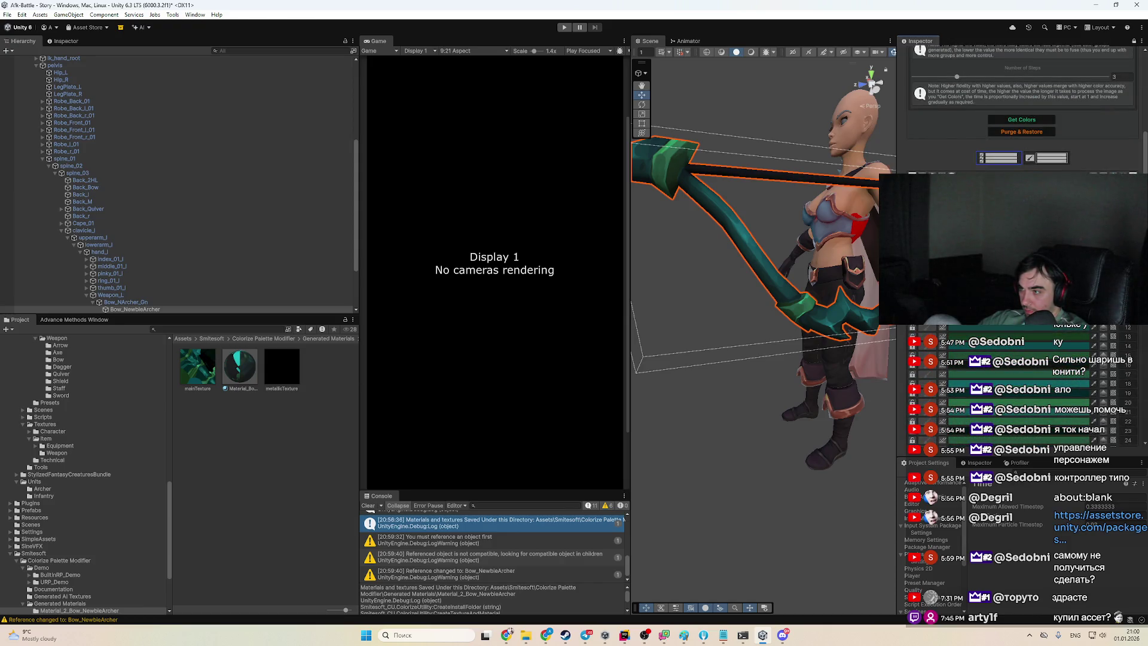
left_click(75, 319)
scroll(243, 398, "up", 2)
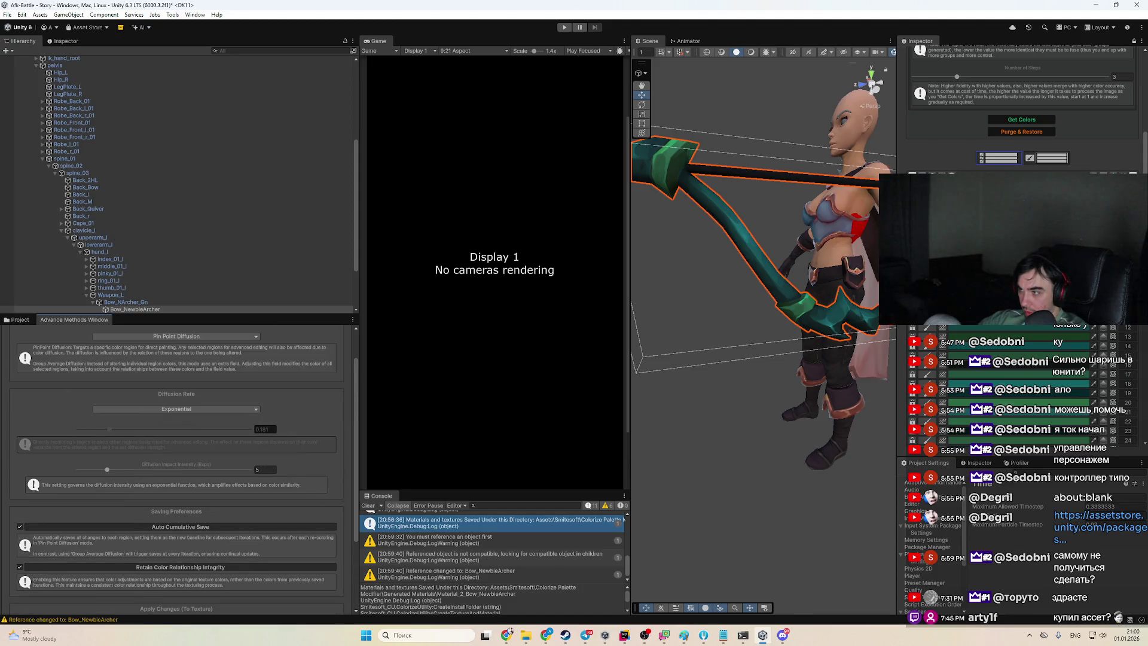
Recolour a bow palette entry from teal toward yellow-green and frame the bow
left_click(1029, 327)
left_click_drag(1017, 251, 1029, 240)
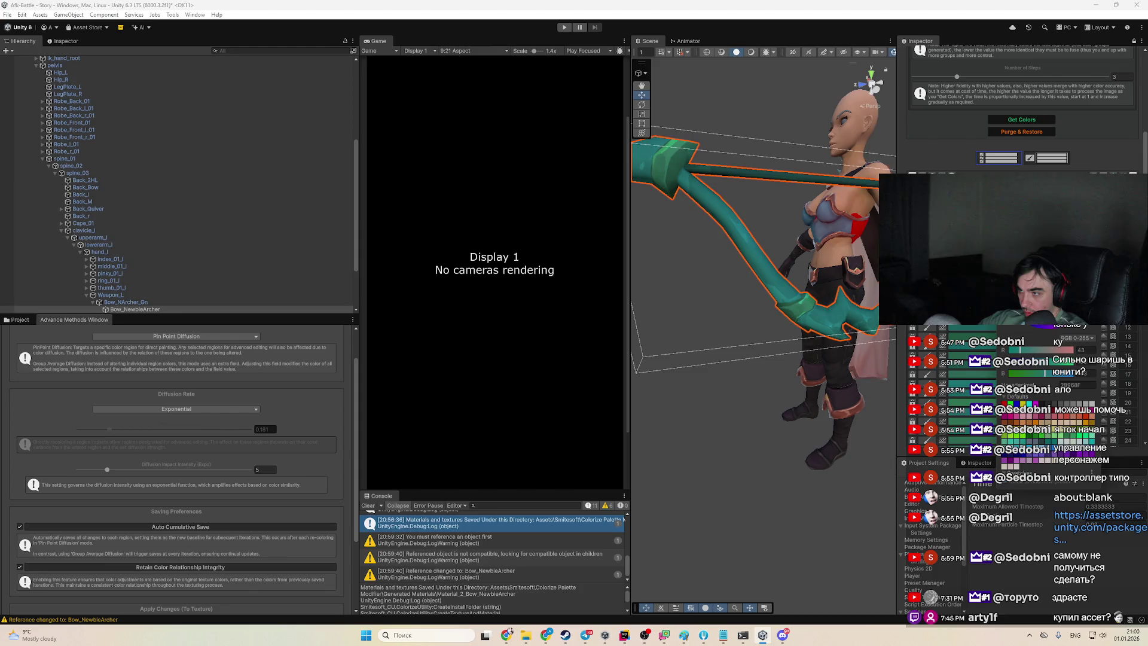
left_click_drag(1095, 251, 1094, 281)
mouse_move(1016, 350)
left_mouse_down()
mouse_move(1082, 348)
mouse_move(981, 348)
left_mouse_up()
left_click_drag(795, 335, 770, 344)
key("f")
Try dark blue, then dark red on a palette colour, shifting its hue toward orange
left_click(1016, 185)
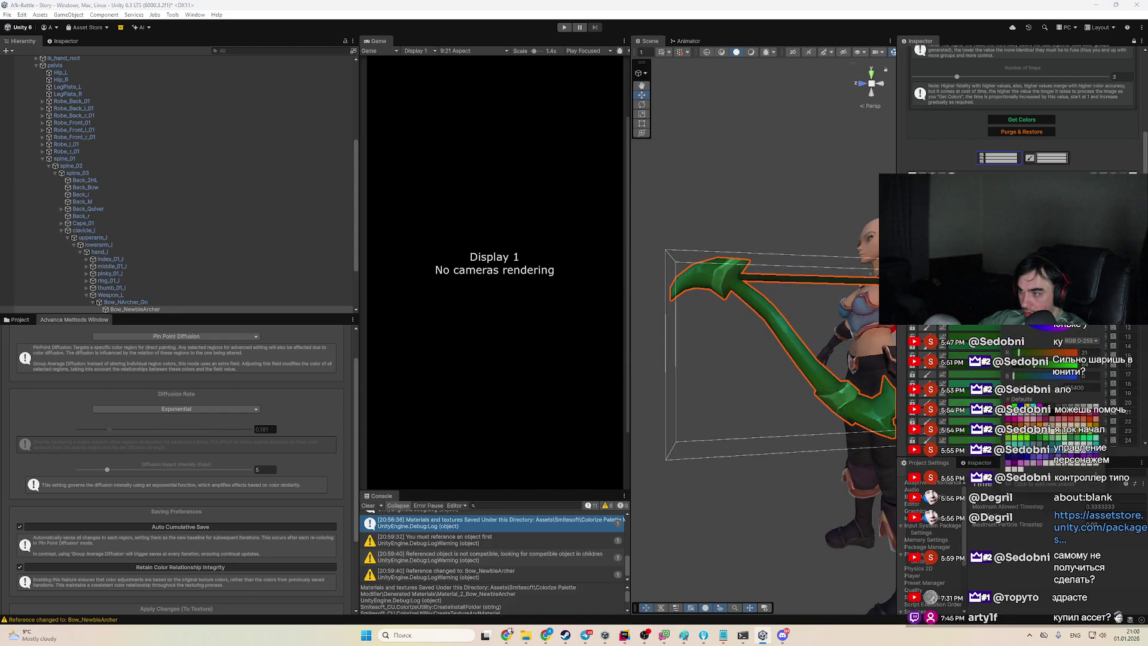
left_click(1026, 461)
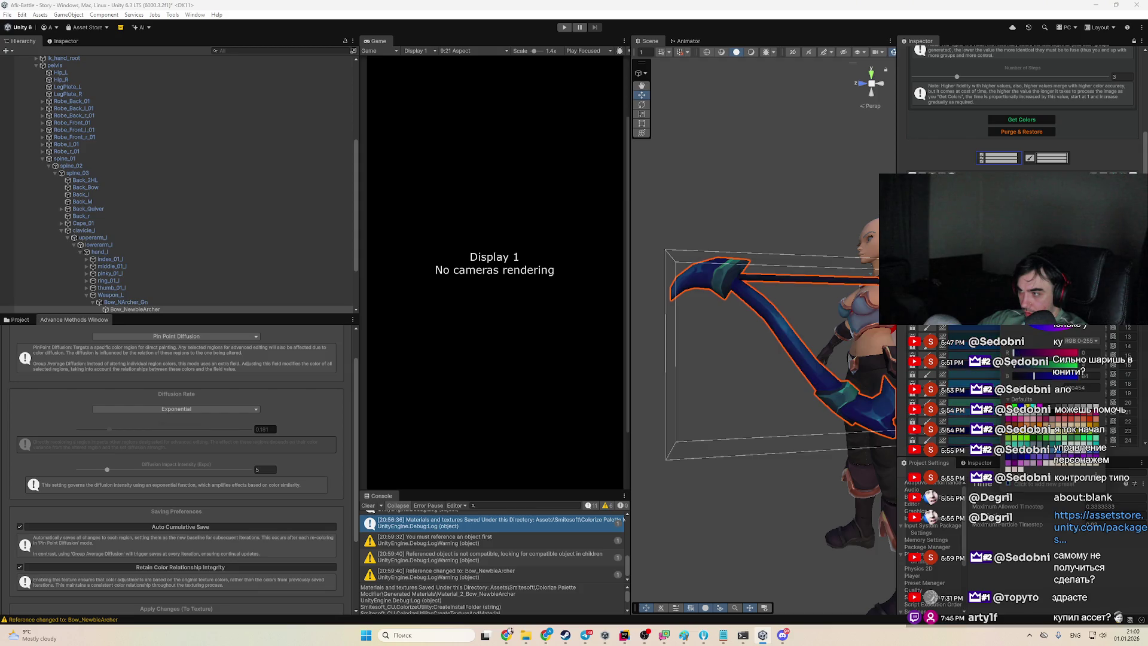
mouse_move(772, 347)
left_mouse_down()
mouse_move(812, 308)
mouse_move(808, 358)
left_mouse_up()
left_click(1107, 363)
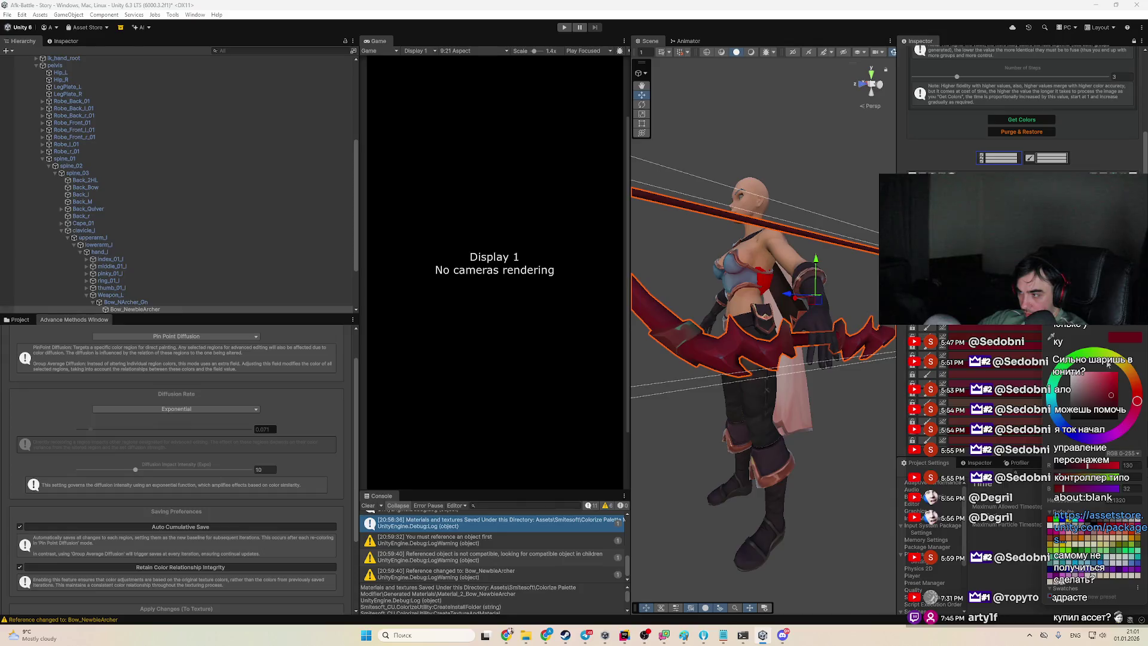
mouse_move(1140, 386)
left_mouse_down()
mouse_move(1111, 375)
mouse_move(1095, 399)
left_mouse_up()
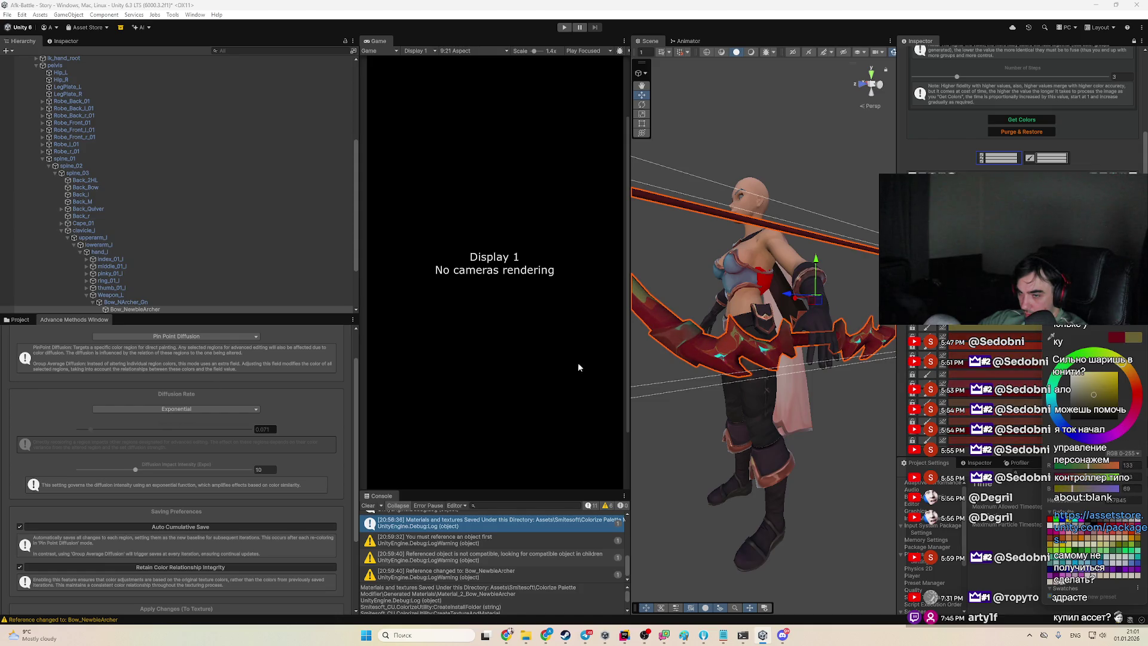
Set Diffusion Rate to 0.123 and Impact Intensity to 12, keeping the palette hue orange
left_click(128, 429)
left_click(102, 470)
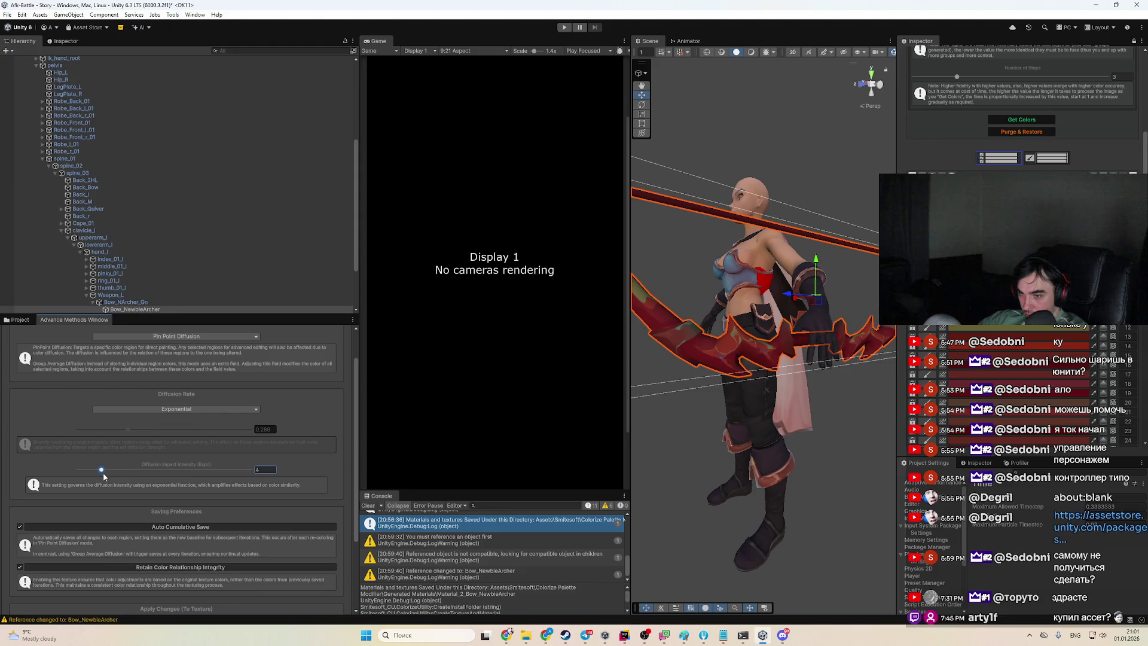
left_click(1048, 401)
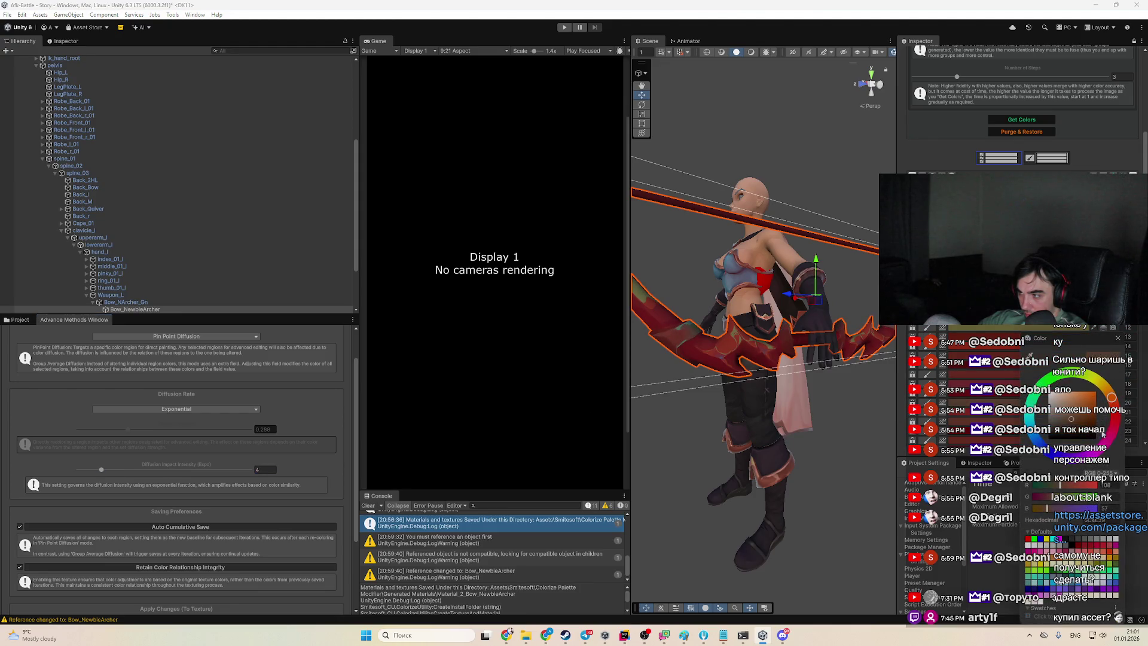
mouse_move(1111, 397)
left_mouse_down()
mouse_move(1042, 443)
mouse_move(1049, 451)
left_mouse_up()
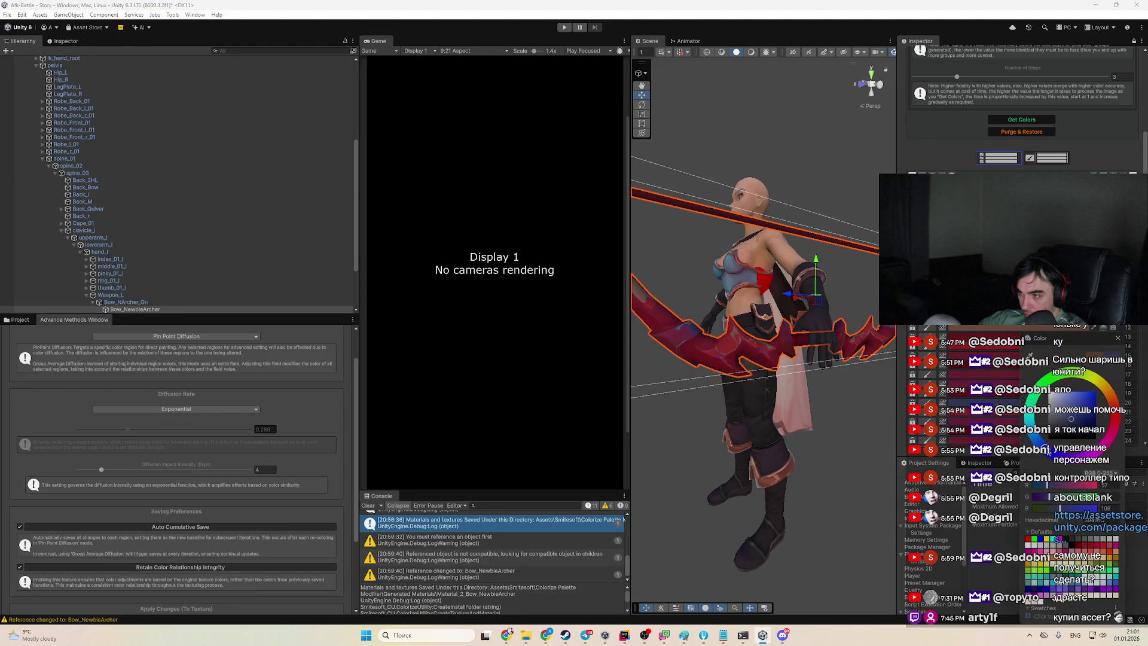
left_click(1106, 396)
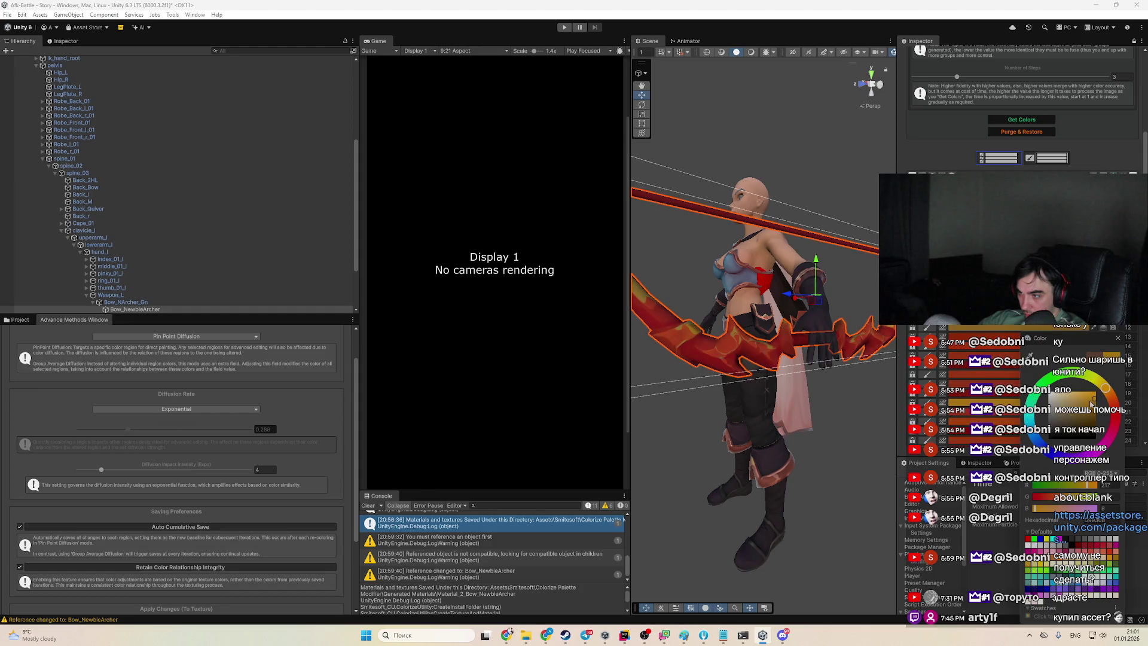
left_click(111, 430)
left_click_drag(111, 431, 101, 430)
left_click(147, 469)
Darken an orange palette colour toward olive and reselect the bow in the scene
left_click(1056, 378)
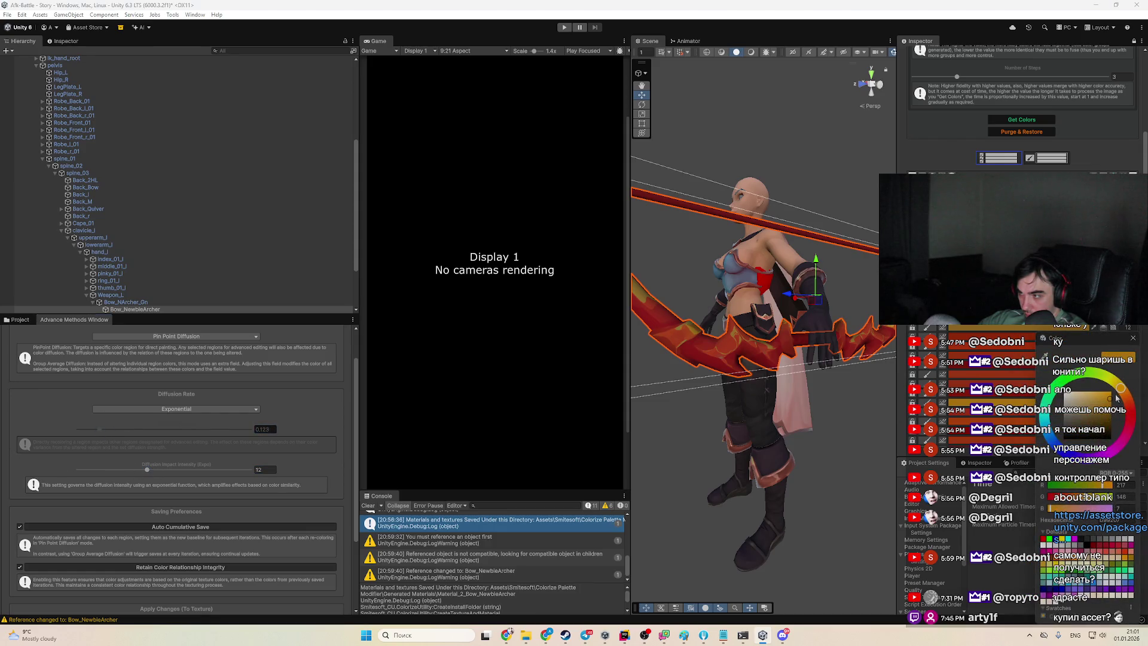
left_click_drag(1055, 338, 1015, 338)
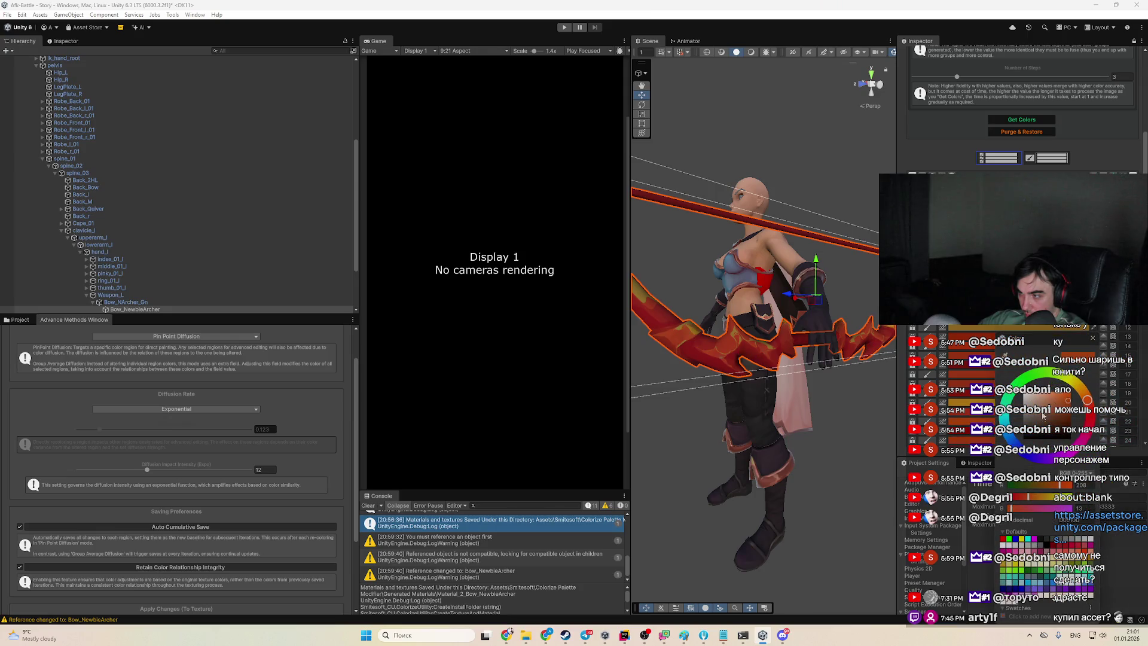
left_click_drag(1069, 401, 1064, 425)
mouse_move(1068, 380)
left_mouse_down()
mouse_move(1054, 380)
mouse_move(1062, 397)
left_mouse_up()
mouse_move(824, 384)
left_mouse_down()
mouse_move(827, 490)
mouse_move(816, 399)
mouse_move(799, 404)
left_mouse_up()
left_click(735, 339)
left_click(735, 340)
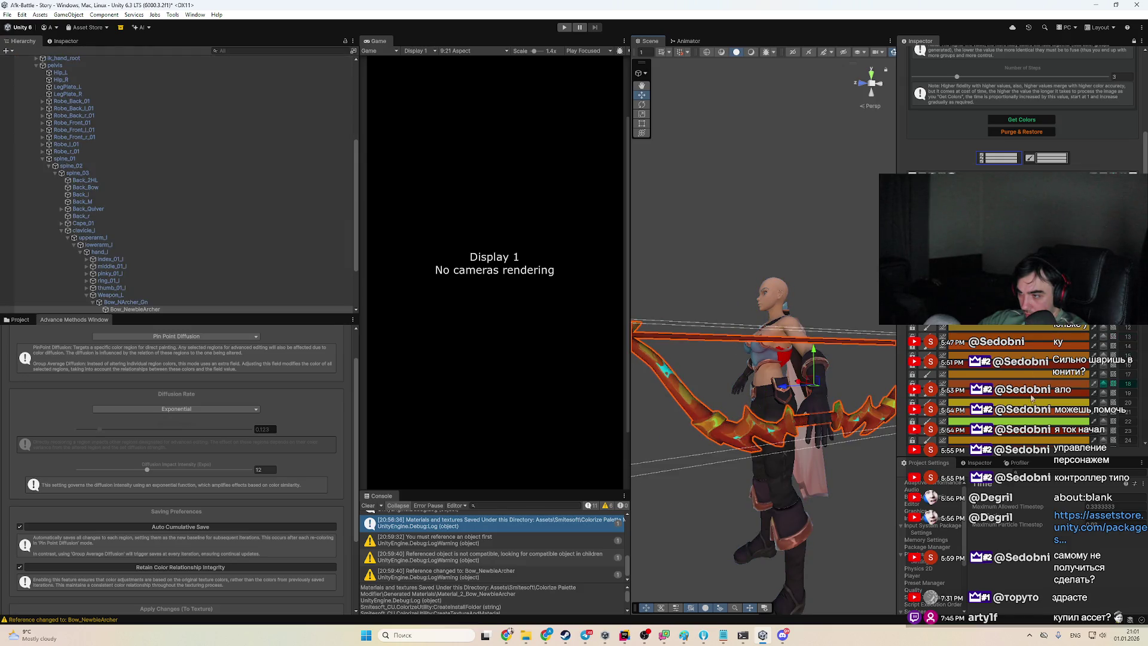
Darken the last orange palette rows to brown, hex 856223
scroll(1104, 385, "down", 6)
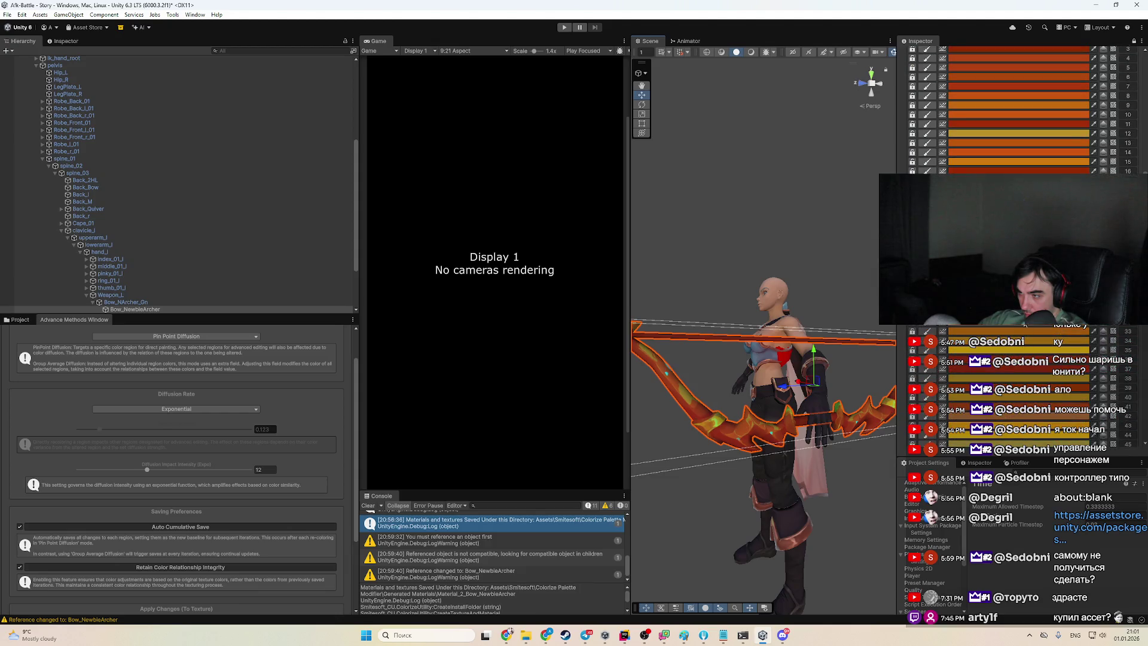
scroll(1044, 389, "down", 9)
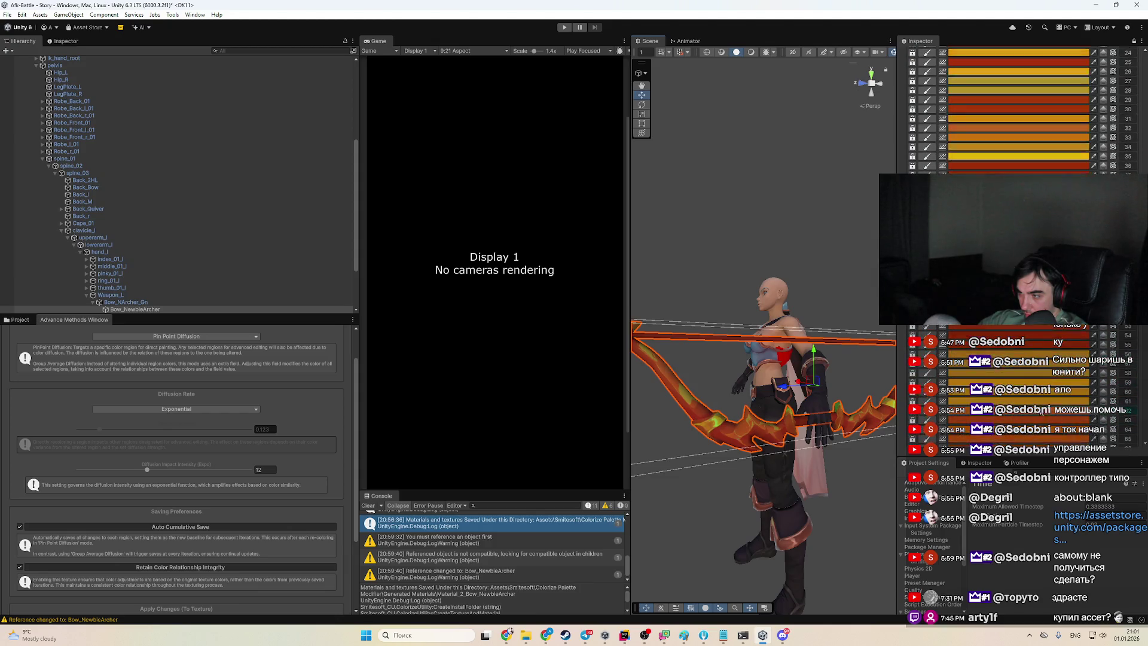
scroll(1029, 396, "down", 5)
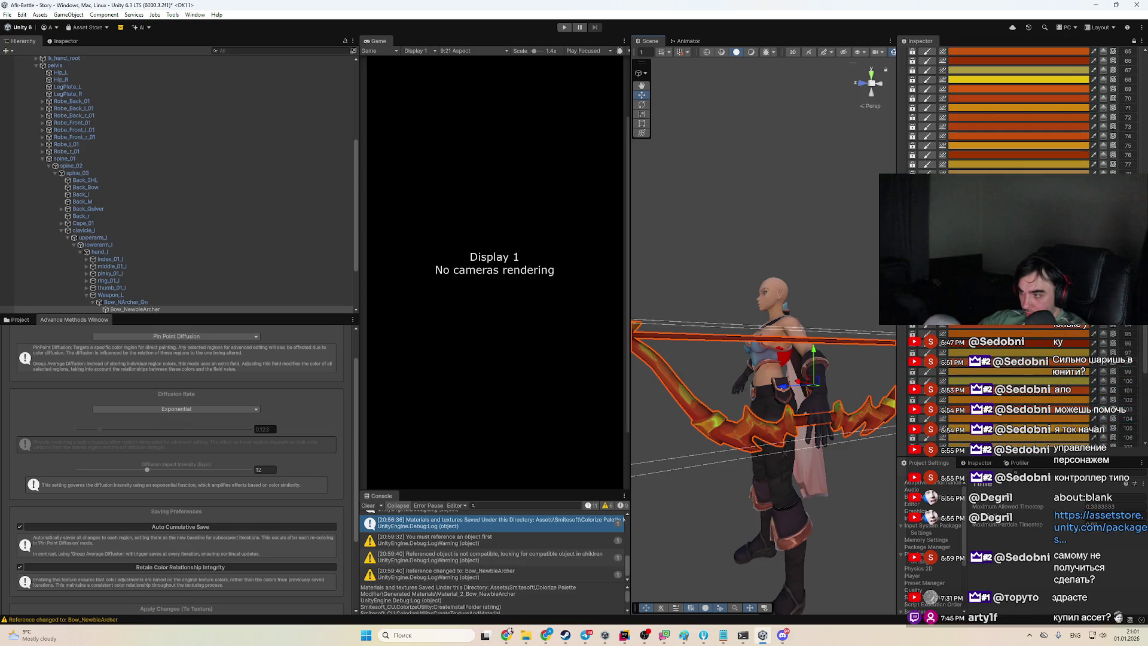
scroll(1146, 355, "down", 10)
left_click(1017, 318)
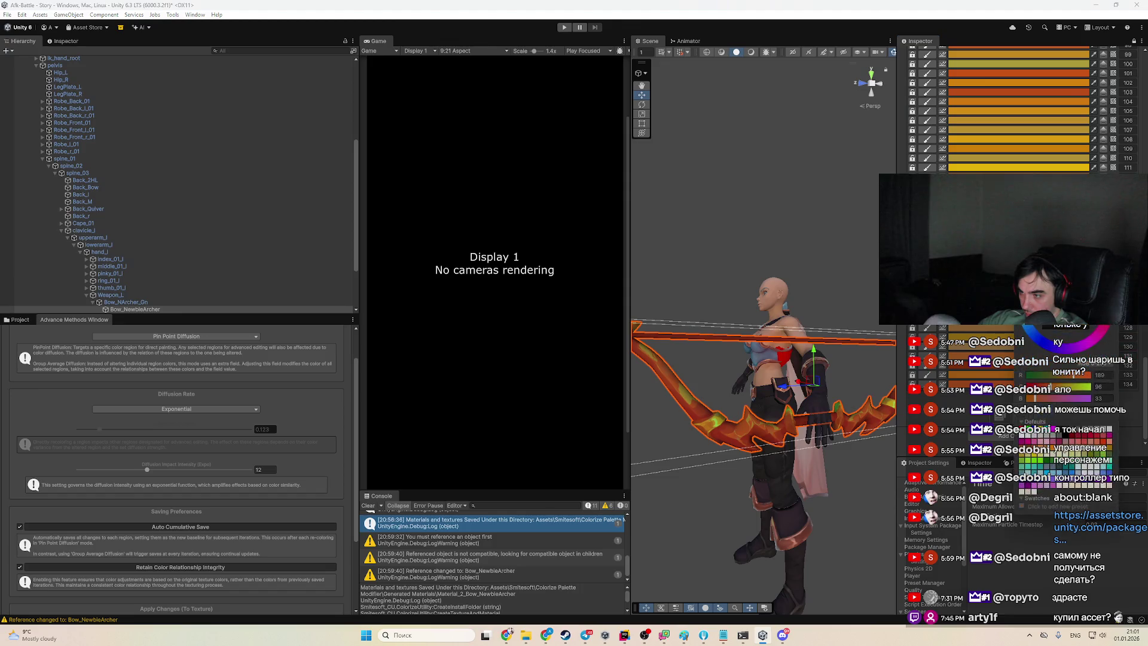
left_click_drag(1053, 252, 1035, 263)
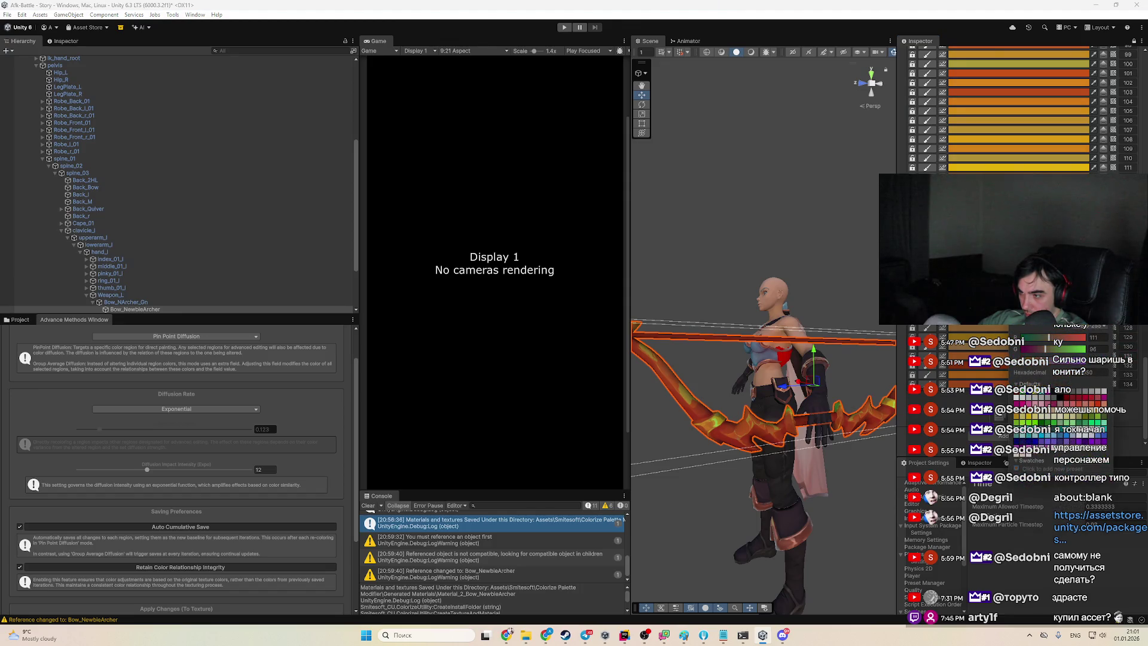
left_click_drag(1045, 349, 1042, 349)
left_click_drag(1035, 263, 1047, 257)
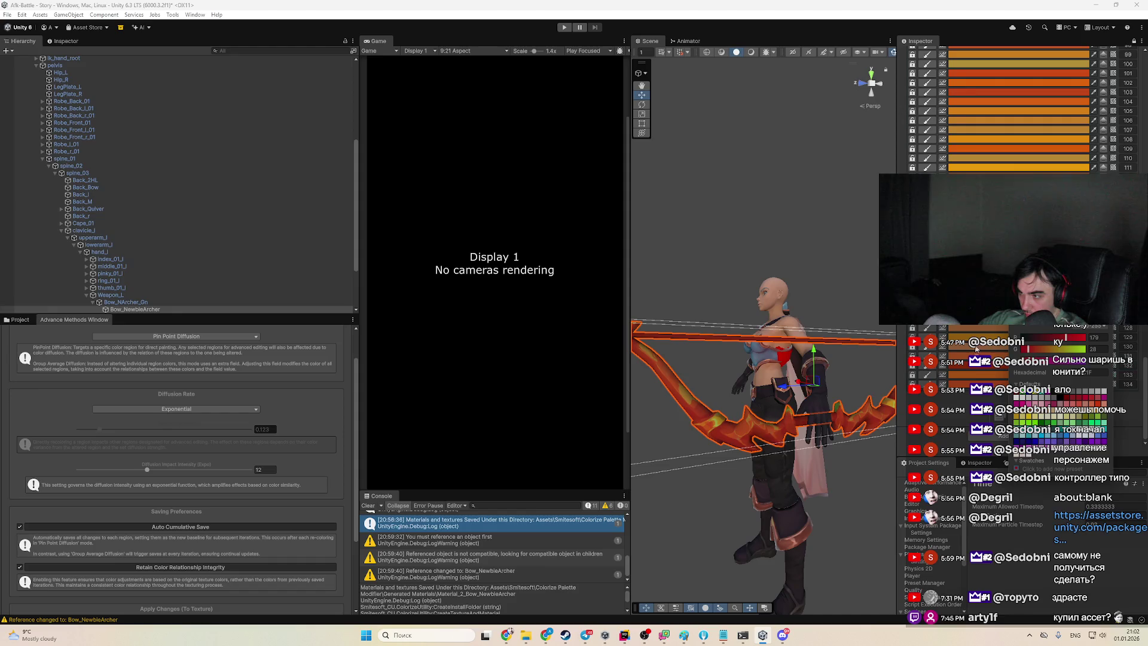
left_click_drag(1028, 190, 1029, 163)
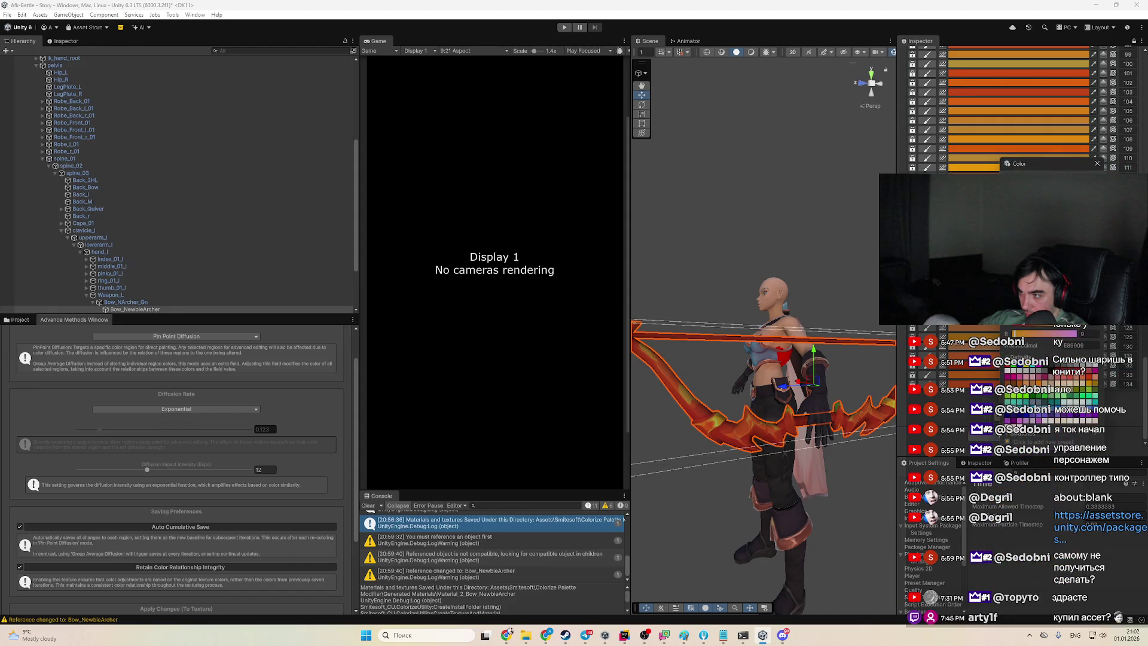
mouse_move(1052, 227)
left_mouse_down()
mouse_move(1038, 246)
mouse_move(1017, 230)
mouse_move(1024, 238)
left_mouse_up()
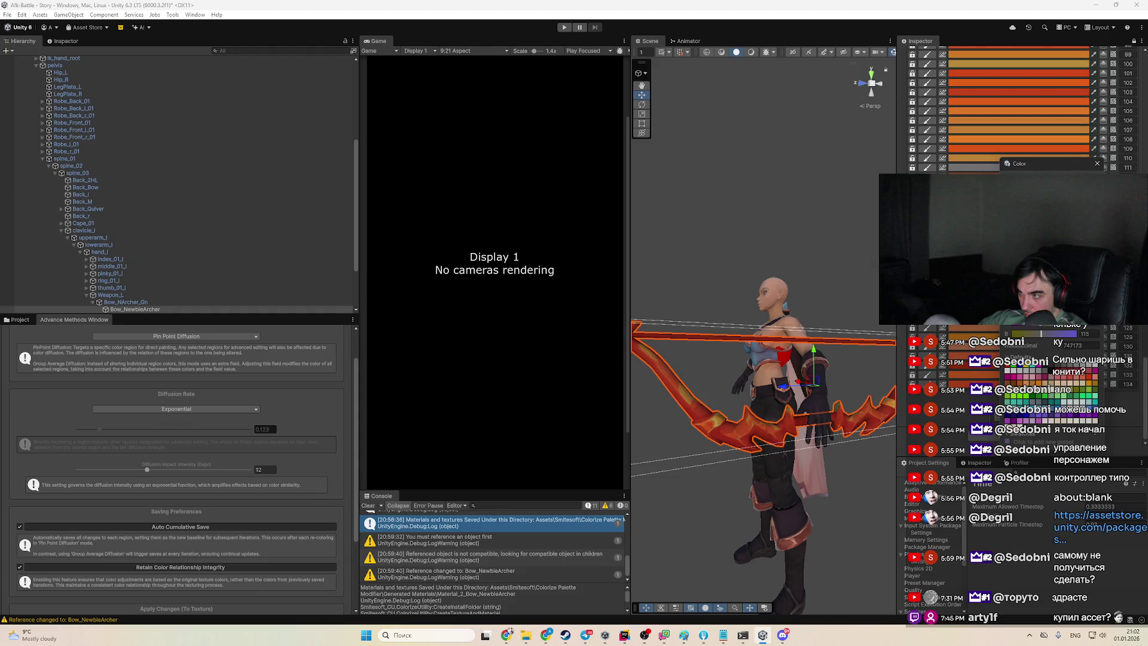
scroll(1103, 151, "up", 10)
left_click_drag(706, 419, 774, 418)
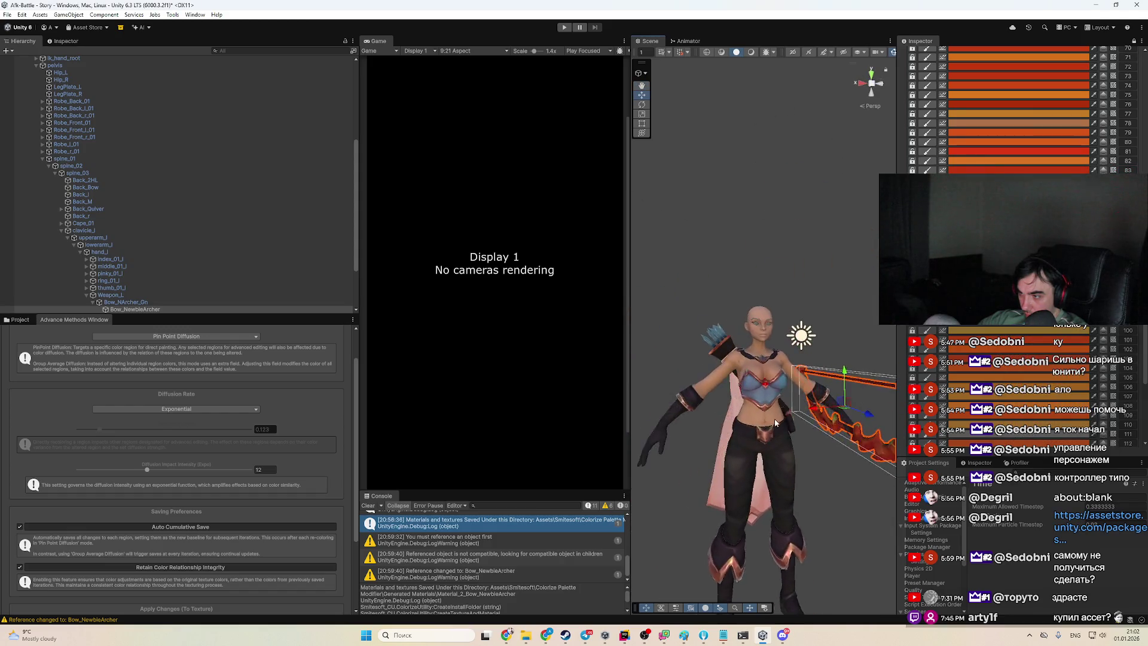
Frame the bow and set Diffusion Rate to 0.052 and Impact Intensity to 6
key("f")
left_click_drag(102, 433, 89, 433)
left_click(114, 470)
scroll(1017, 108, "up", 10)
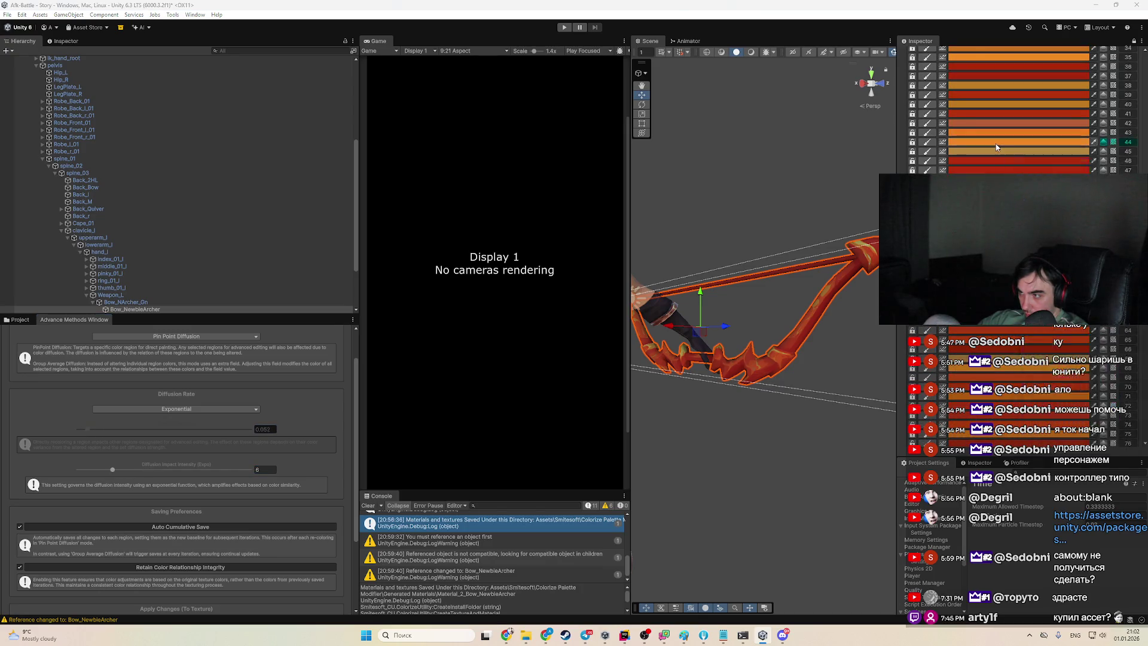
Darken palette entry 46 to a deep, almost black red
left_click(1016, 170)
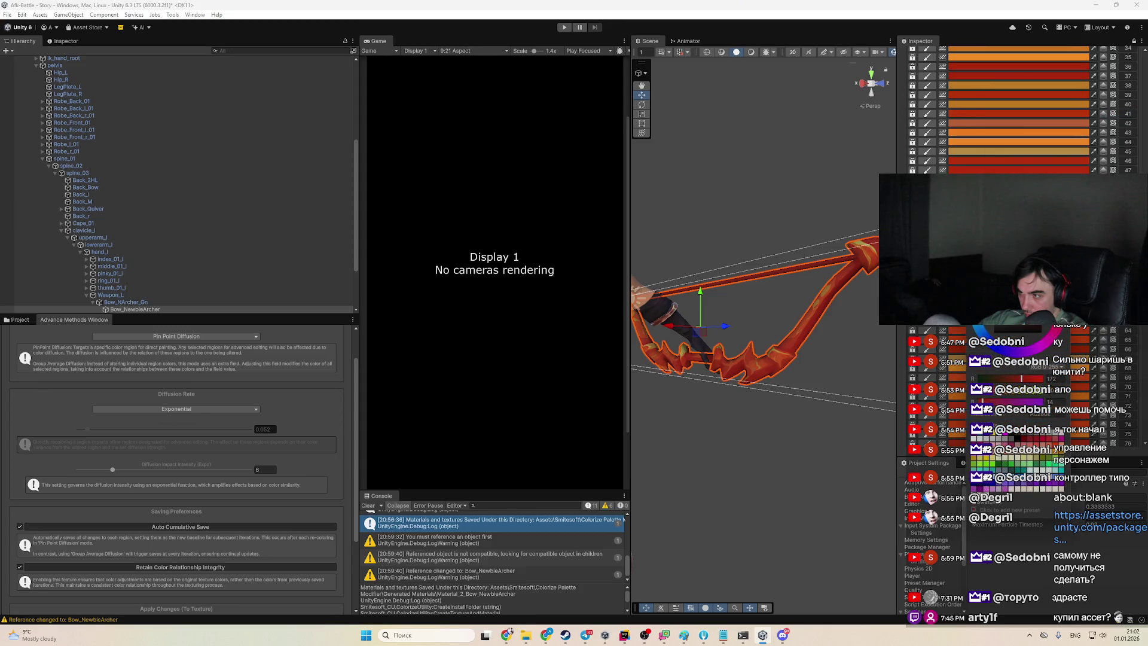
left_click(1071, 251)
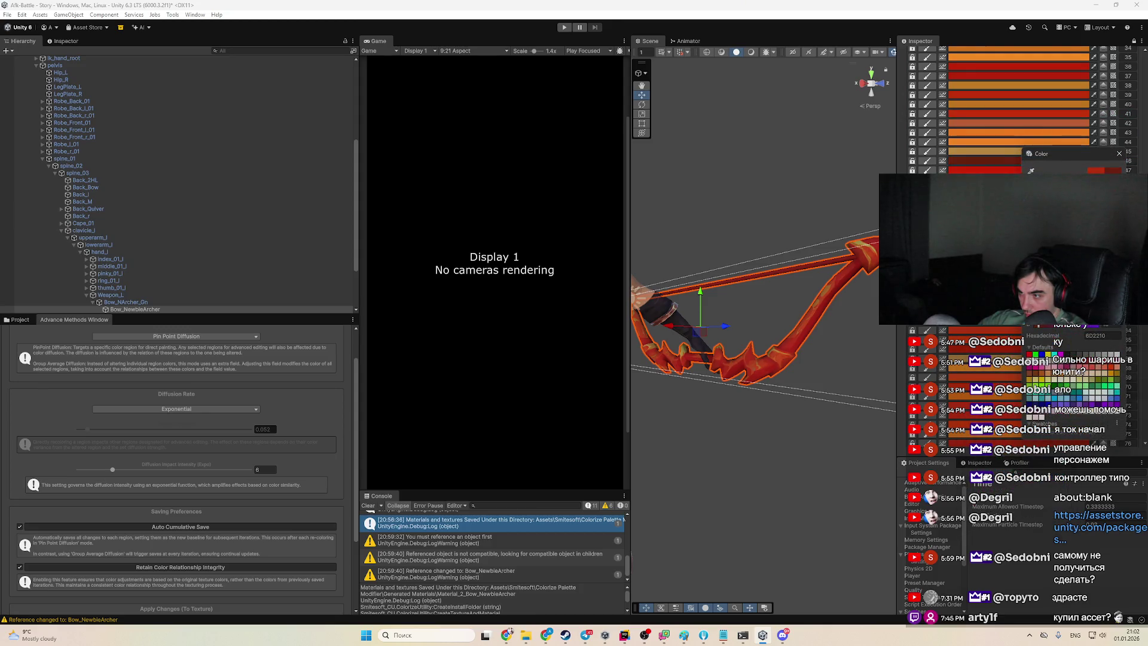
mouse_move(1071, 252)
left_mouse_down()
mouse_move(1068, 320)
mouse_move(1070, 263)
mouse_move(1071, 281)
mouse_move(1053, 239)
mouse_move(1060, 266)
mouse_move(1055, 256)
left_mouse_up()
scroll(1017, 107, "up", 5)
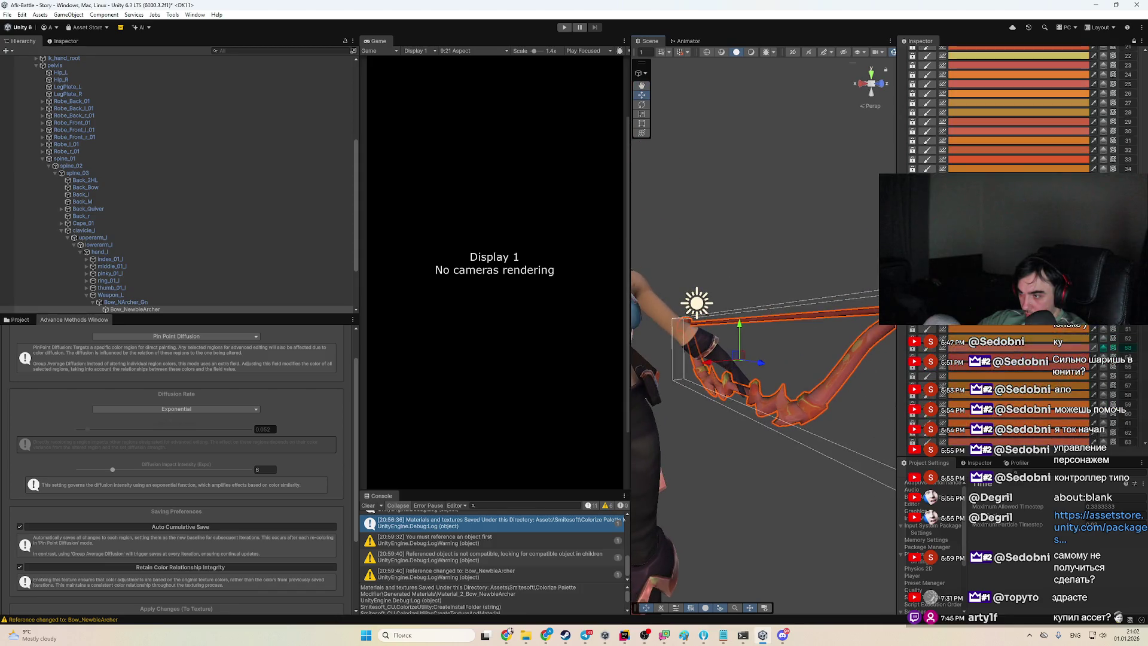
Set palette entry 26 to bright yellow and raise Diffusion Rate to 0.471
left_click(1017, 175)
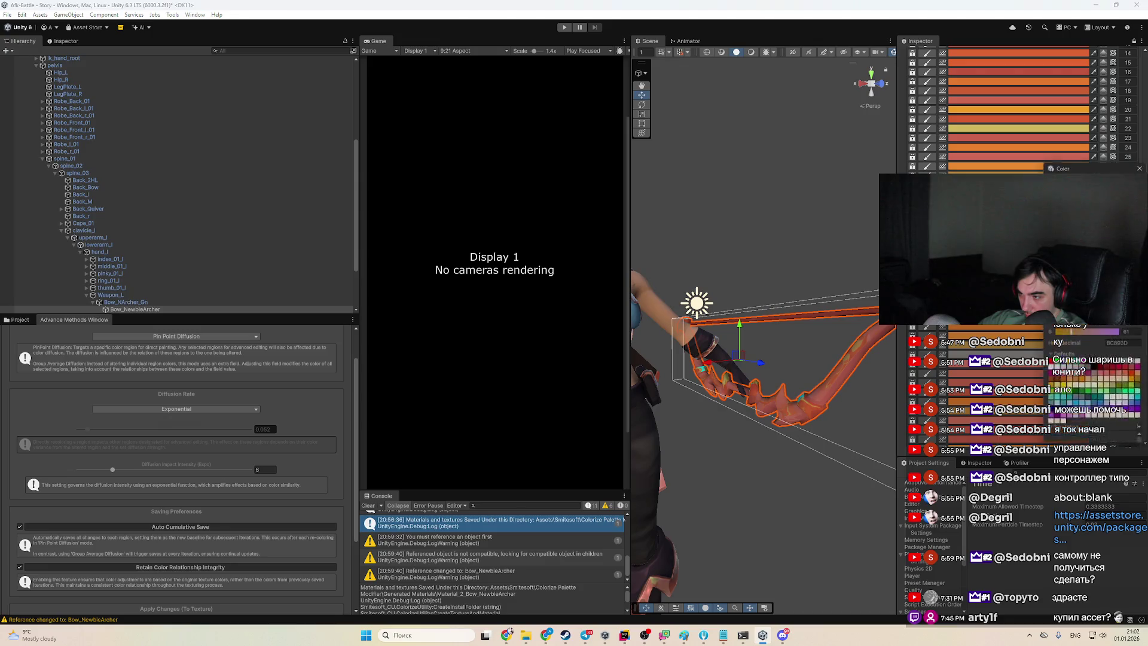
left_click(1094, 240)
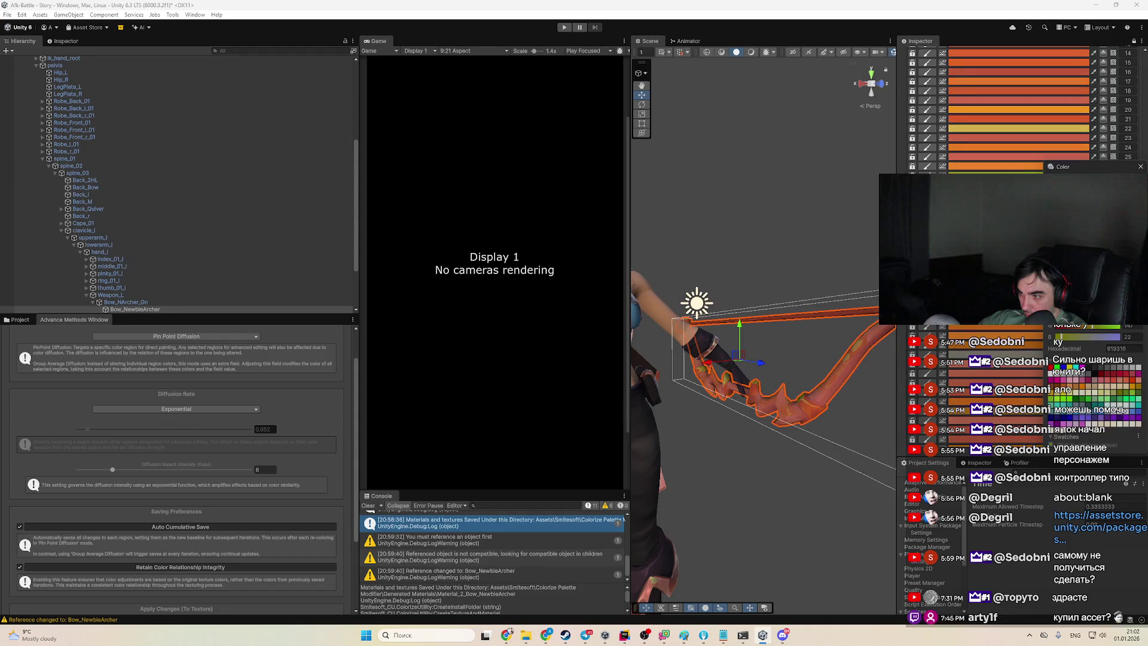
left_click_drag(747, 335, 820, 320)
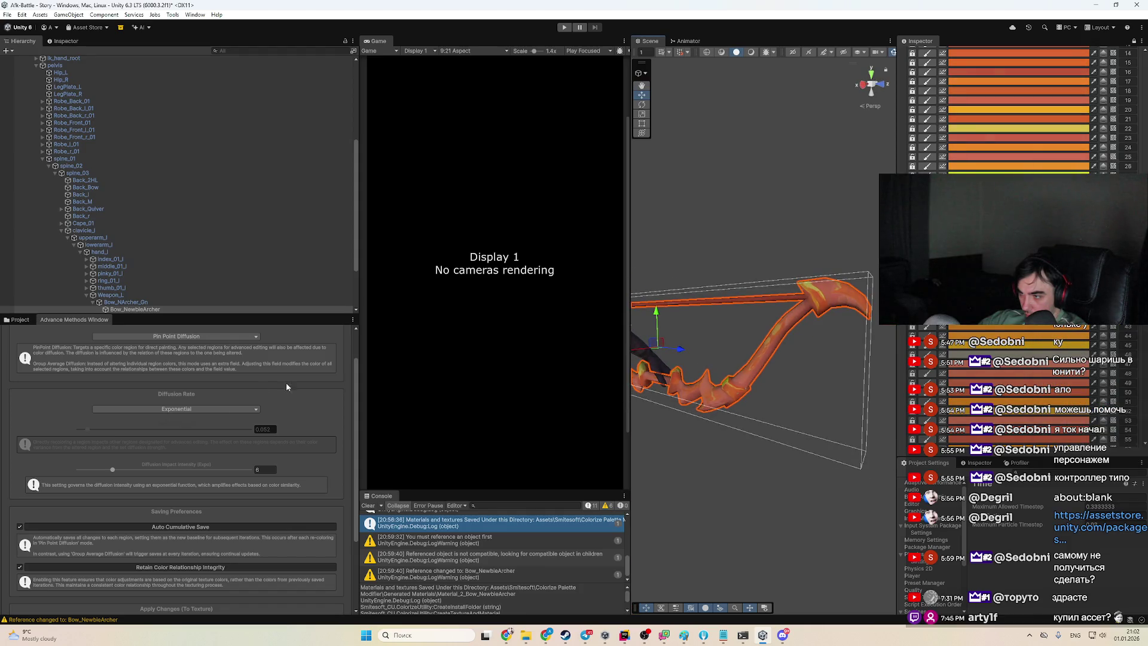
left_click(160, 430)
Shift another palette colour toward tan-yellow, darken it, and apply it
left_click(1017, 335)
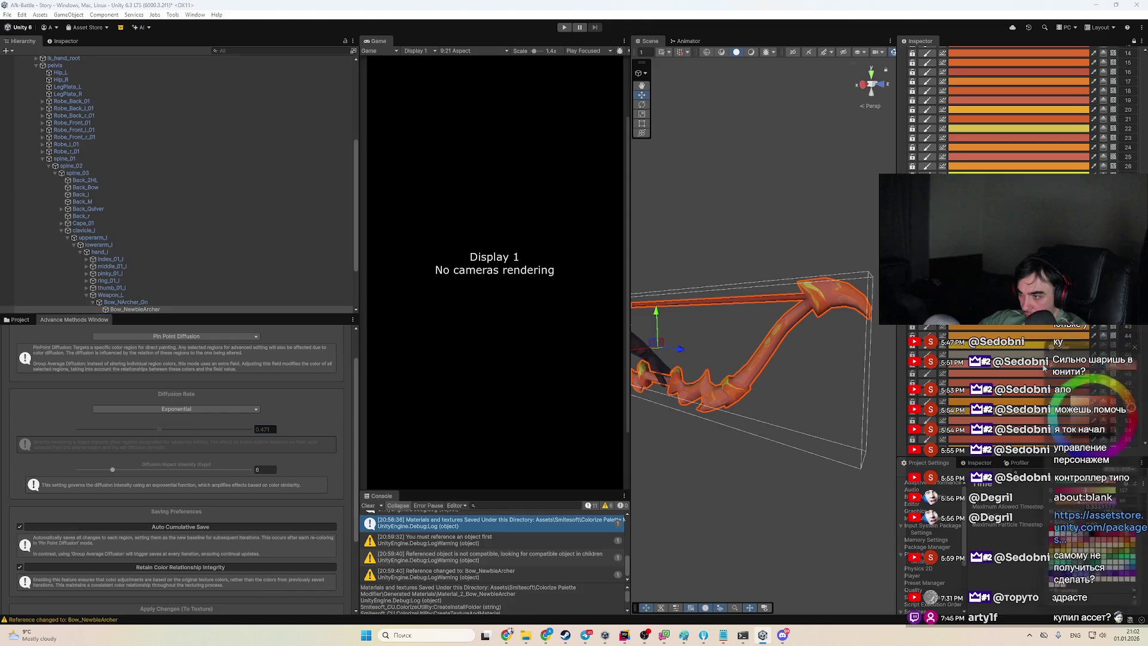
mouse_move(1107, 384)
left_mouse_down()
mouse_move(1093, 422)
mouse_move(1140, 424)
mouse_move(1090, 421)
mouse_move(1110, 442)
left_mouse_up()
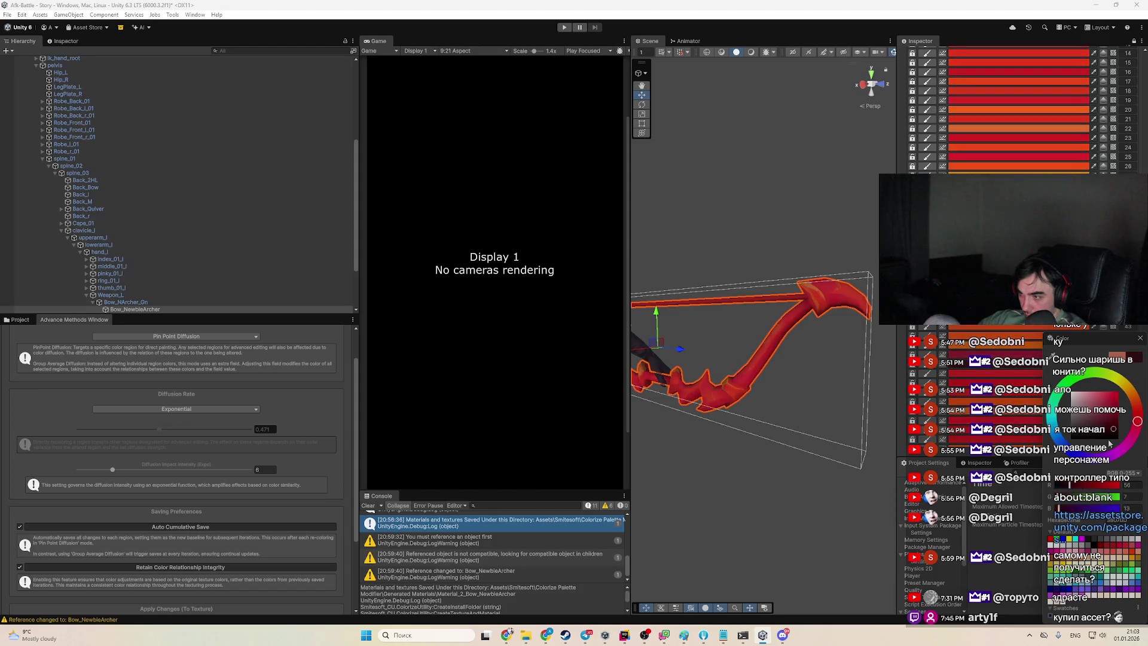
left_click(1102, 437)
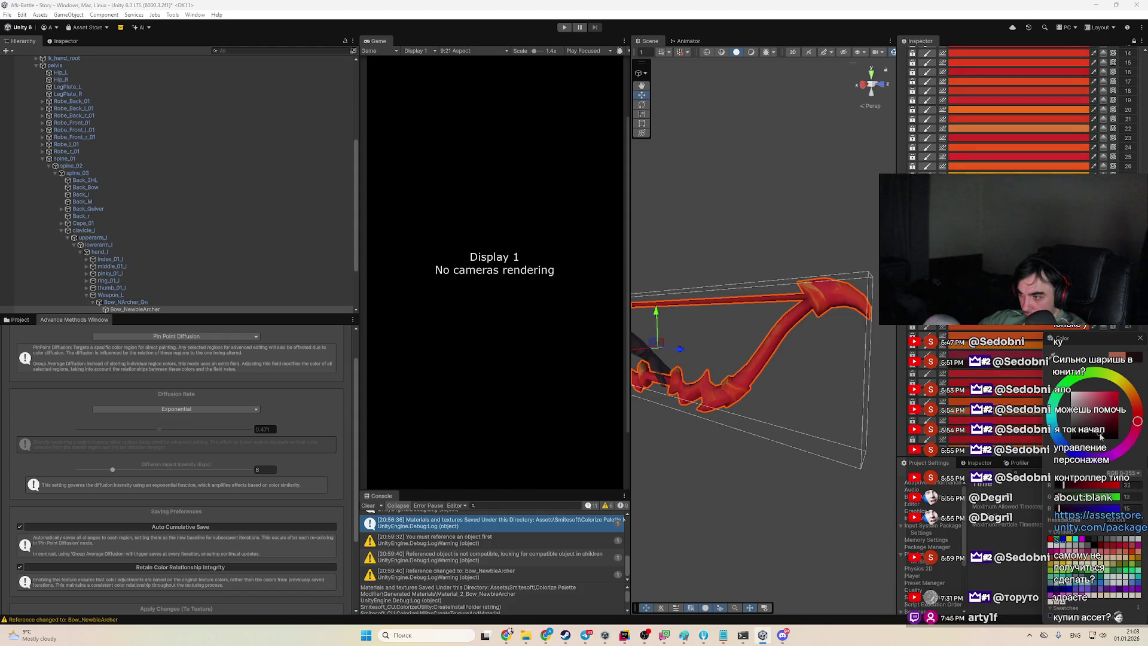
left_click_drag(1111, 438, 1136, 432)
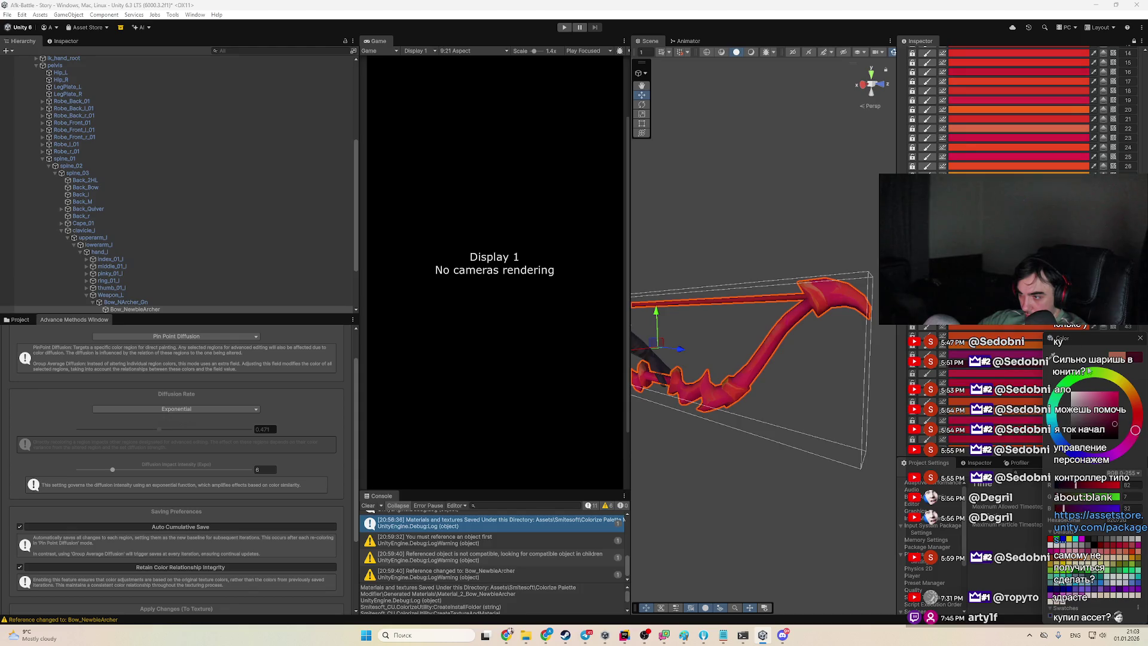
left_click(1041, 155)
left_click(1041, 155)
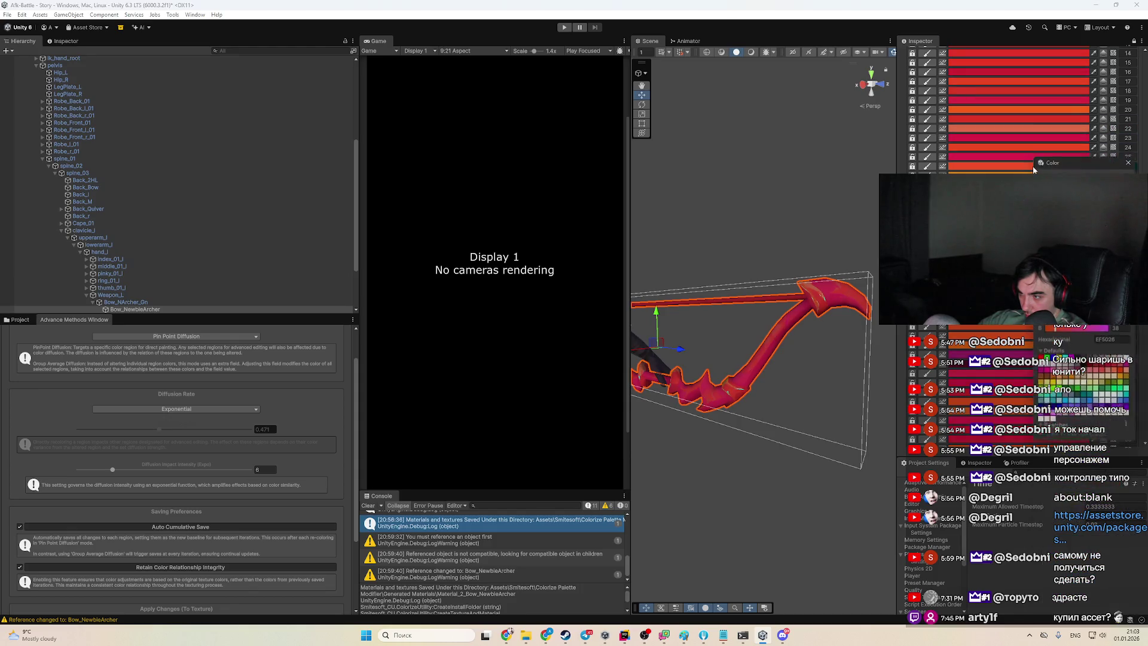
Turn a palette colour pale pink and set Diffusion Rate 0.154 with Impact Intensity 7
left_click_drag(1113, 197, 1070, 299)
left_click_drag(1070, 251, 1053, 203)
mouse_move(718, 269)
left_mouse_down()
mouse_move(741, 204)
mouse_move(763, 244)
mouse_move(764, 287)
mouse_move(695, 277)
mouse_move(833, 298)
mouse_move(759, 302)
left_mouse_up()
mouse_move(130, 435)
left_mouse_down()
mouse_move(103, 437)
mouse_move(118, 470)
left_mouse_up()
Darken another pink palette colour and close the colour picker
left_click(1017, 156)
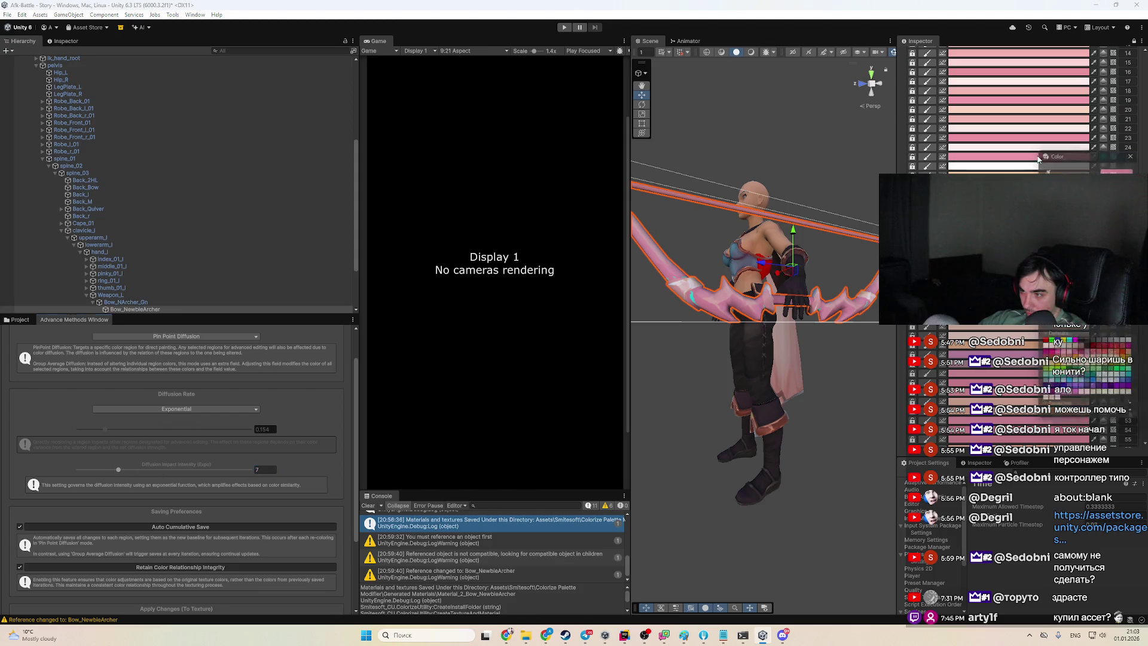
mouse_move(694, 282)
left_mouse_down()
mouse_move(648, 275)
mouse_move(706, 278)
left_mouse_up()
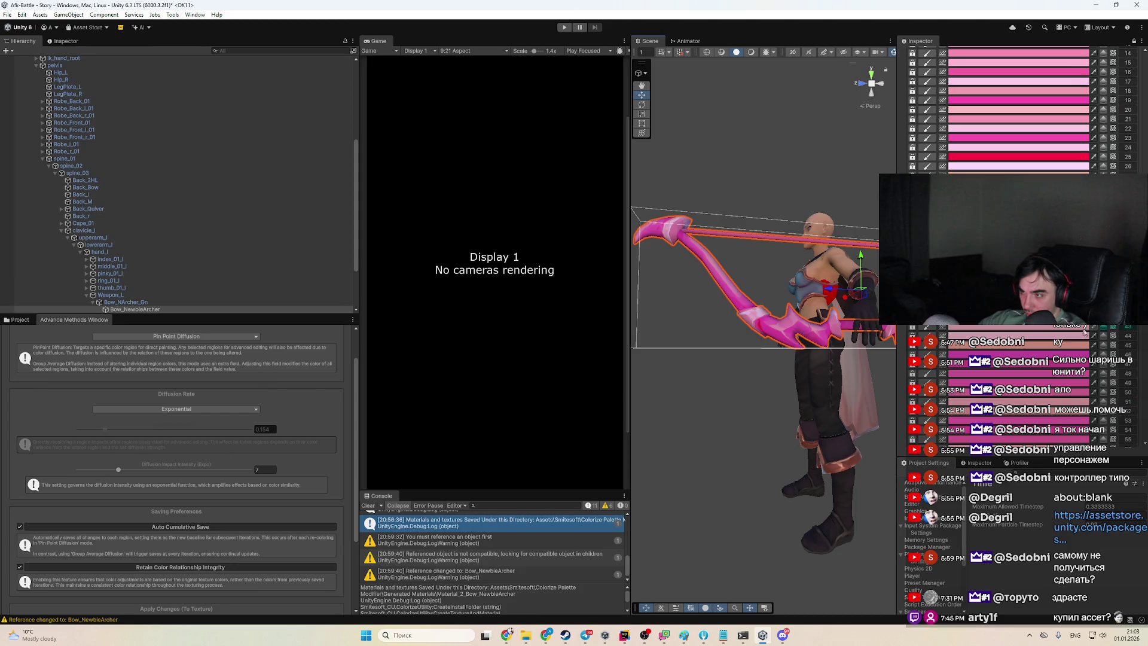
left_click(1016, 287)
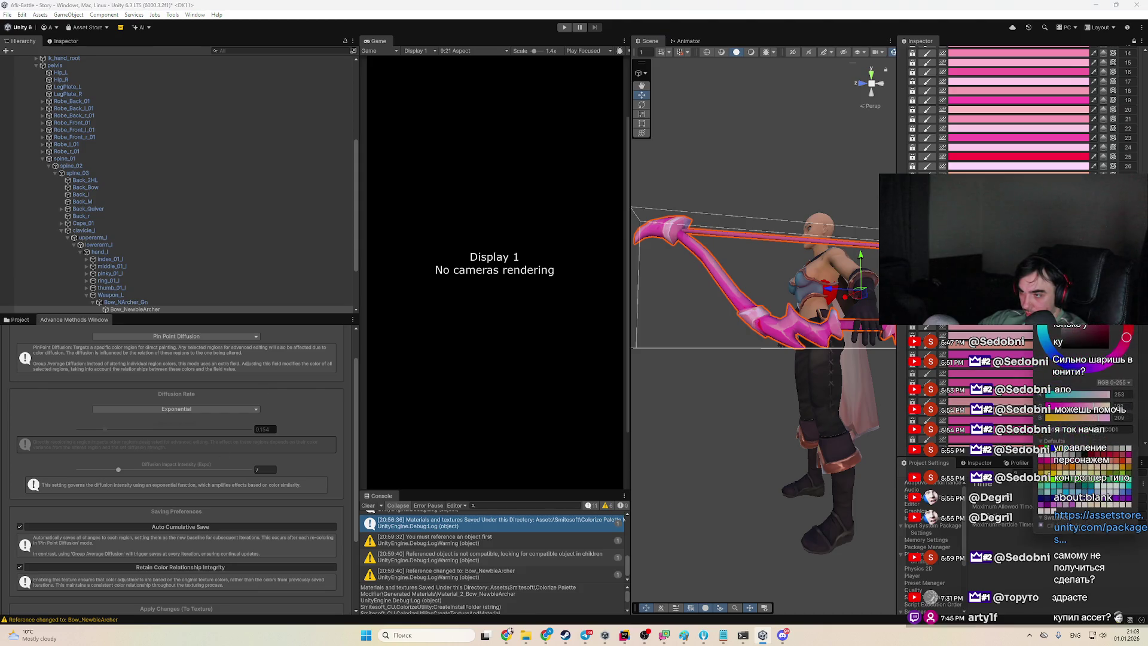
left_click(1067, 331)
left_click_drag(1063, 333, 1075, 329)
scroll(1023, 107, "up", 10)
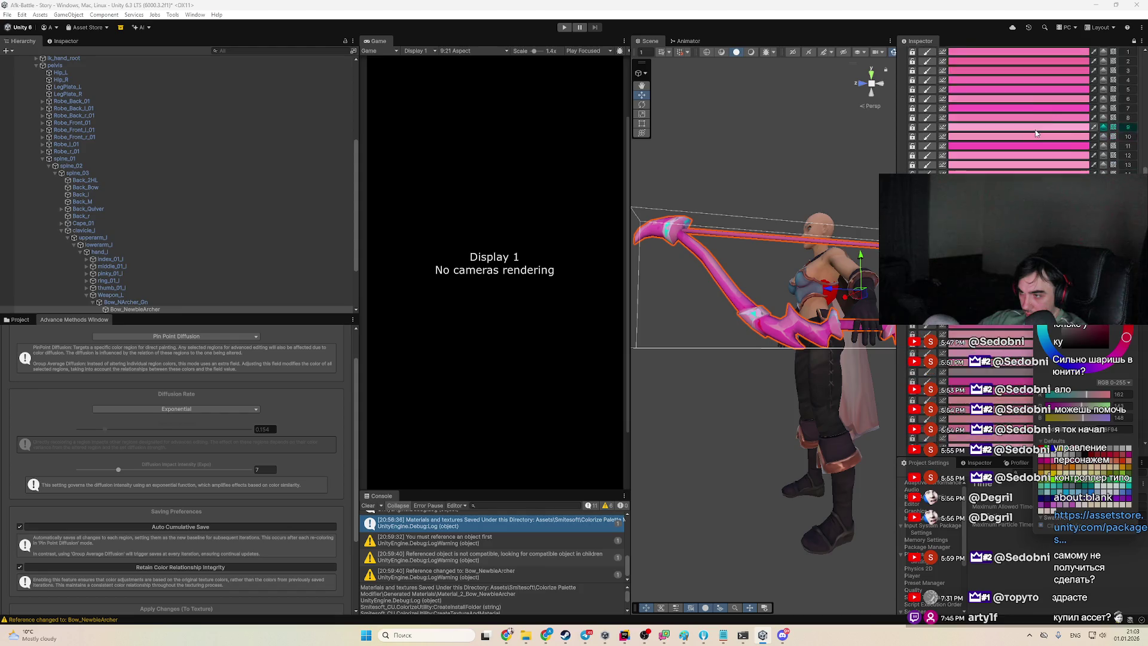
key("Escape")
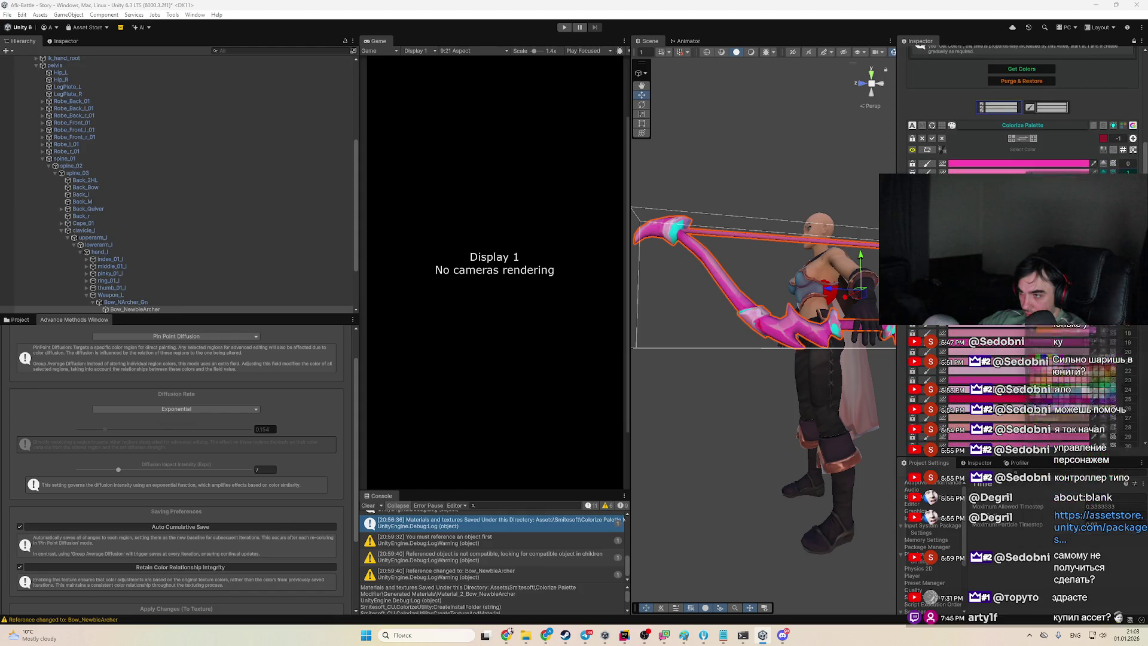
Lighten a palette colour to light pink and close the picker, deselecting the bow
left_click(1017, 172)
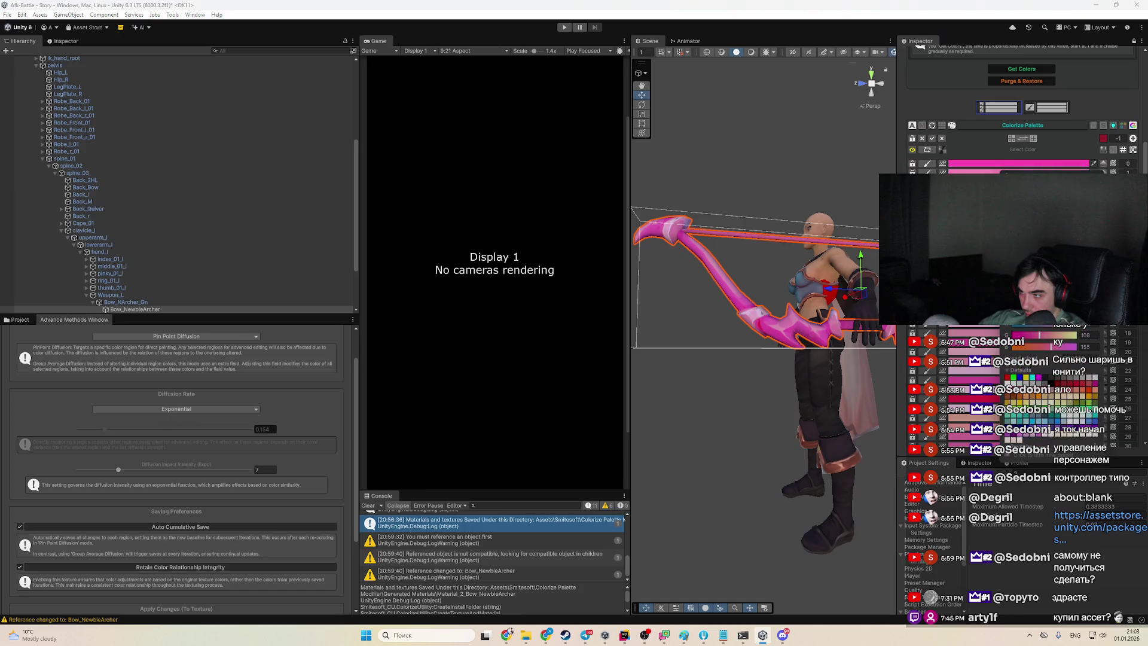
left_click_drag(1017, 239, 1011, 227)
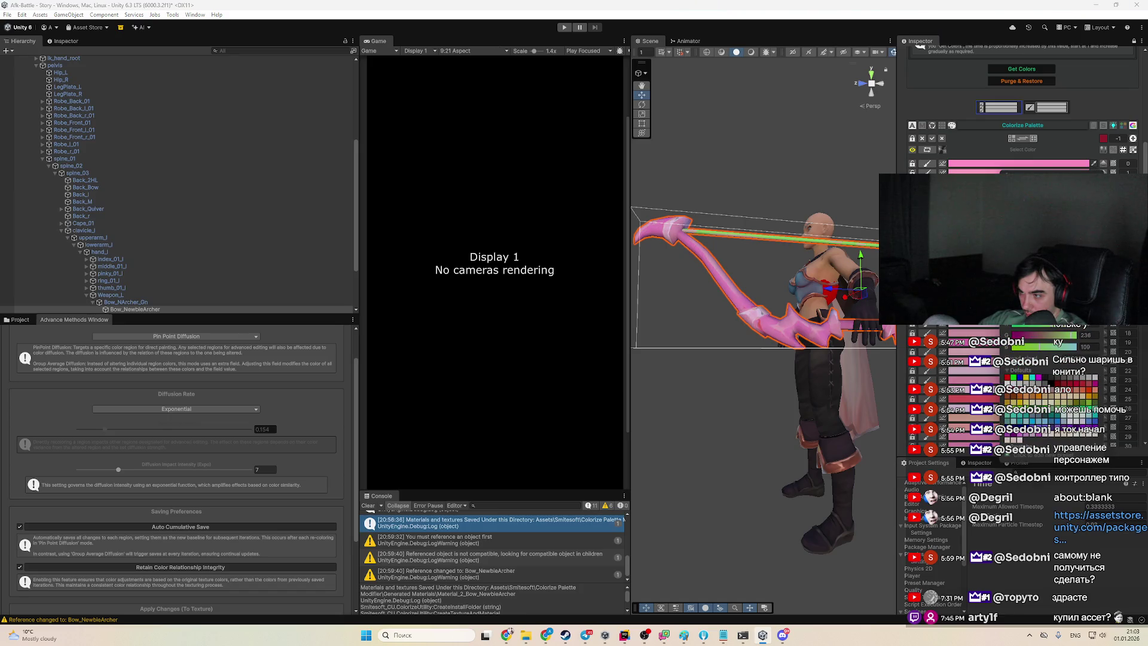
left_click_drag(747, 388, 693, 379)
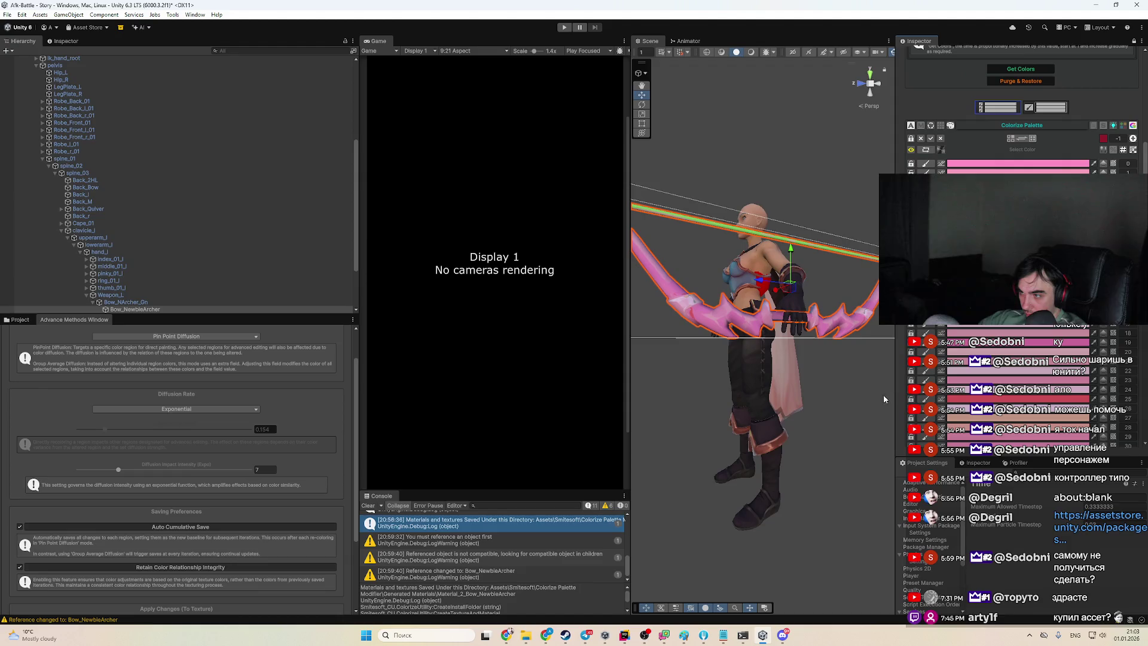
left_click(1075, 336)
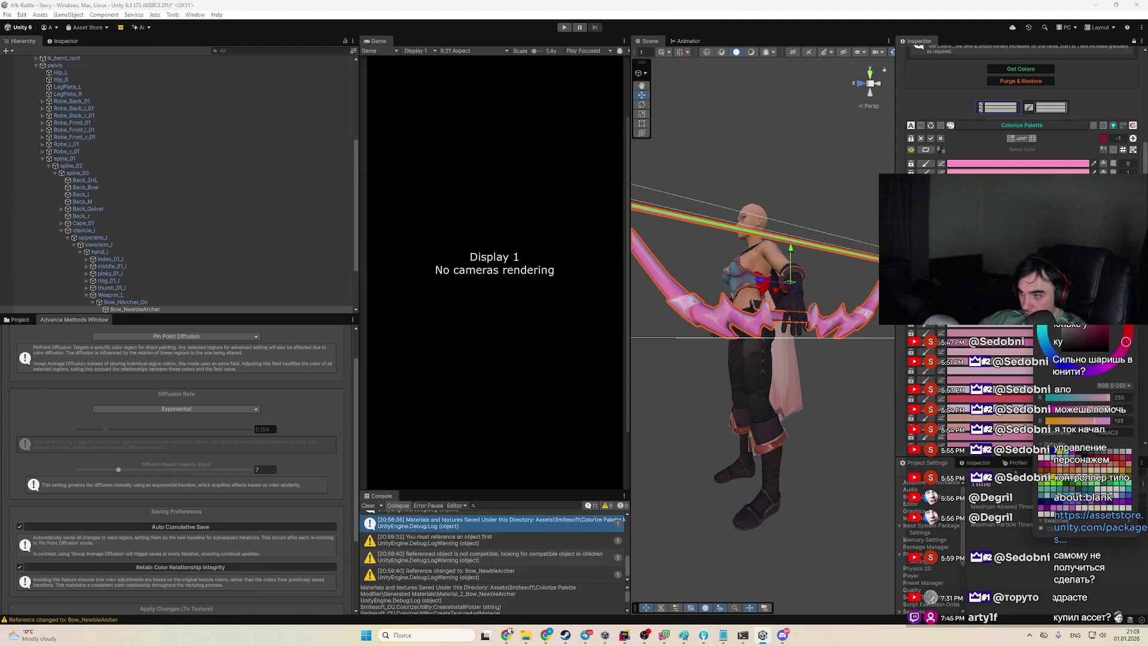
left_click(709, 496)
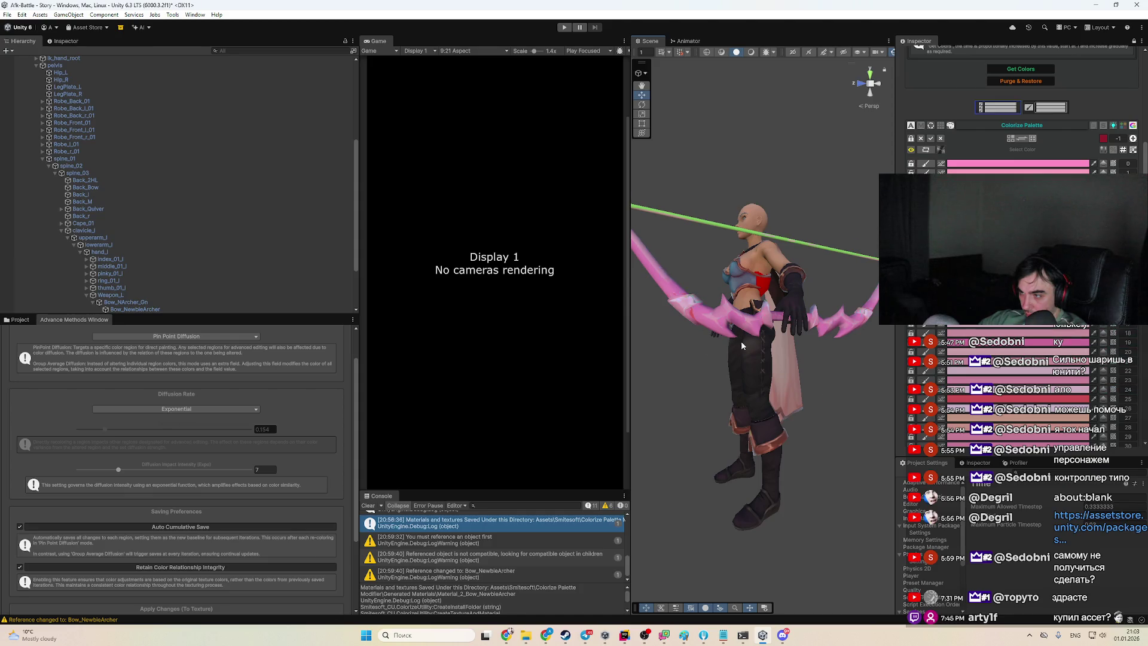
left_click_drag(741, 345, 677, 355)
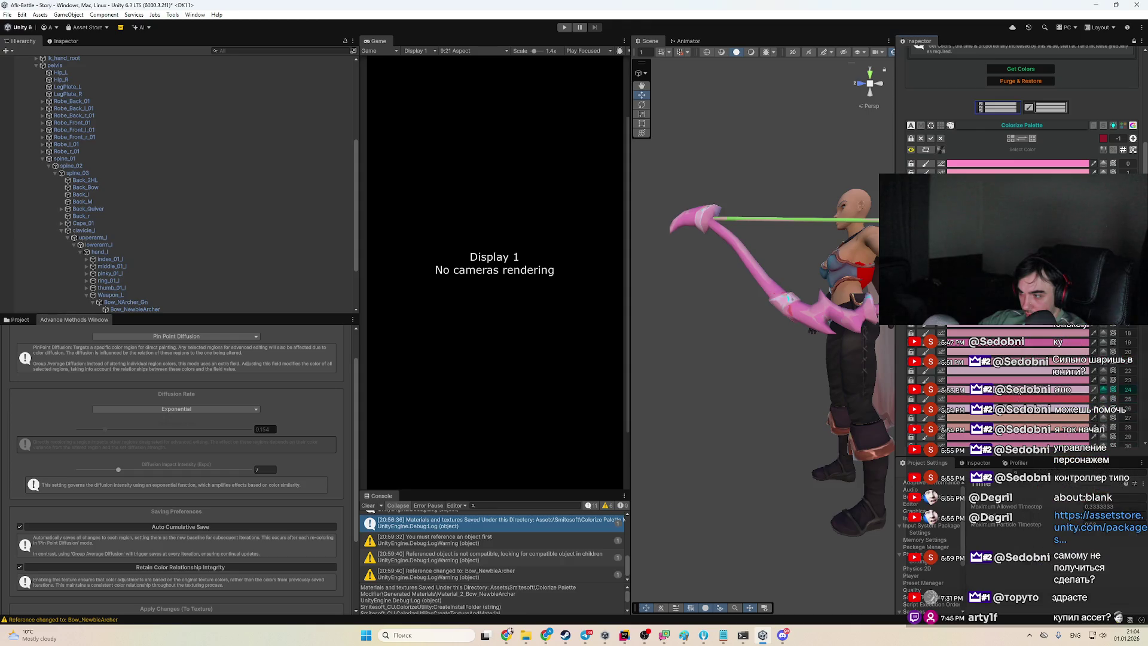
Change palette entry 0 to orange and lower Diffusion Rate to 0
left_click(1086, 389)
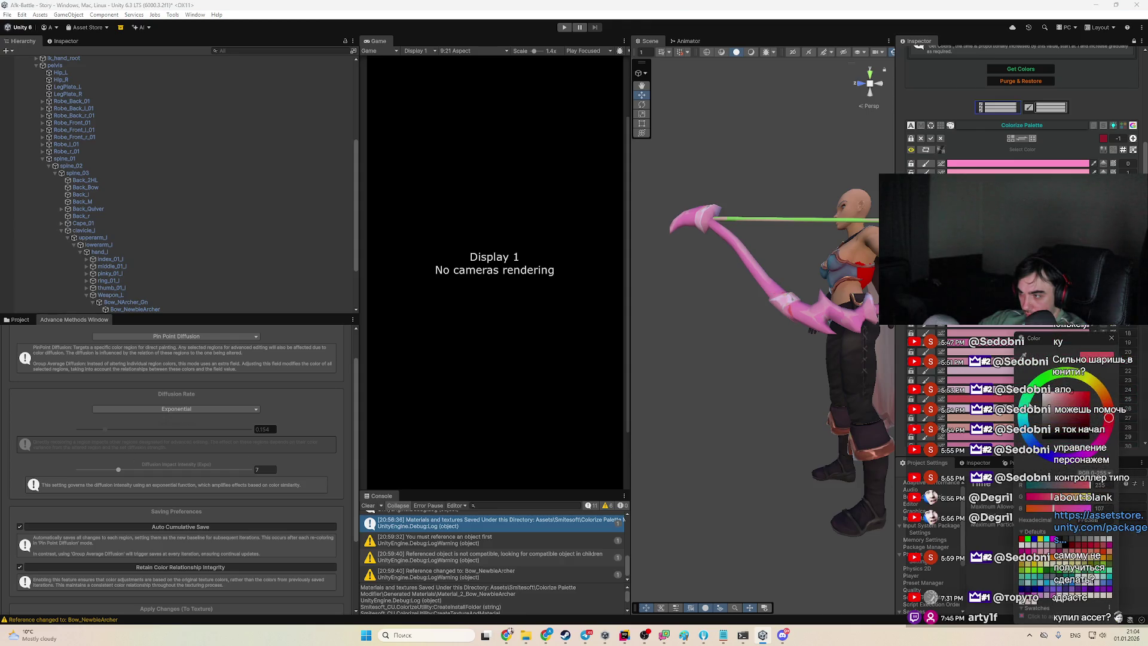
left_click(1024, 418)
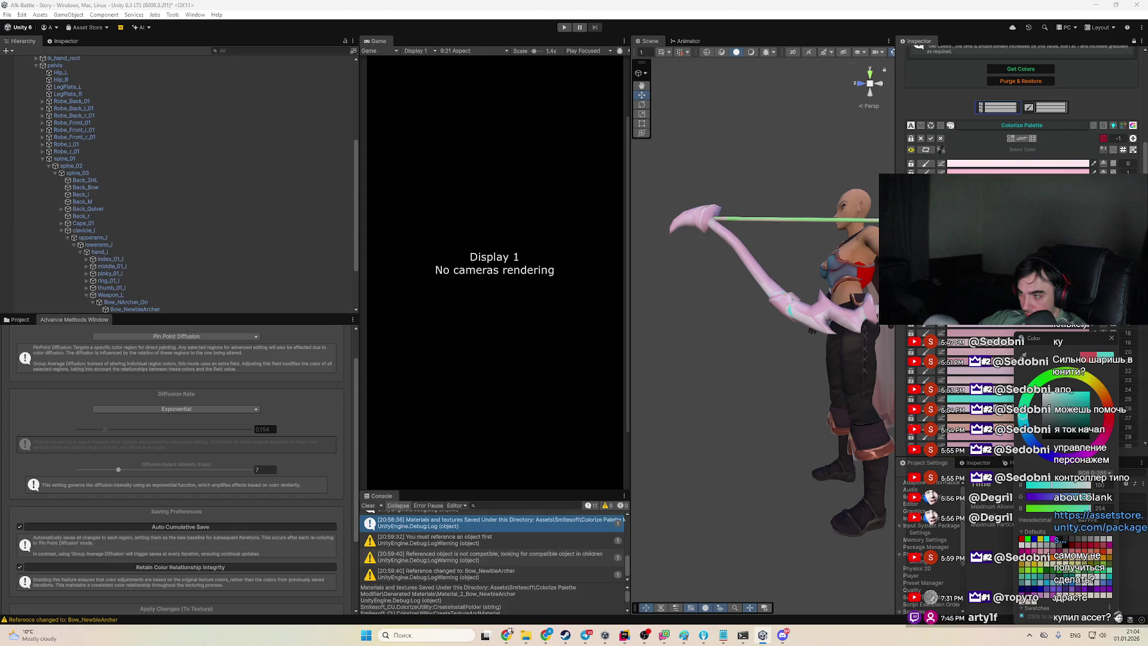
left_click(1097, 413)
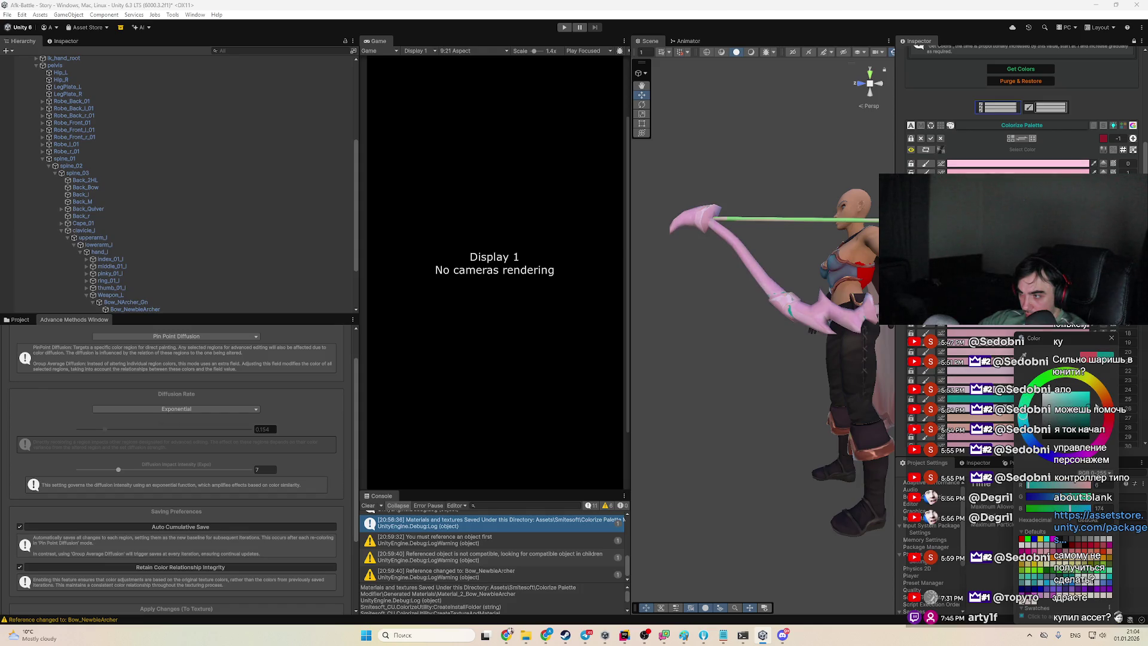
left_click_drag(101, 436, 87, 429)
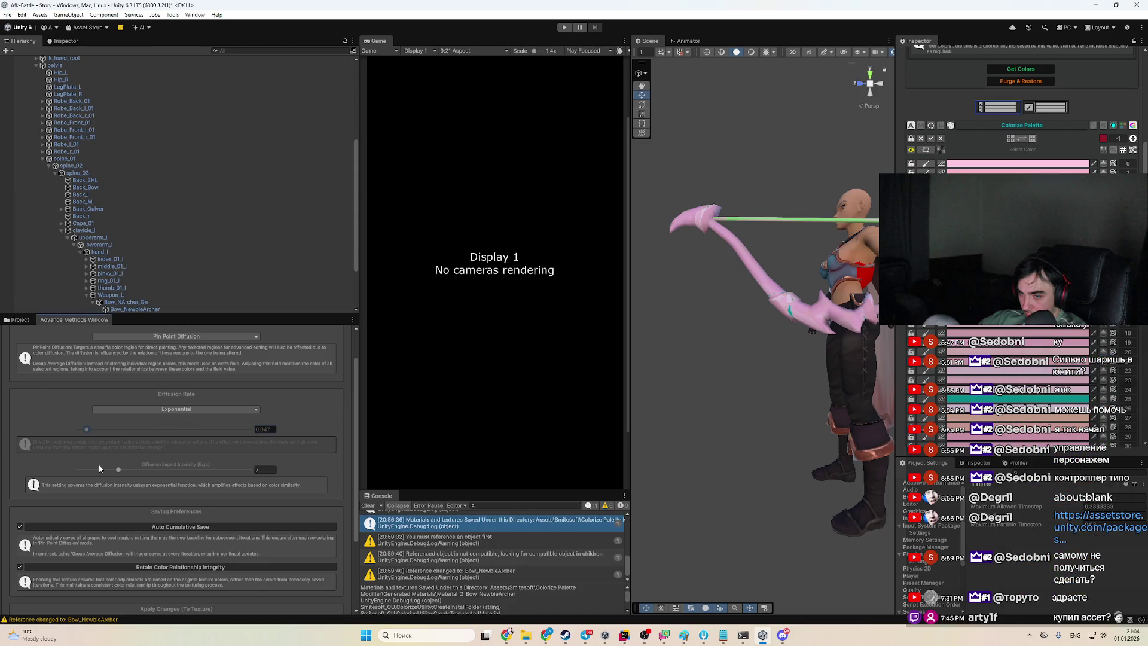
left_click(1017, 399)
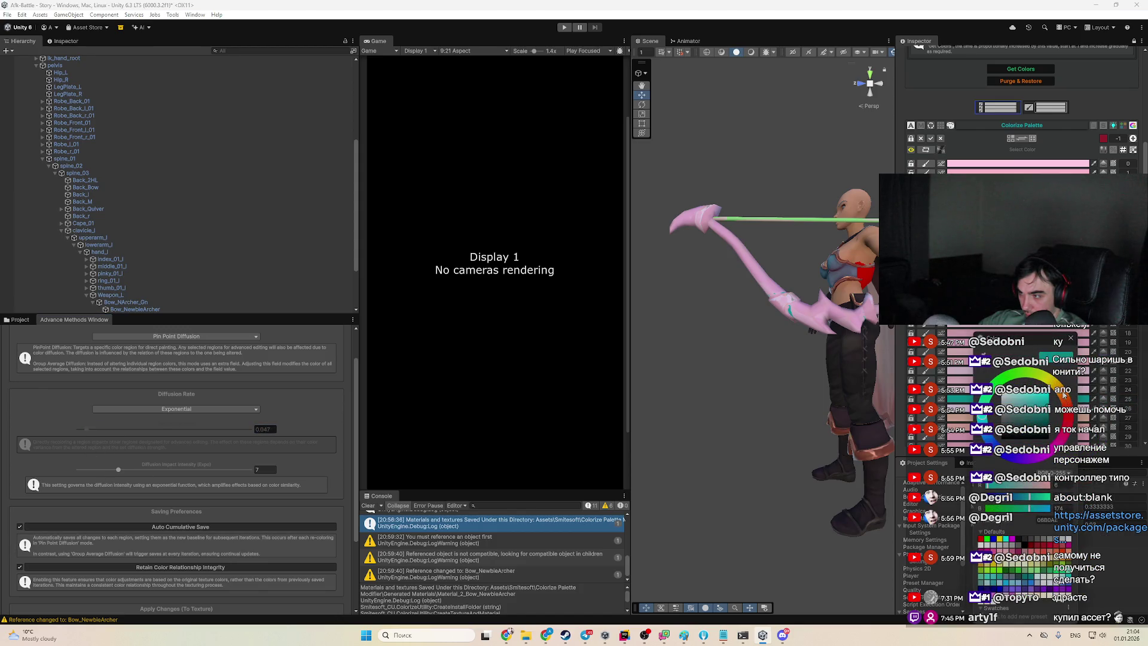
left_click(1066, 398)
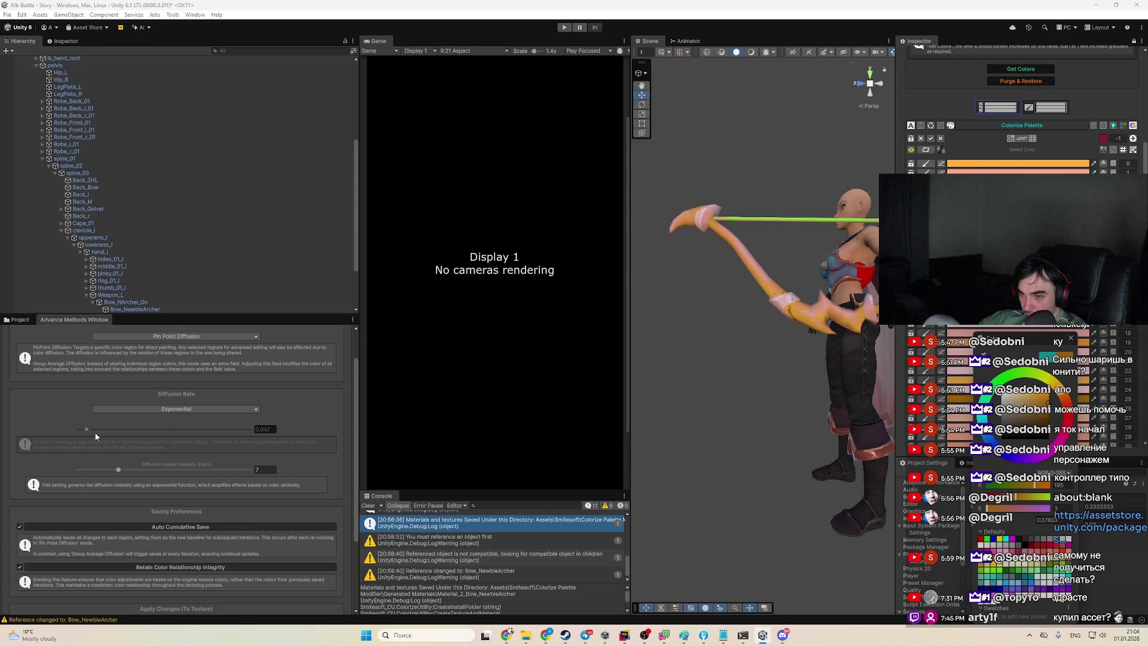
left_click_drag(95, 432, 80, 429)
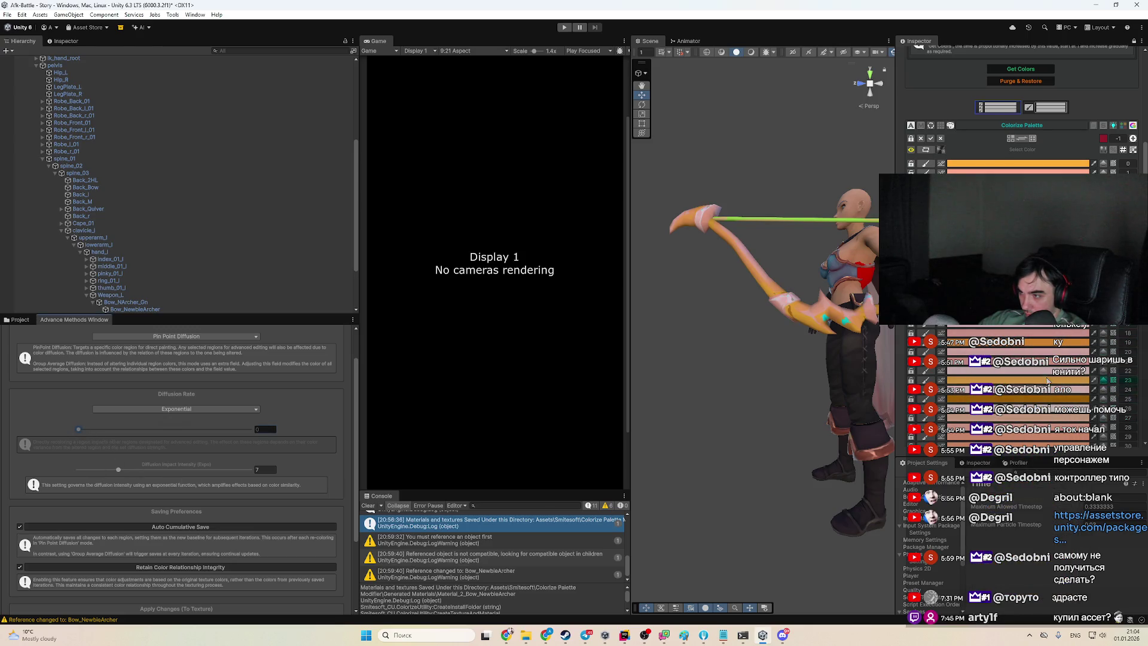
Recolour palette region 25 and lower Diffusion Impact Intensity to 0
left_click(1047, 398)
scroll(1047, 398, "down", 2)
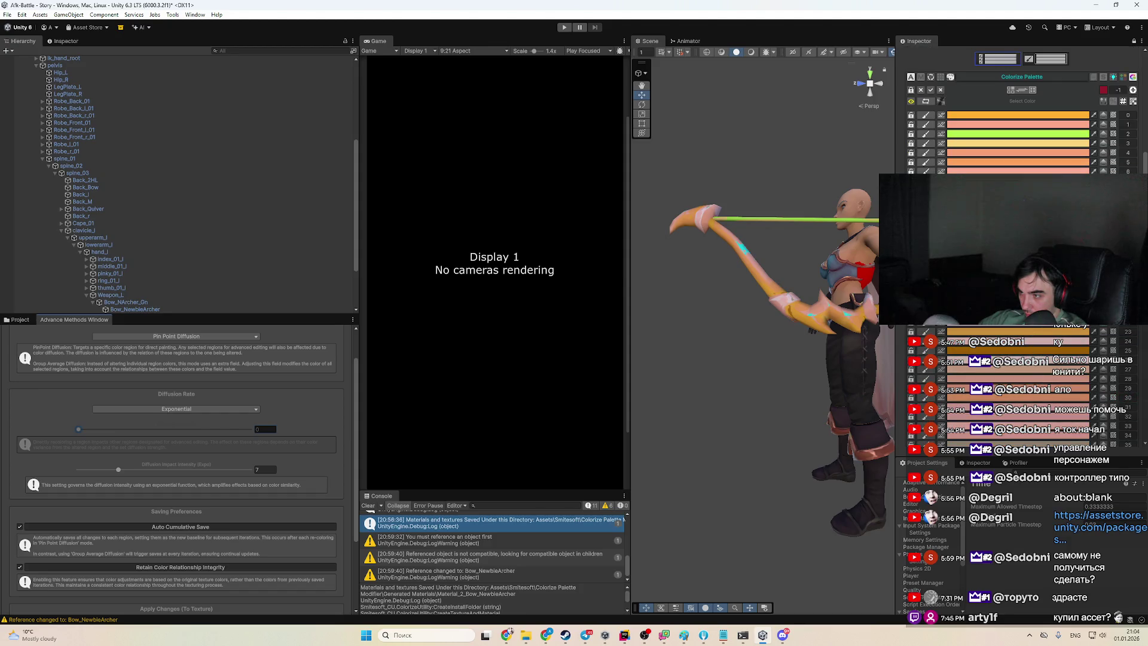
left_click(1008, 351)
left_click(1007, 350)
mouse_move(1056, 417)
left_mouse_down()
mouse_move(1055, 404)
mouse_move(1040, 400)
left_mouse_up()
left_click_drag(118, 470, 72, 470)
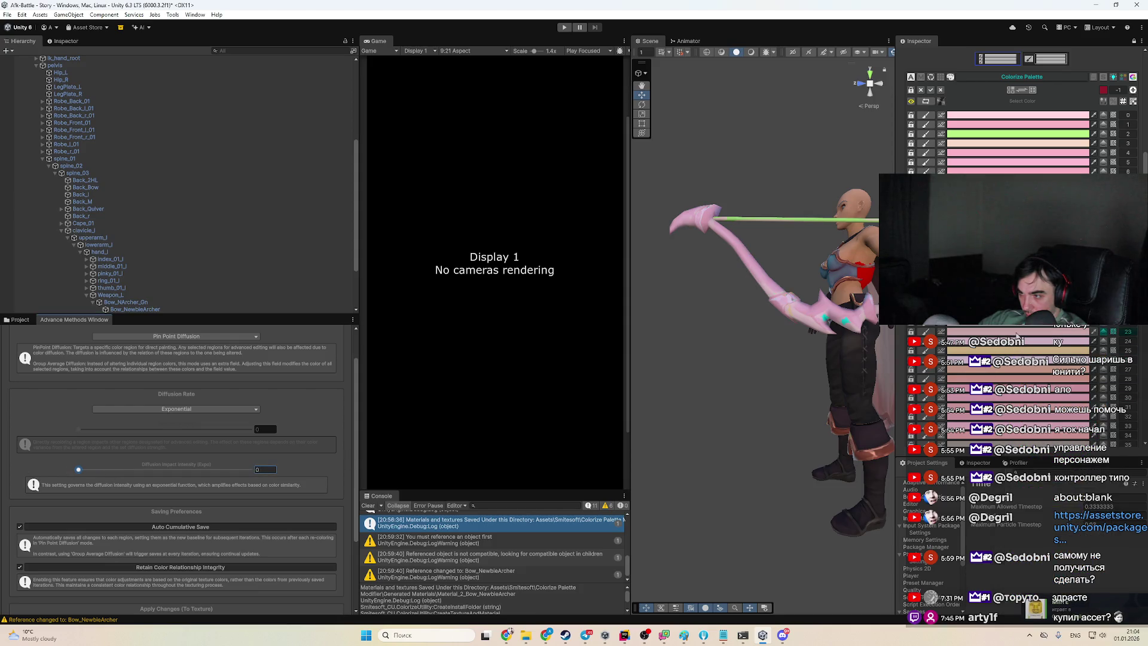
Discard the pink recolour and push the palette colours toward orange-yellow
left_click(1018, 351)
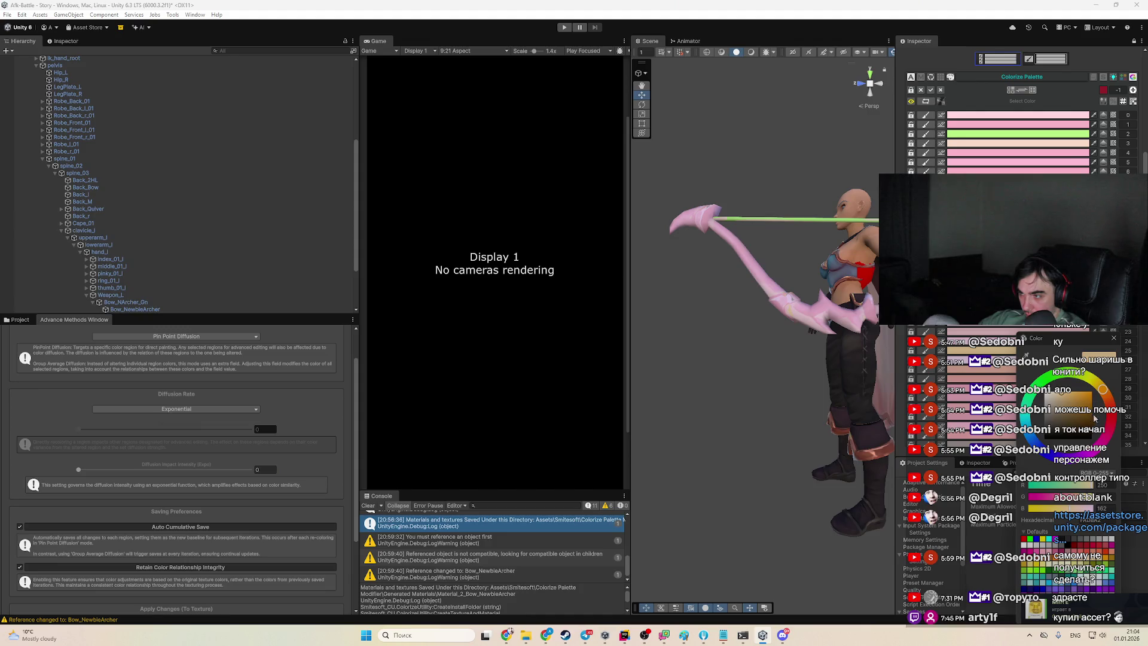
key("Escape")
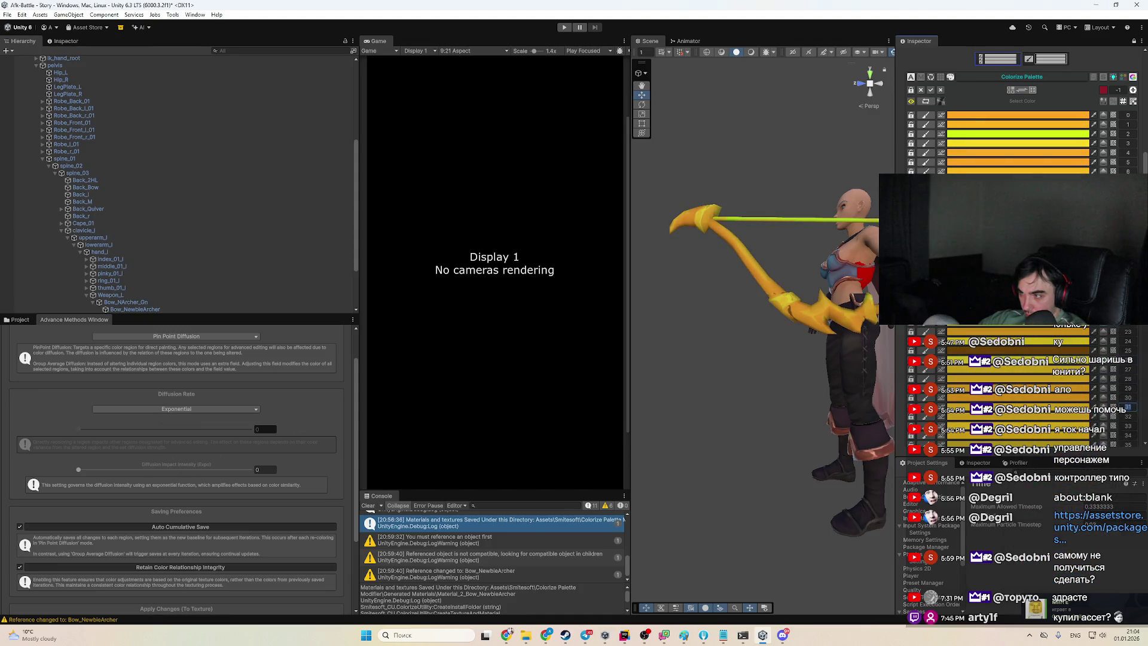
left_click(1053, 351)
left_click(1124, 351)
mouse_move(1123, 352)
left_mouse_down()
mouse_move(1095, 365)
mouse_move(1082, 338)
mouse_move(1096, 330)
mouse_move(1073, 336)
mouse_move(1092, 326)
mouse_move(1042, 341)
mouse_move(1089, 332)
mouse_move(1017, 326)
mouse_move(1017, 348)
mouse_move(1007, 337)
left_mouse_up()
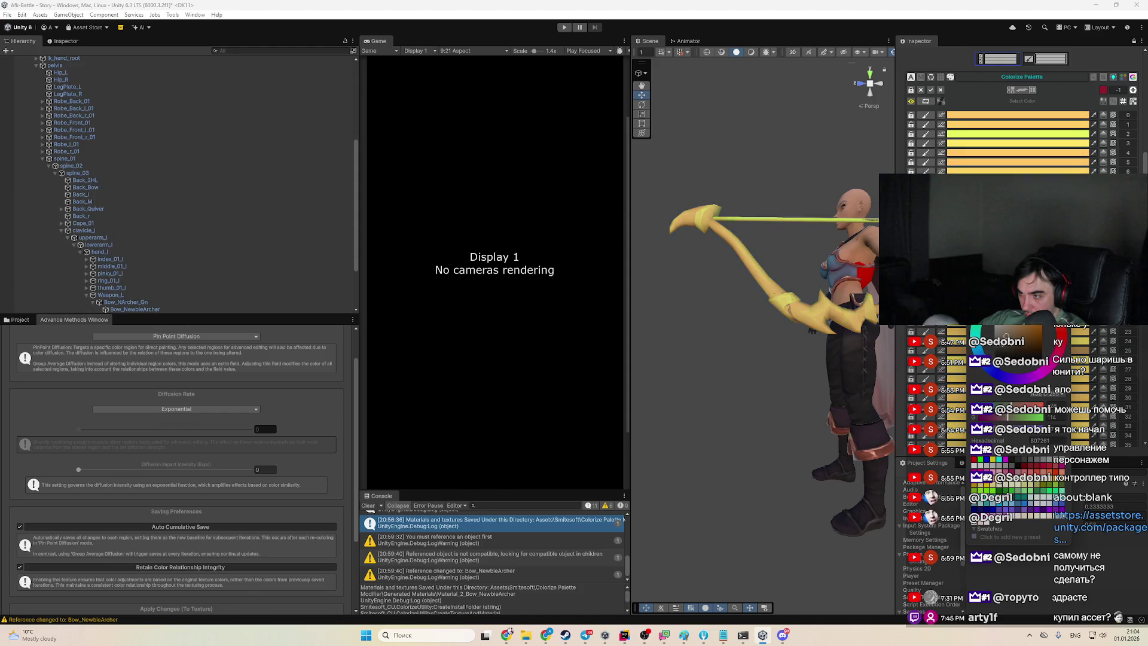
Recolour palette row 2, the bow string, to dark red and frame the bow
mouse_move(892, 311)
left_mouse_down()
mouse_move(872, 309)
mouse_move(885, 281)
left_mouse_up()
left_click(1052, 134)
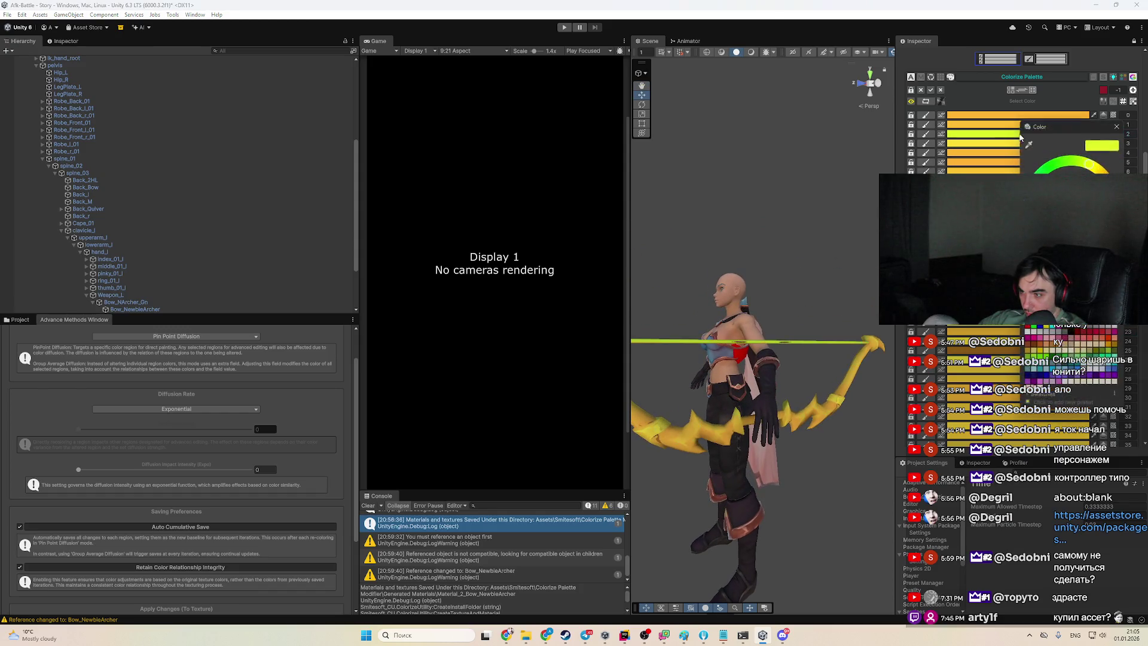
left_click_drag(1071, 216, 1095, 239)
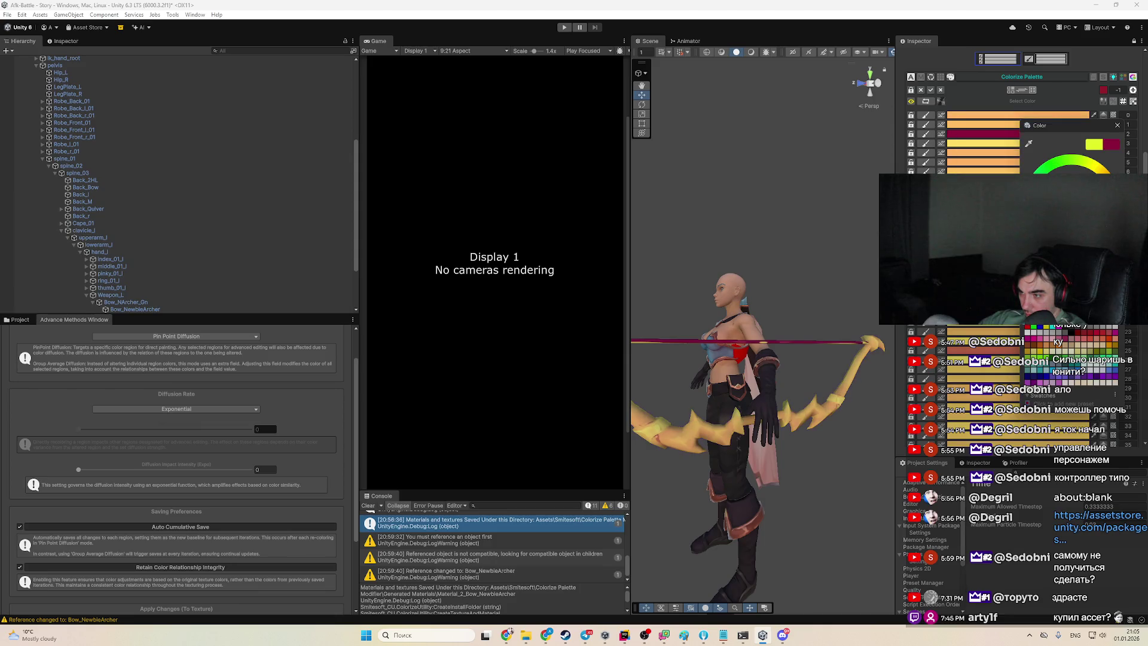
left_click_drag(821, 291, 755, 297)
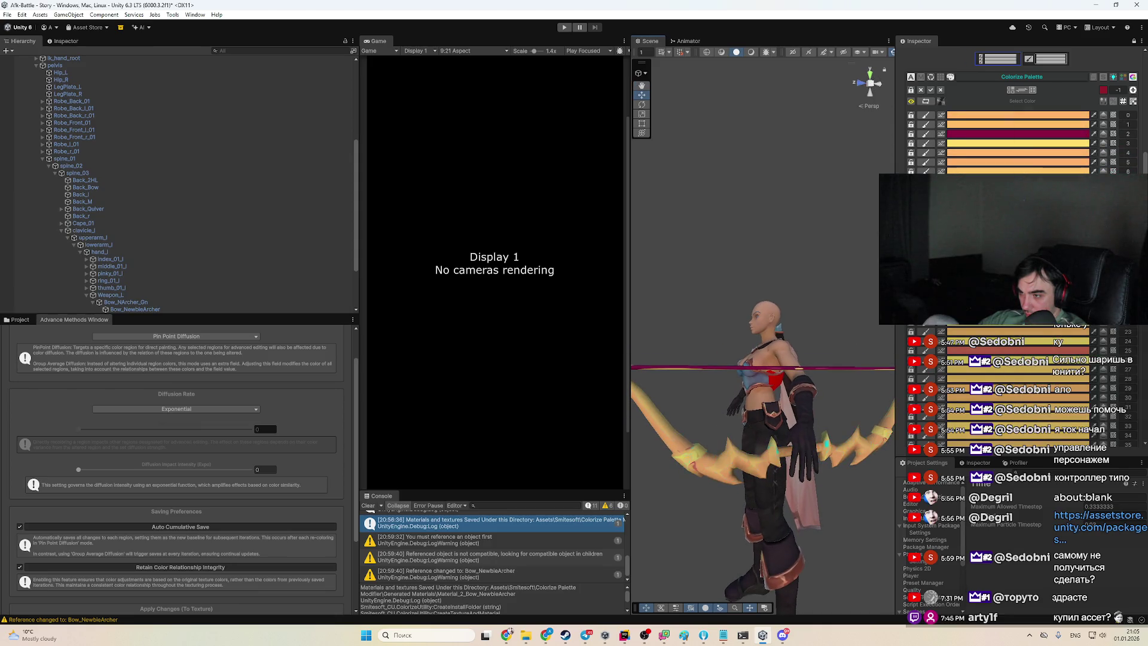
left_click_drag(758, 442, 741, 314)
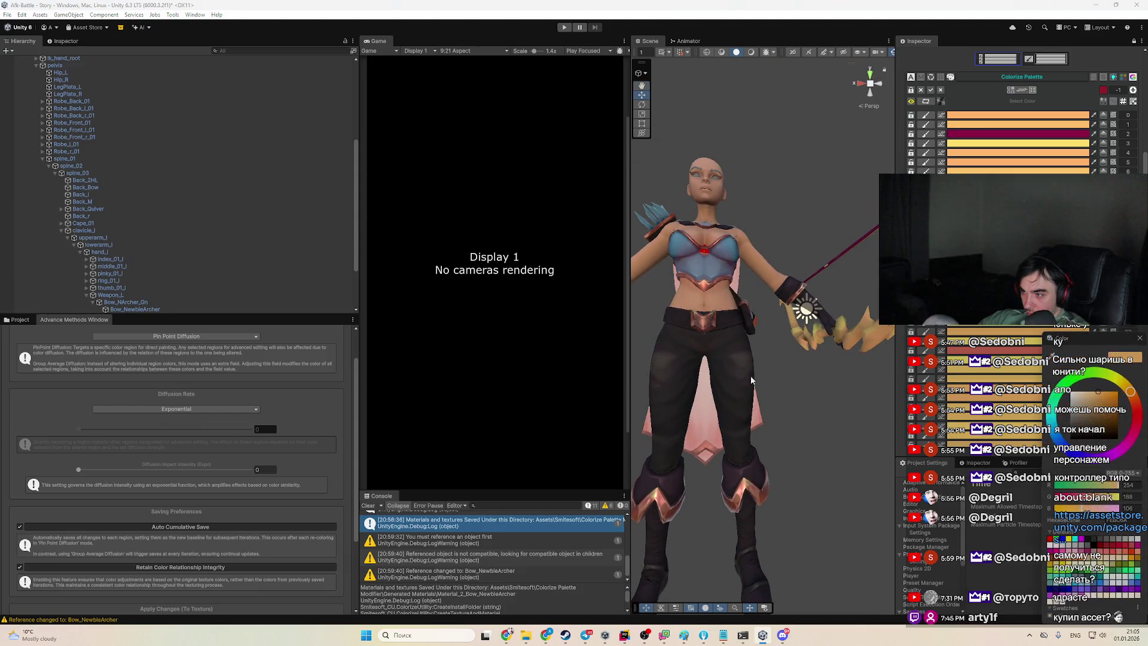
key("f")
Set Diffusion Impact Intensity to 10 and Diffusion Rate to 1, shifting the colour toward yellow
left_click(135, 470)
left_click(1035, 342)
left_click_drag(1059, 376, 1039, 415)
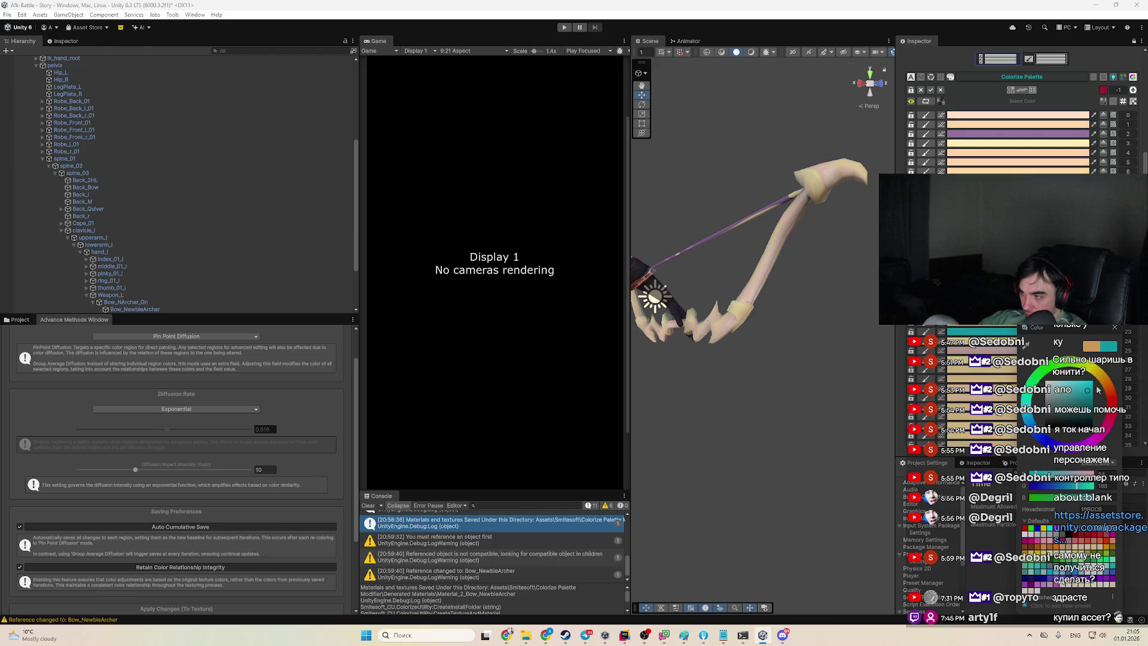
left_click_drag(167, 429, 468, 449)
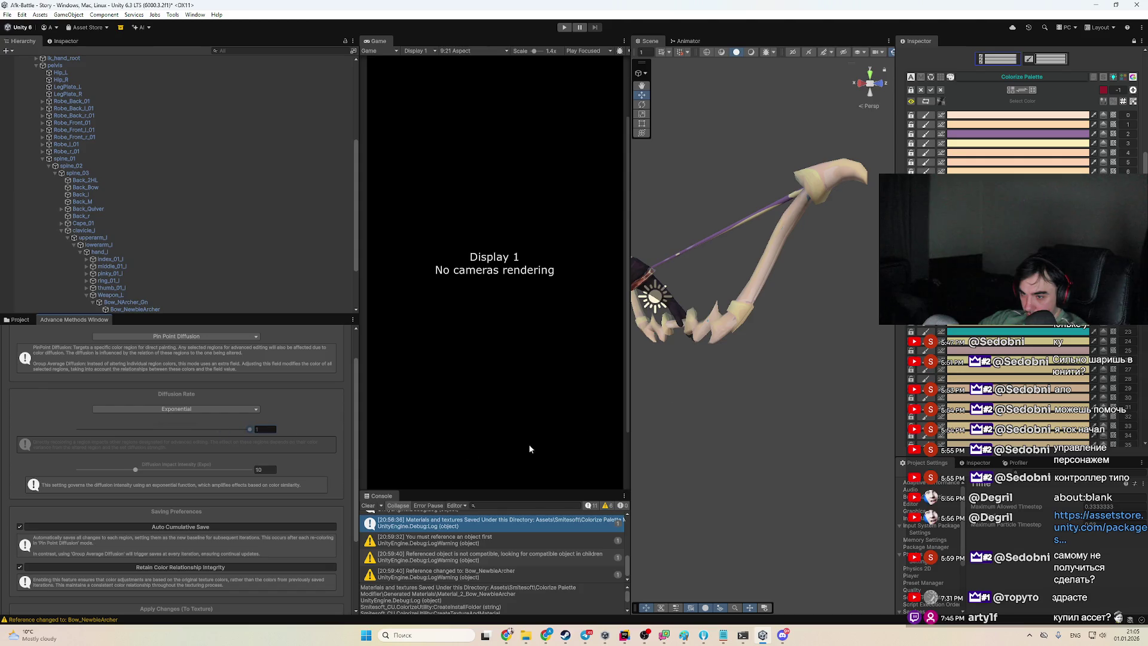
Try pale green and cyan on the palette, undo them, and switch to Group Average Diffusion
left_click(1044, 356)
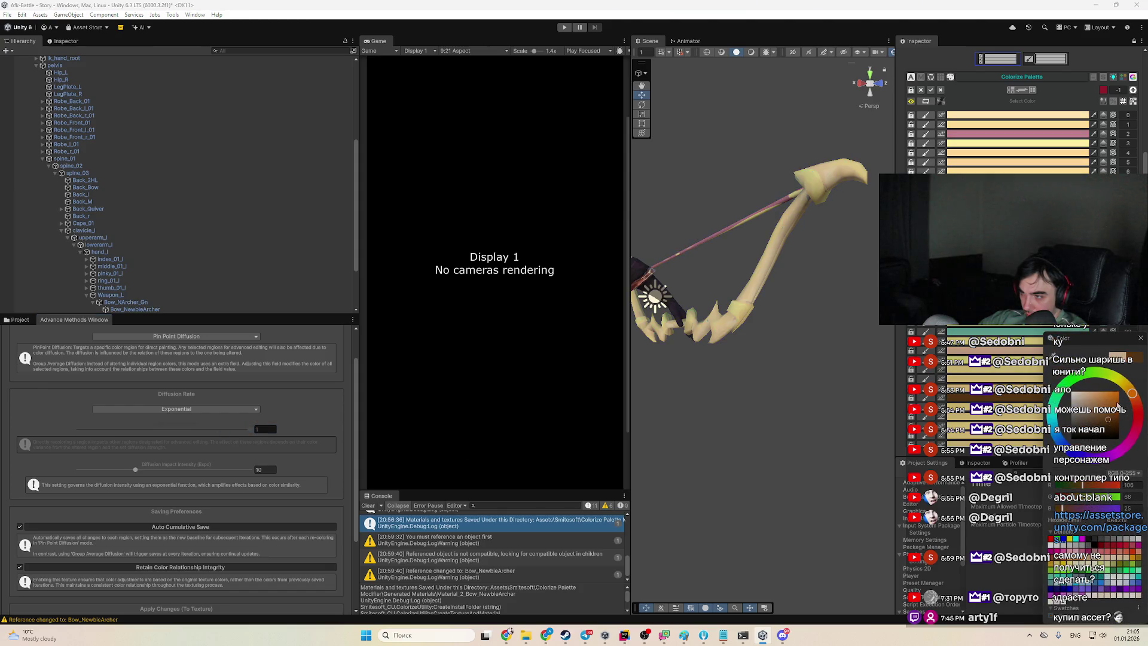
left_click(1084, 381)
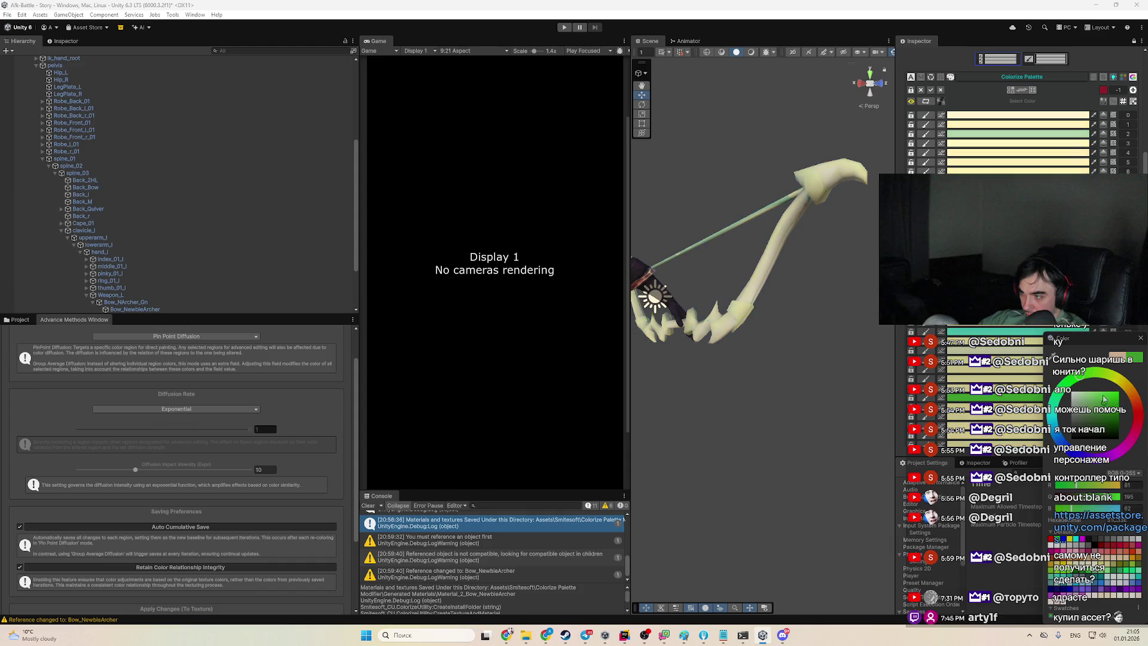
left_click(1074, 401)
left_click(1120, 407)
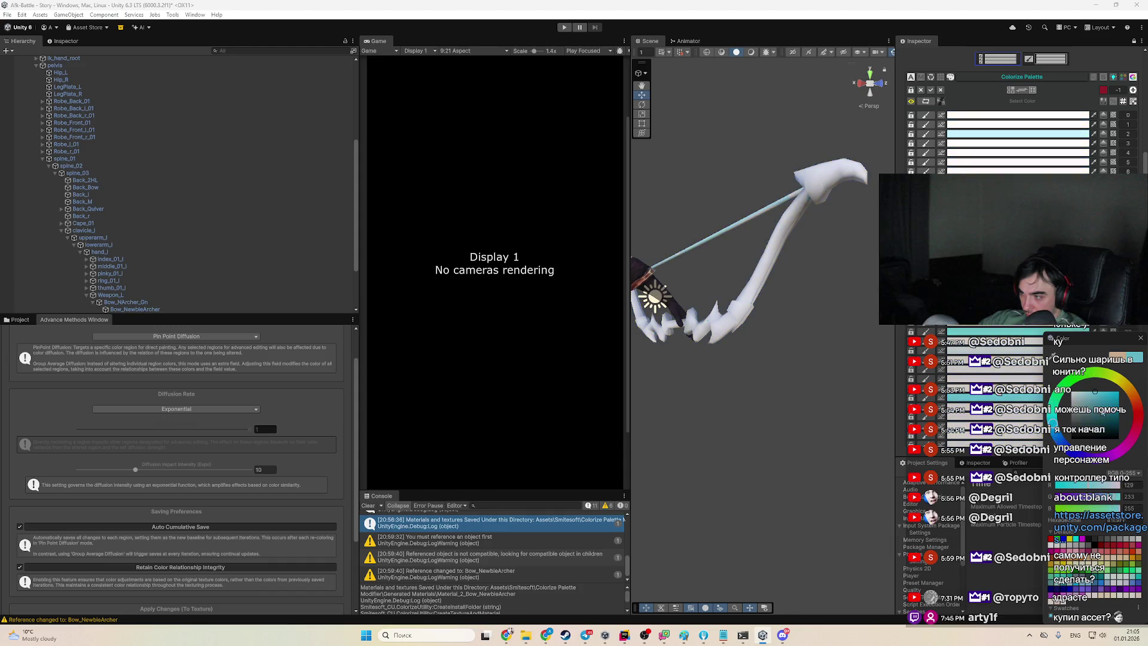
left_click_drag(1075, 434, 1118, 399)
key("ctrl+z")
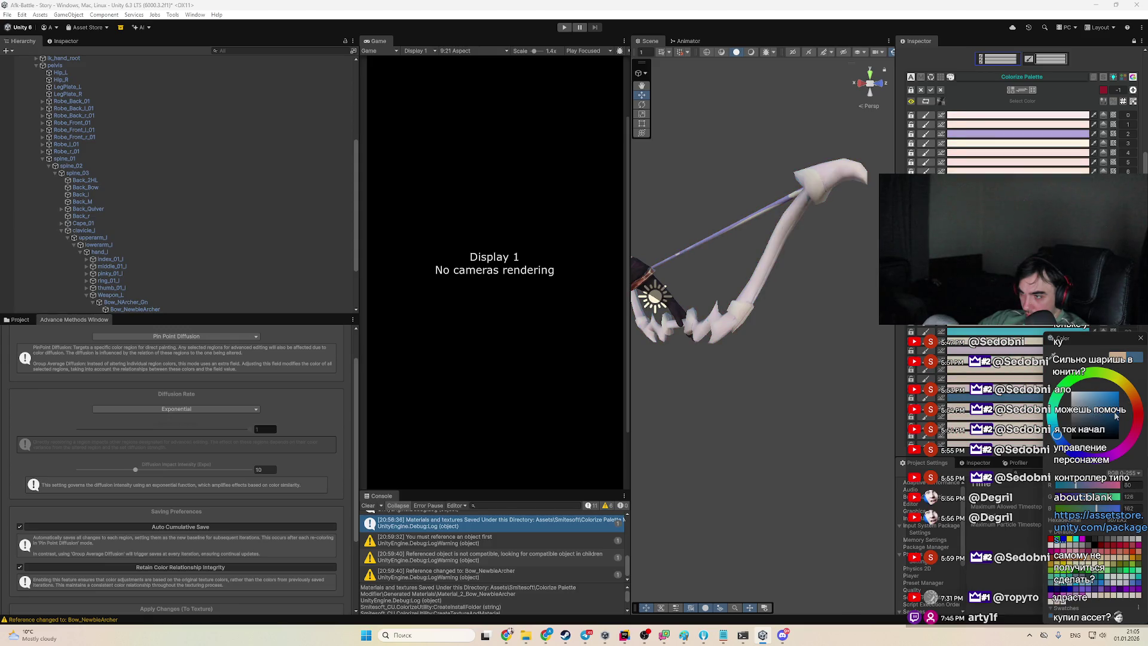
key("ctrl+y")
key("ctrl+z")
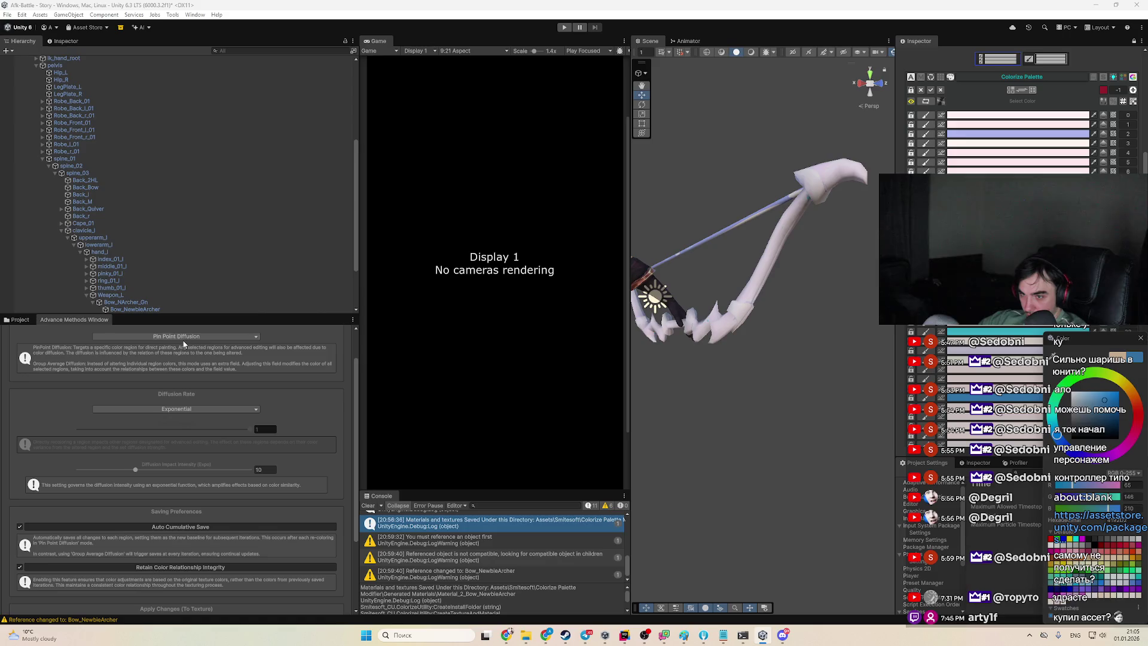
left_click(173, 336)
left_click(161, 357)
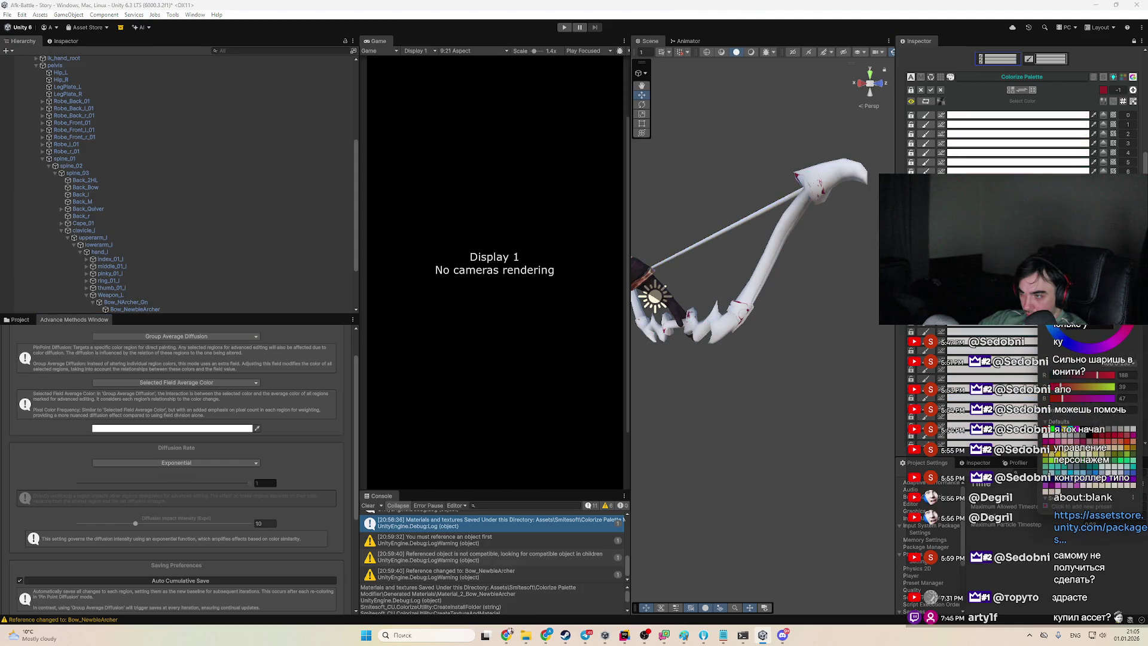
Set Diffusion Impact Intensity to 16 and adjust the palette colour to yellow
left_click_drag(1147, 286, 1119, 230)
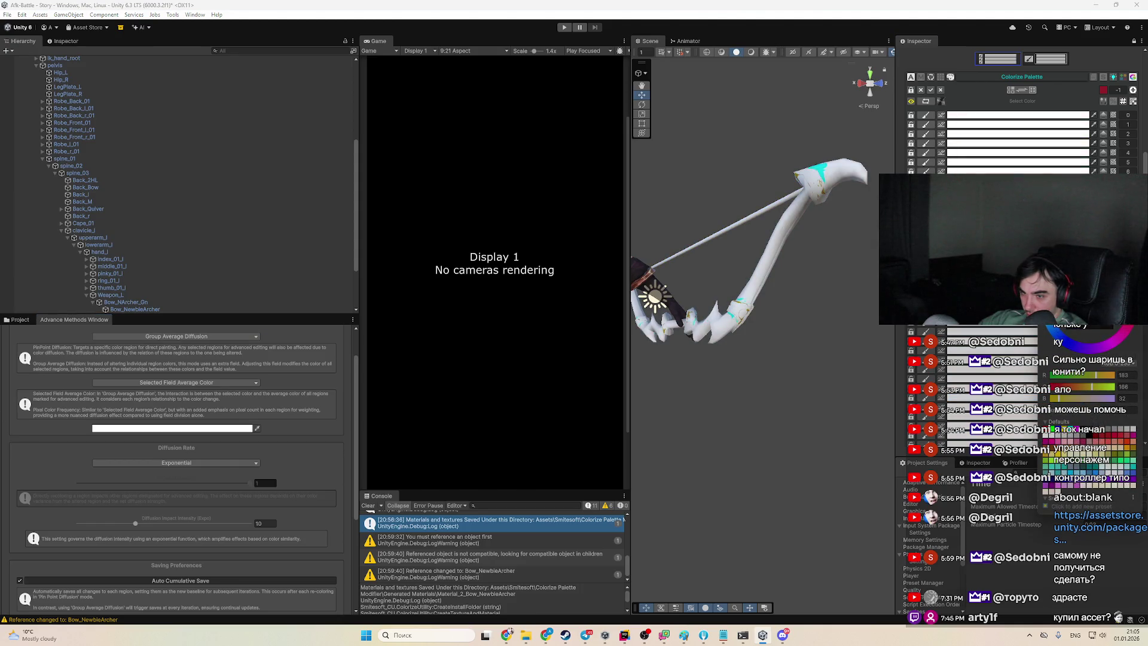
left_click(170, 524)
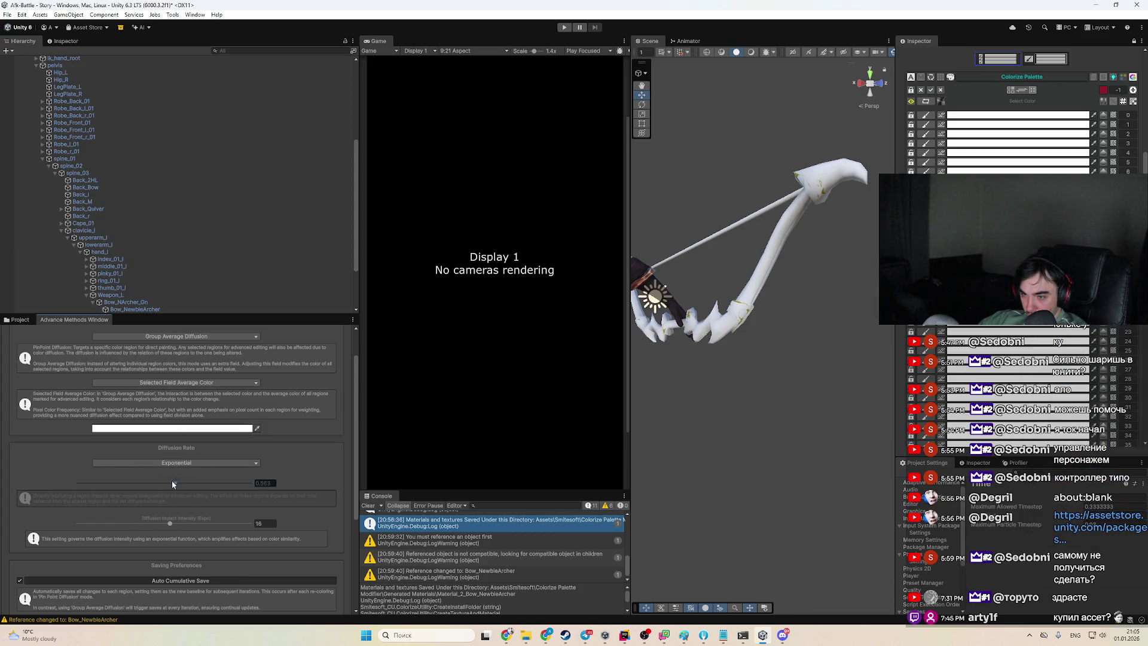
left_click(1030, 376)
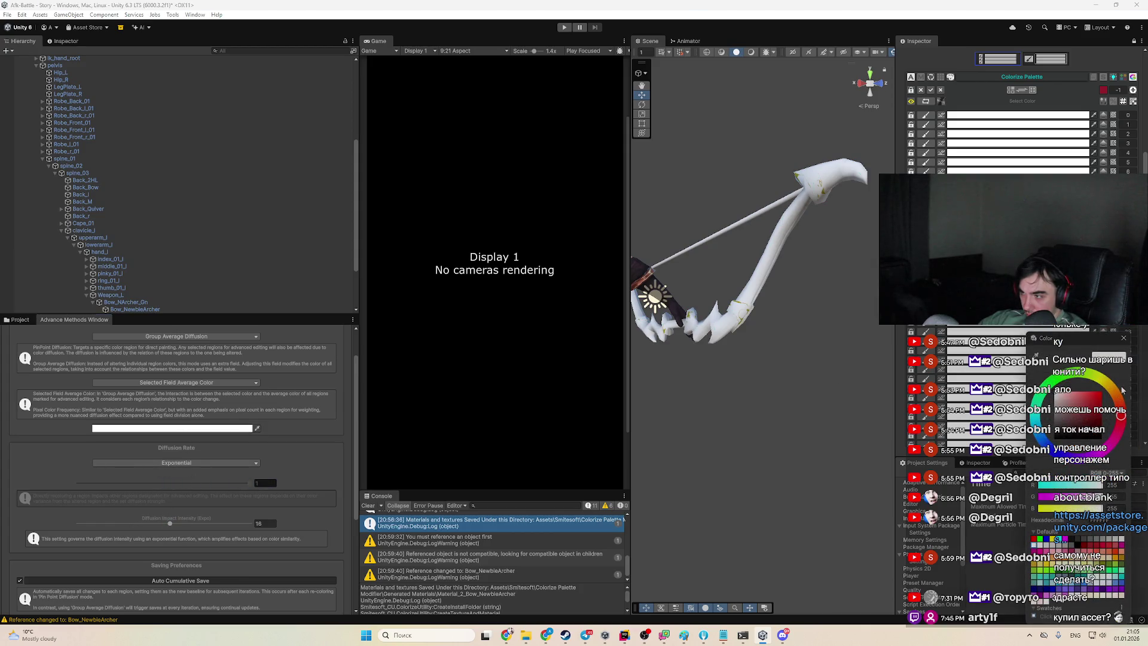
left_click(1103, 380)
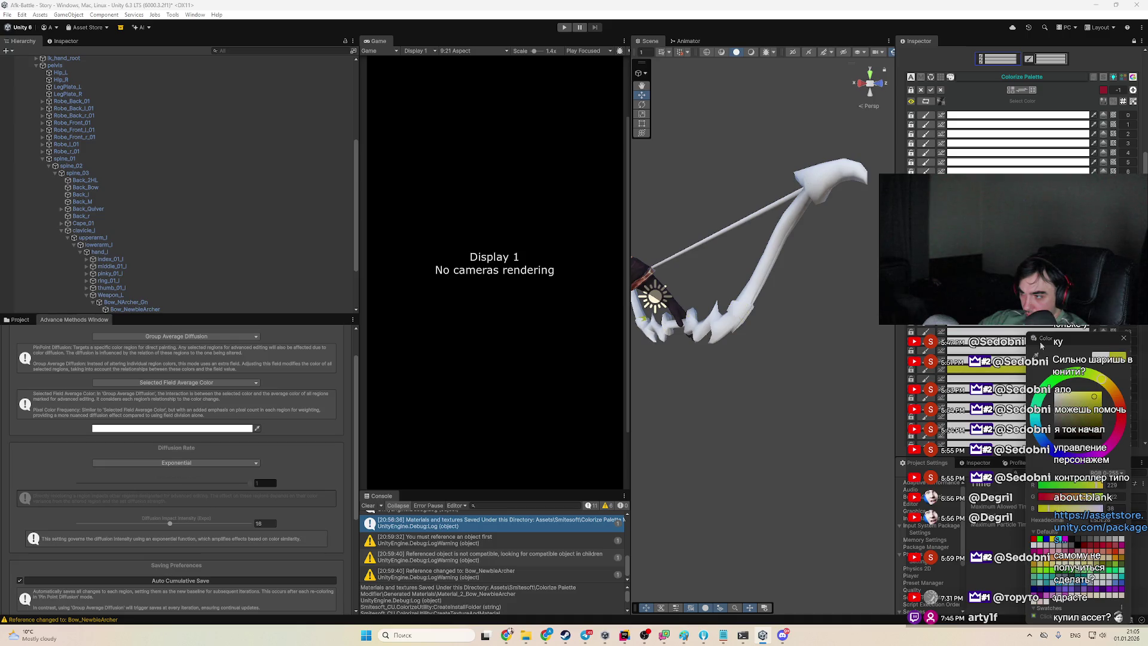
left_click_drag(1052, 338, 1017, 224)
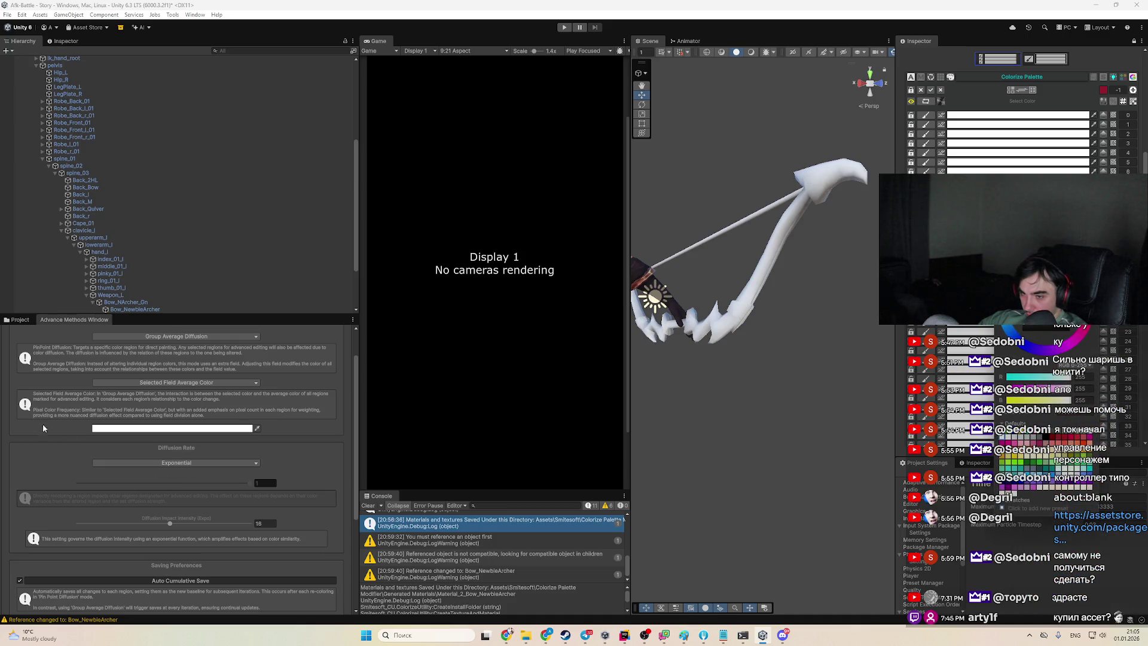
Set the Selected Field Average Color to pale pink and reload the bow's texture colours
left_click(171, 428)
mouse_move(229, 416)
left_mouse_down()
mouse_move(220, 408)
mouse_move(251, 388)
mouse_move(226, 375)
left_mouse_up()
left_click(119, 437)
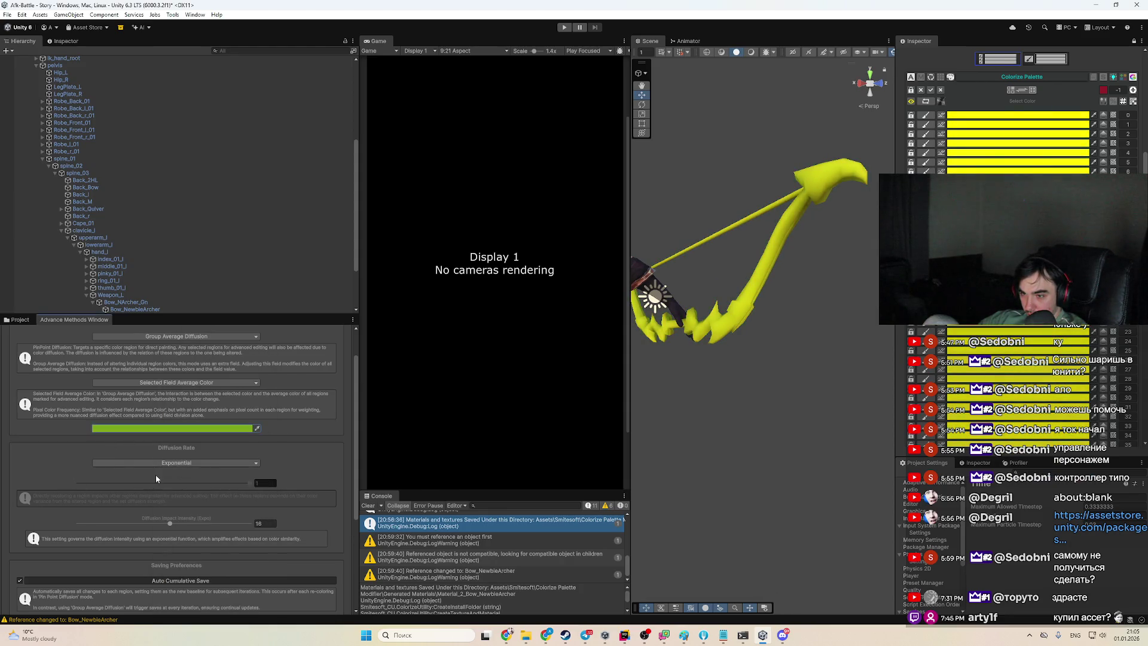
left_click(178, 429)
mouse_move(231, 407)
left_mouse_down()
mouse_move(221, 413)
mouse_move(212, 393)
left_mouse_up()
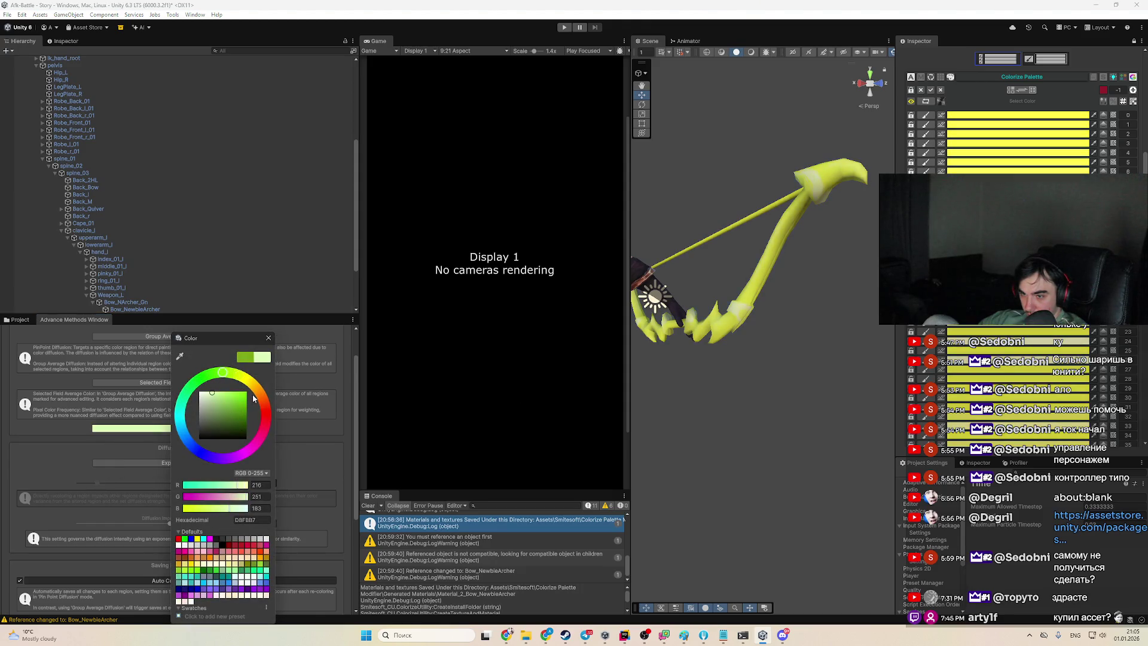
left_click(265, 410)
scroll(1071, 121, "up", 3)
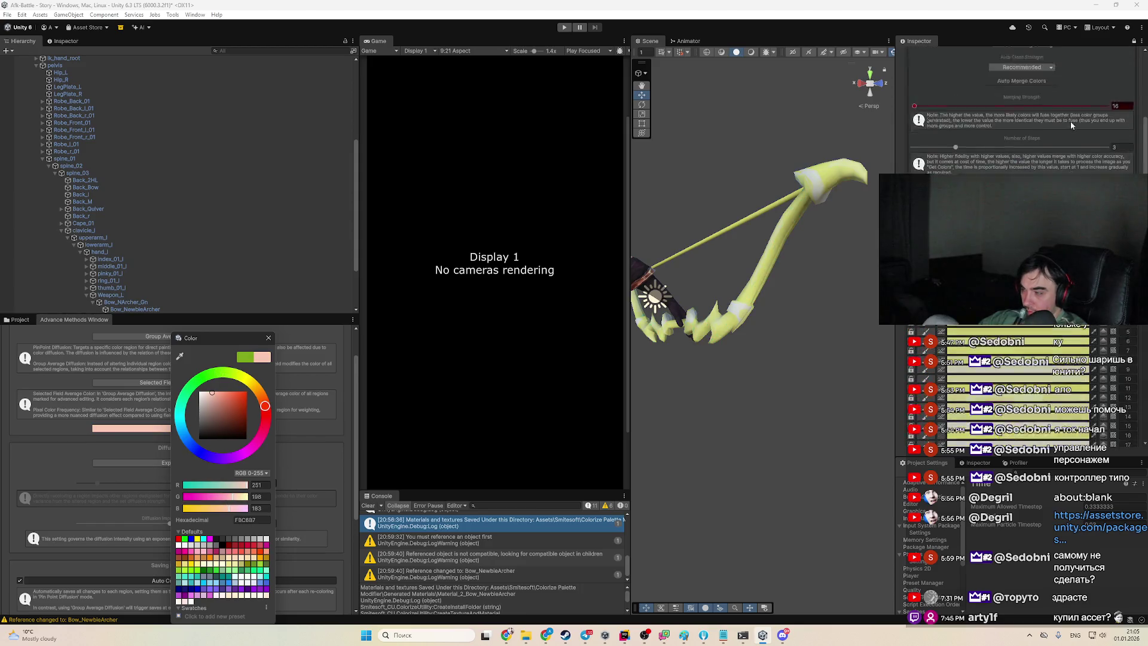
left_click(665, 287)
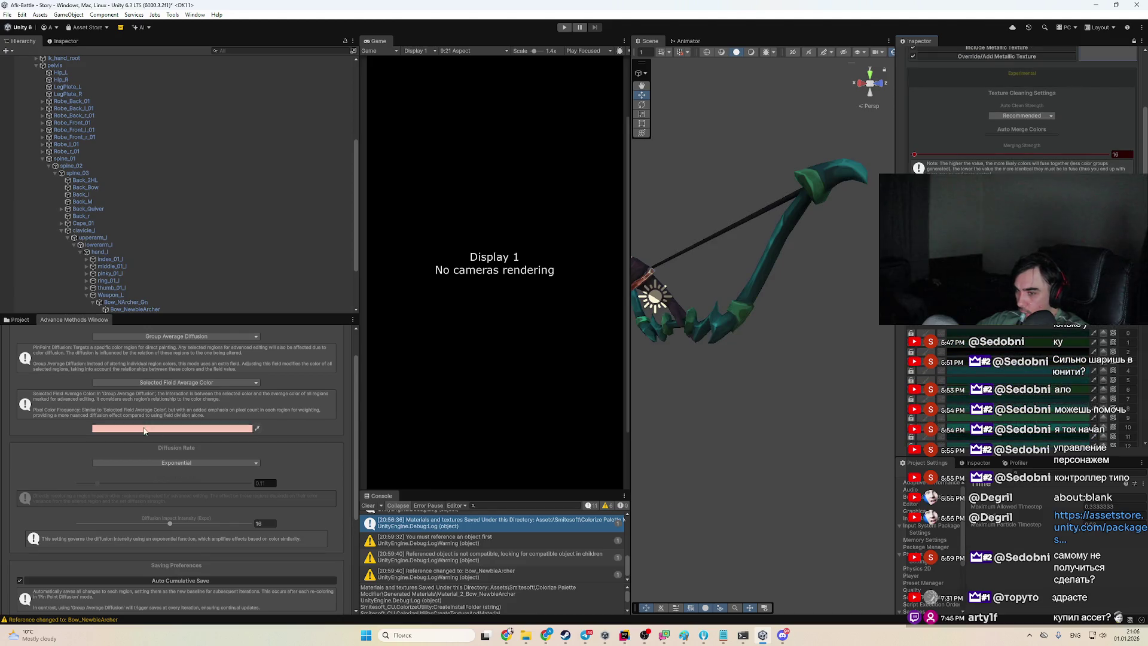
Set the bow's diffusion field colour to a bright yellow
left_click(228, 428)
left_click(264, 385)
left_click(247, 401)
left_click_drag(252, 404, 225, 393)
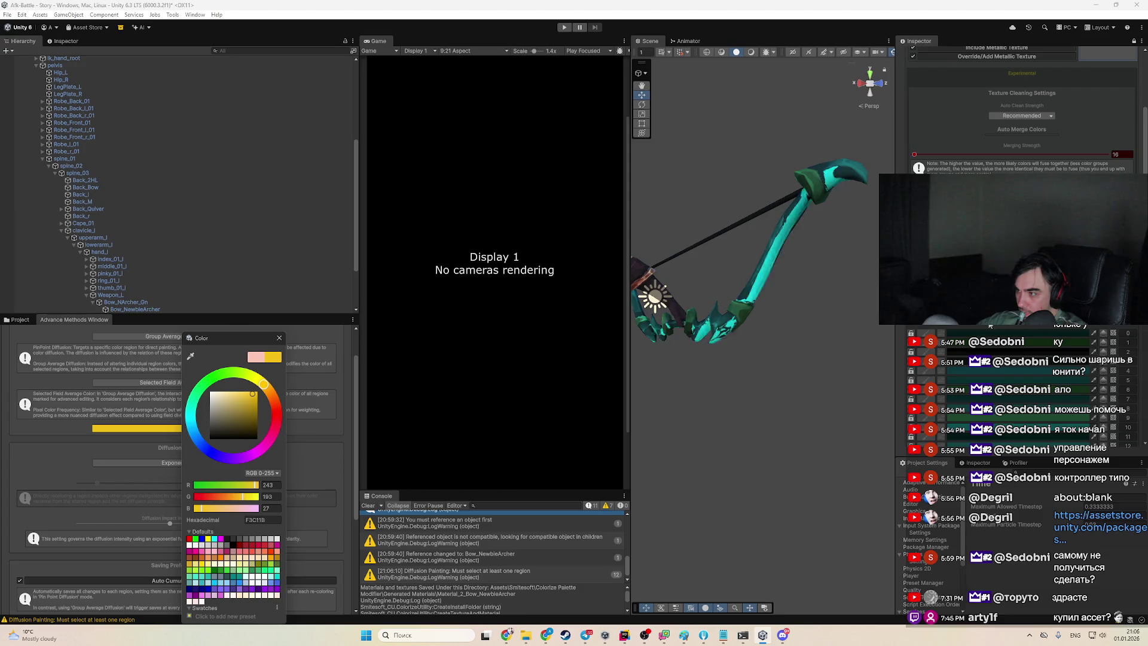
key("Return")
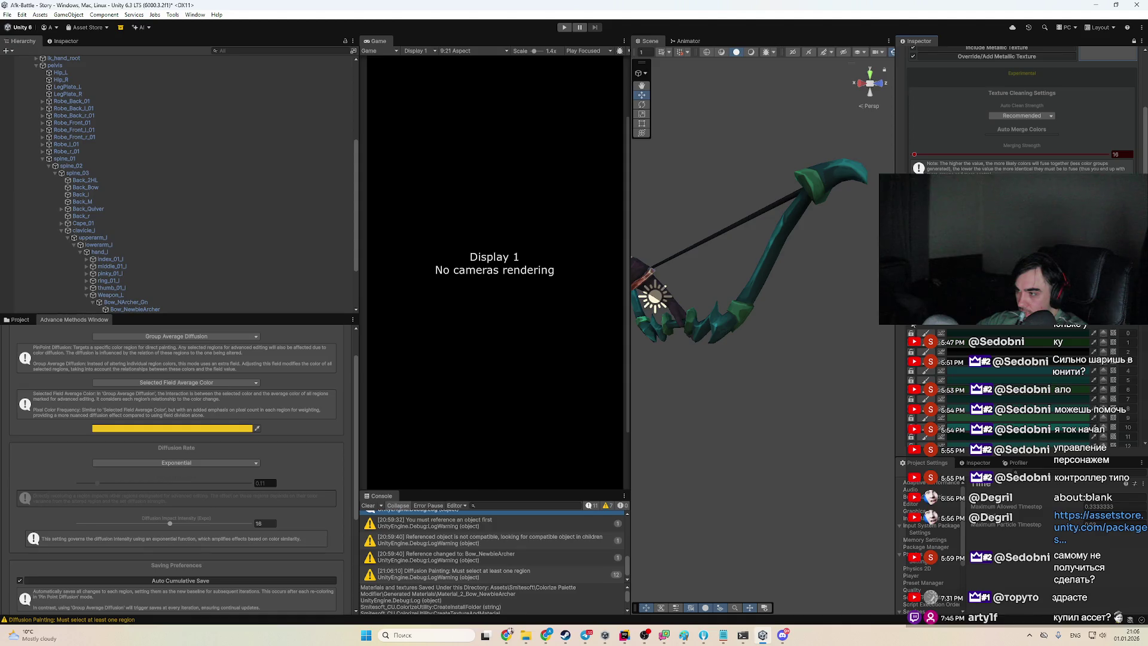
Try orange and magenta-red, then dull the field colour to a muted pink
left_click(227, 429)
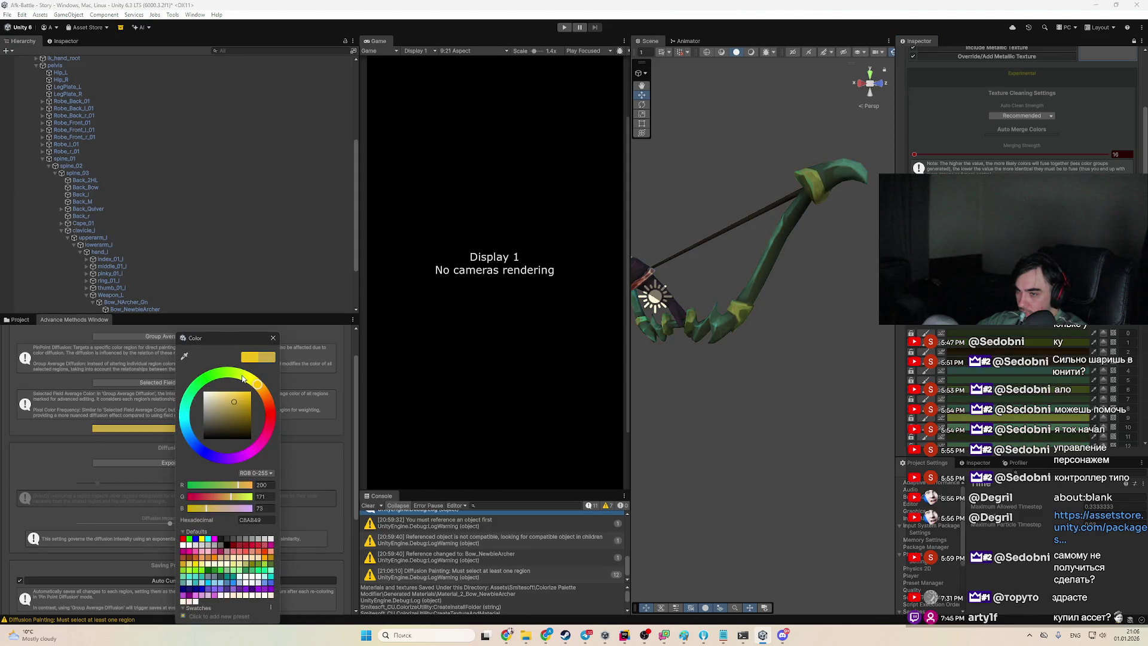
left_click(268, 401)
left_click(273, 434)
left_click(245, 410)
mouse_move(245, 411)
left_mouse_down()
mouse_move(227, 417)
mouse_move(236, 373)
mouse_move(201, 381)
left_mouse_up()
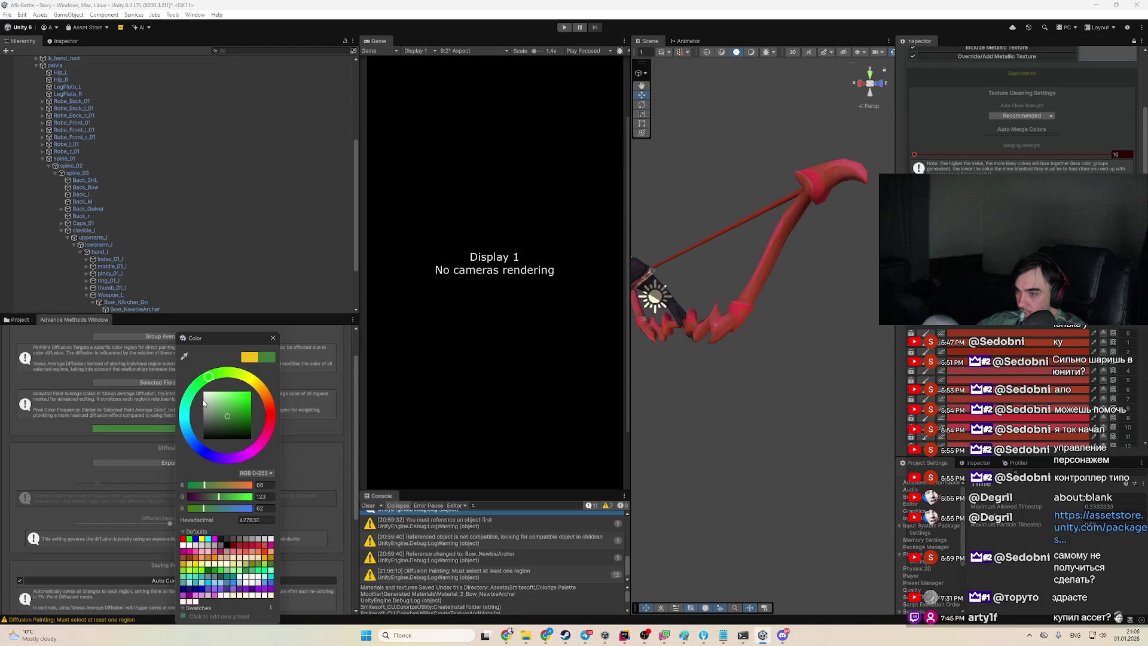
Cycle the diffusion colour through green, white, deep green, blue and a darker magenta
left_click(211, 405)
left_click(205, 393)
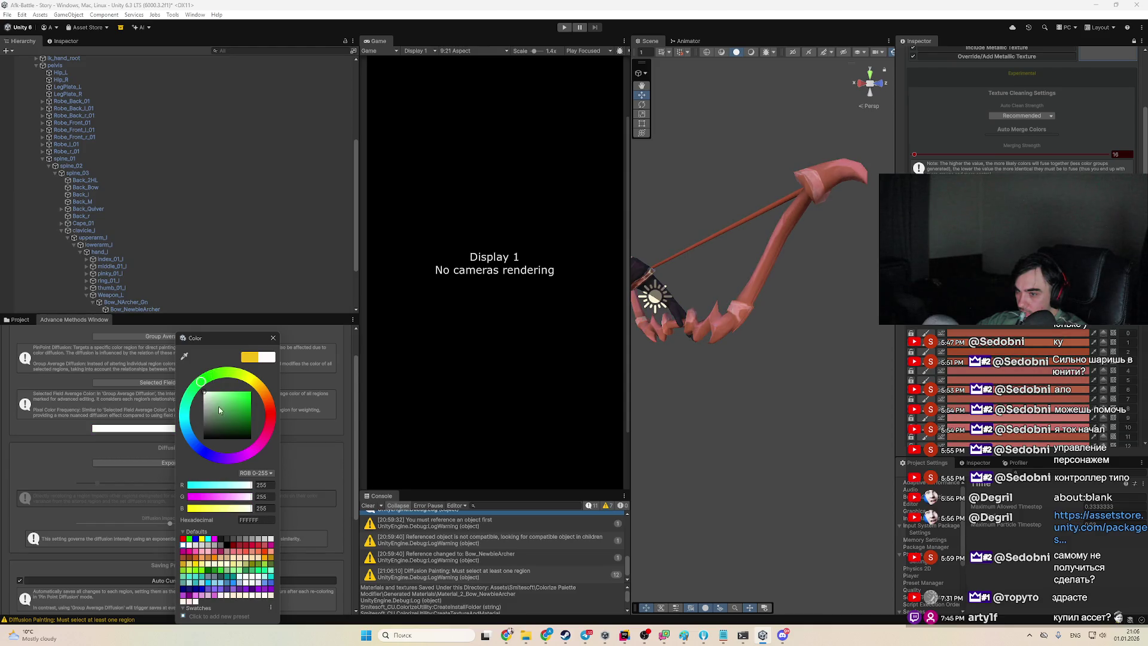
left_click(240, 422)
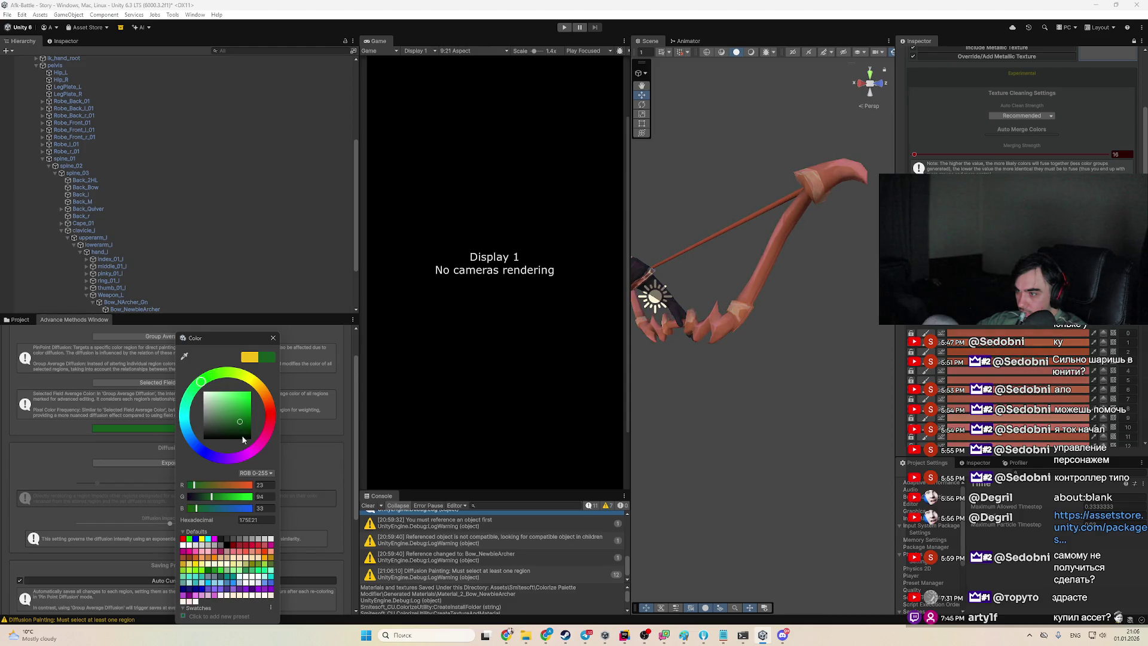
left_click(208, 458)
left_click(251, 402)
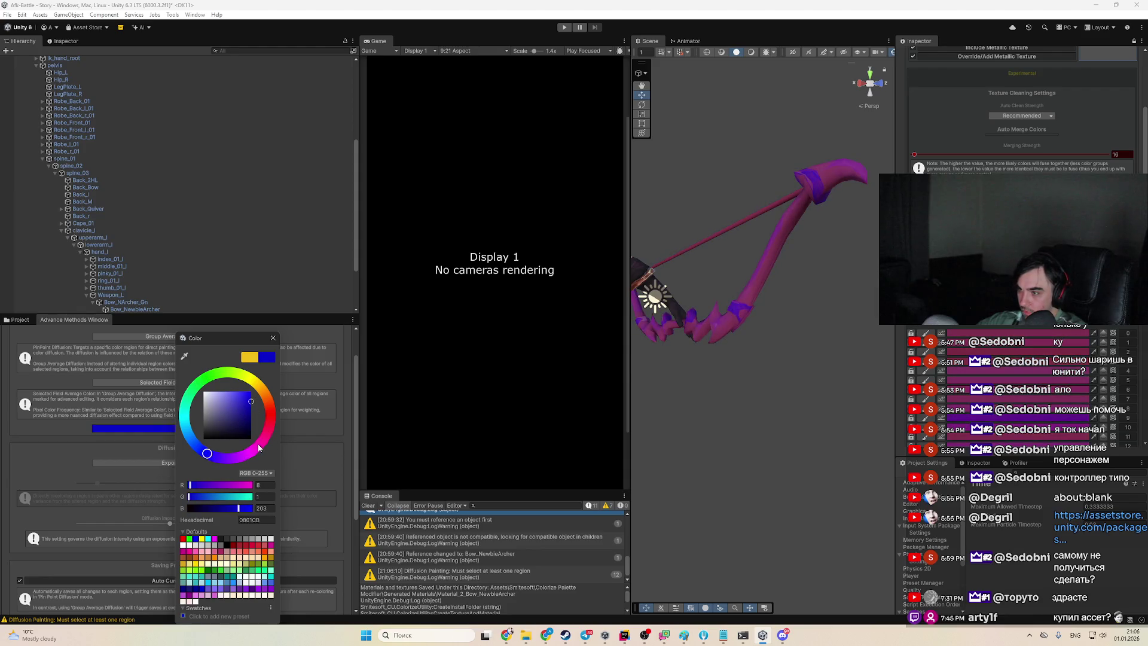
left_click(259, 446)
left_click(238, 397)
left_click(239, 411)
Try green and teal, then apply a slightly darkened deep blue as the field colour
left_click(192, 392)
left_click(230, 408)
left_click(185, 416)
left_click(238, 418)
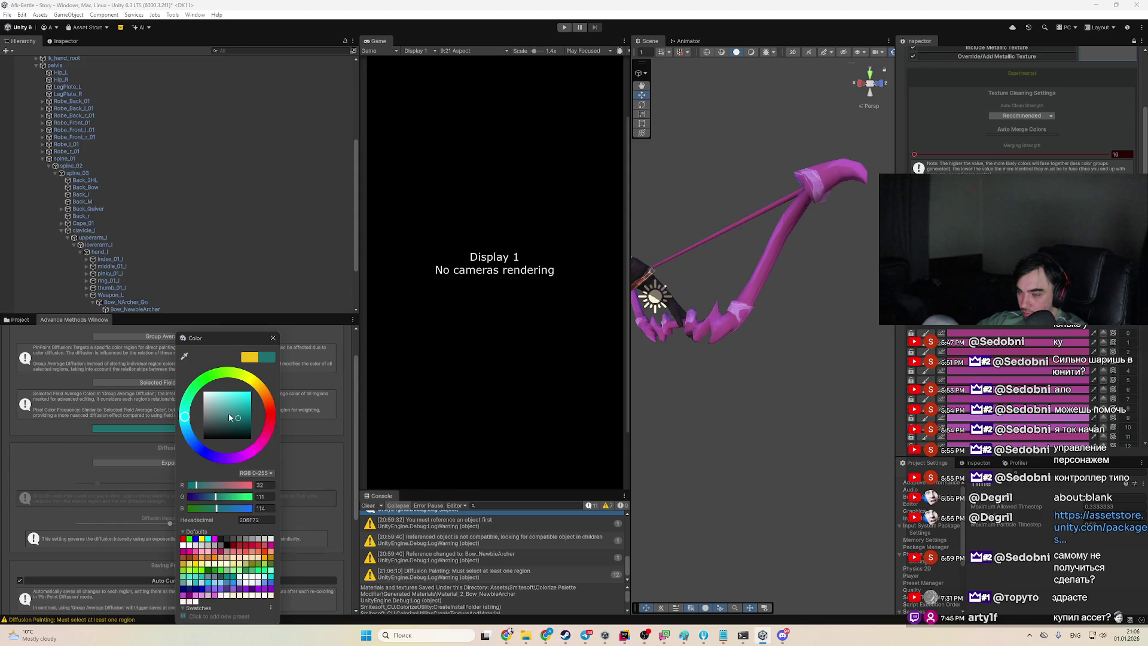
left_click(192, 440)
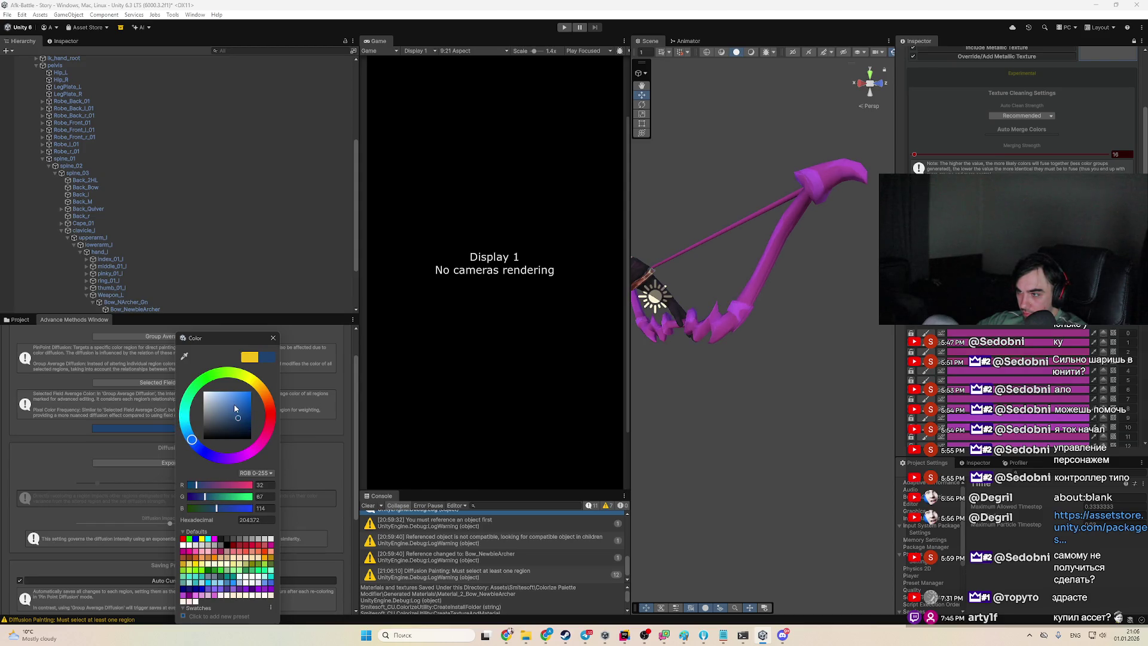
left_click(234, 406)
mouse_move(241, 417)
left_mouse_down()
mouse_move(232, 409)
mouse_move(232, 421)
mouse_move(252, 381)
mouse_move(238, 421)
mouse_move(210, 443)
mouse_move(216, 424)
left_mouse_up()
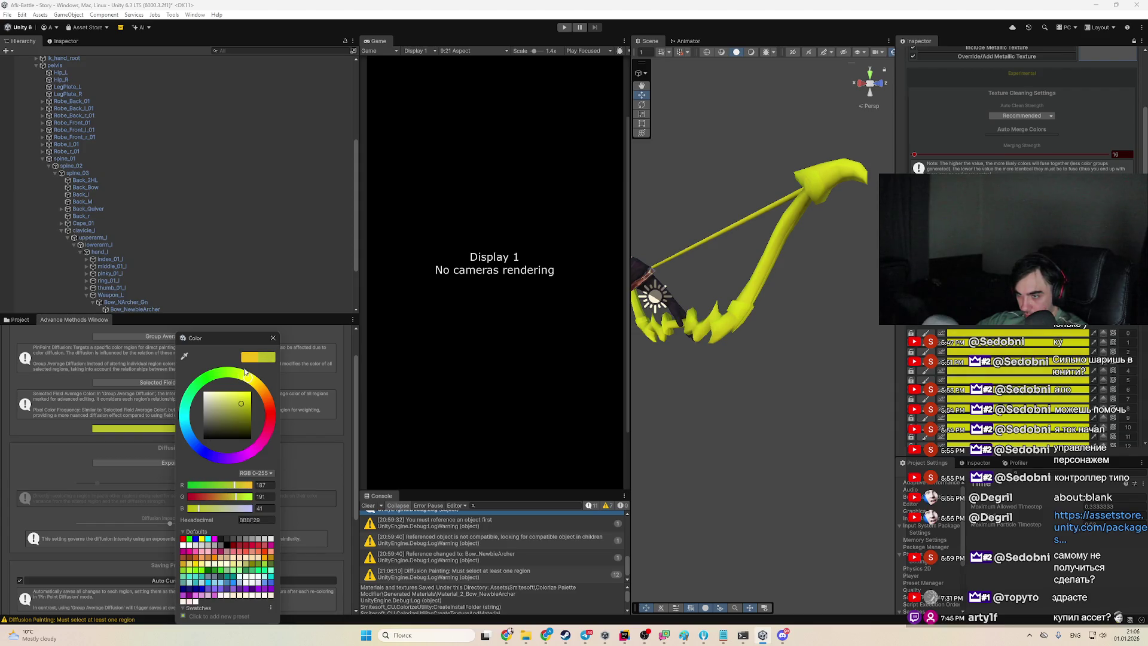
left_click(273, 339)
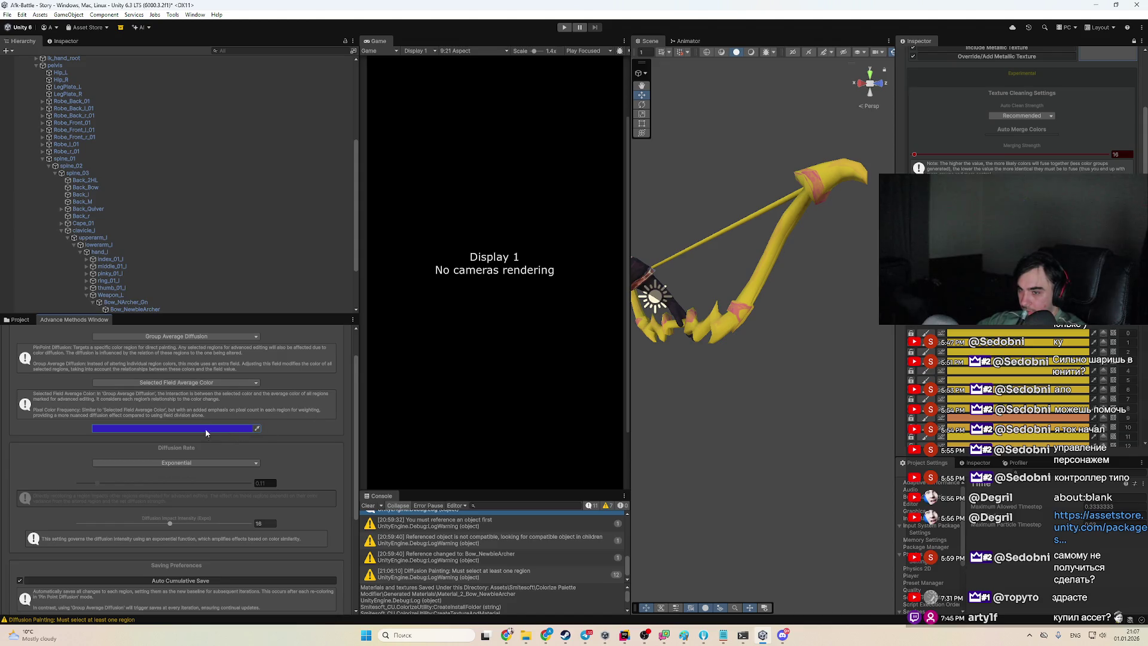
scroll(200, 388, "up", 3)
left_click(185, 380)
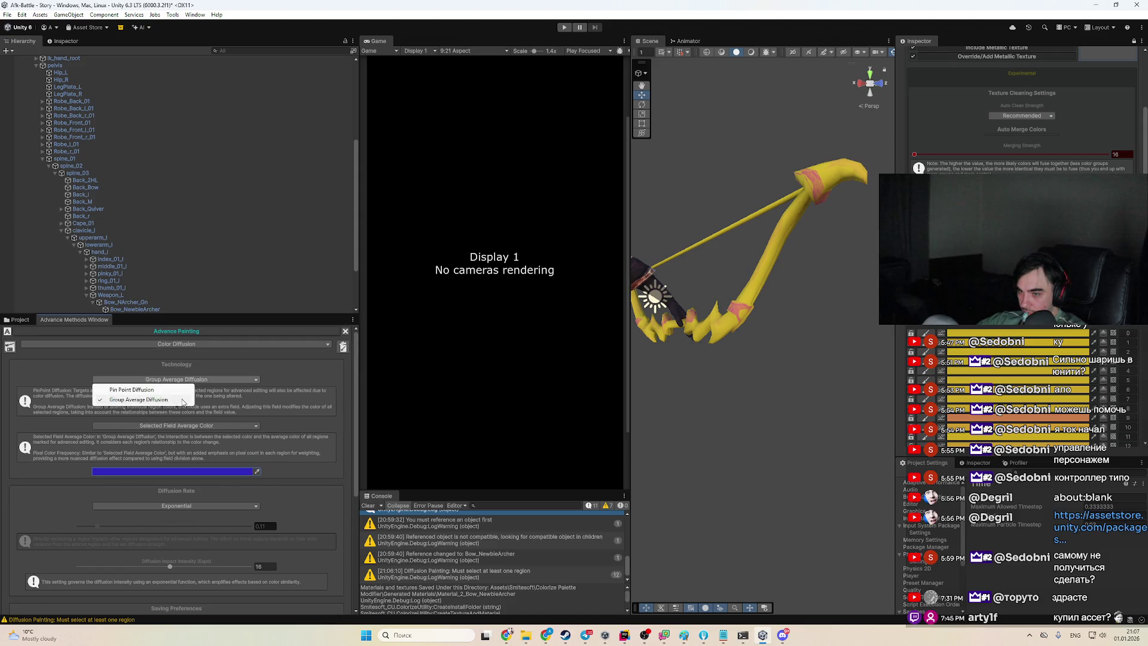
Switch the Technology to Pin Point Diffusion and colour the bow string dark green
left_click(175, 390)
left_click(198, 453)
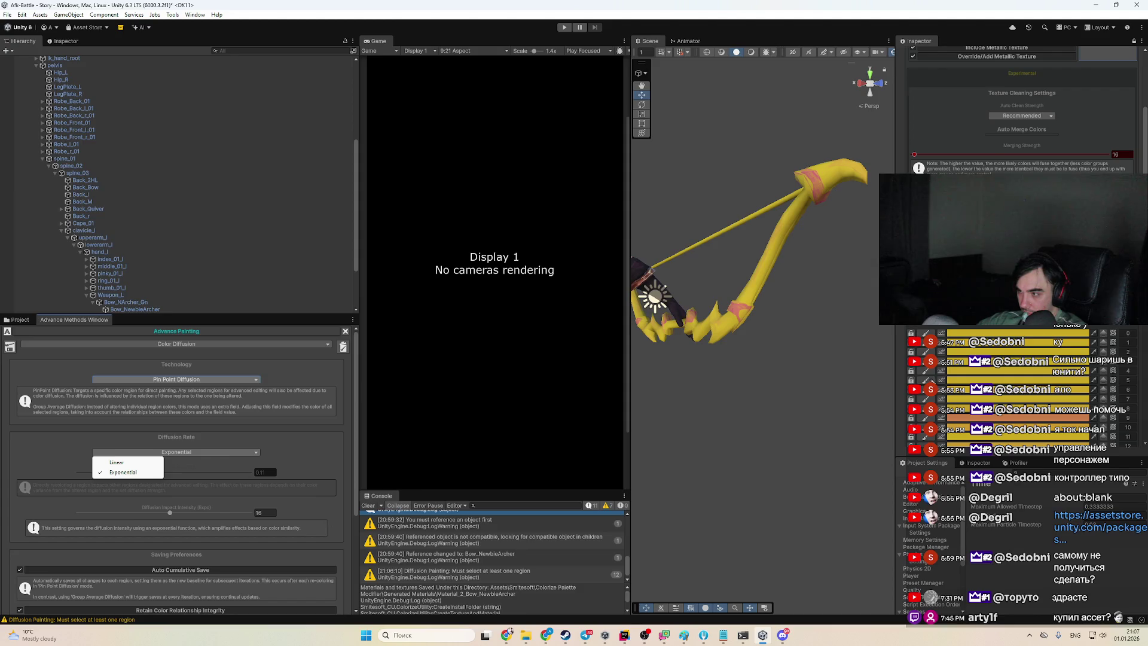
left_click(1065, 362)
left_click_drag(1089, 385, 1116, 422)
key("Escape")
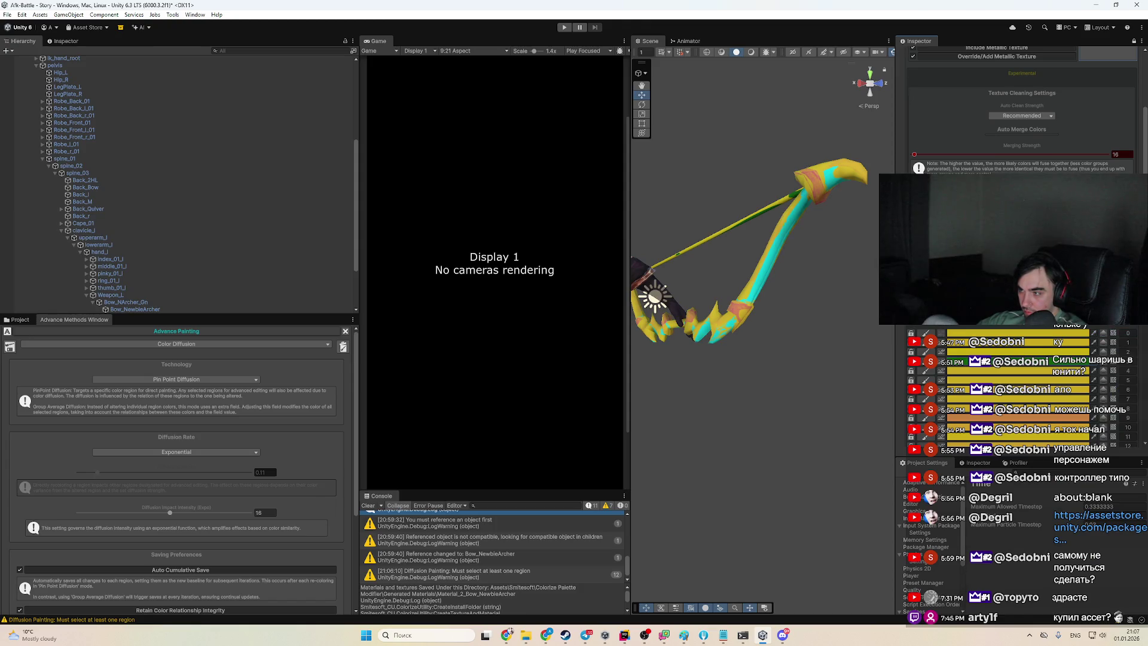
scroll(1022, 180, "up", 2)
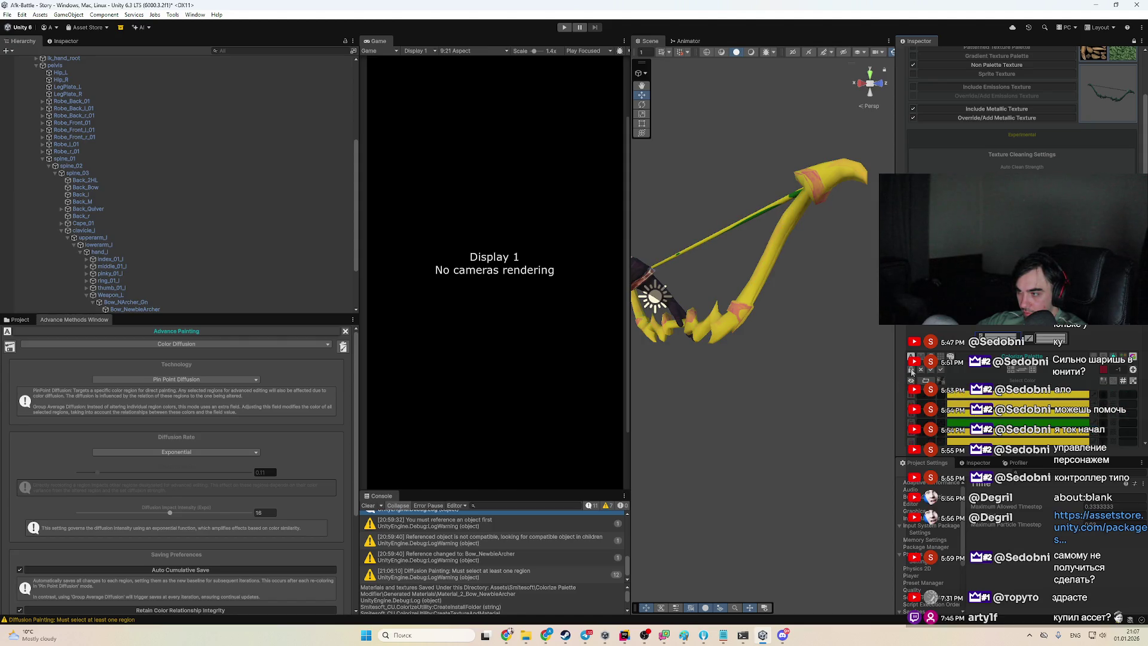
Preview the bow's texture, highlight a region in it, and close the preview
left_click(951, 357)
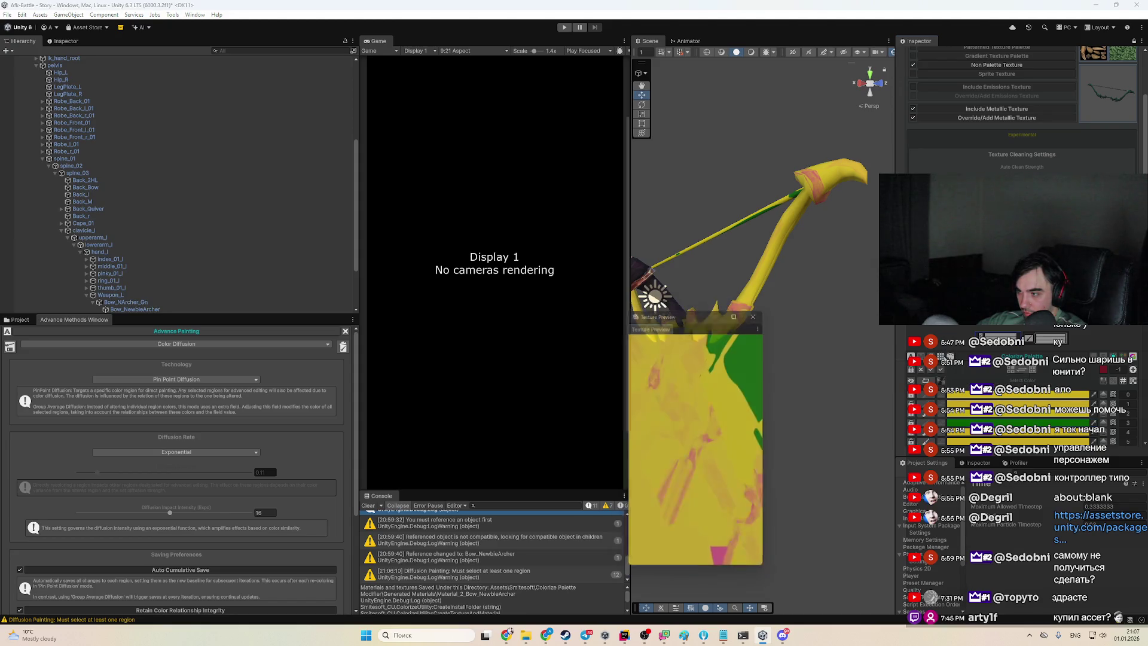
left_click(1094, 405)
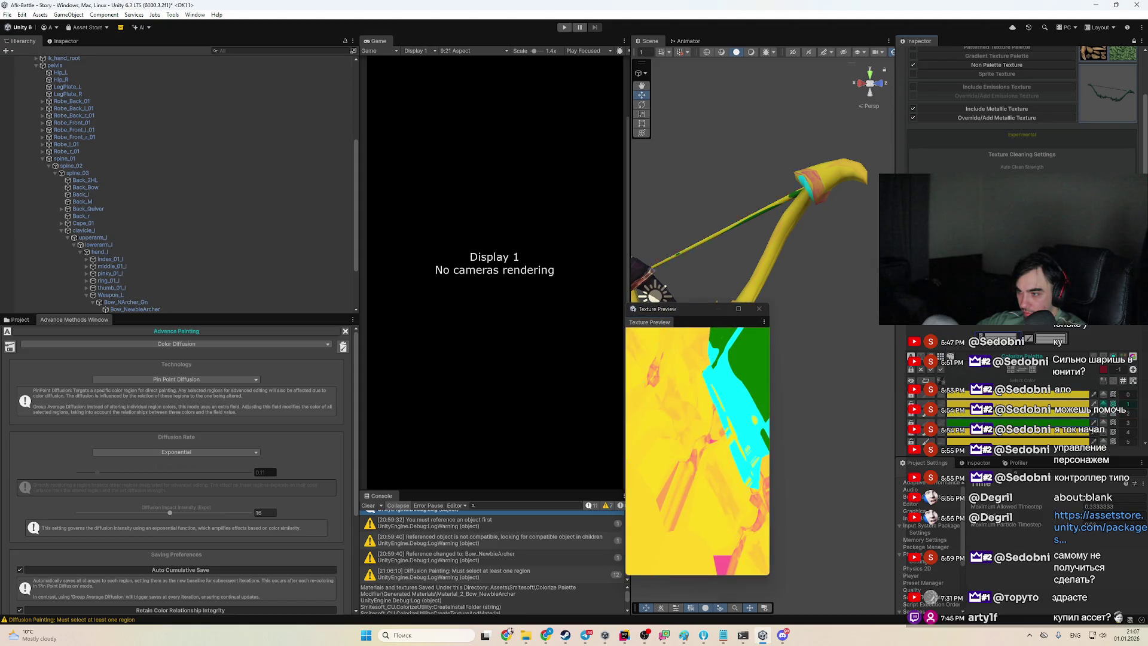
left_click(759, 309)
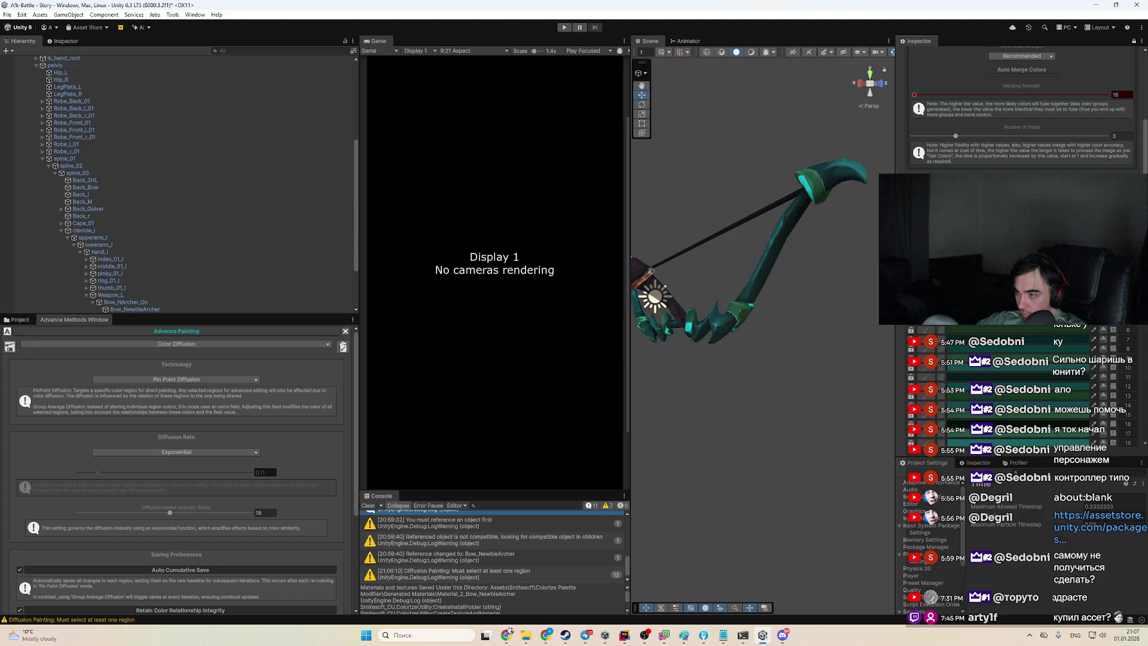
Try orange then blue on a bow region, then deselect all groups and colour regions
left_click(1039, 327)
left_click_drag(1132, 378, 1103, 394)
left_click(1108, 375)
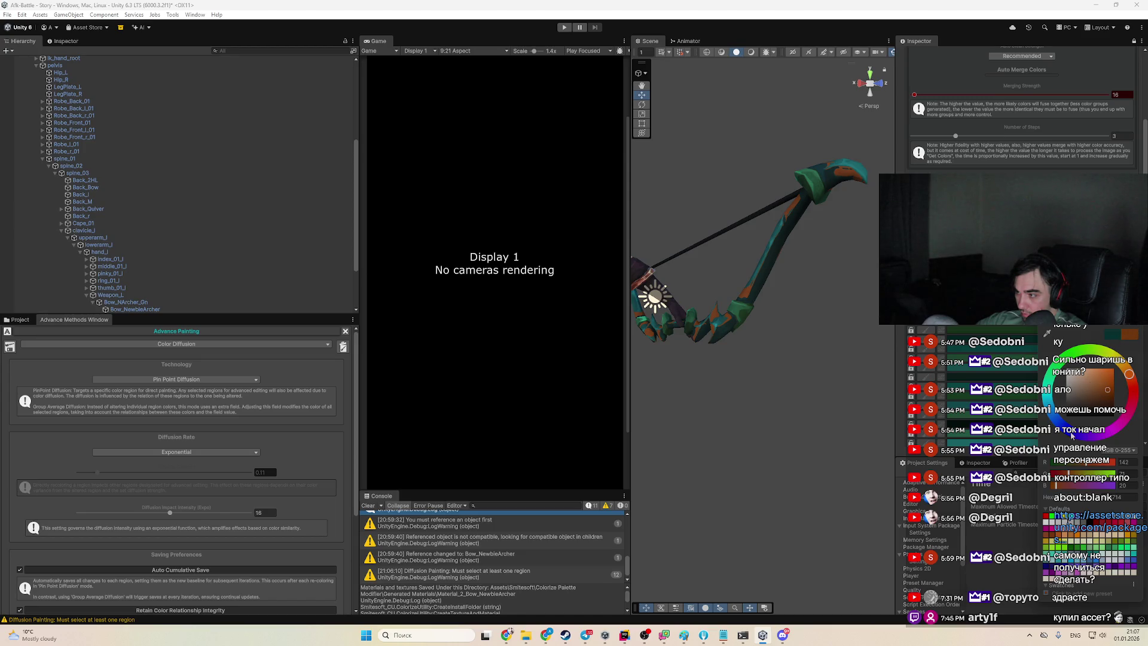
left_click_drag(1073, 436, 1061, 423)
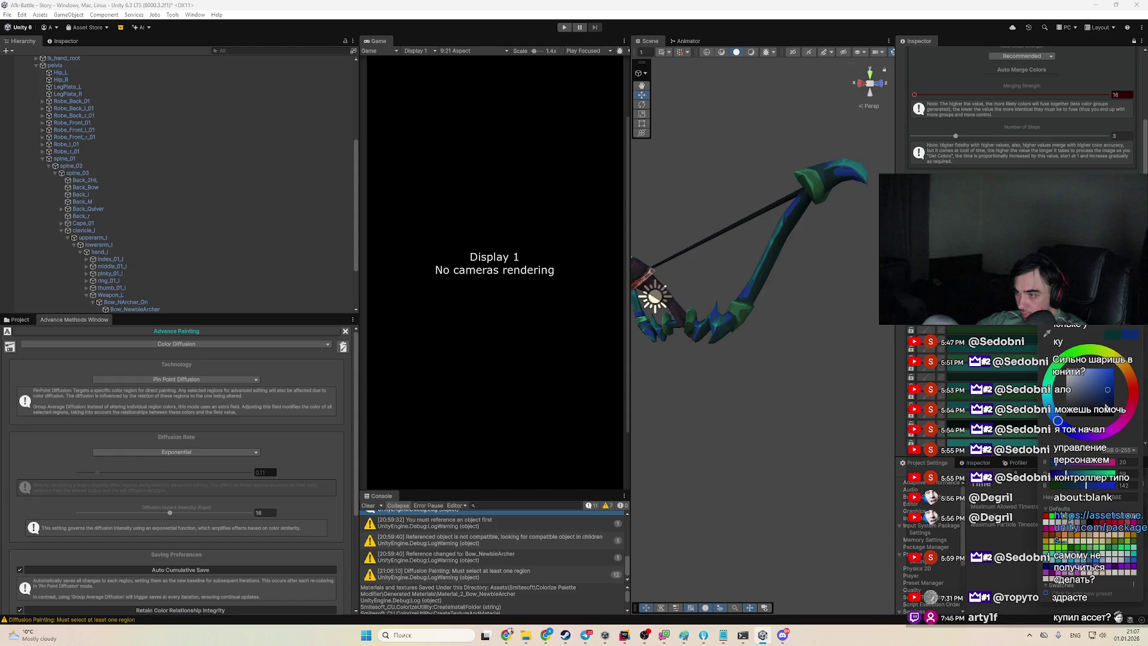
key("Return")
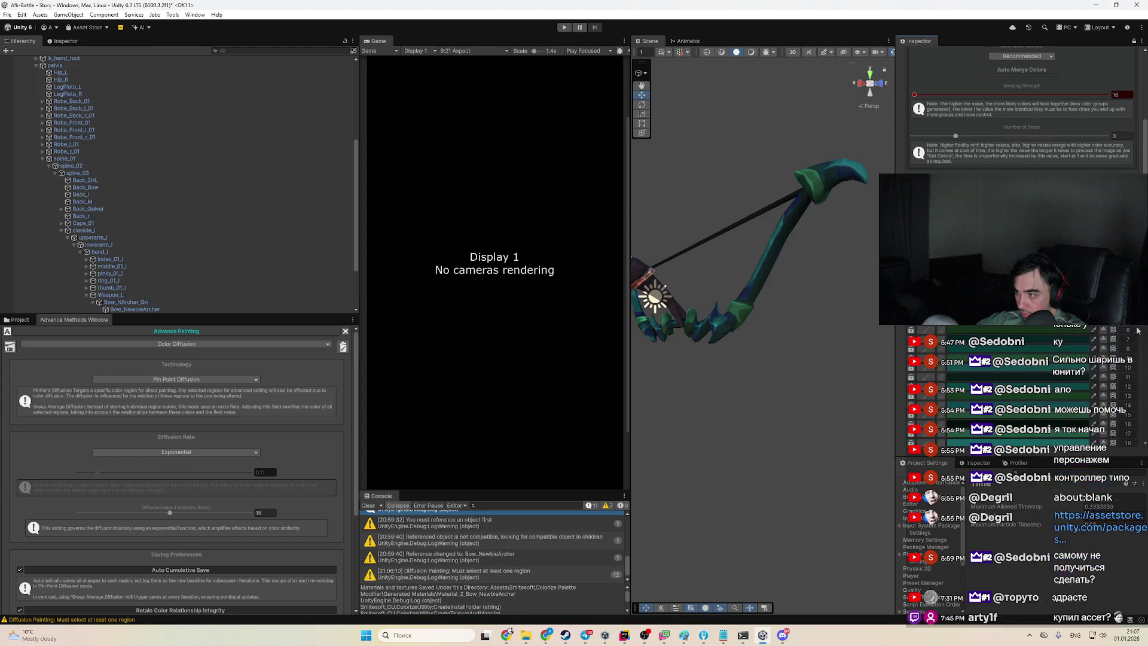
left_click(1033, 350)
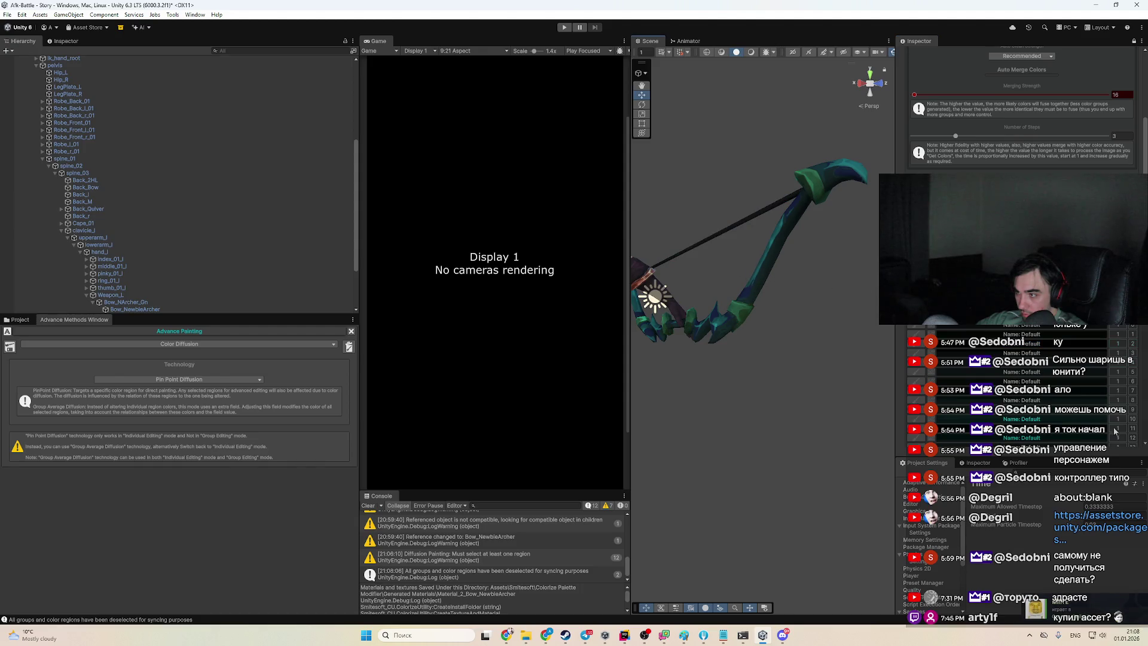
Enable the Patterned Texture Palette and expand the Metallic & Reflections settings
scroll(1023, 240, "up", 5)
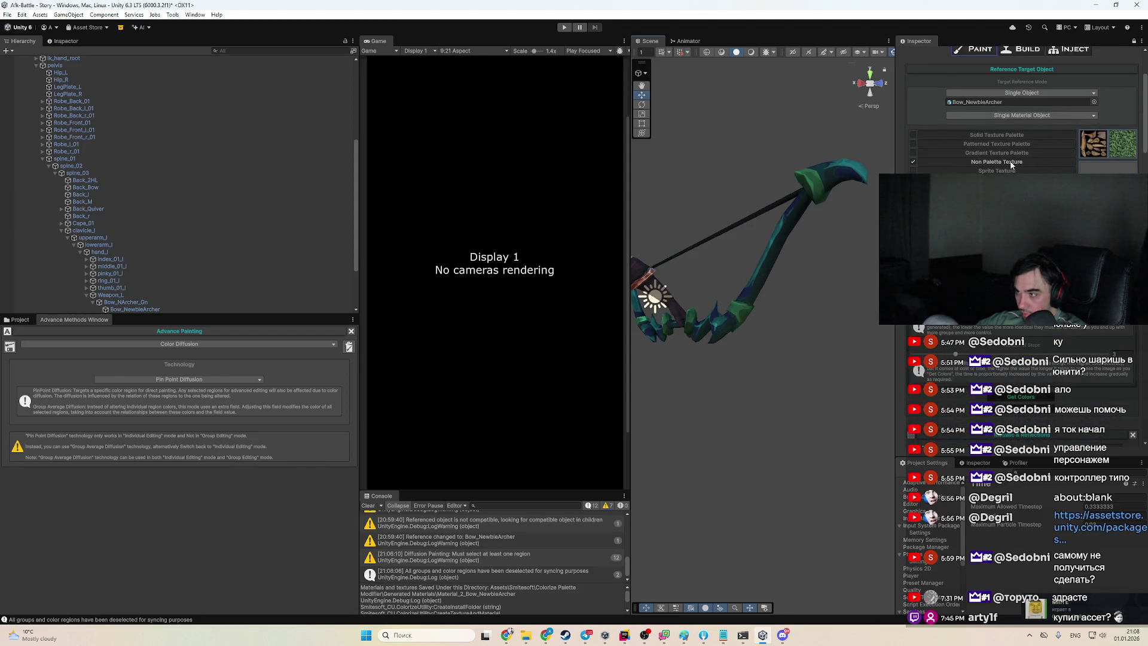
left_click(942, 146)
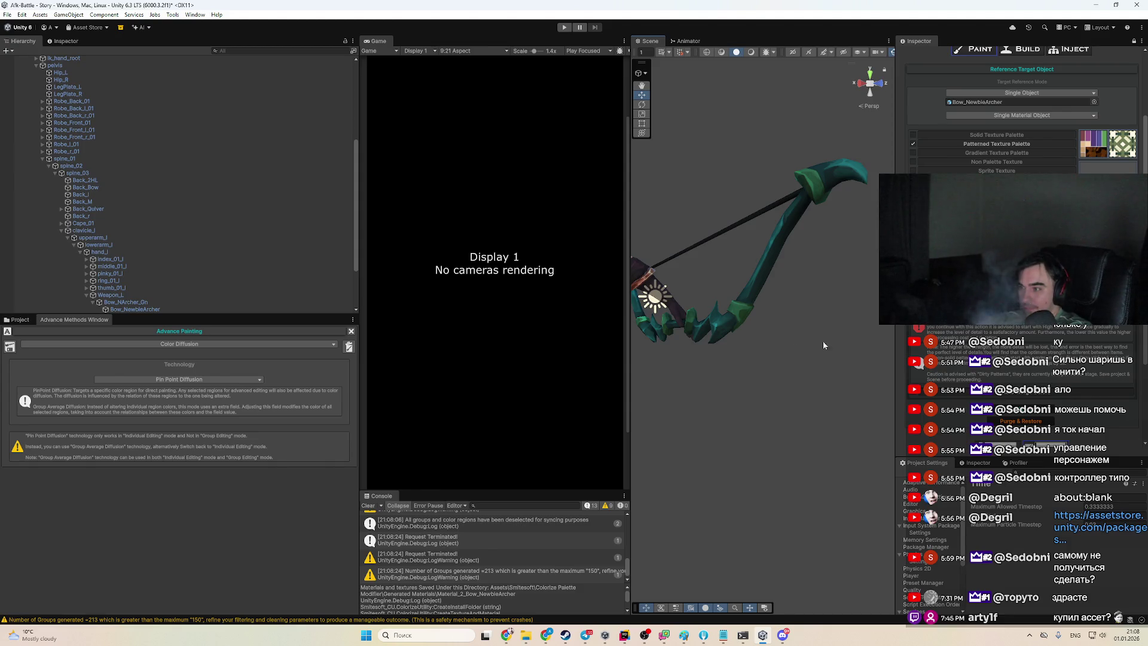
scroll(1060, 407, "down", 1)
scroll(1060, 406, "down", 4)
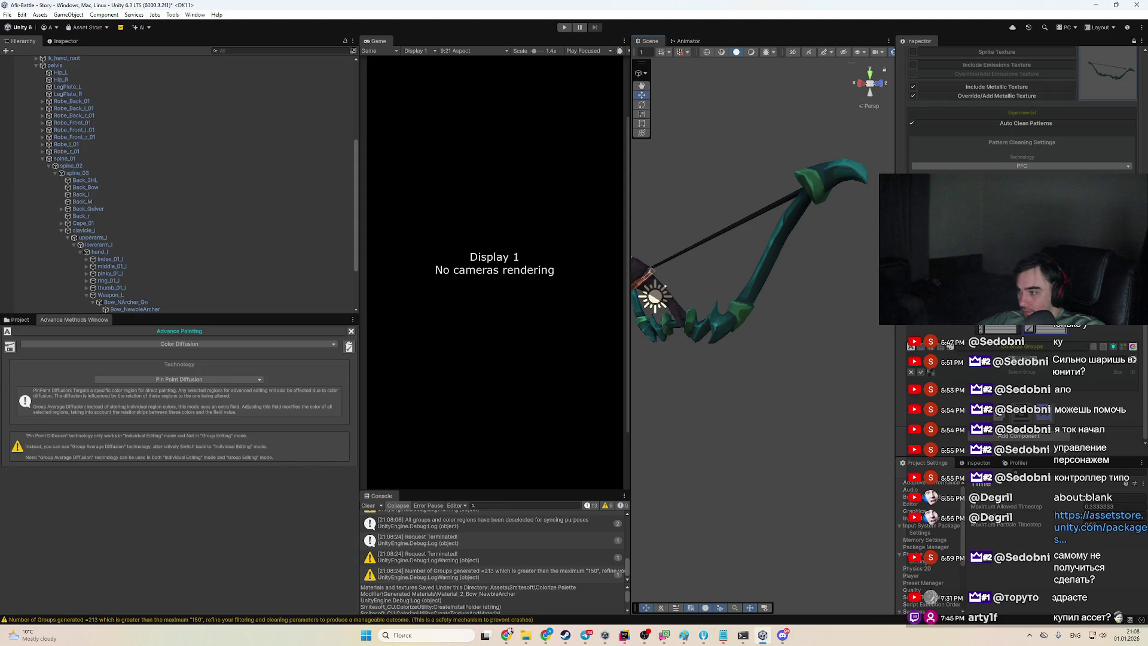
left_click(929, 372)
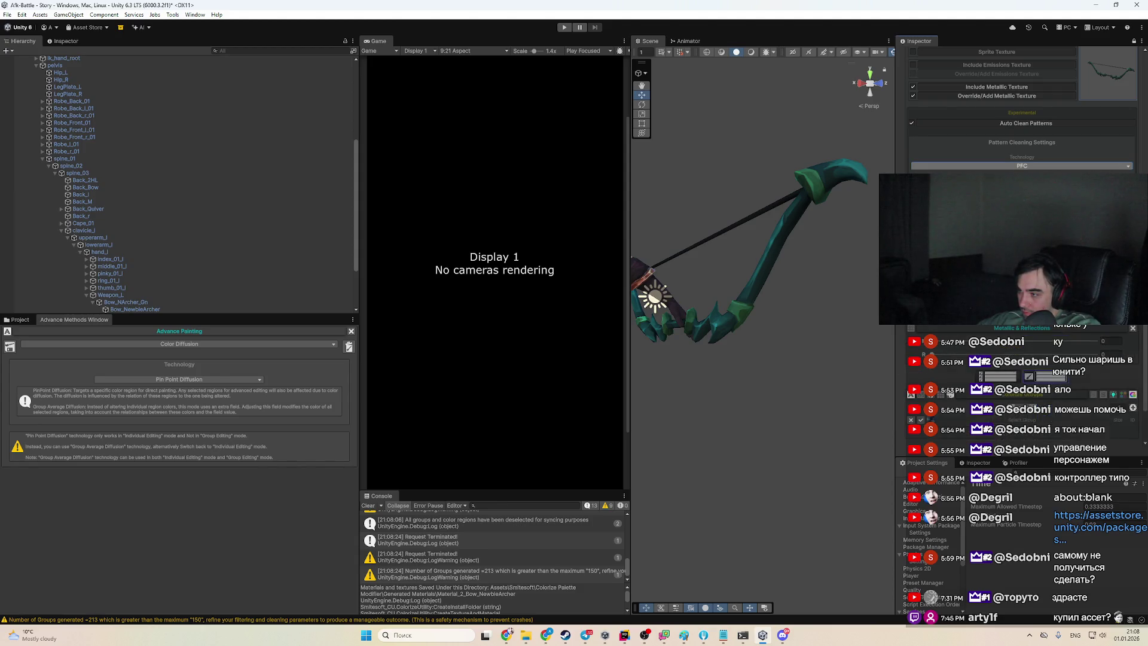
Switch to Colorize Groups and run Auto Merge Colors, which exceeds the 150-group limit
scroll(1064, 399, "down", 2)
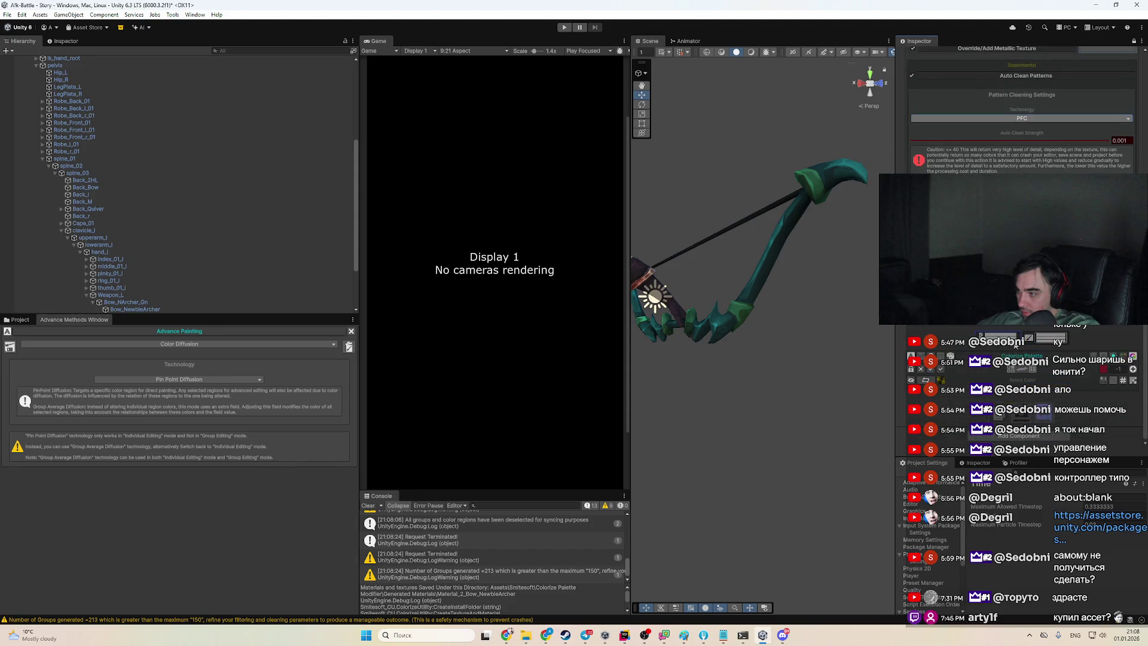
scroll(947, 383, "up", 2)
left_click(1043, 341)
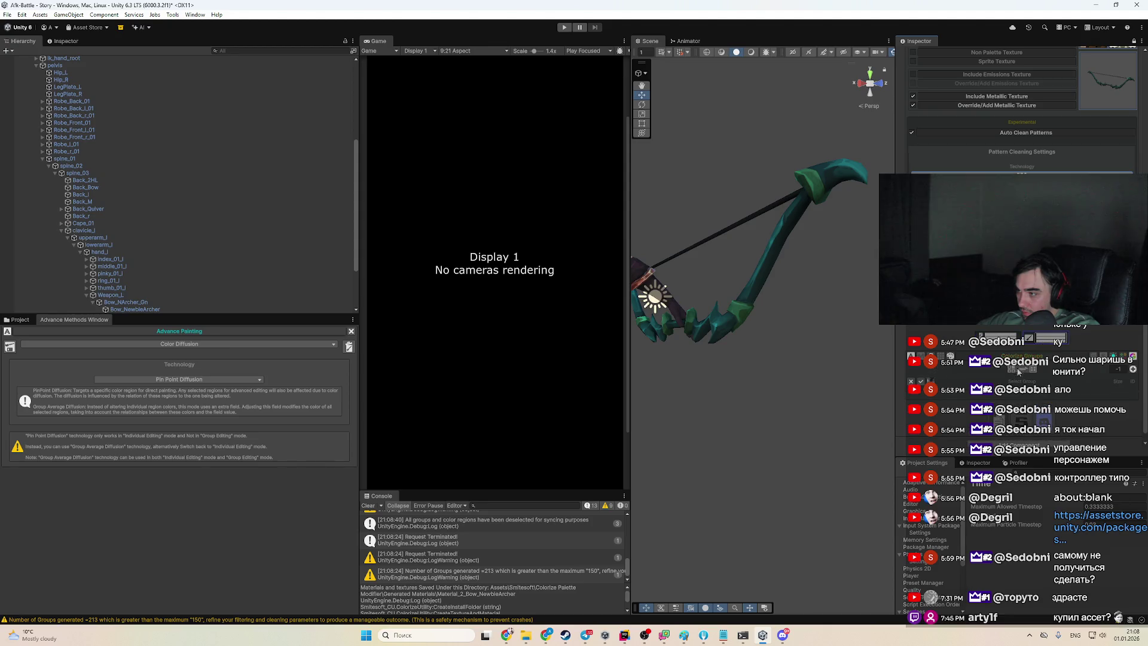
scroll(1022, 180, "up", 3)
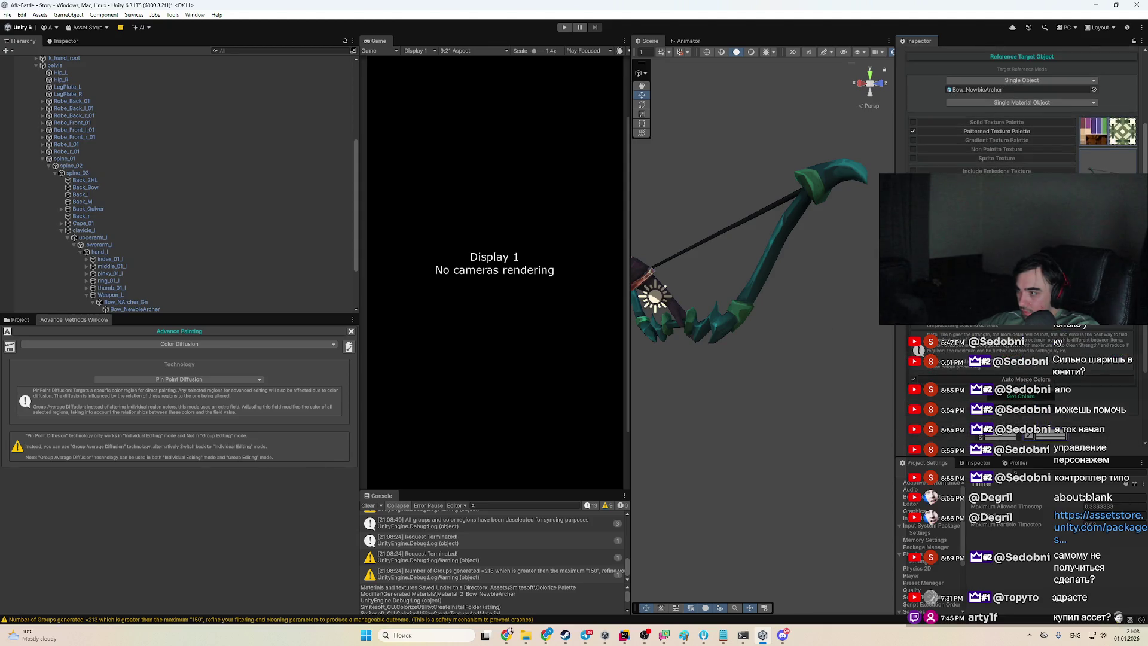
scroll(1022, 371, "down", 1)
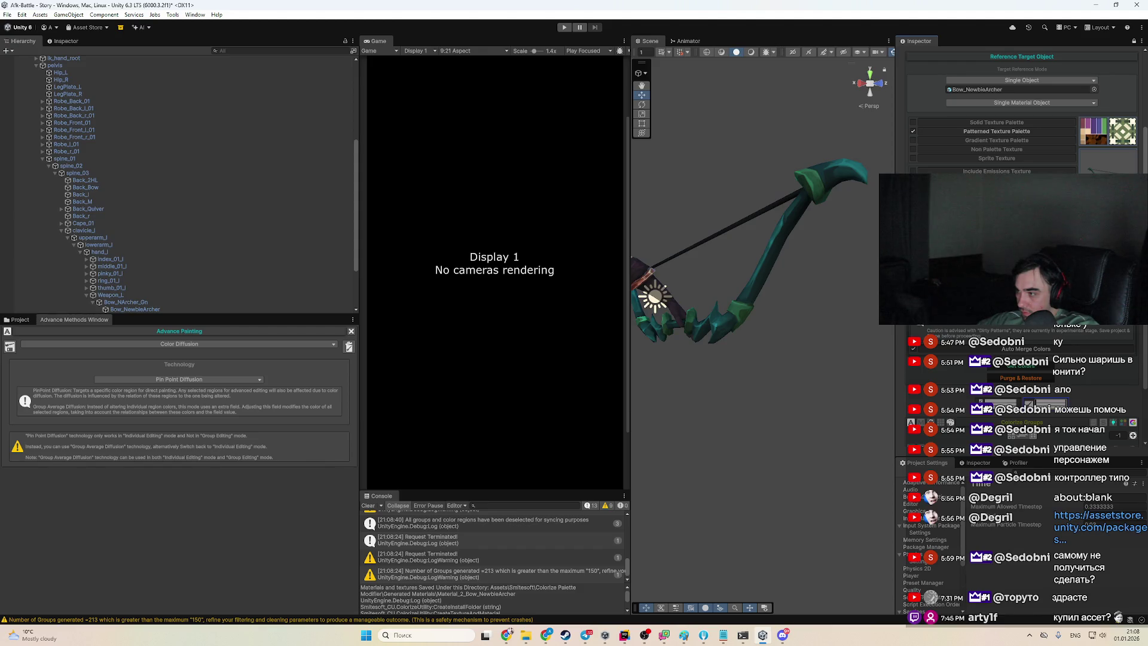
left_click(1026, 348)
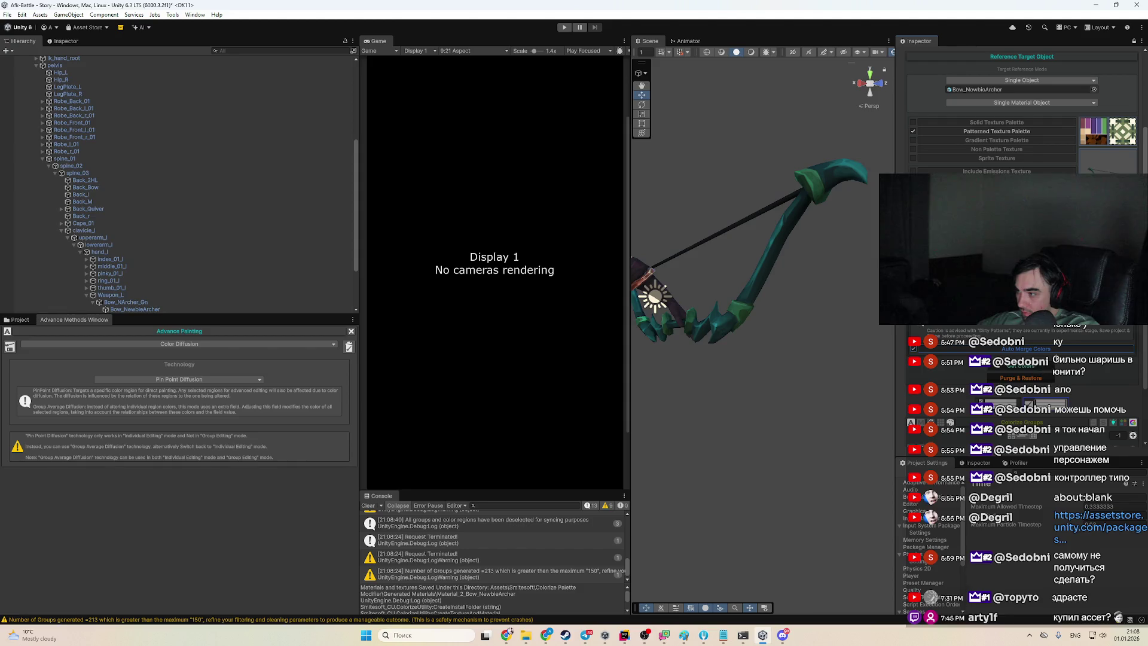
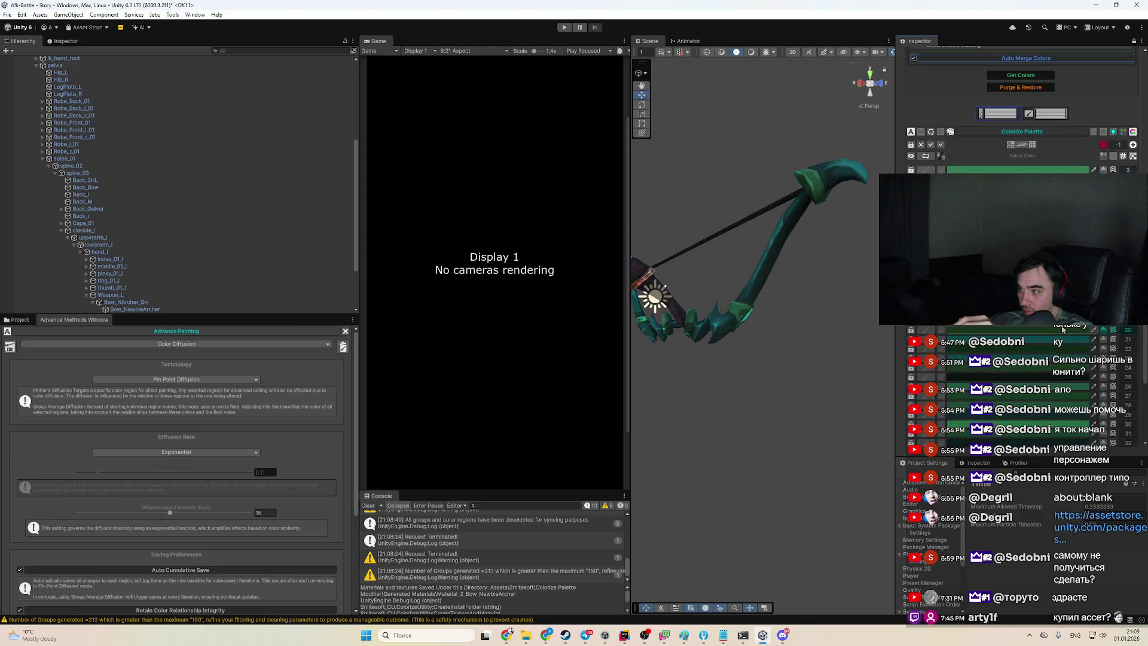
Keep Pin Point Diffusion and raise Diffusion Impact Intensity from 16 to 19
scroll(1022, 108, "up", 3)
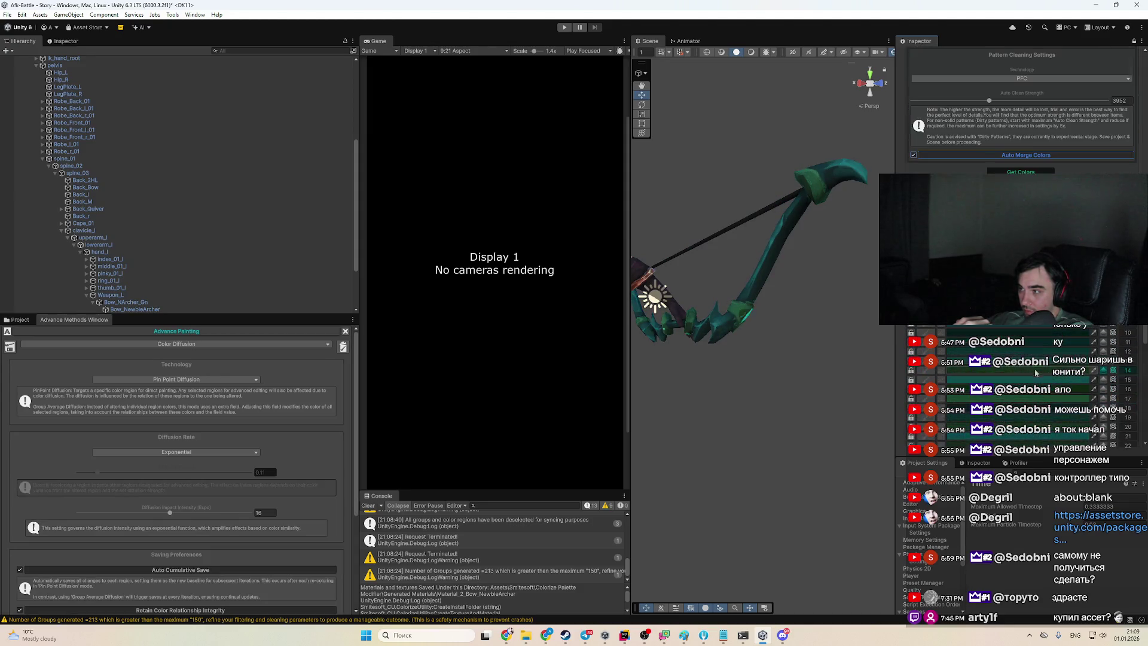
scroll(1016, 389, "up", 3)
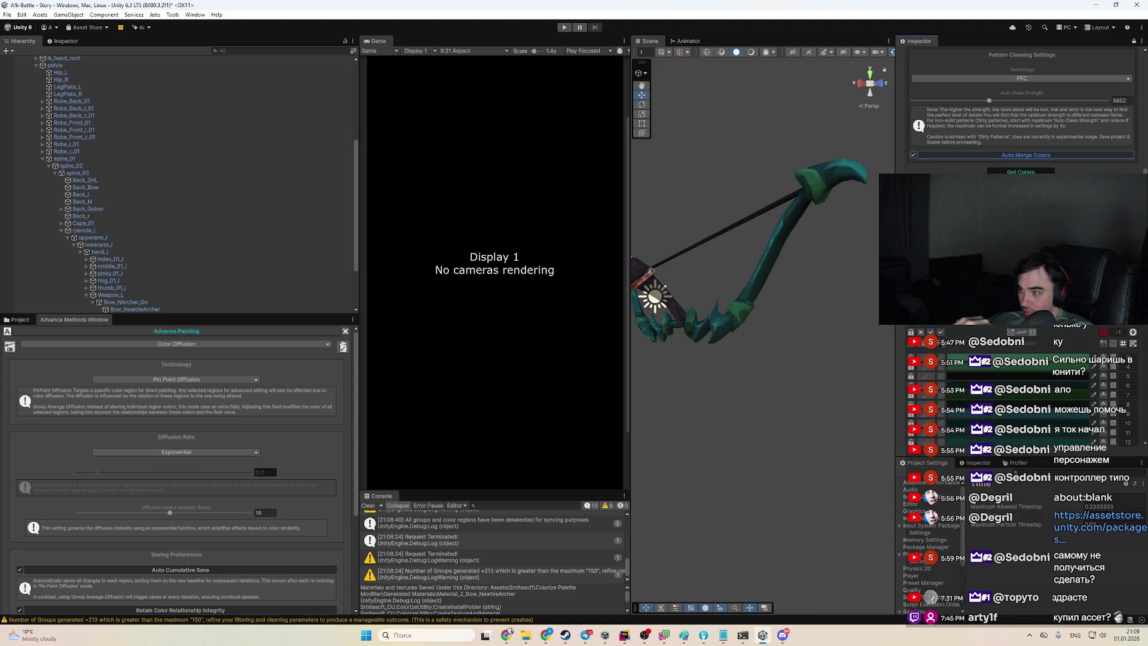
scroll(950, 335, "down", 3)
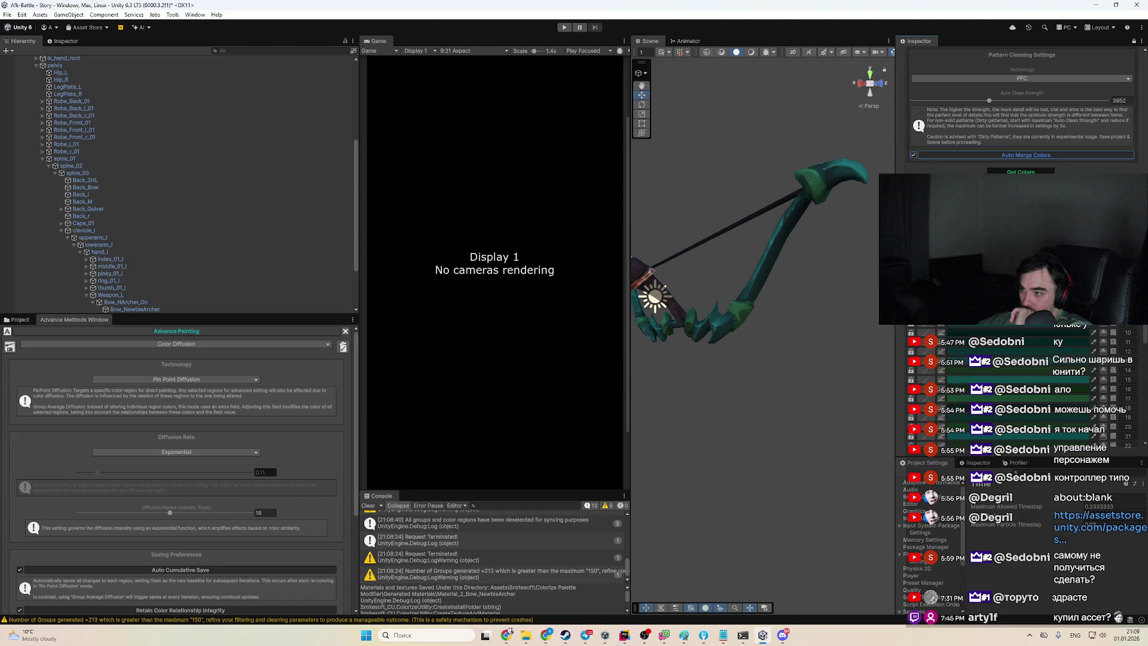
left_click(162, 380)
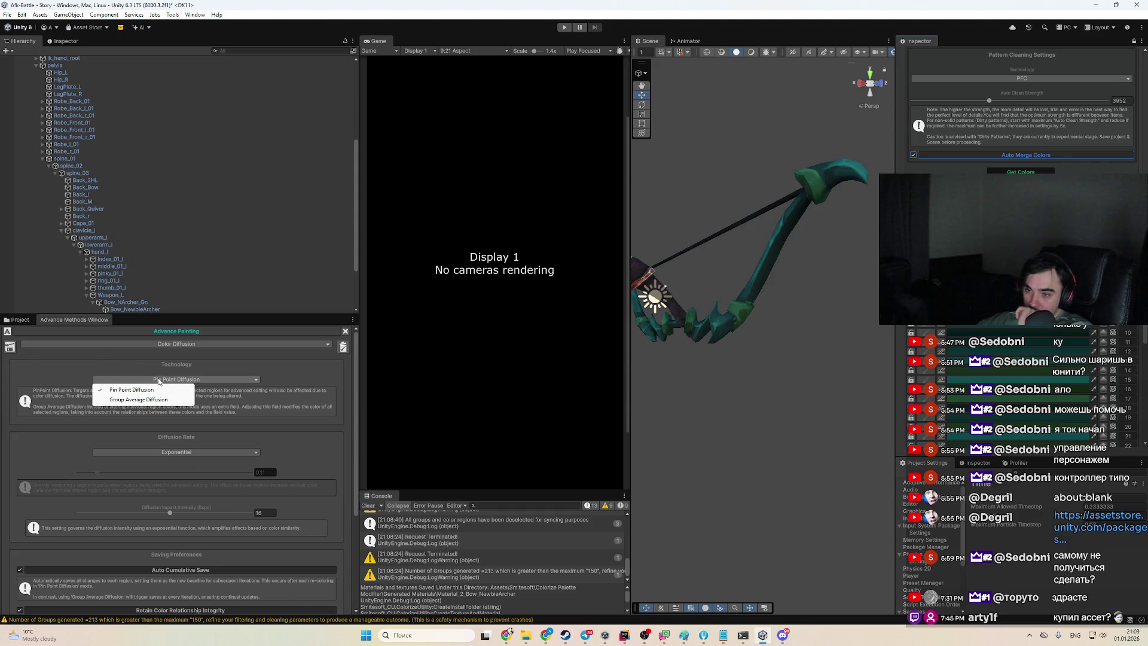
left_click(207, 377)
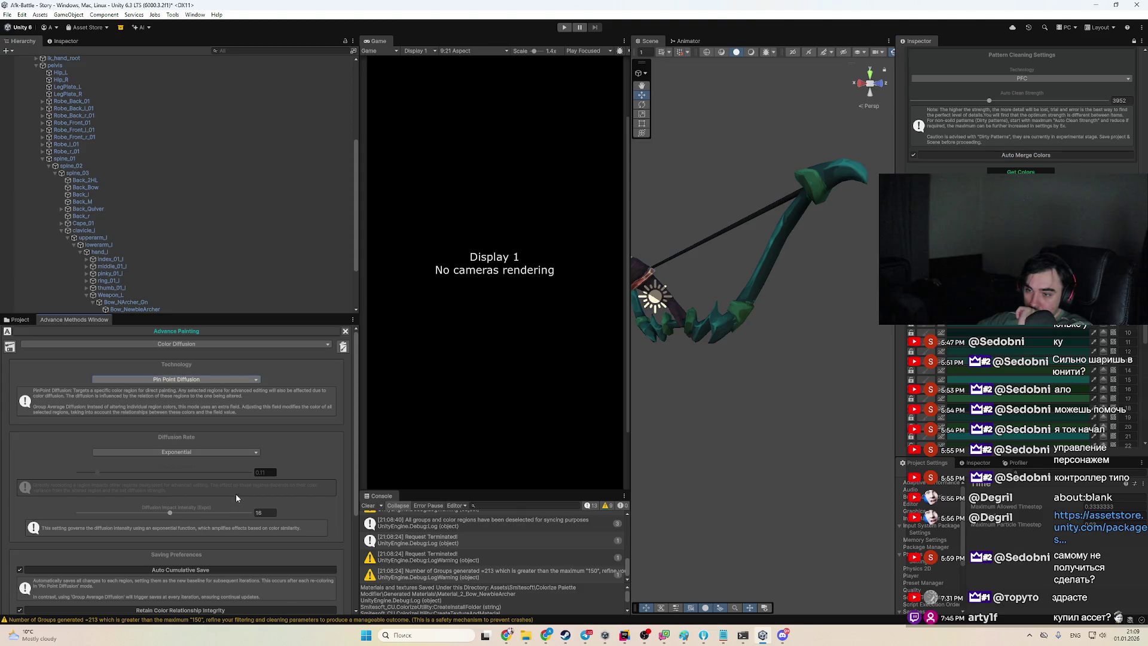
left_click_drag(170, 513, 187, 512)
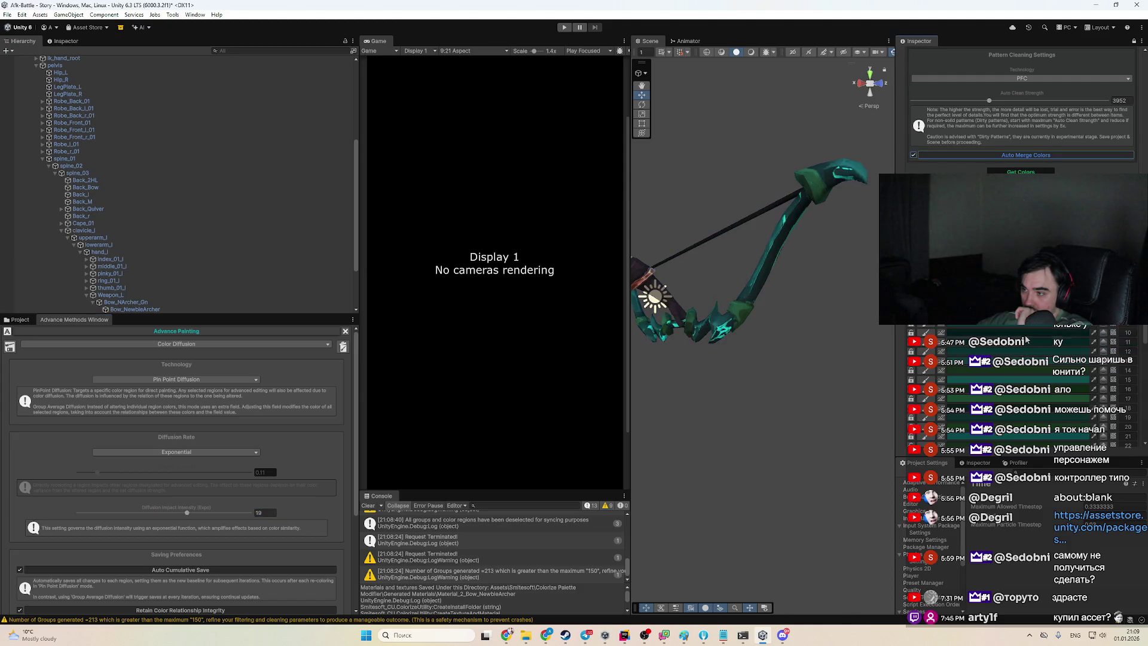
Recolour region group 11 from teal to a slightly darkened red
left_click(1026, 346)
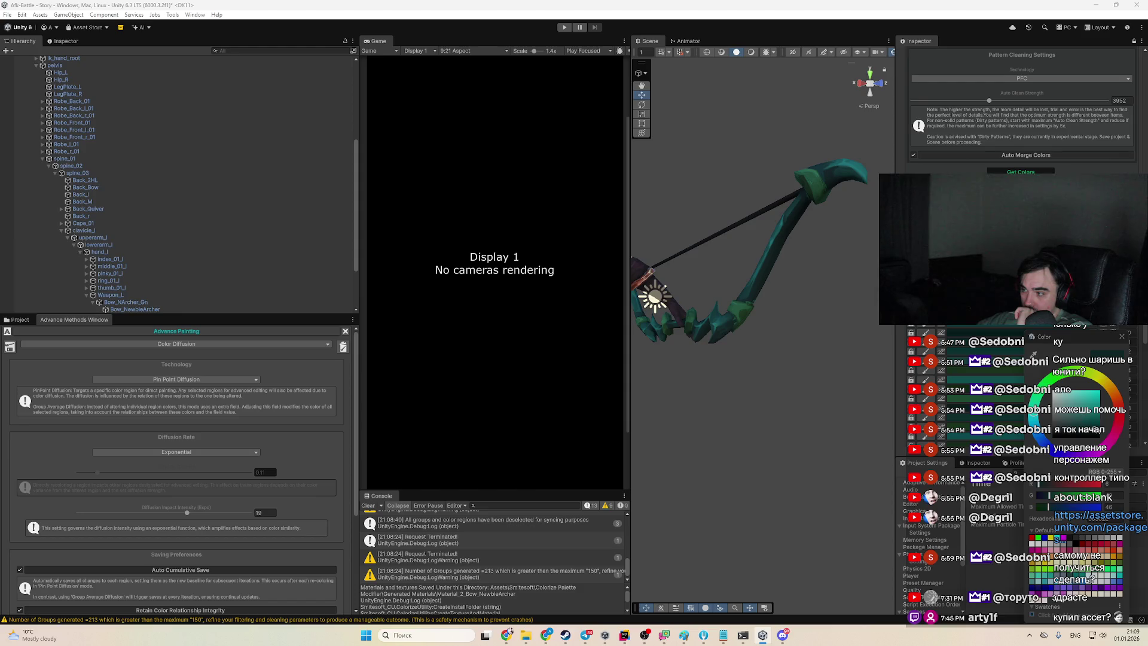
left_click_drag(1080, 426, 1071, 421)
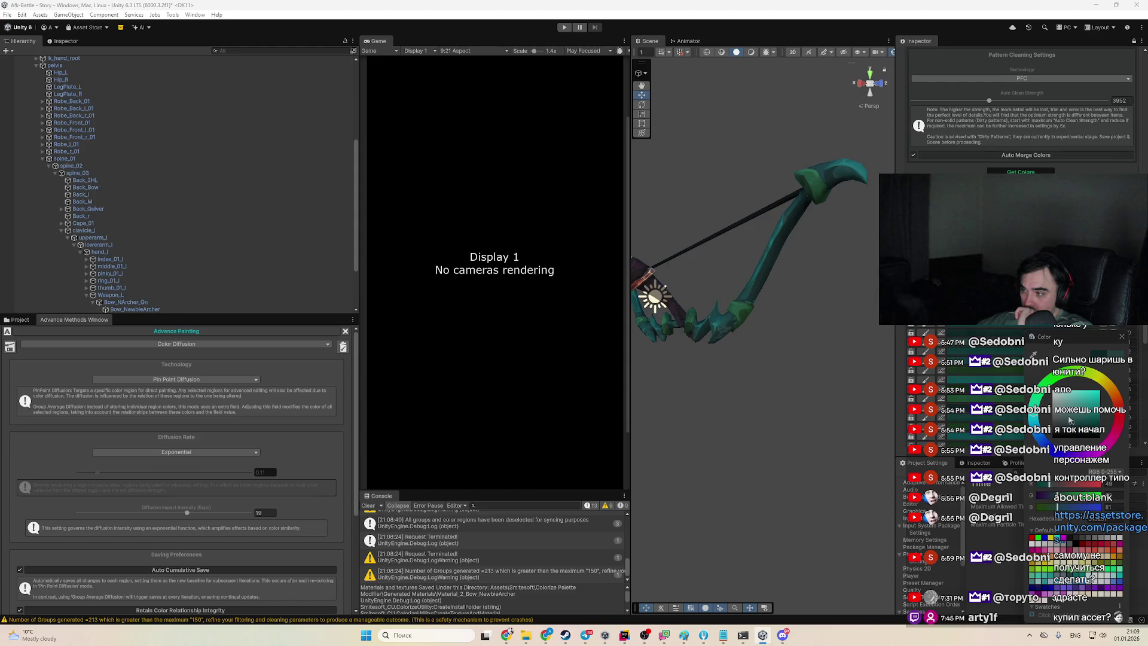
left_click(1084, 419)
left_click(1122, 415)
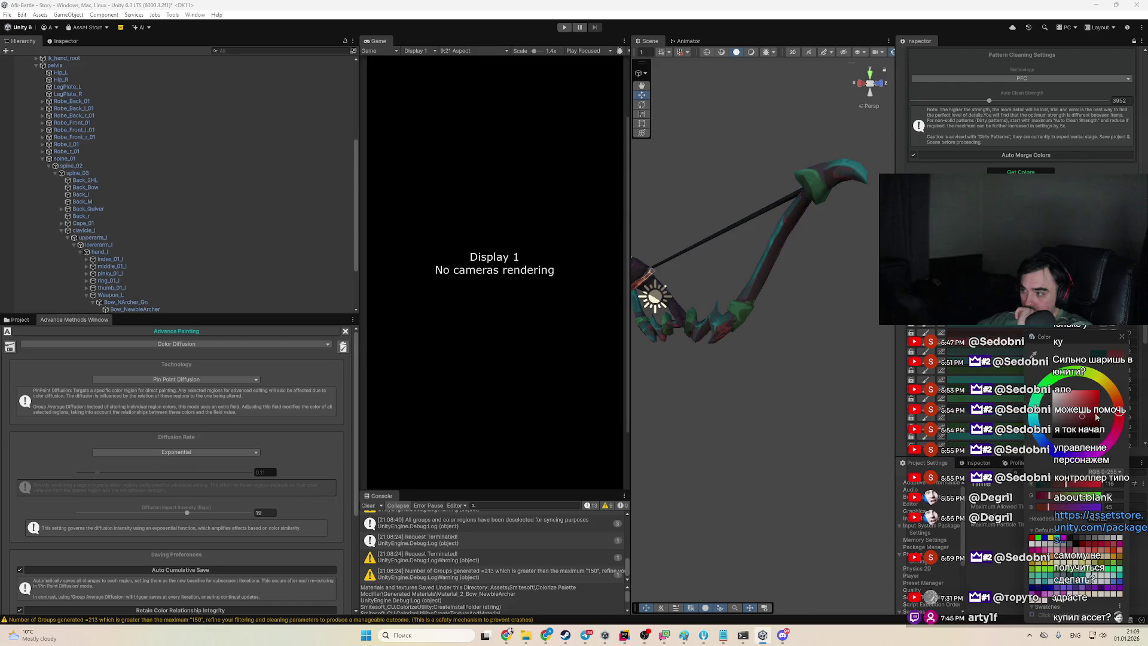
left_click(1092, 420)
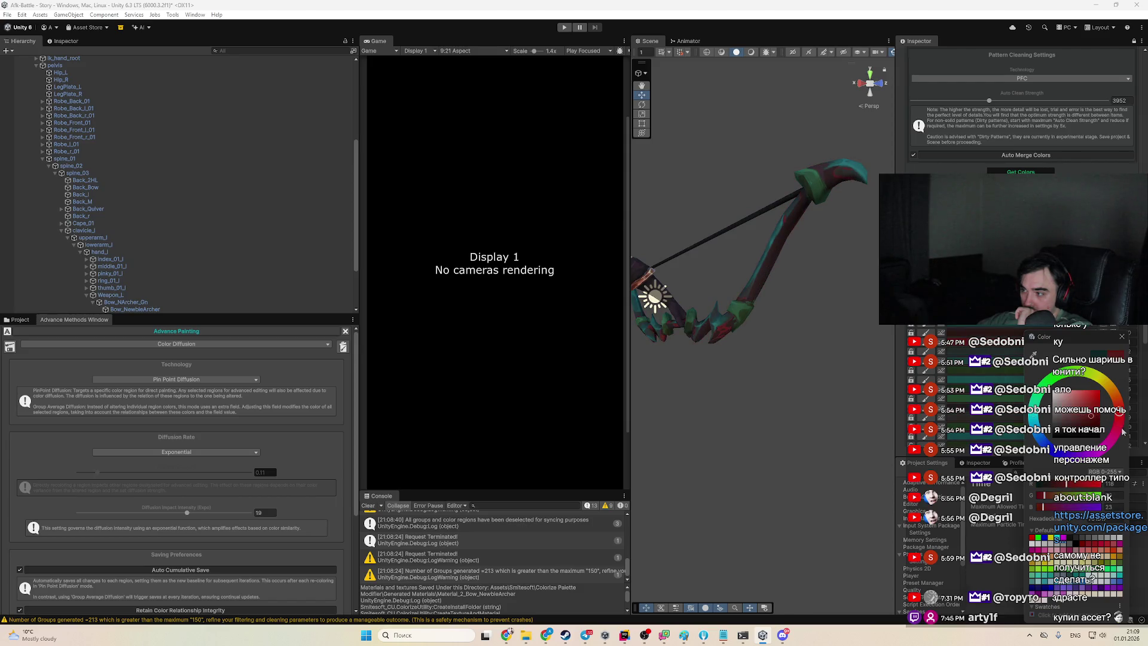
left_click(796, 363)
scroll(837, 395, "up", 5)
left_click_drag(843, 404, 787, 379)
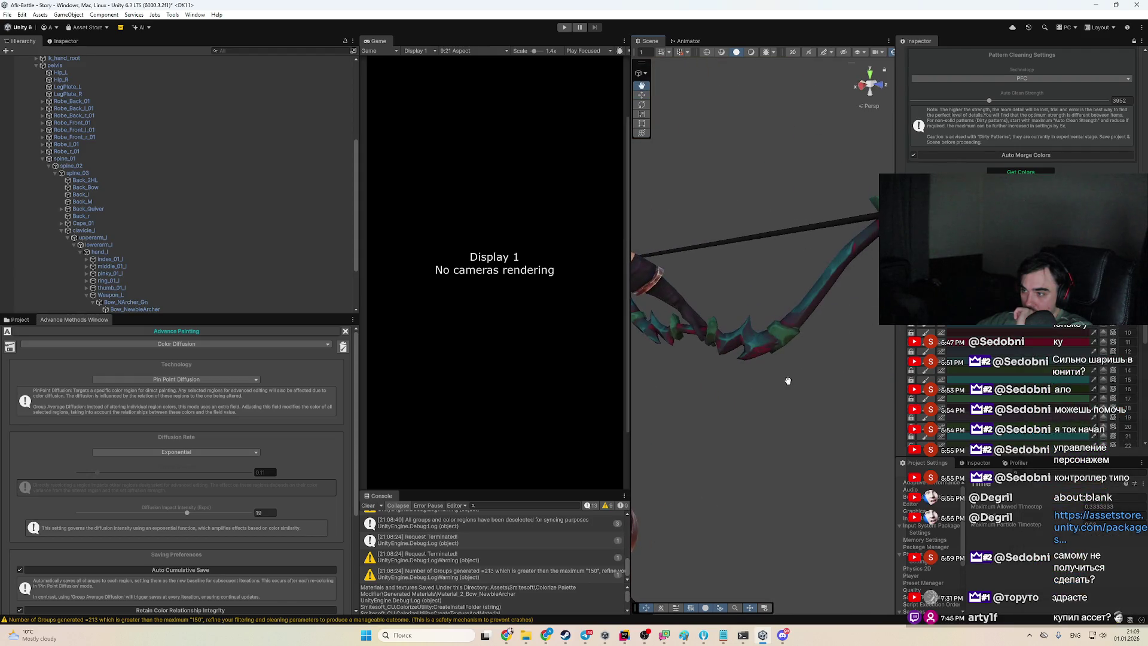
Recolour a bow colour group, trying red, pink and blue before settling on yellow
left_click(1044, 365)
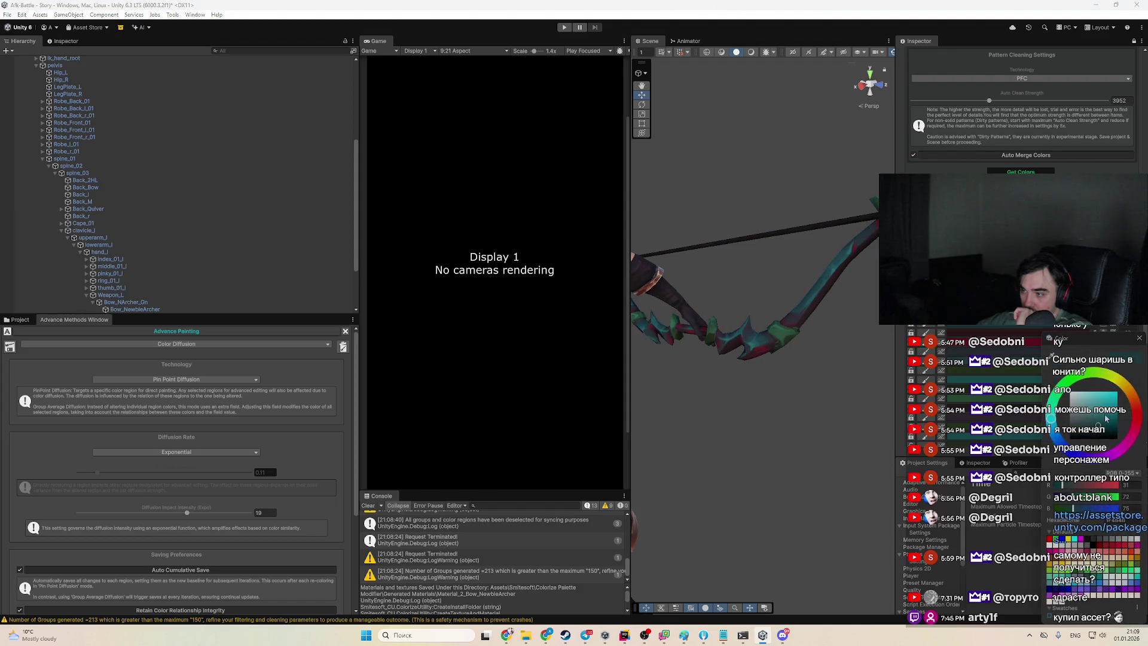
left_click(1137, 431)
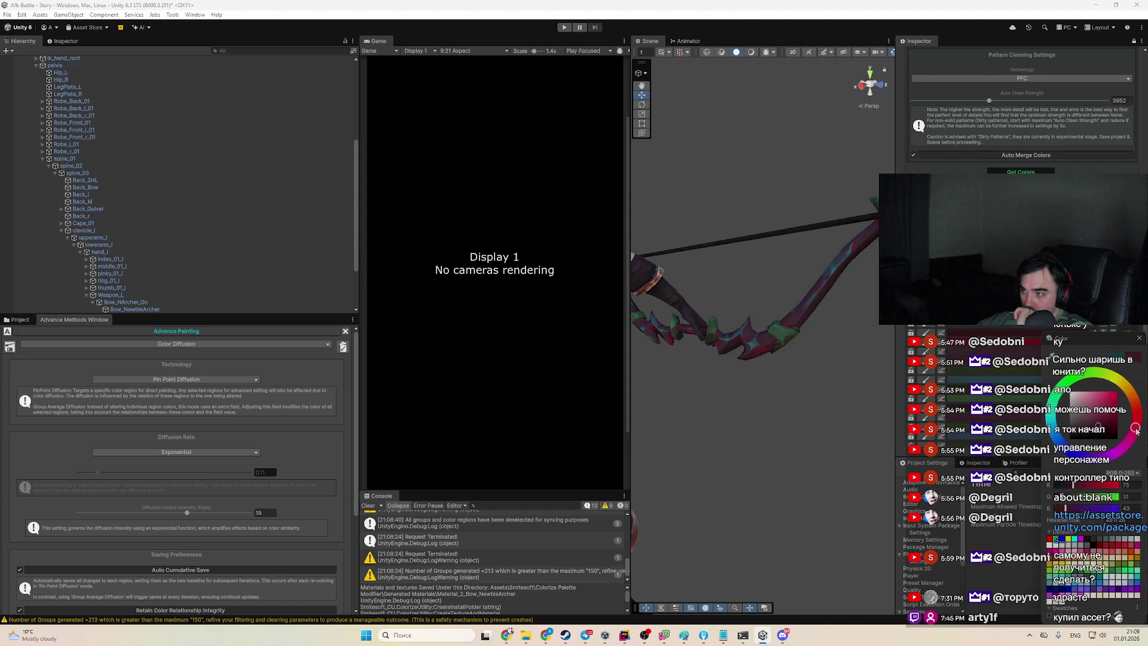
left_click(1102, 400)
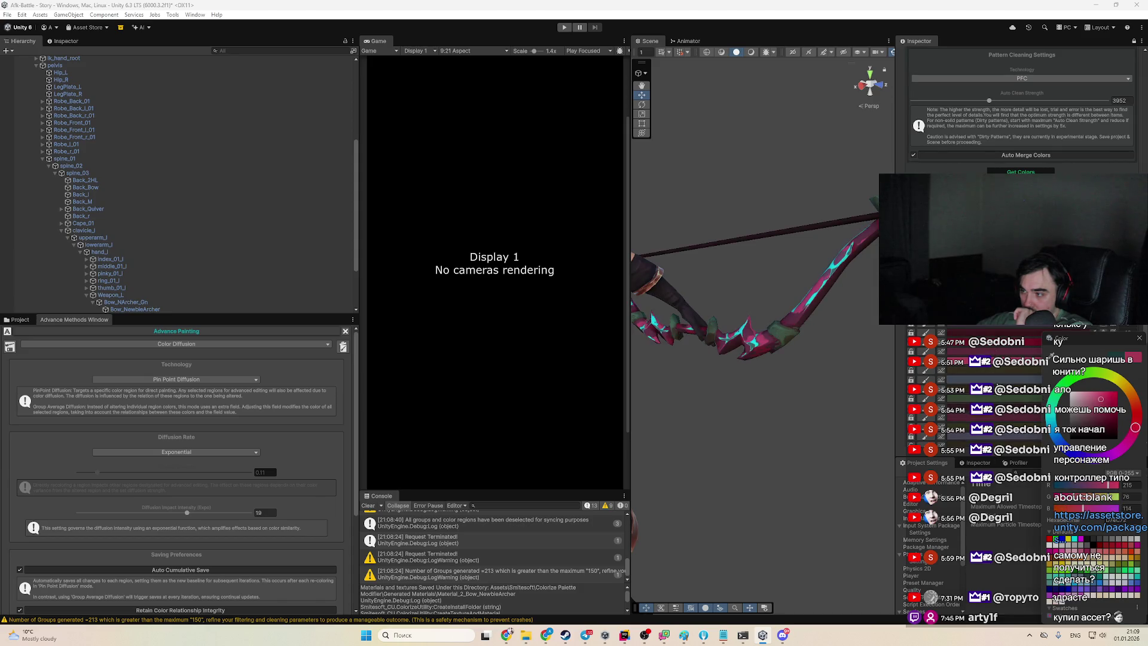
left_click(1143, 443)
mouse_move(1092, 418)
left_mouse_down()
mouse_move(1084, 395)
mouse_move(1069, 405)
left_mouse_up()
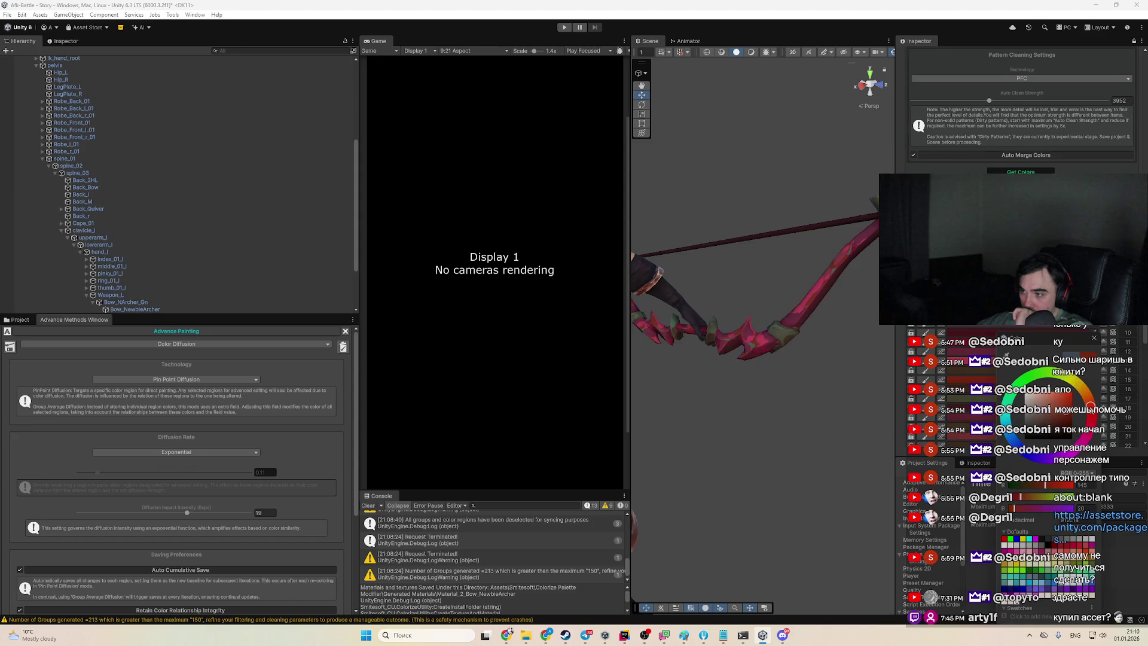
mouse_move(799, 379)
left_mouse_down()
mouse_move(785, 343)
mouse_move(712, 304)
mouse_move(724, 311)
left_mouse_up()
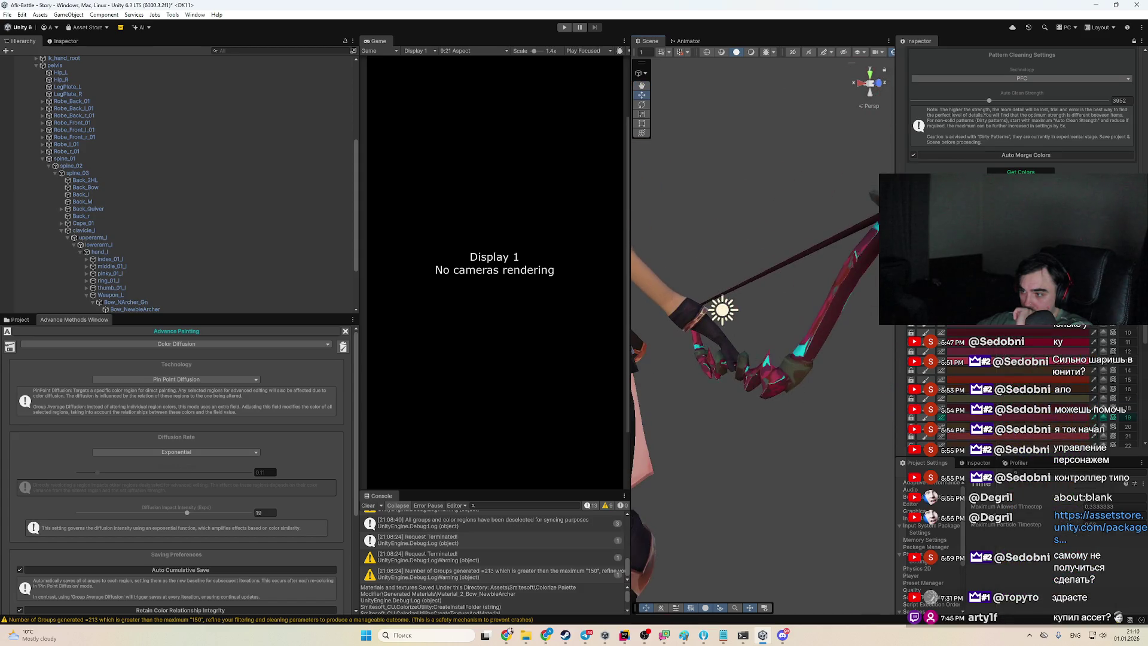
Lower the Diffusion Rate toward 0.073 and turn region group 17 on the bow and glove yellow
left_click(1054, 400)
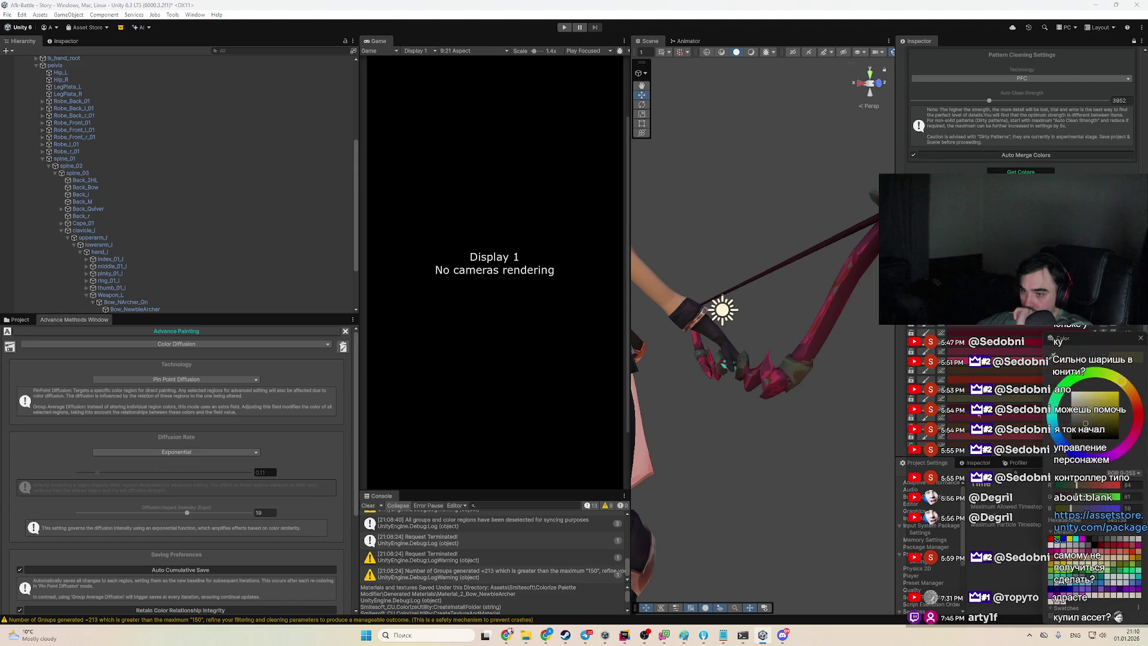
left_click_drag(97, 472, 93, 473)
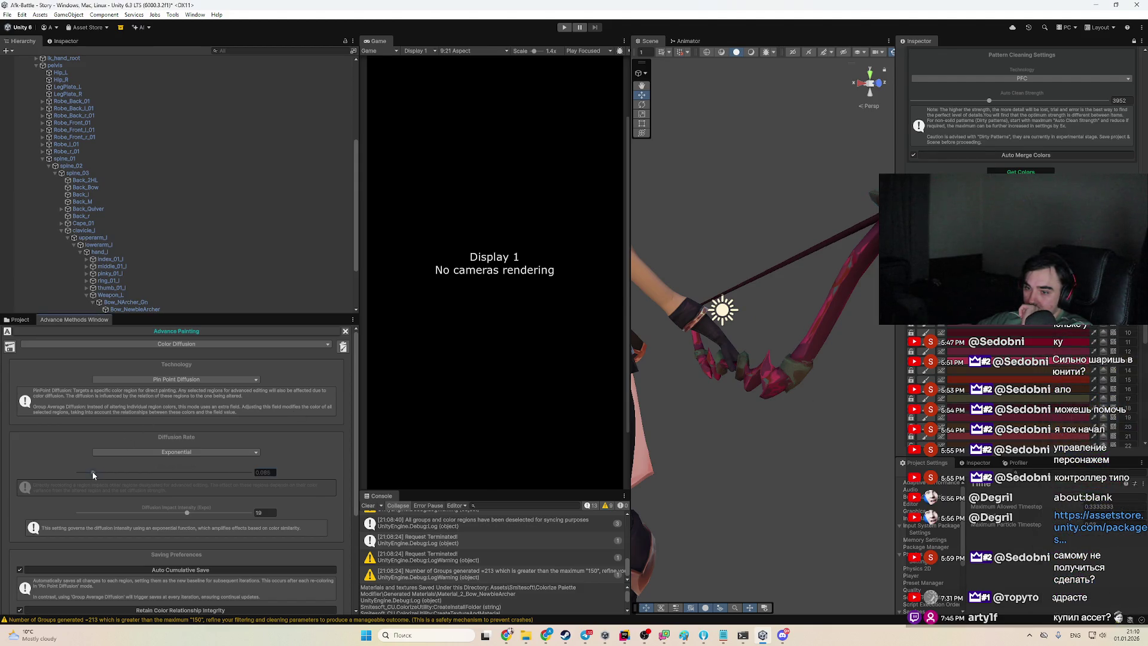
left_click(1034, 399)
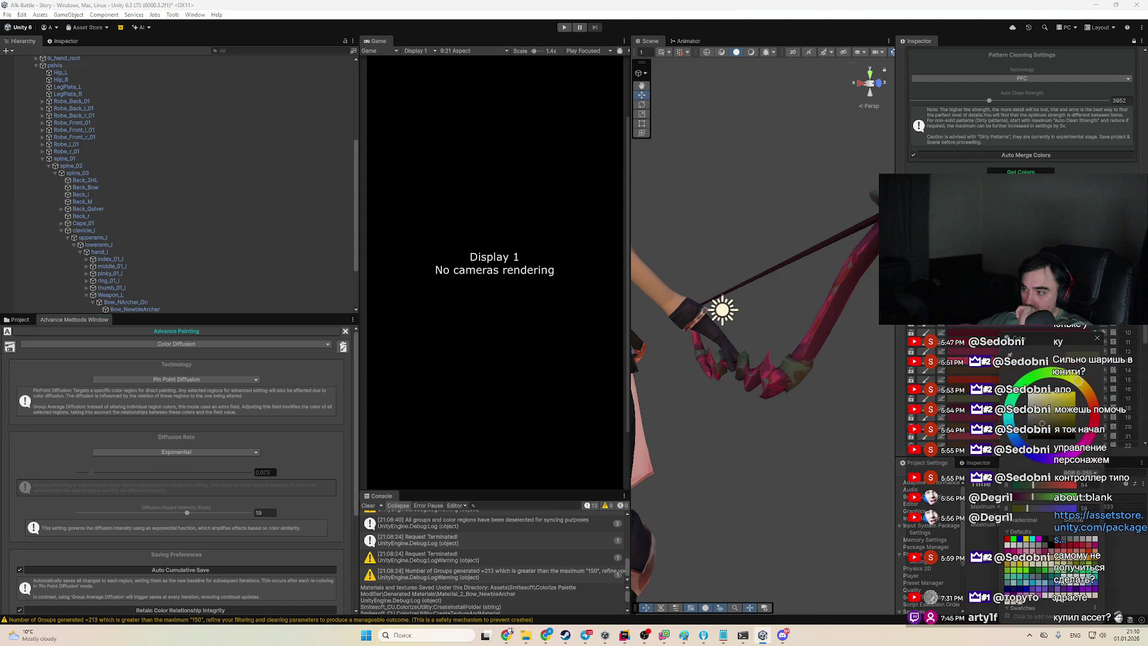
left_click(1069, 404)
left_click_drag(705, 369, 1015, 352)
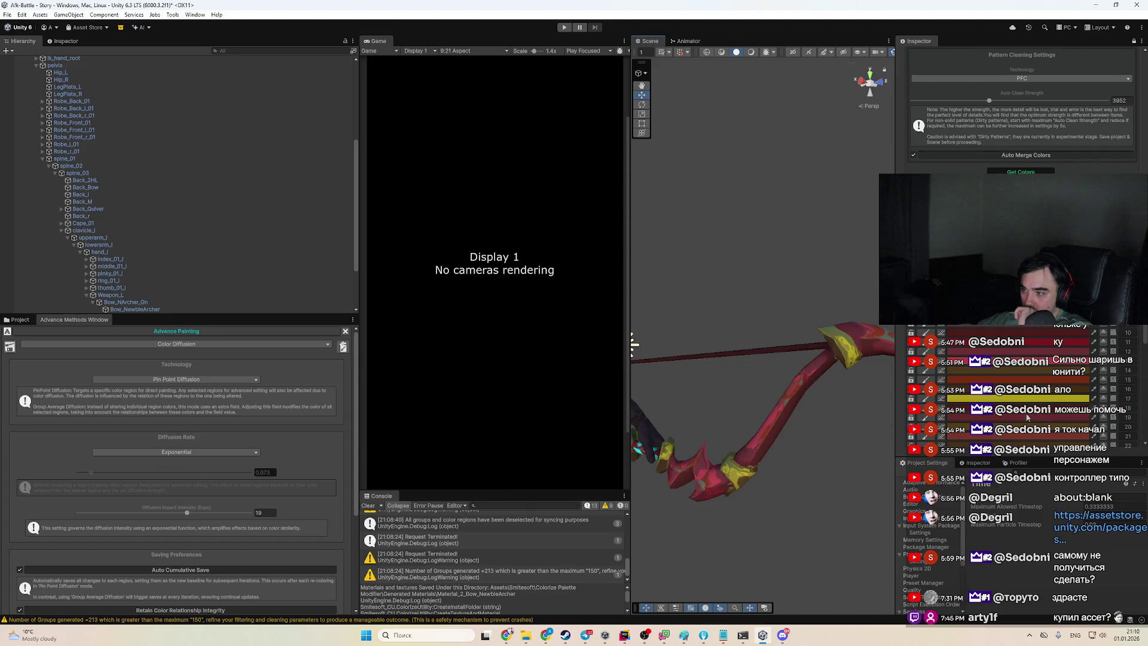
Brighten another bow region group to a stronger red
left_click(1027, 417)
left_click(1093, 401)
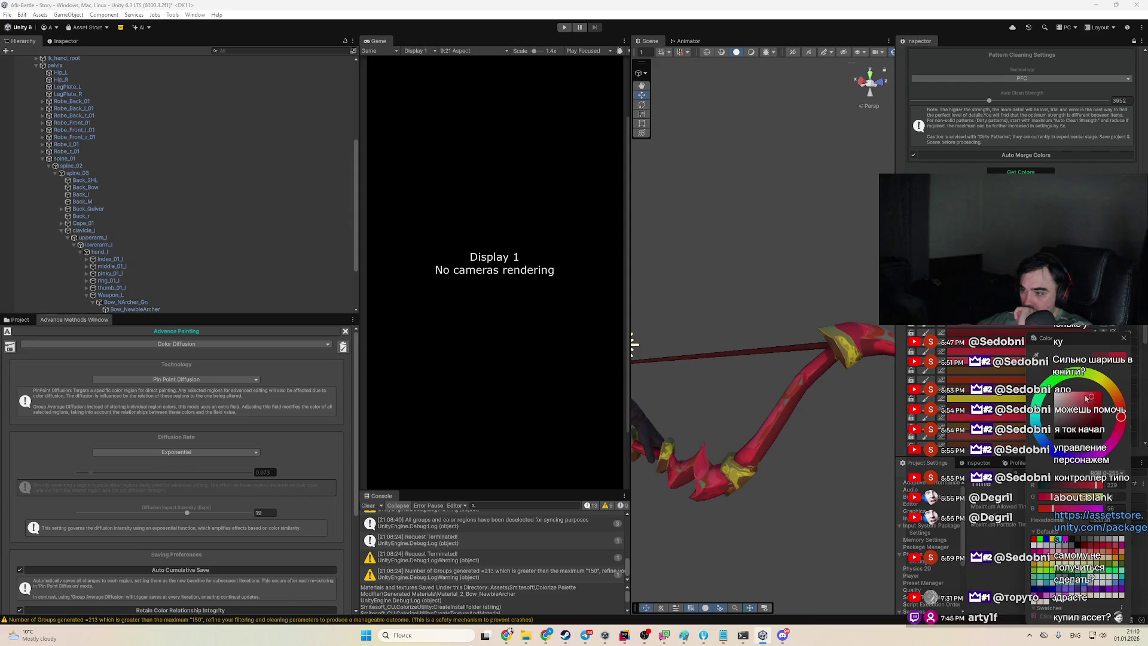
scroll(723, 426, "down", 5)
scroll(723, 426, "up", 3)
mouse_move(735, 435)
left_mouse_down()
mouse_move(659, 439)
mouse_move(712, 451)
left_mouse_up()
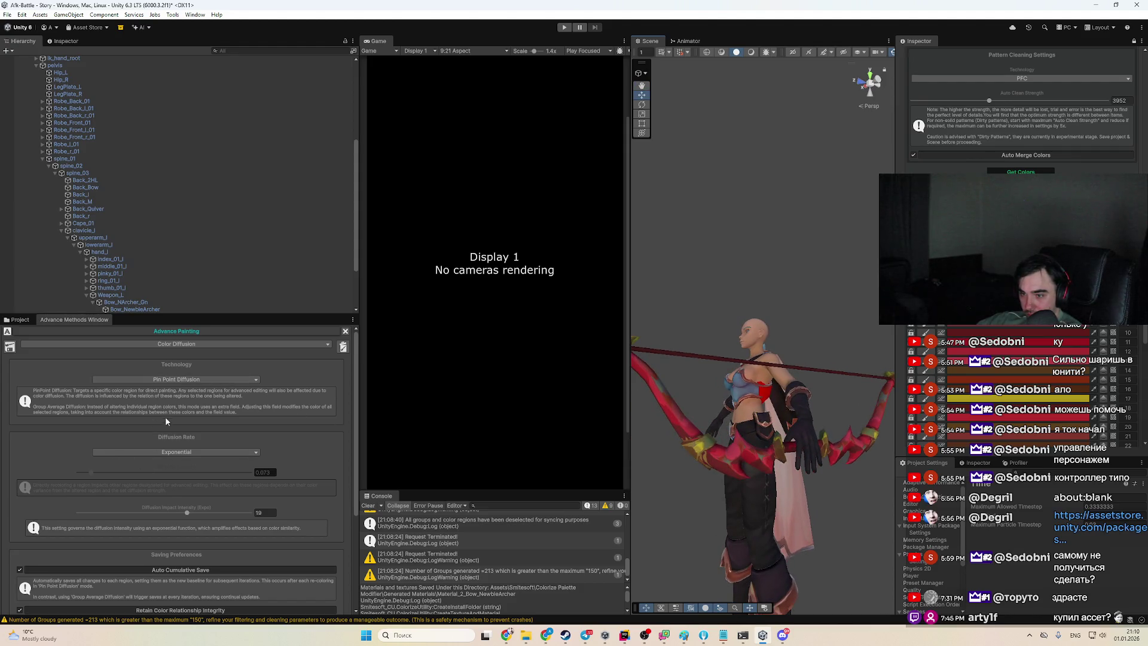
Raise the Diffusion Rate to 0.715 and darken a bow region group to deep red
left_click_drag(187, 472, 201, 473)
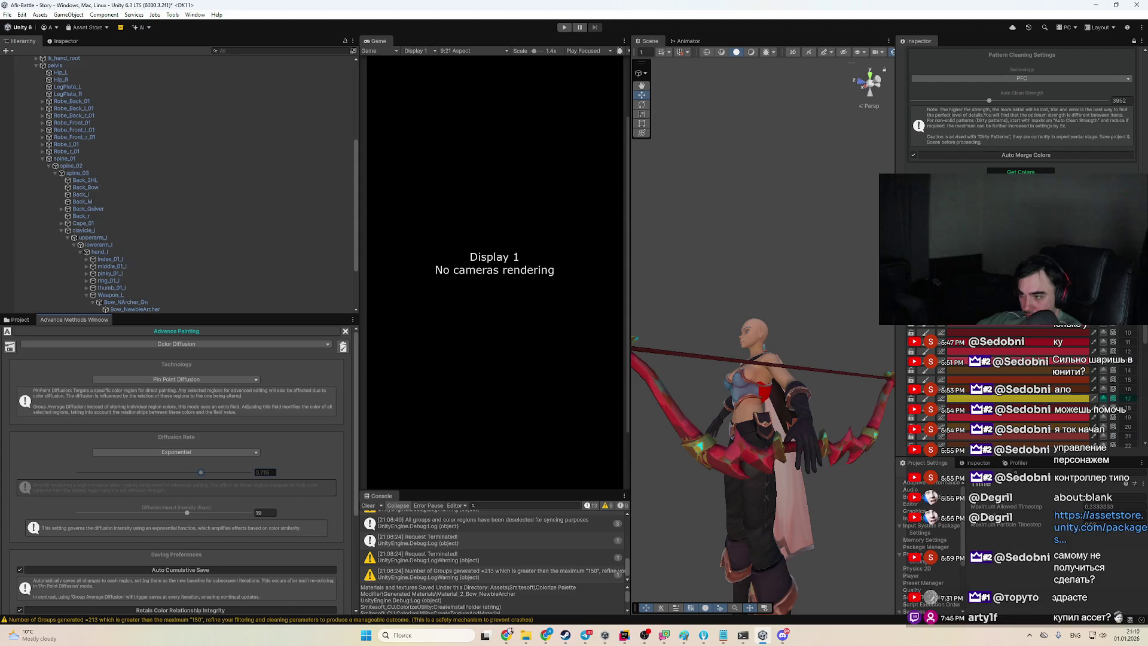
left_click(1016, 419)
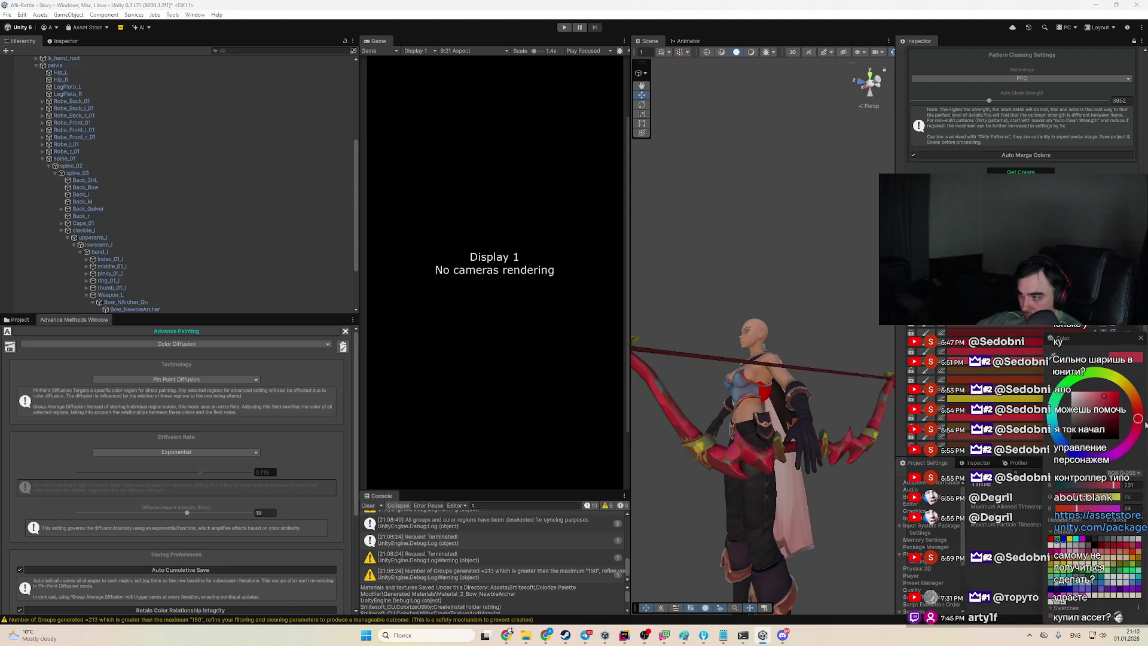
mouse_move(1108, 415)
left_mouse_down()
mouse_move(1088, 440)
mouse_move(1101, 440)
mouse_move(1080, 434)
left_mouse_up()
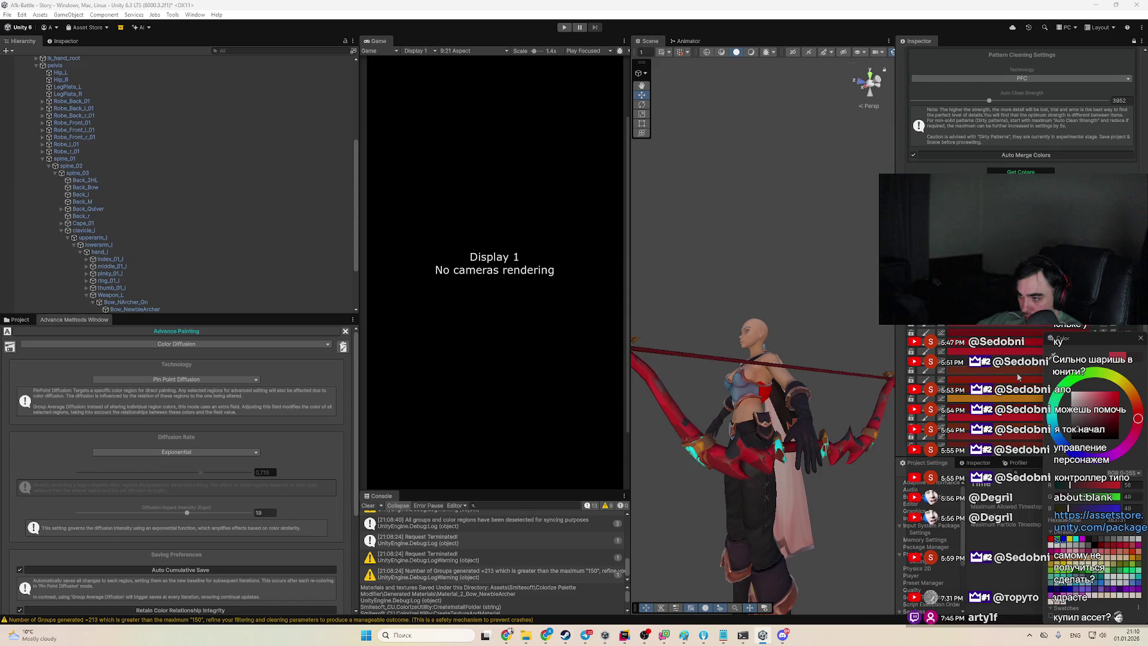
left_click_drag(1052, 338, 1025, 338)
mouse_move(1087, 421)
left_mouse_down()
mouse_move(1045, 417)
mouse_move(1085, 419)
mouse_move(1063, 423)
left_mouse_up()
left_click(1080, 436)
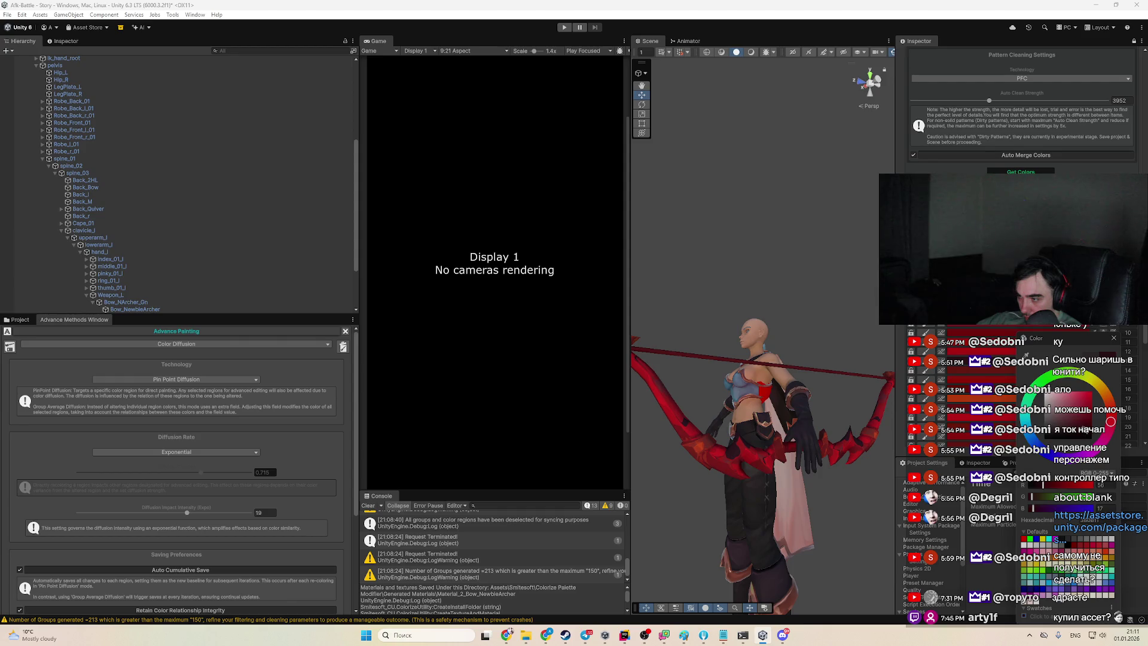
key("Escape")
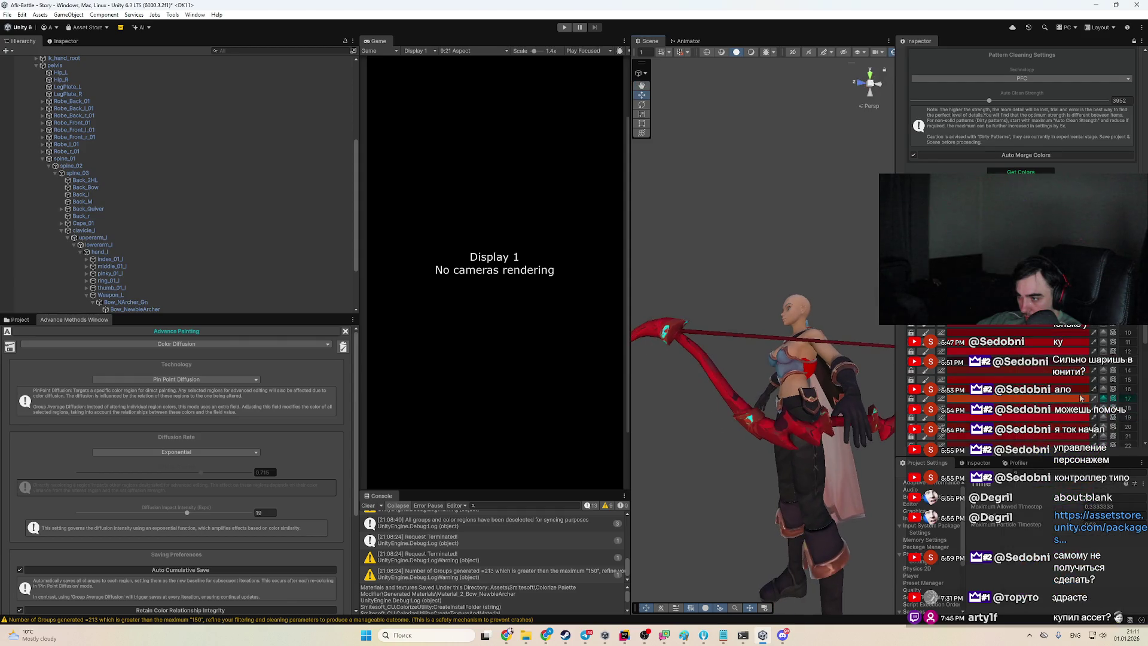
Lower the Diffusion Rate to 0.238 and shift the dark-red group to a deeper red
left_click(119, 473)
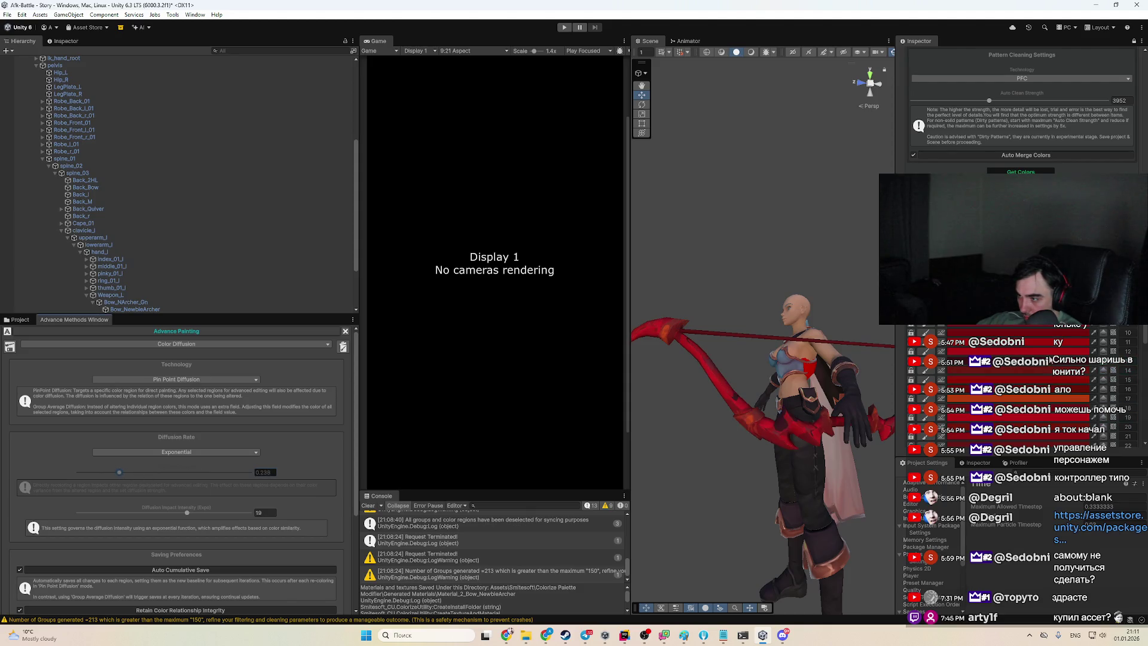
left_click(1092, 396)
left_click(1117, 417)
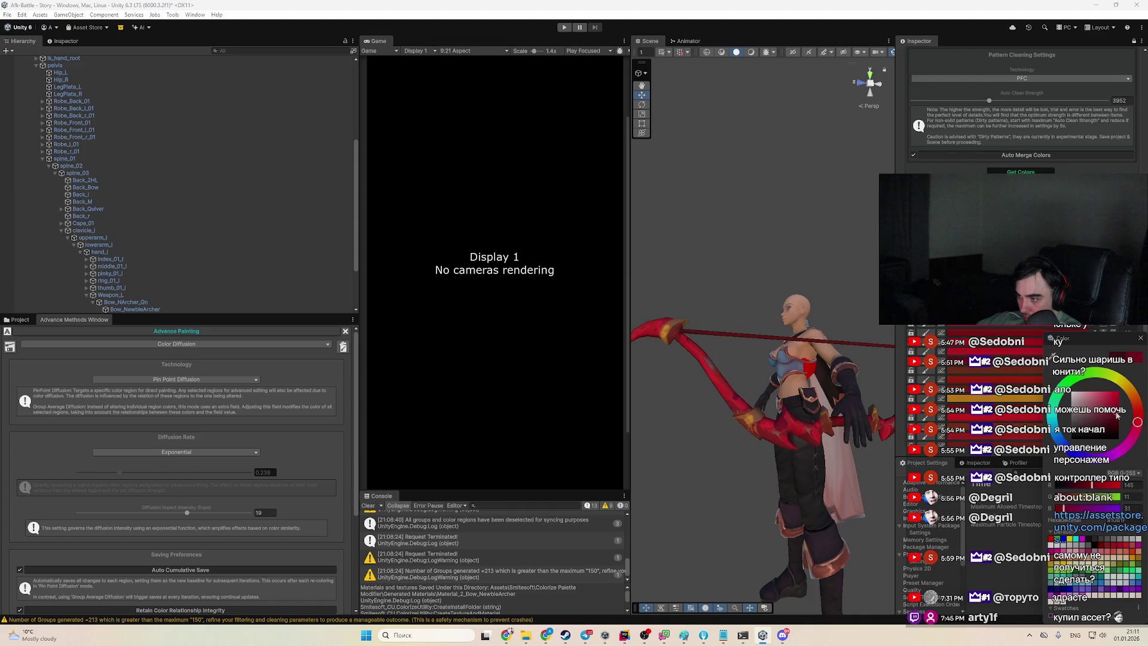
mouse_move(1113, 424)
left_mouse_down()
mouse_move(1092, 412)
mouse_move(1137, 407)
left_mouse_up()
left_click(1116, 425)
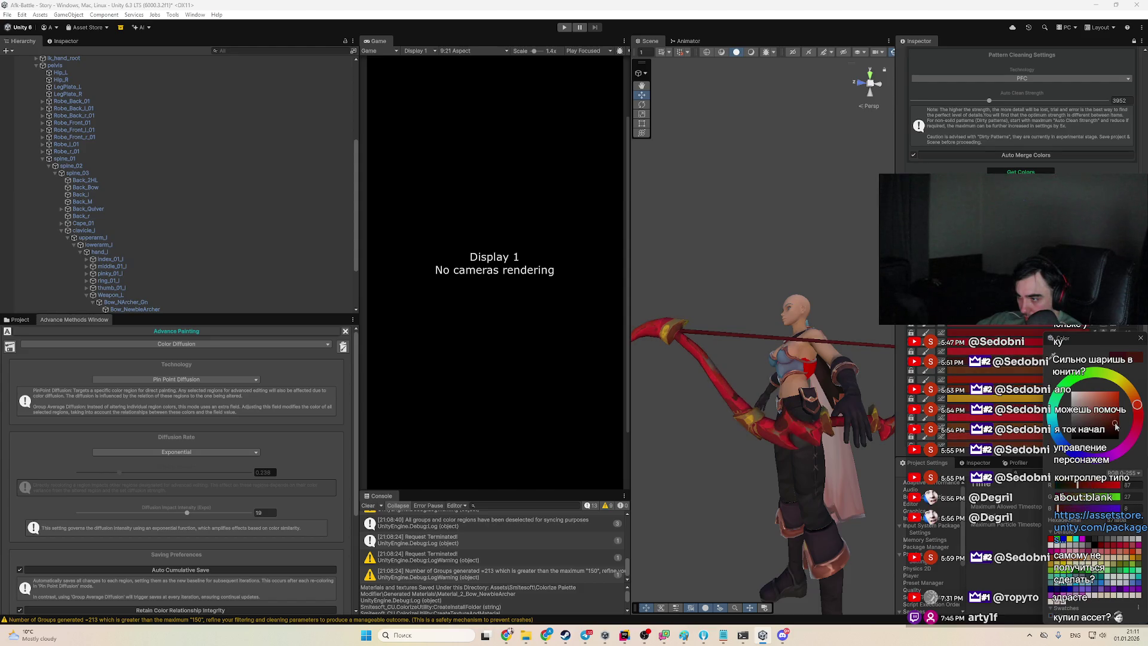
left_click_drag(1016, 448, 825, 449)
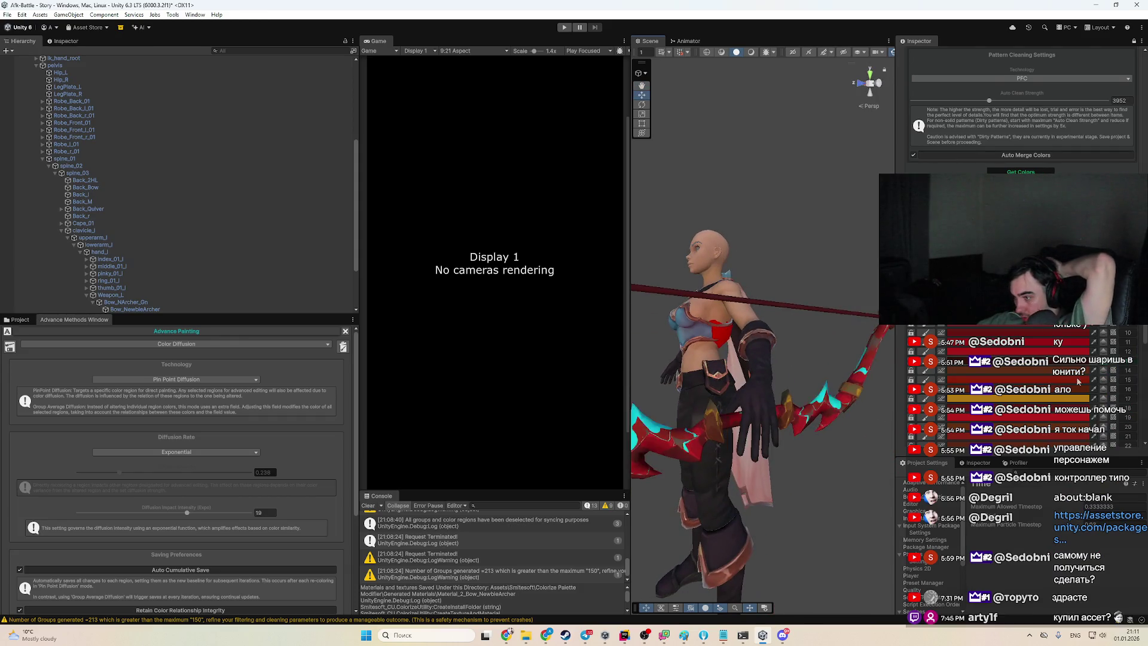
Brighten the bow group's red, pick the bow's red regions, and lower the Diffusion Rate to 0.079
left_click(1107, 448)
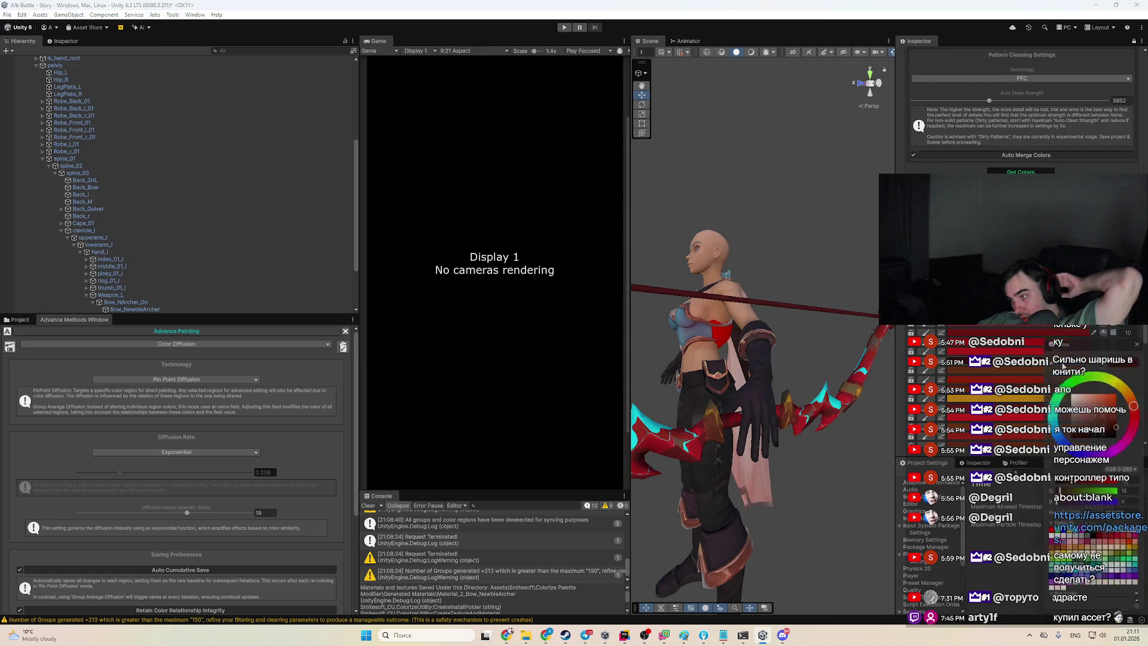
left_click_drag(1109, 448, 1146, 418)
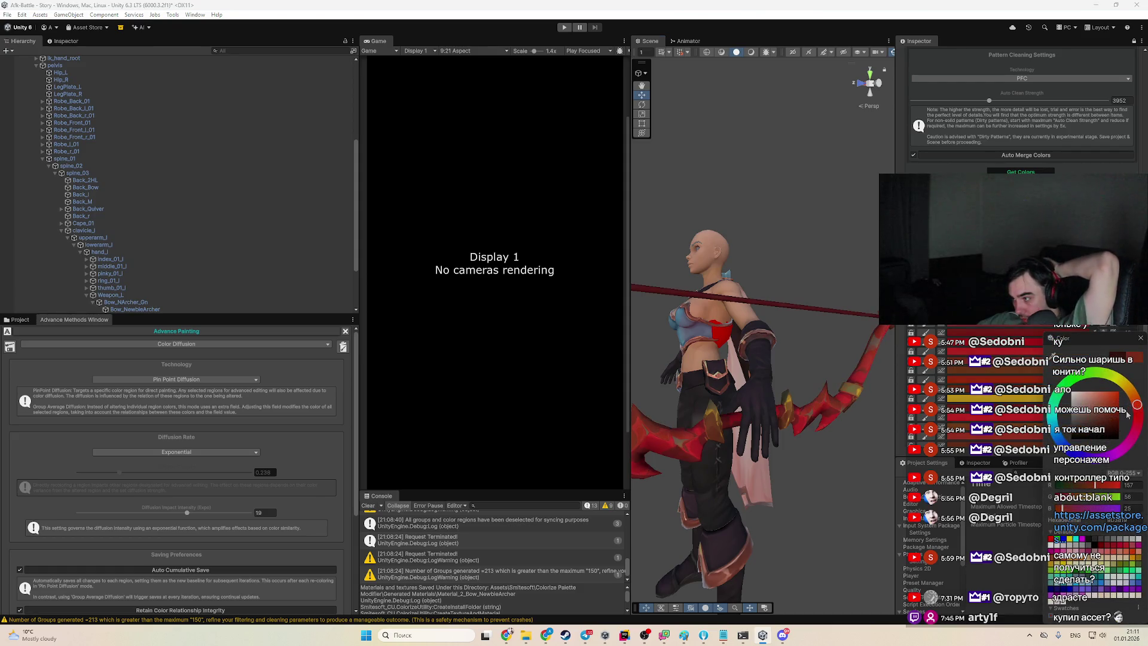
mouse_move(646, 466)
left_mouse_down()
mouse_move(735, 443)
mouse_move(675, 388)
left_mouse_up()
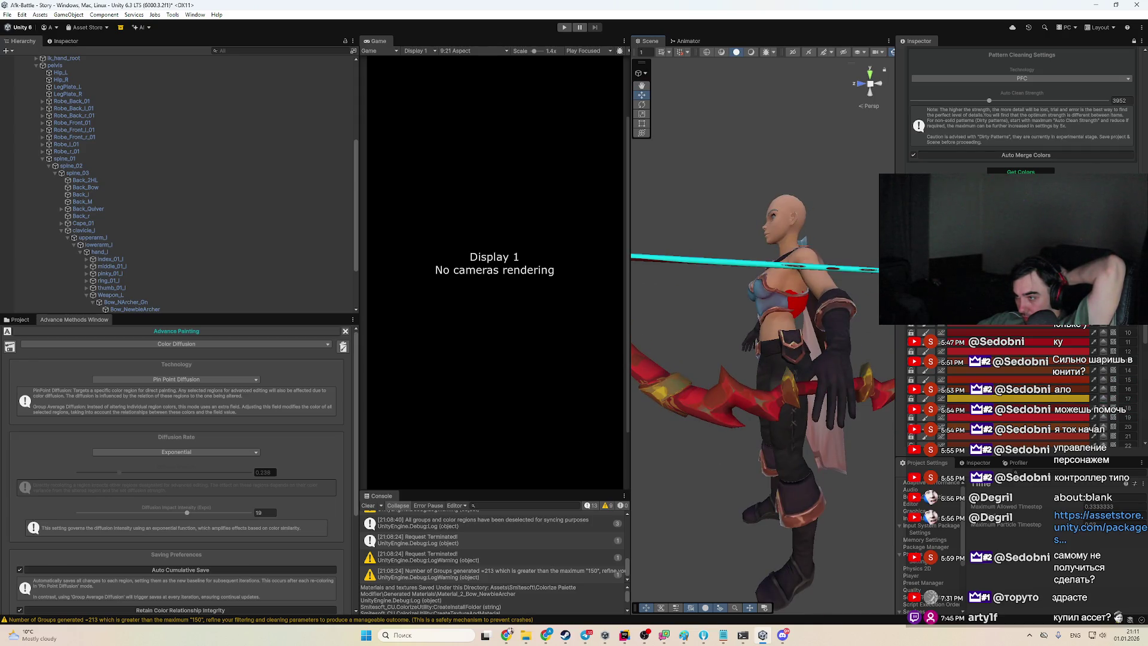
left_click(718, 262)
left_click(90, 472)
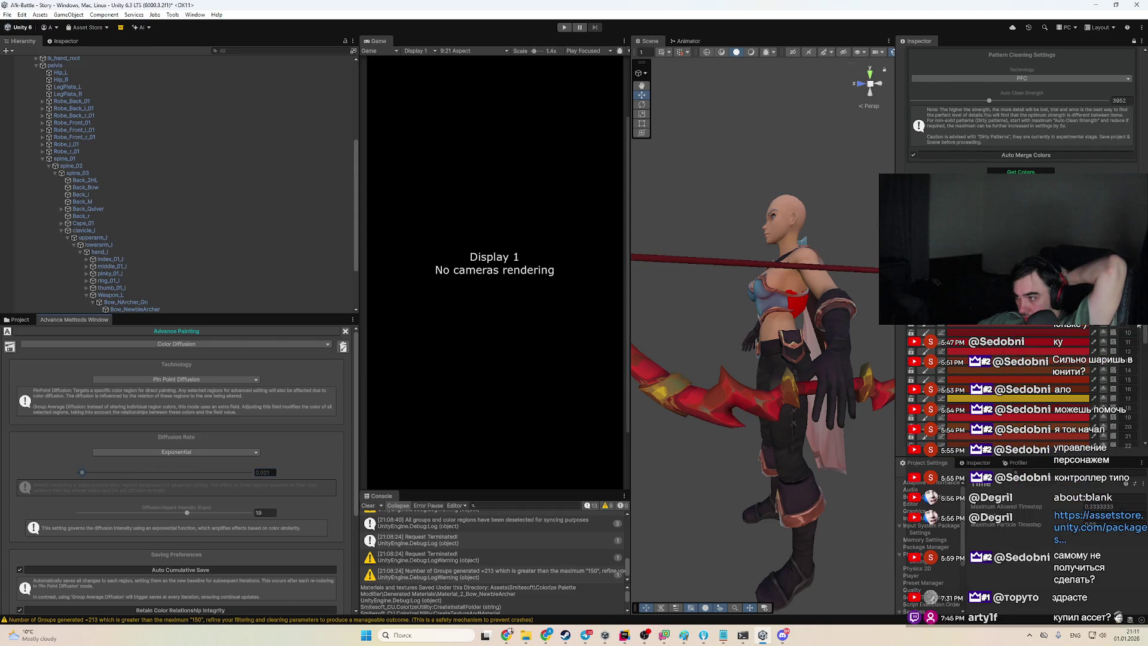
Turn the bow line yellow-green, then reset the bow to its original teal colours
left_click(1127, 285)
mouse_move(1131, 350)
left_mouse_down()
mouse_move(1098, 328)
mouse_move(1083, 339)
left_mouse_up()
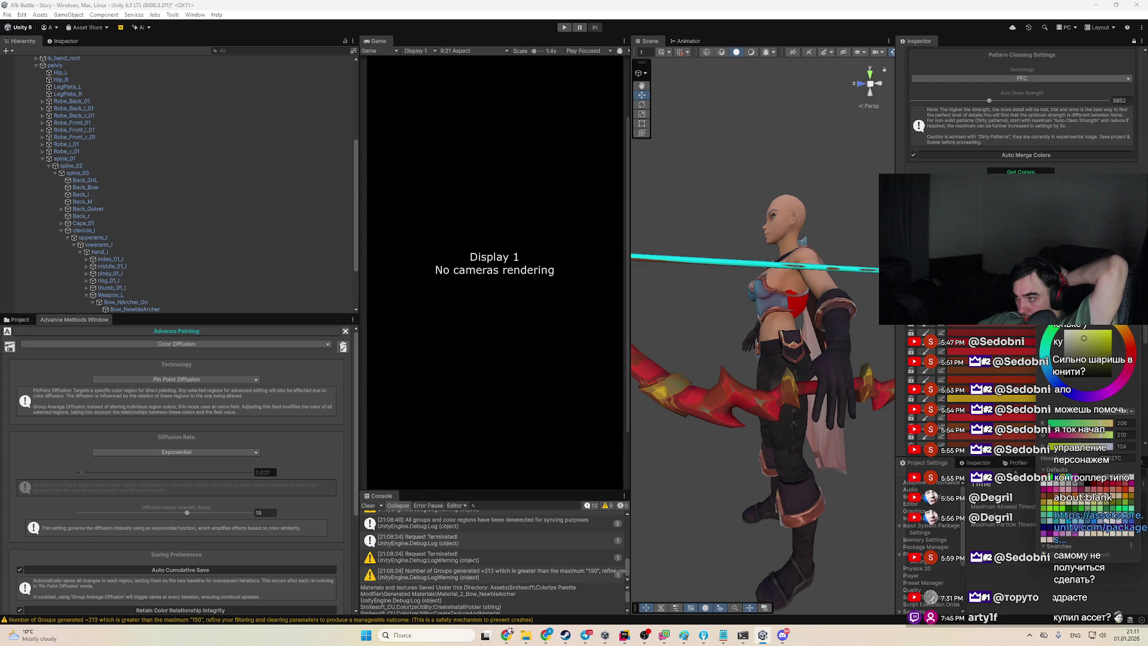
key("Return")
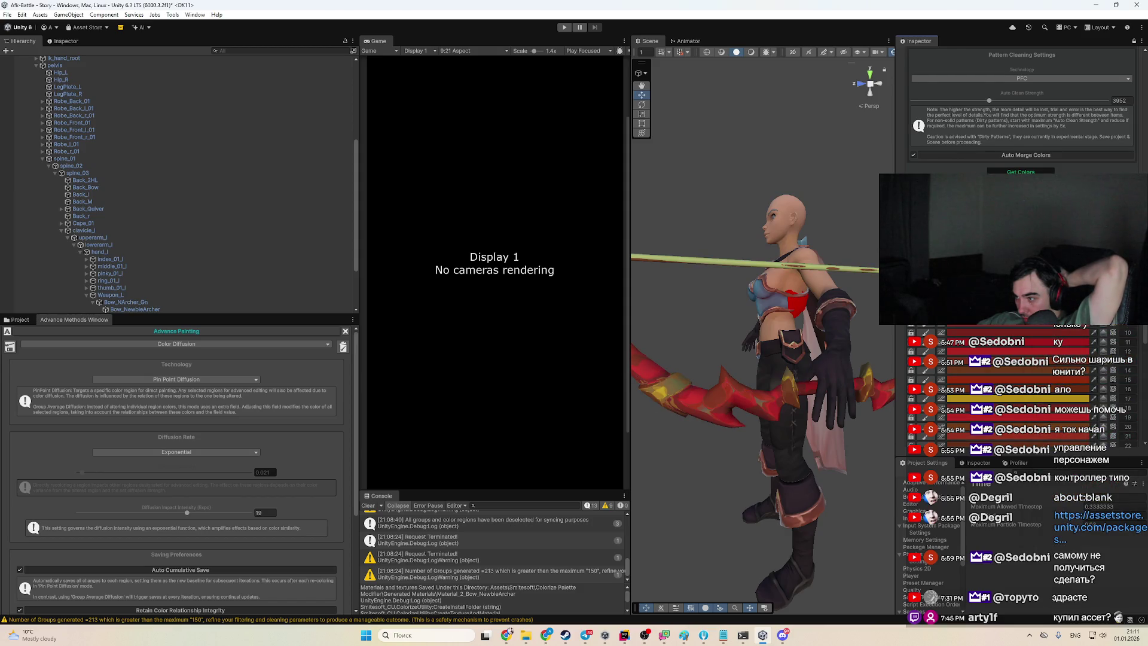
left_click(1032, 450)
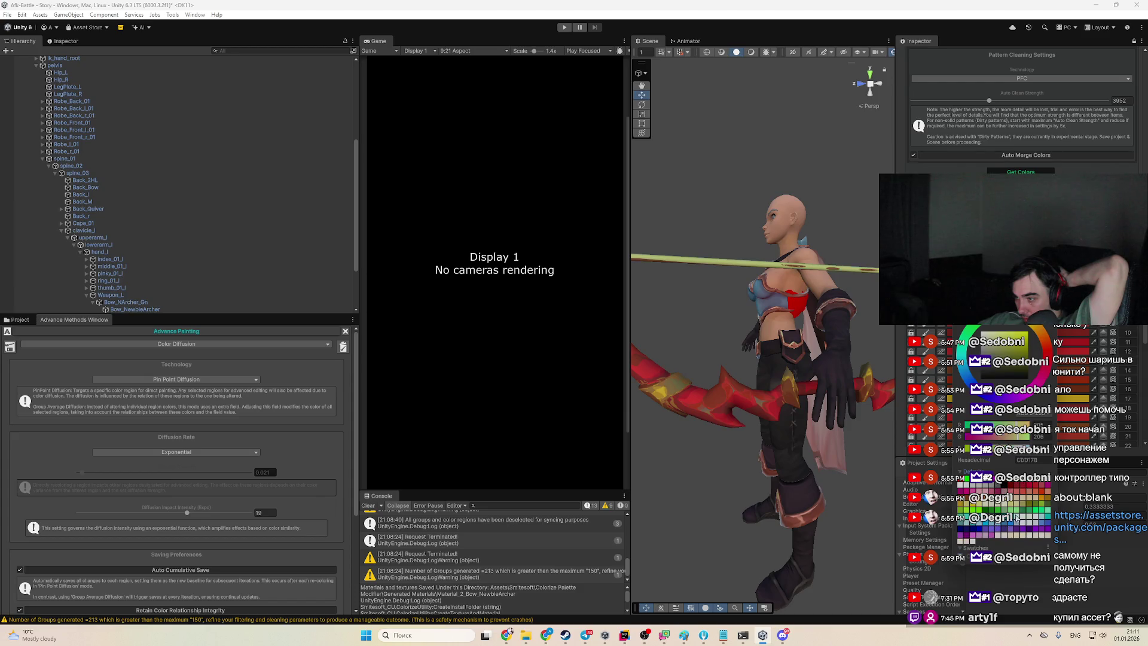
left_click(343, 349)
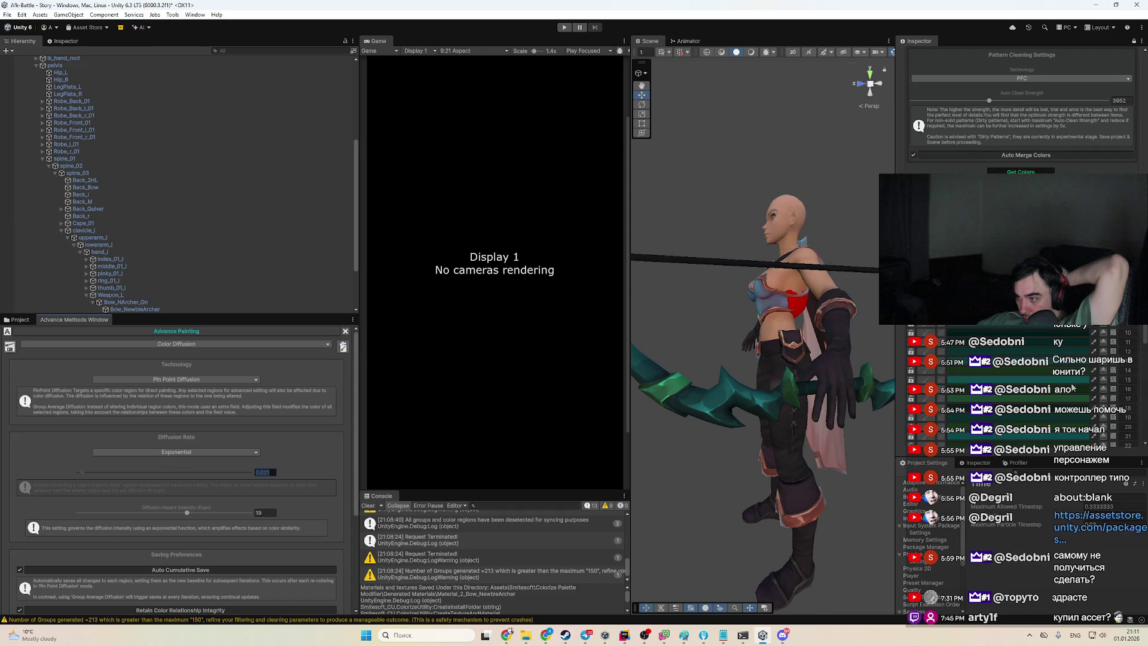
Save the current colours as BaseData and frame the character's torso and bow
left_click(10, 348)
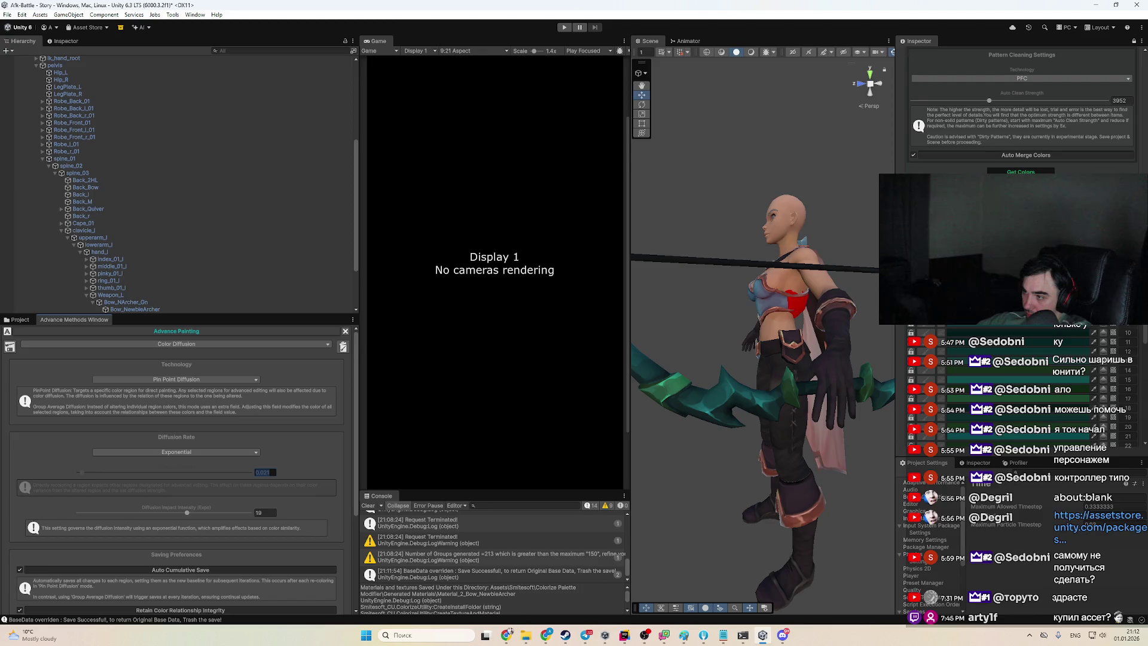
scroll(767, 390, "down", 3)
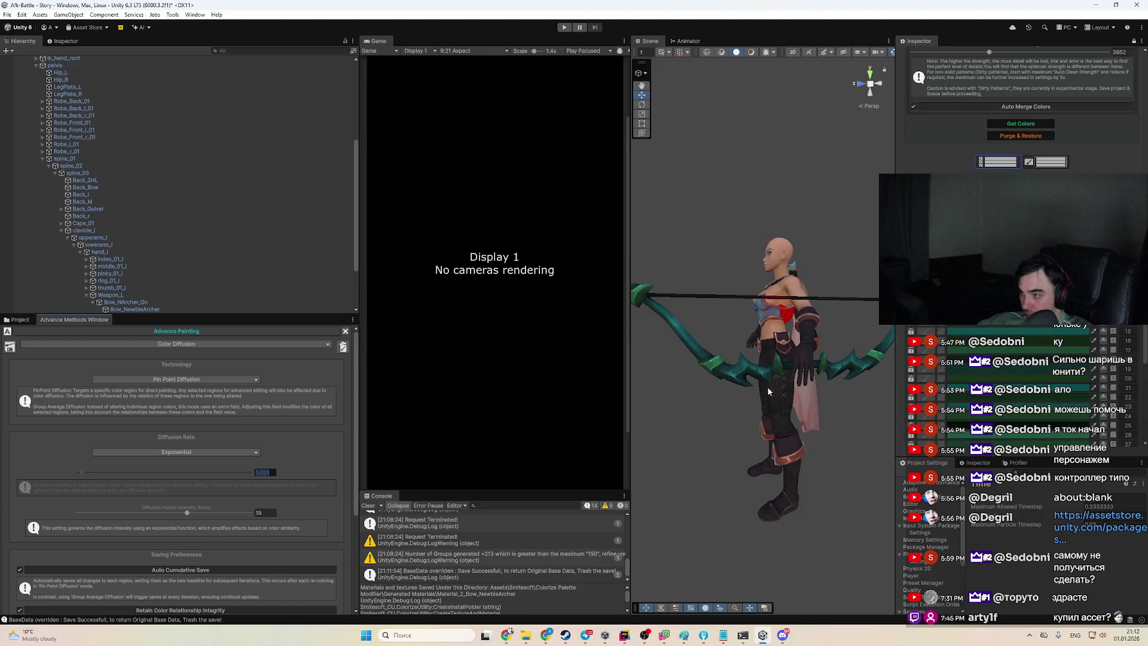
scroll(774, 397, "up", 3)
mouse_move(774, 397)
left_mouse_down()
mouse_move(650, 374)
mouse_move(837, 393)
mouse_move(756, 441)
mouse_move(705, 422)
mouse_move(811, 443)
mouse_move(764, 466)
mouse_move(849, 415)
left_mouse_up()
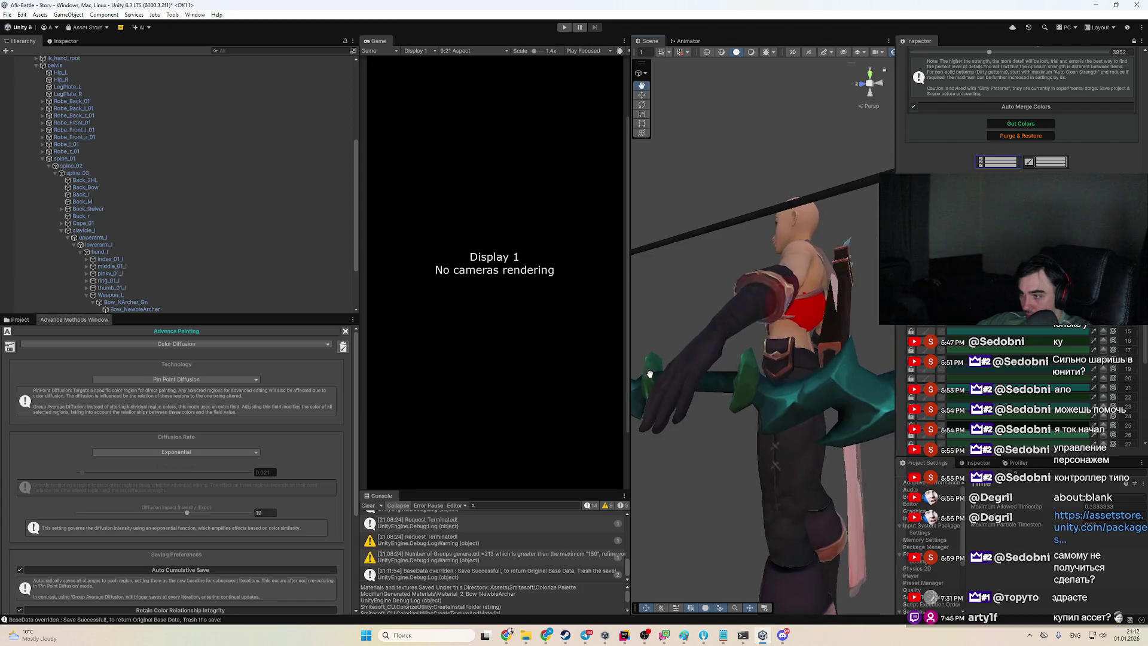
scroll(840, 406, "up", 5)
scroll(776, 403, "down", 8)
mouse_move(777, 404)
left_mouse_down()
mouse_move(762, 410)
mouse_move(867, 389)
mouse_move(766, 385)
mouse_move(849, 395)
left_mouse_up()
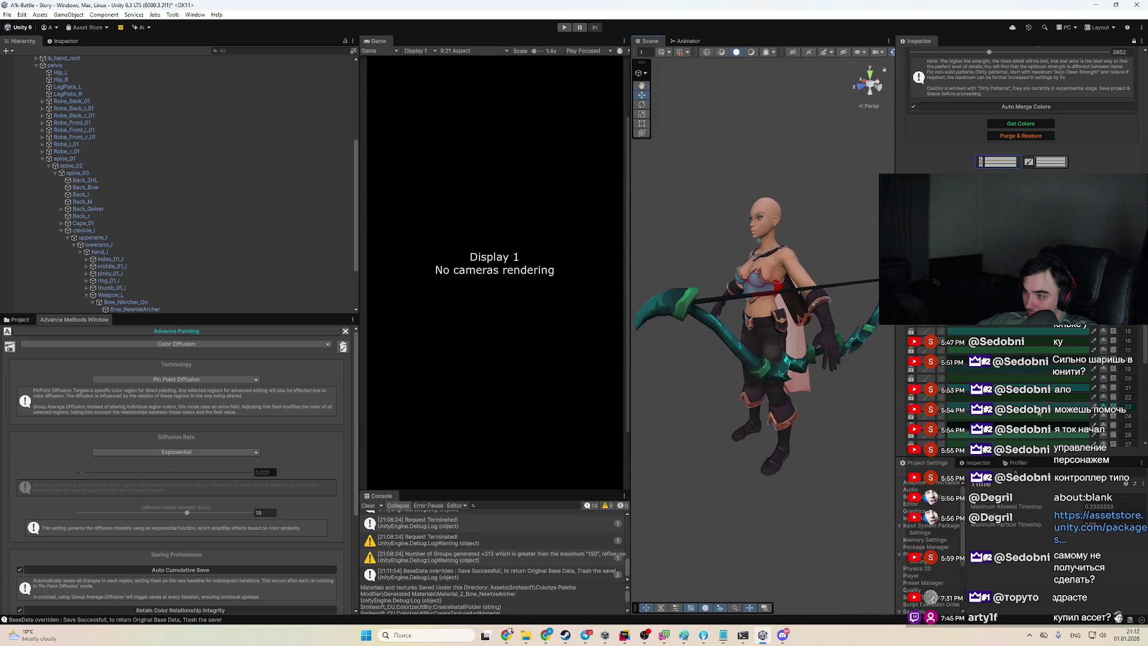
key("f")
scroll(1039, 413, "up", 5)
scroll(1036, 294, "down", 4)
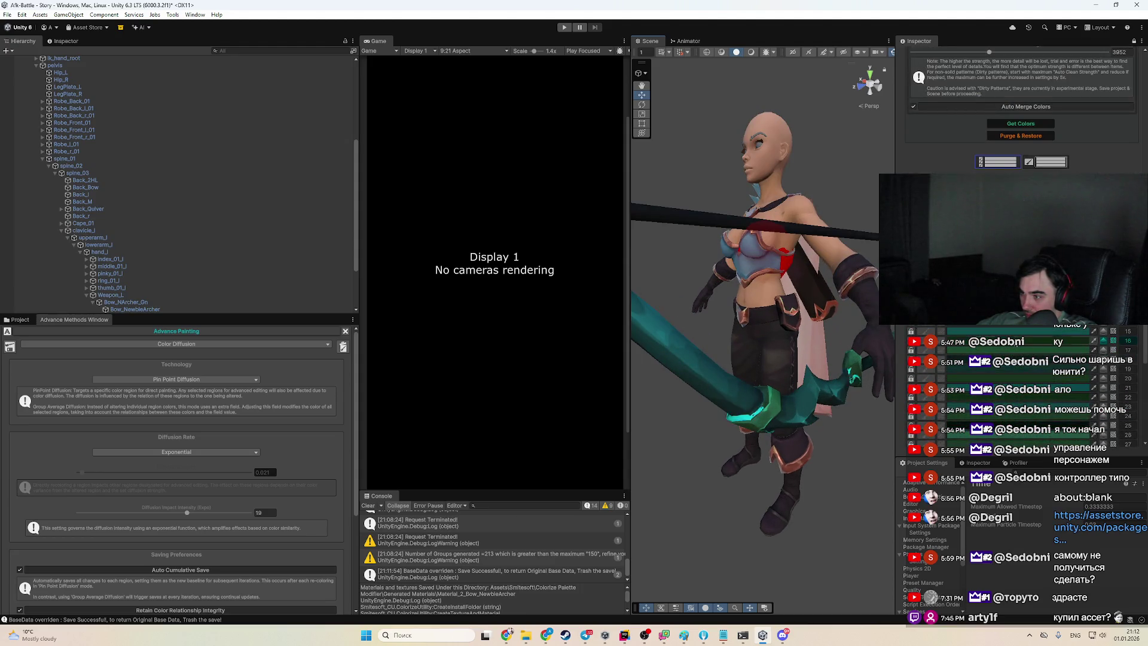
Show the Generated Materials folder and view mainTexture in an image viewer, then close it
left_click(22, 320)
left_click(238, 378)
left_click(208, 368)
double_click(210, 367)
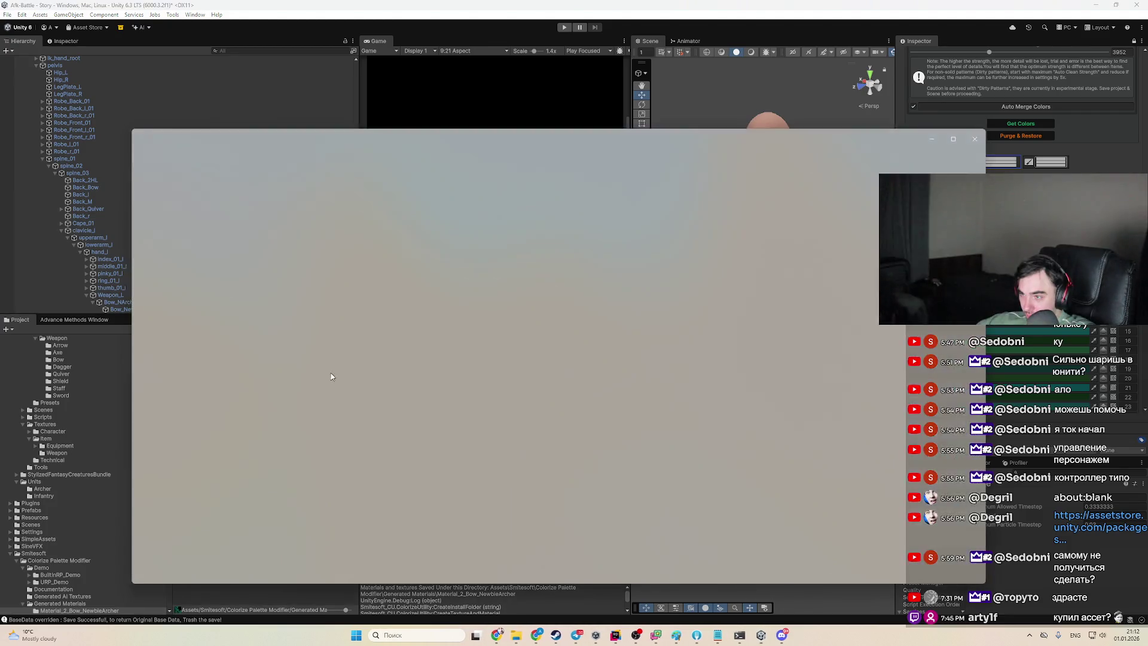
left_click(972, 142)
scroll(77, 433, "up", 5)
scroll(74, 434, "up", 3)
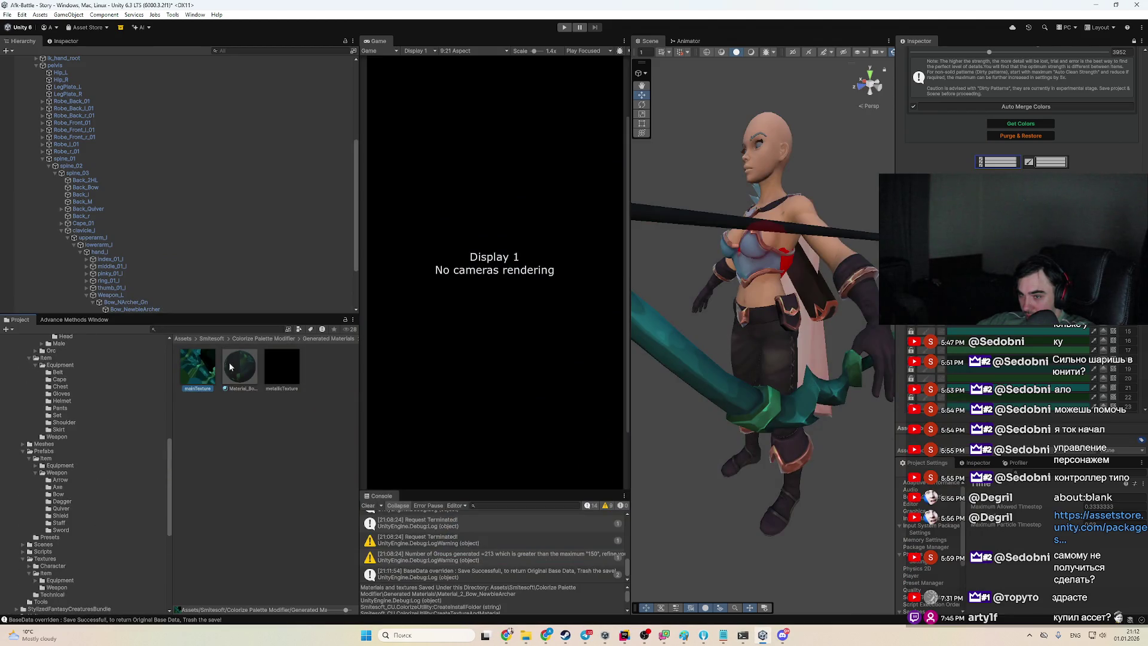
Select the bow and expand the StylizedCharacter Materials > Character folders in the Project window
scroll(96, 430, "up", 12)
left_click(753, 409)
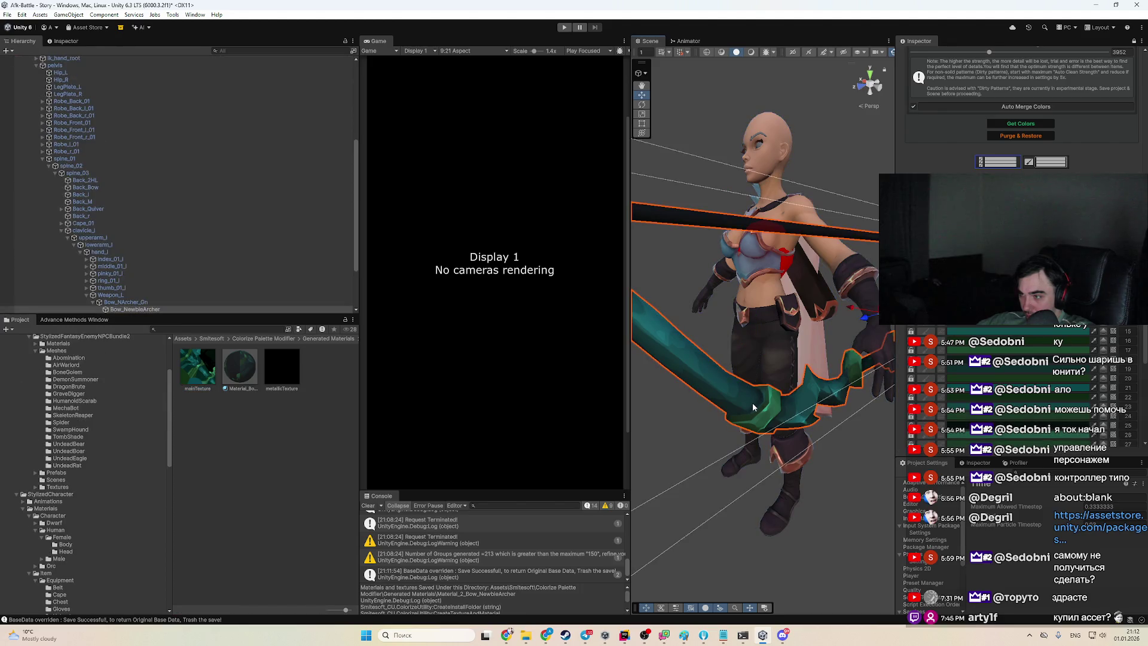
scroll(84, 430, "up", 5)
left_click(81, 422)
left_click(82, 432)
left_click(86, 460)
left_click(95, 475)
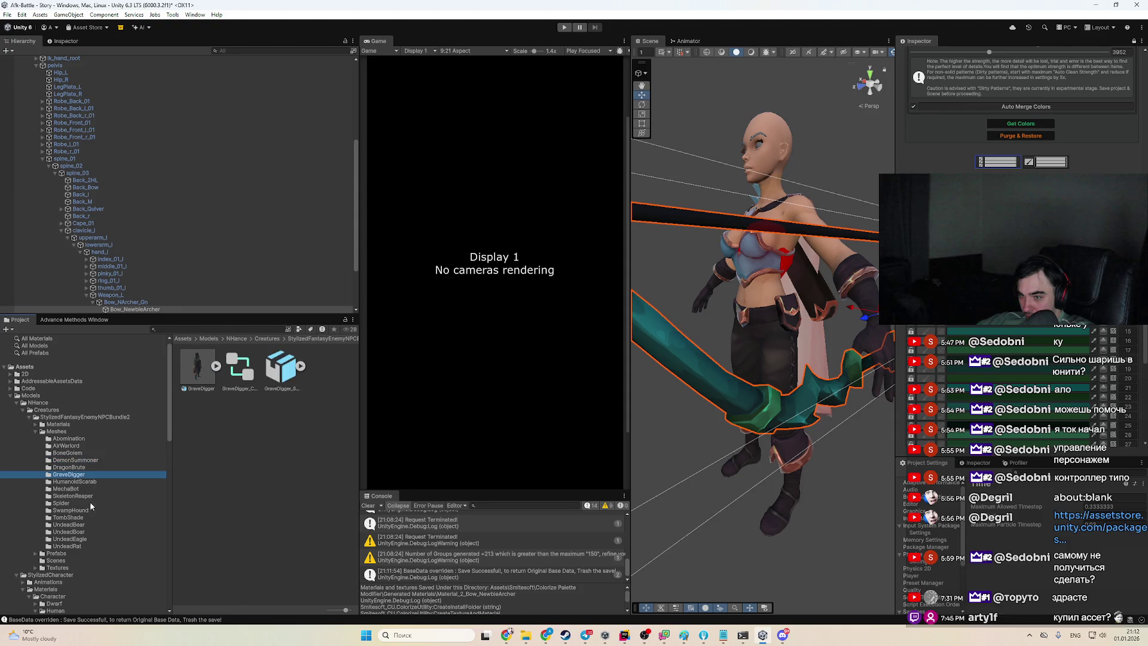
left_click(63, 576)
left_click(46, 589)
left_click(53, 596)
scroll(93, 540, "down", 3)
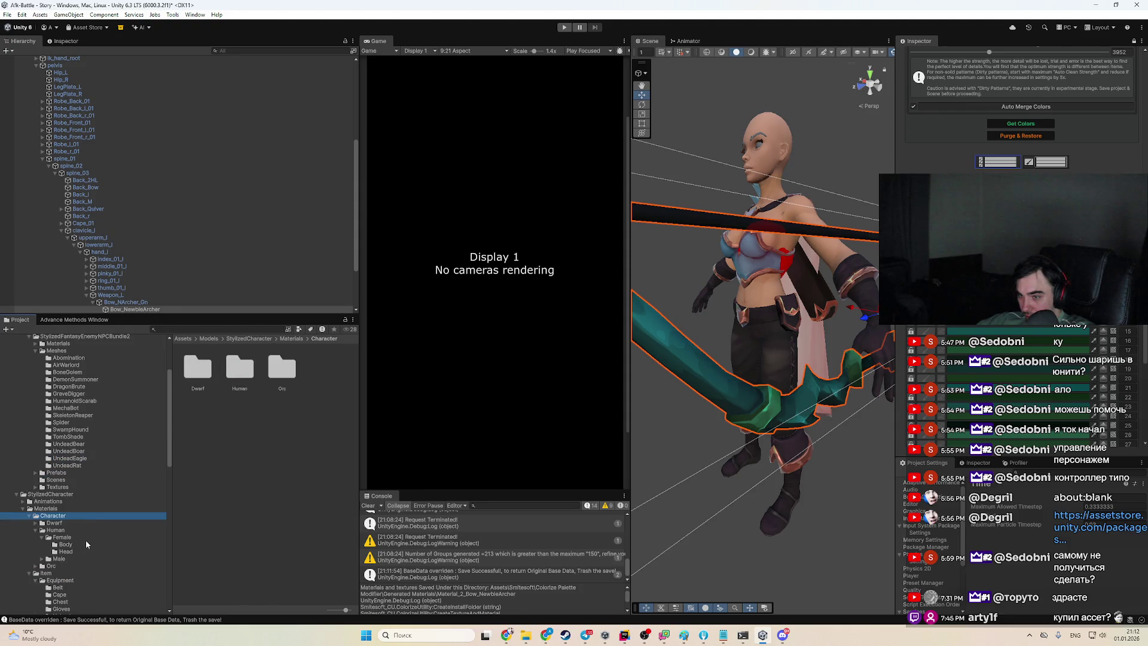
Browse to the Item/Weapon materials and show M_Bow_NArcher_Old_Wh's settings in the Inspector
left_click(85, 539)
left_click(81, 551)
left_click(75, 564)
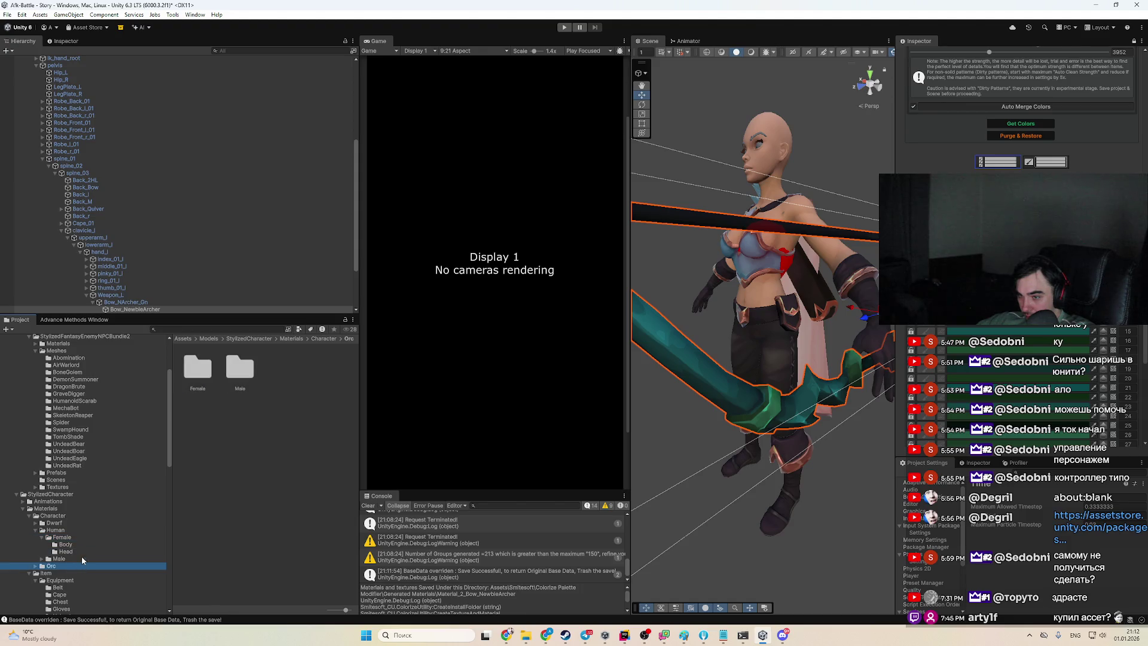
scroll(82, 562, "down", 3)
left_click(77, 521)
left_click(78, 535)
left_click(70, 557)
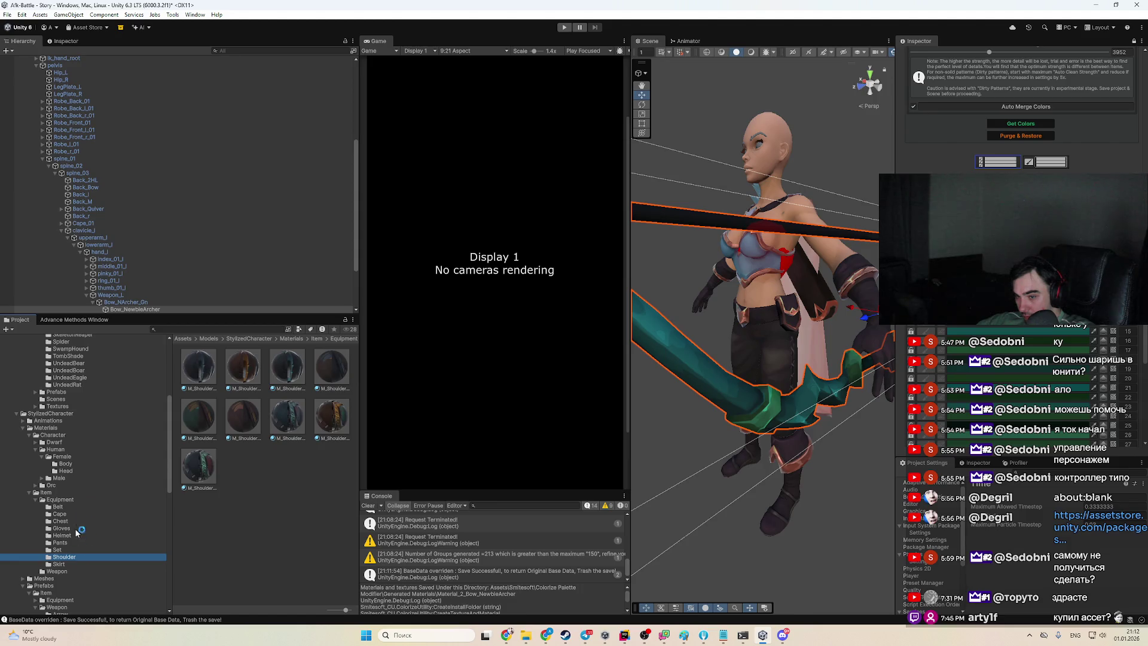
left_click(74, 572)
left_click(252, 476)
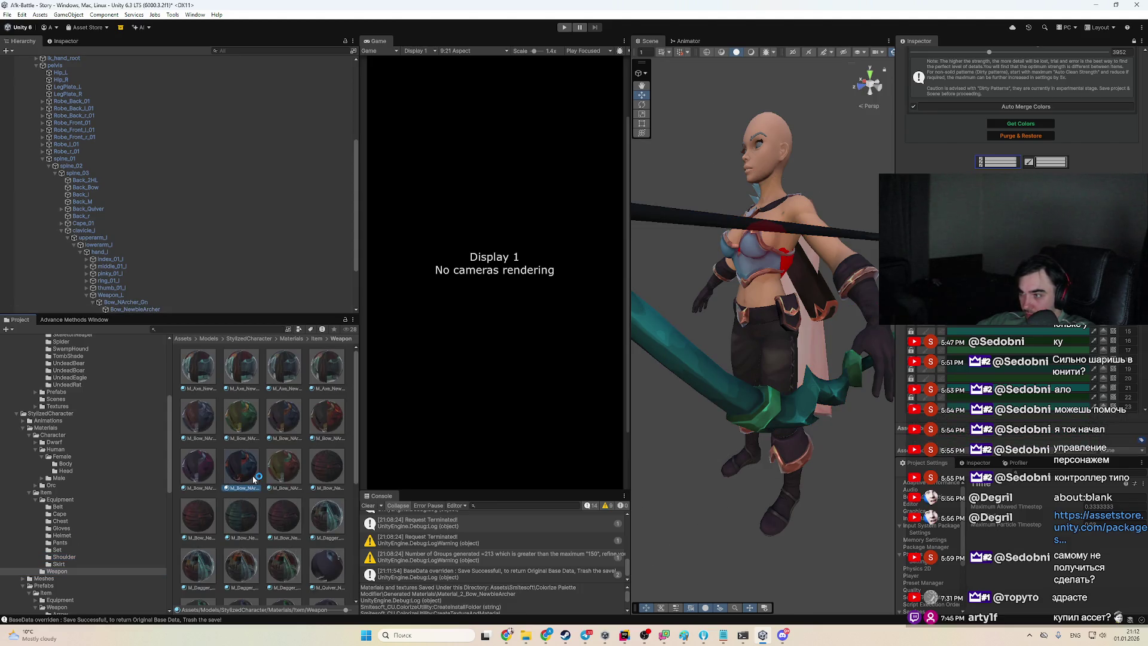
left_click(66, 40)
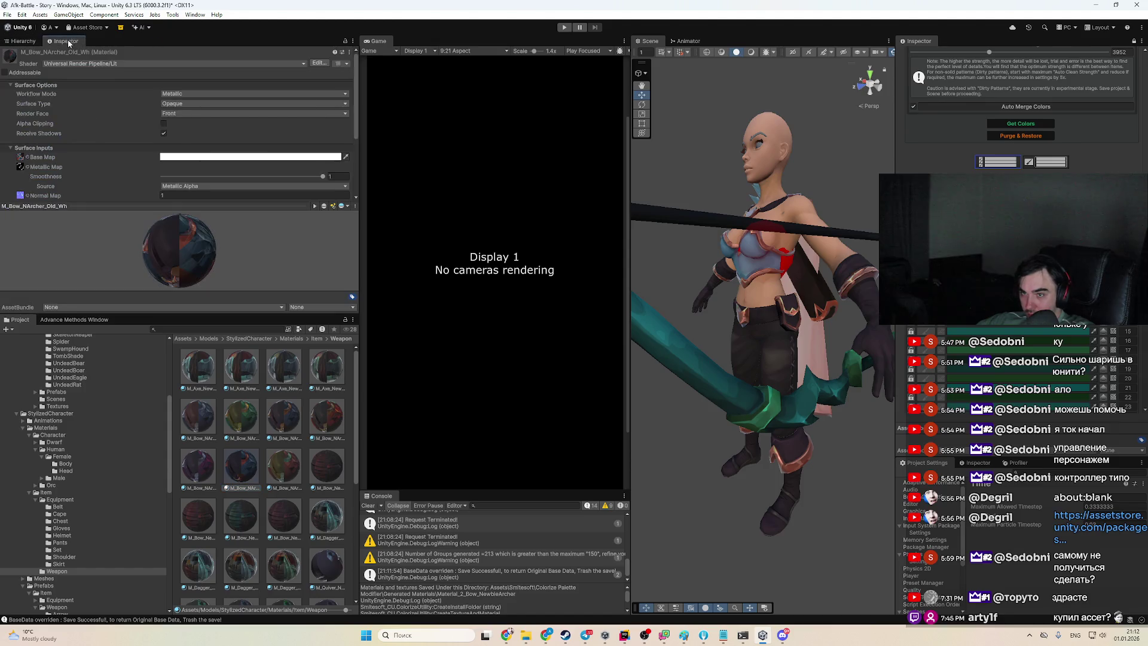
Locate the material's base map texture and preview the green and old white archer bow textures
left_click(20, 157)
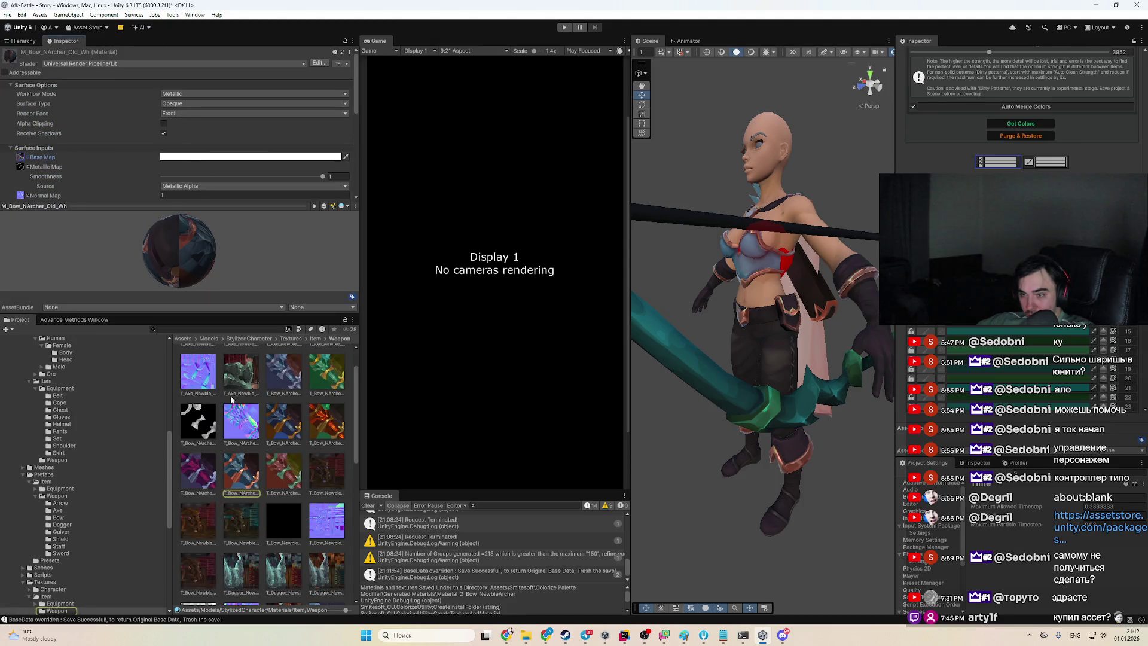
double_click(242, 473)
key("Escape")
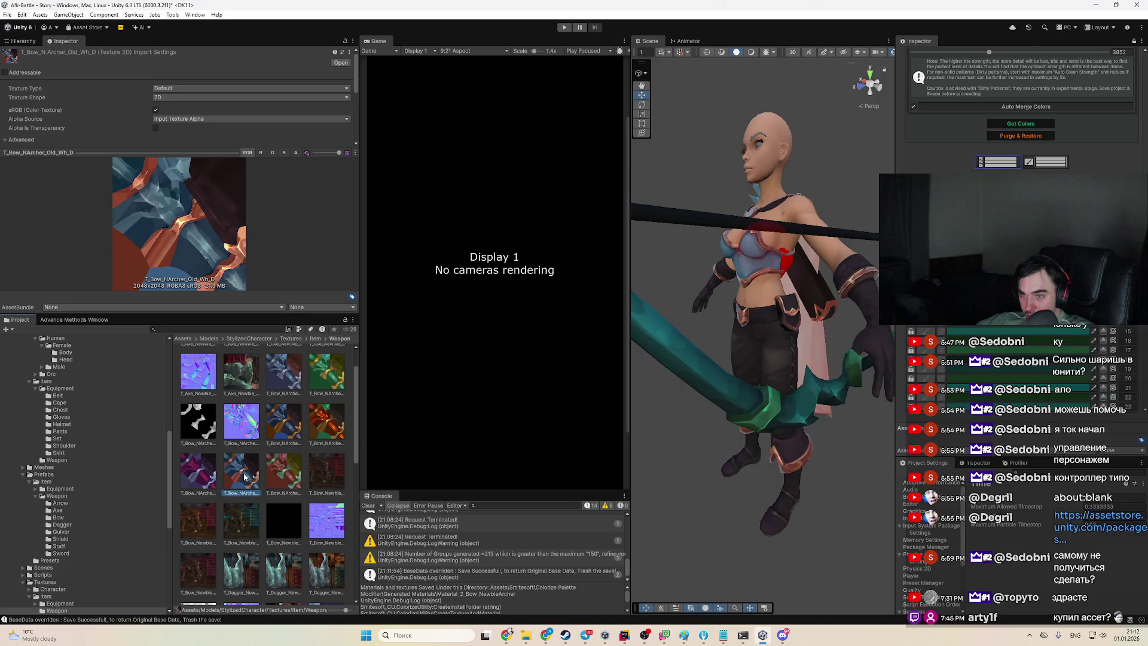
left_click(329, 382)
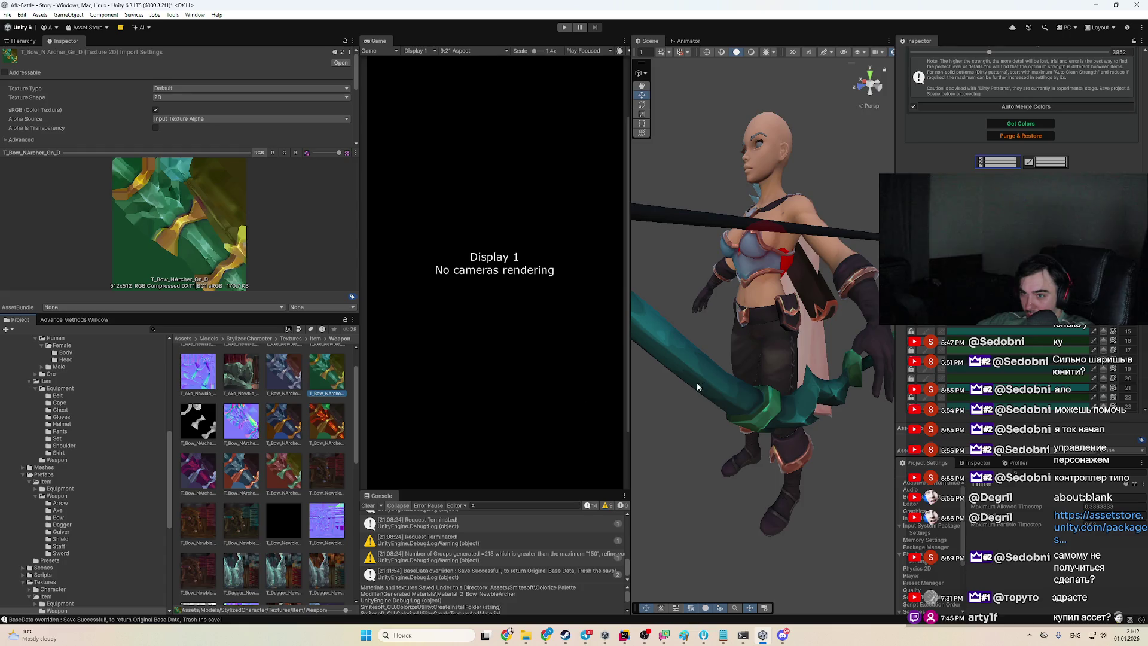
left_click(198, 473)
left_click(242, 472)
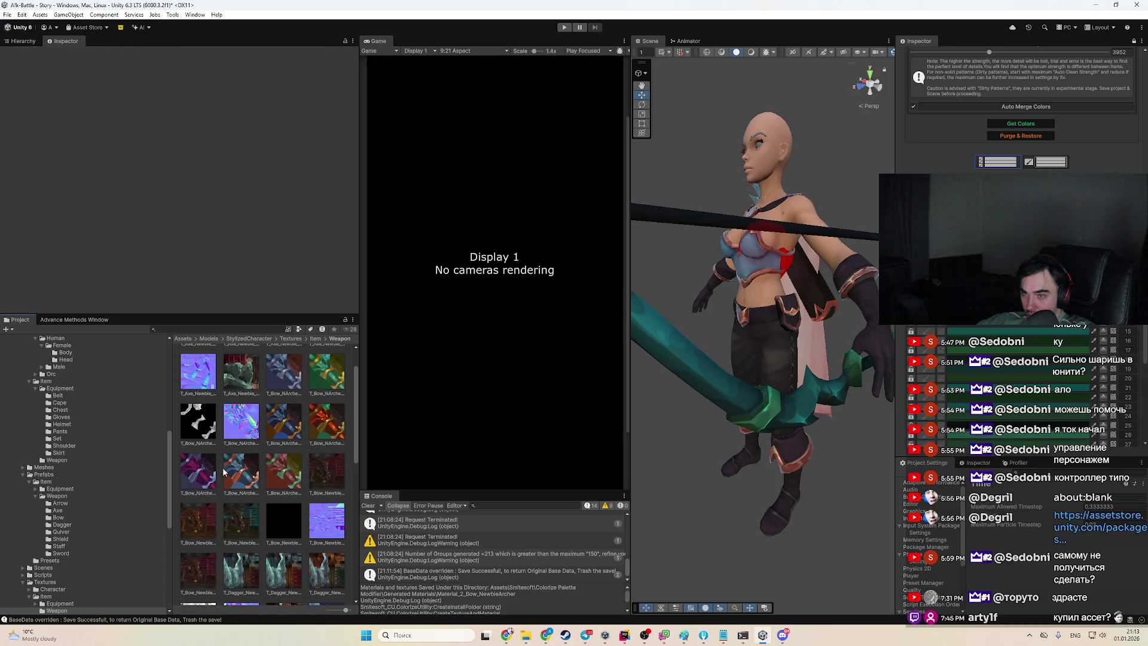
left_click(284, 472)
left_click(327, 421)
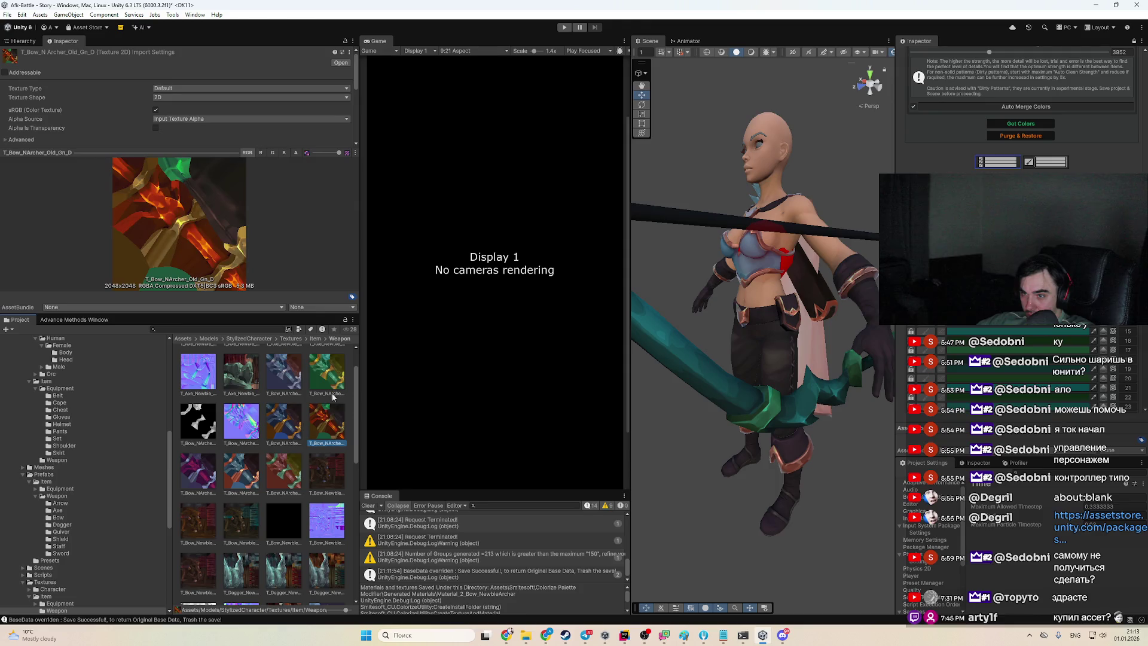
left_click(327, 374)
Inspect the old blue bow, T_Axe_Newbie normal map and bow diffuse/normal textures, then select Archer1
left_click(285, 377)
left_click(235, 395)
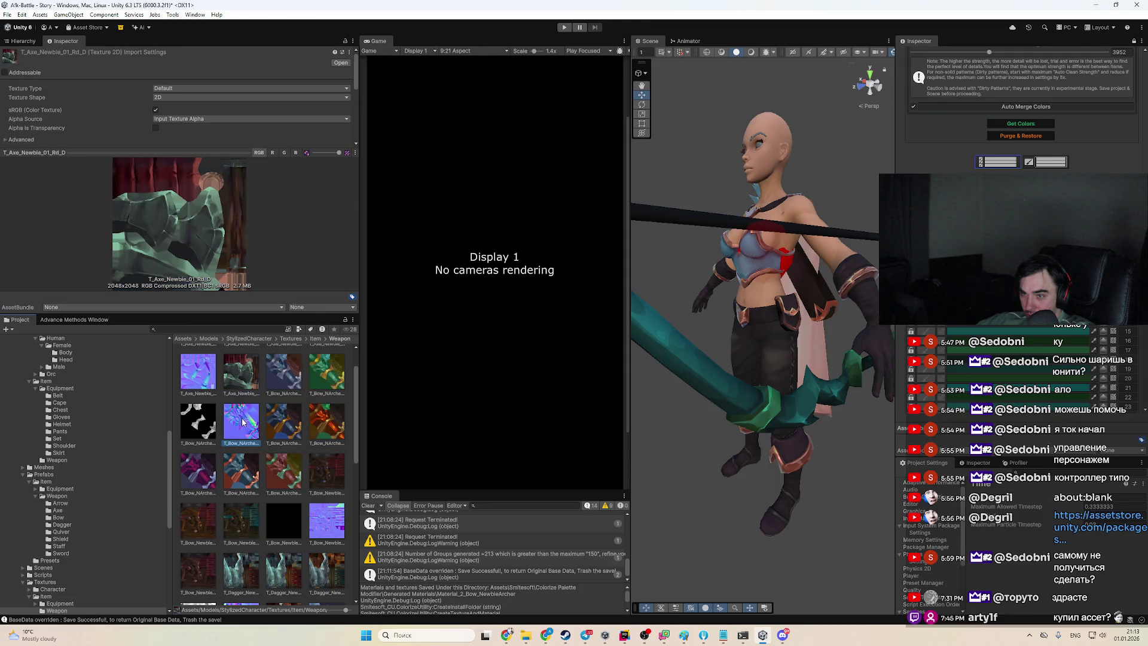
left_click(275, 419)
left_click(328, 524)
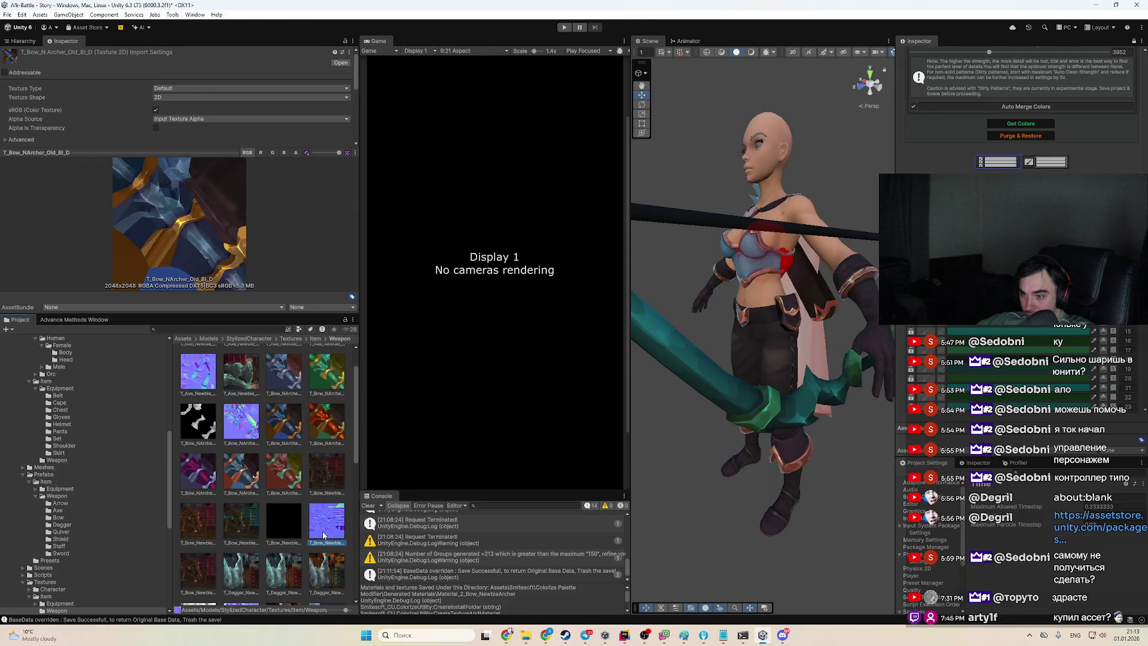
left_click(241, 421)
left_click(198, 374)
left_click(248, 383)
left_click(286, 378)
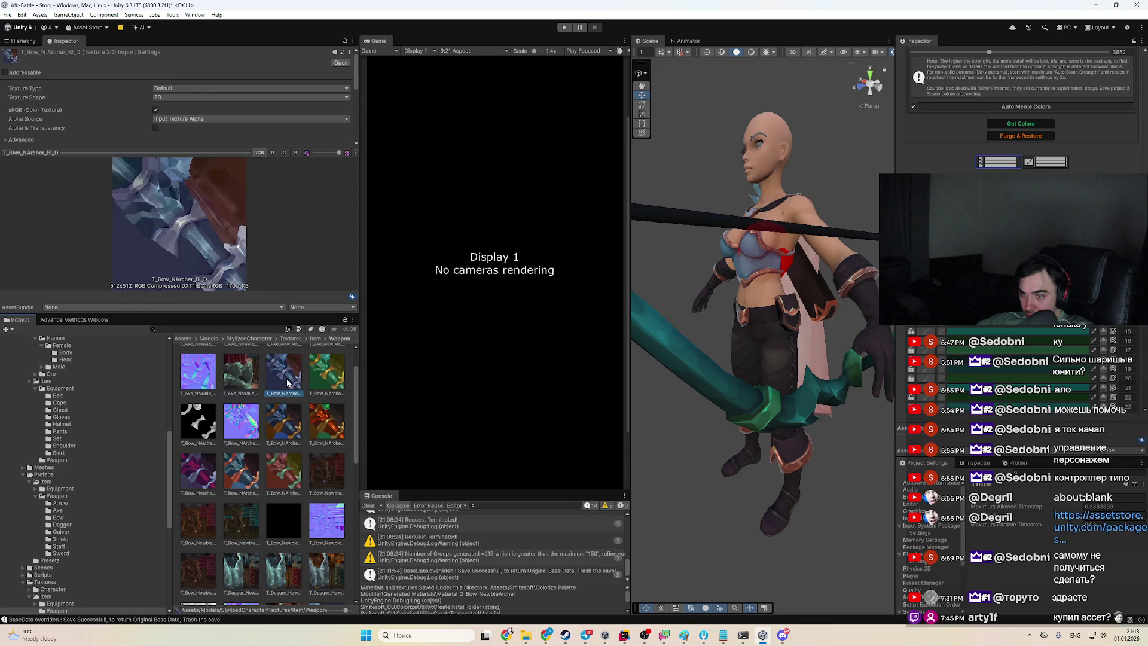
left_click(242, 423)
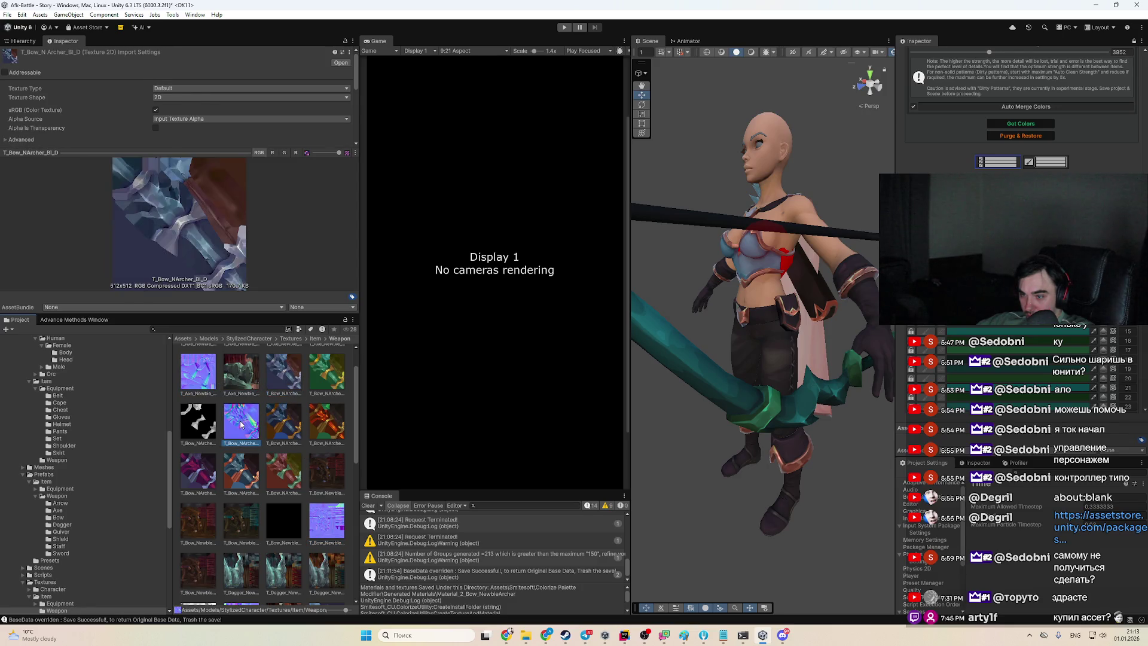
left_click(284, 429)
left_click(764, 323)
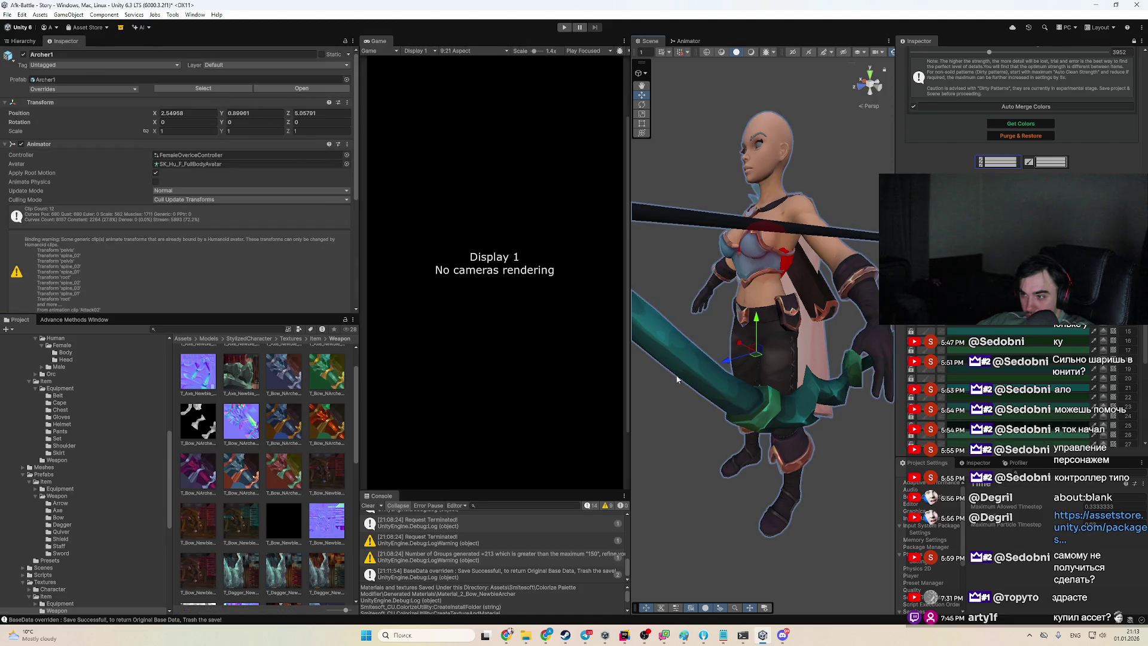
Open the bow's Material_Bow_NewbieArcher and list texture choices for its Metallic Map, currently MetallicDefault
left_click(716, 374)
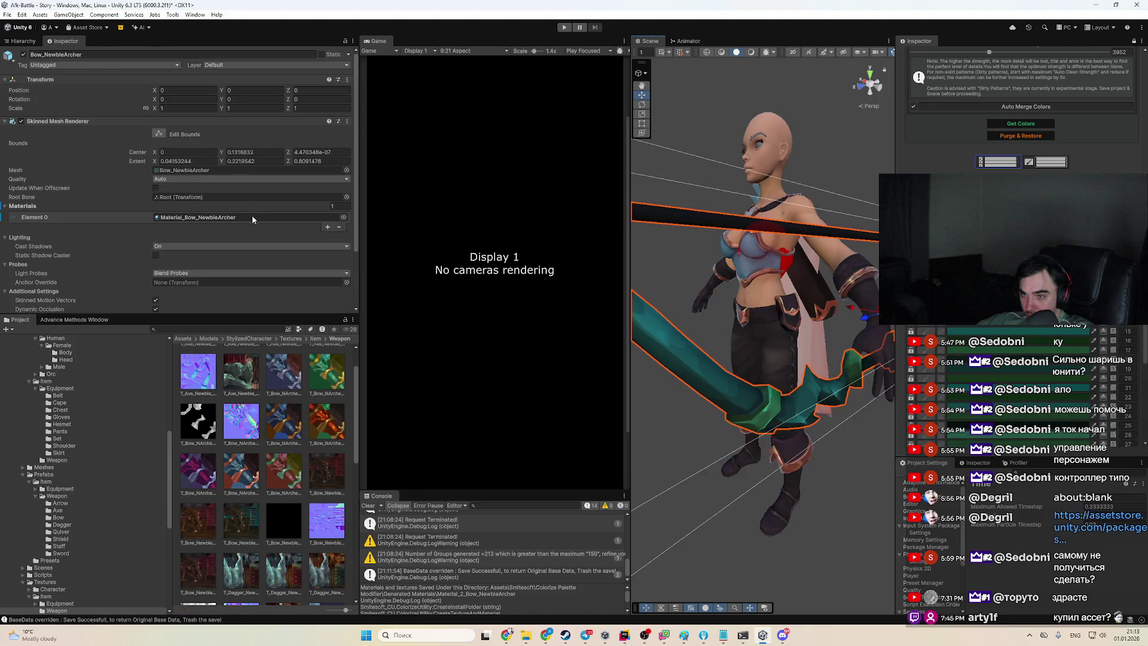
left_click(212, 219)
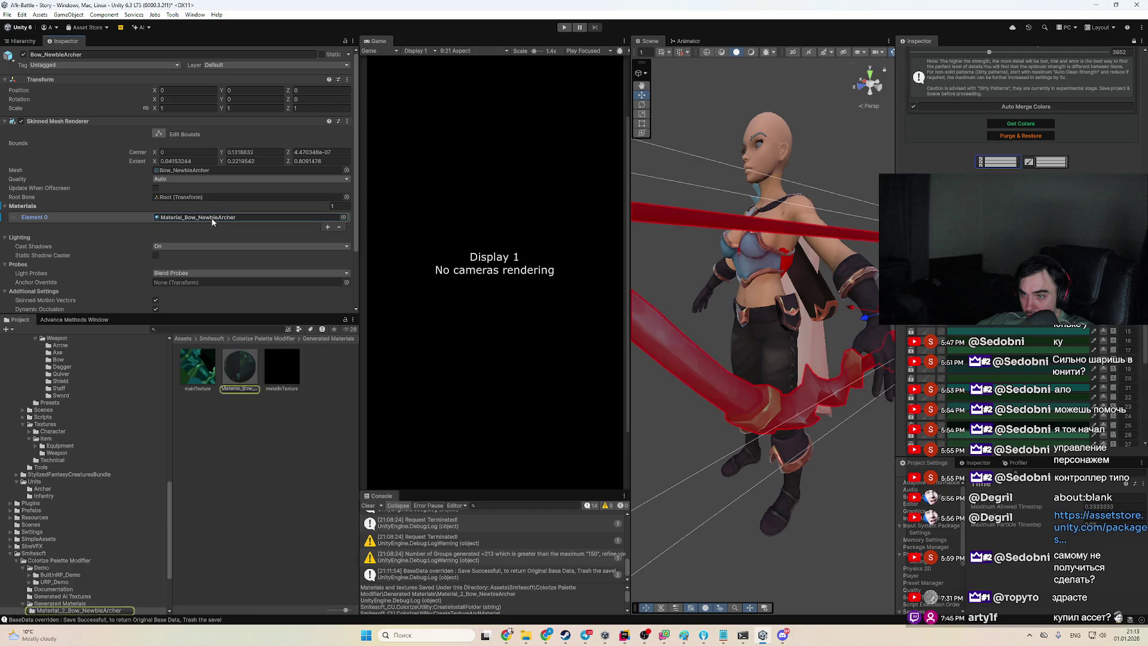
left_click(250, 367)
left_click(19, 168)
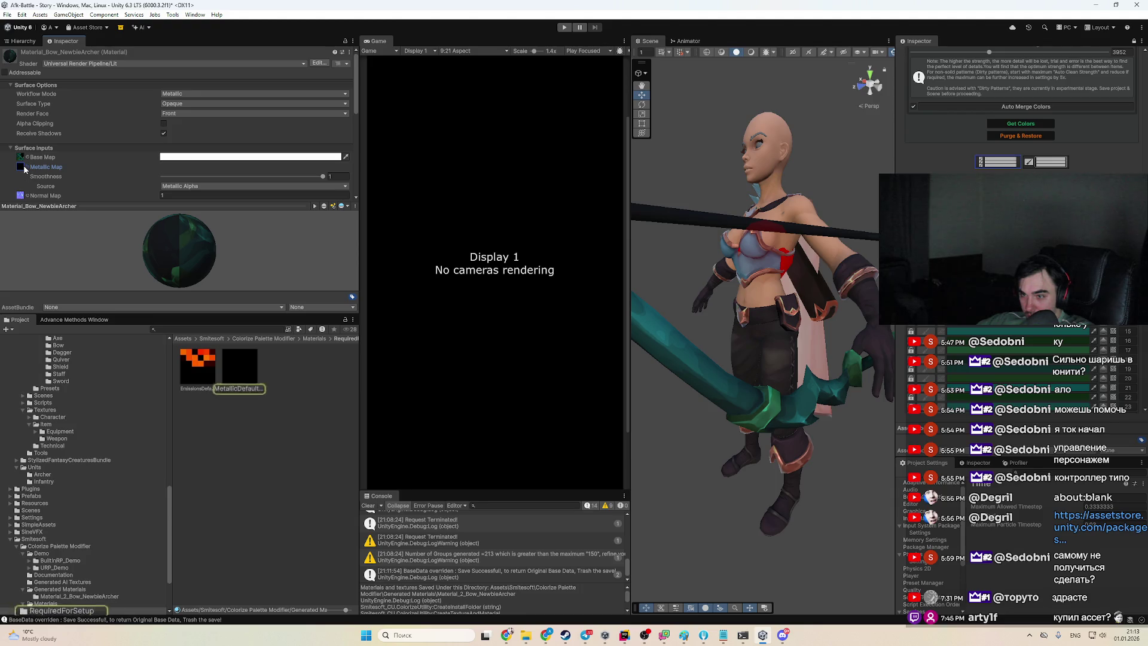
left_click(26, 168)
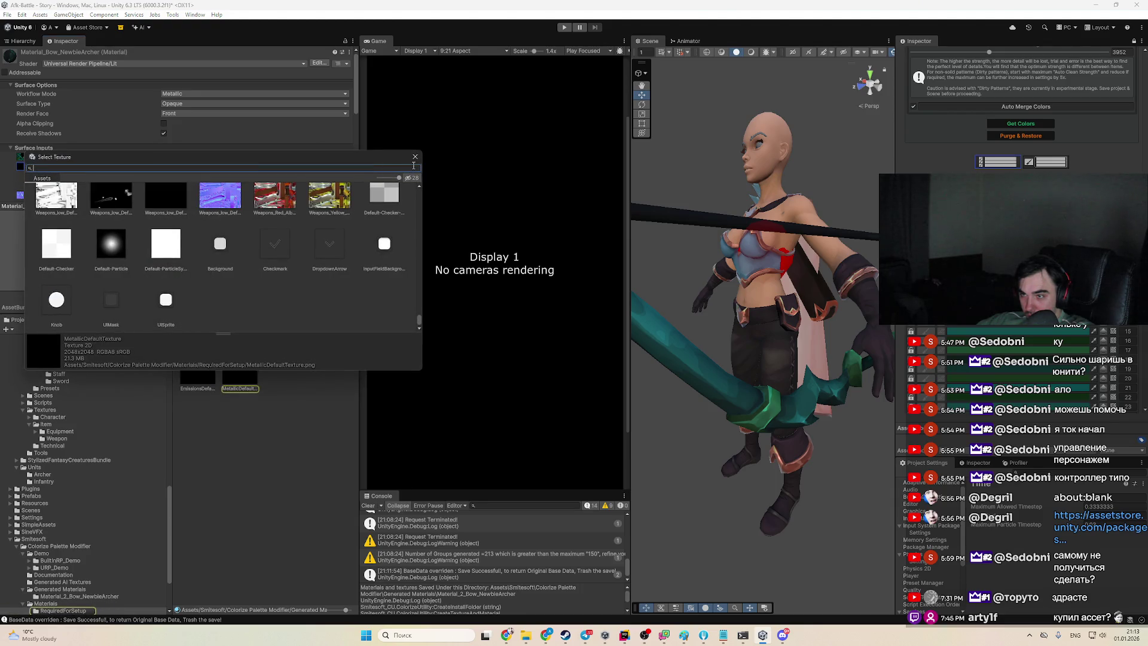
Compare bow metallic textures and assign T_Bow_Newbie_01_MR as the Metallic Map
left_click(415, 157)
left_click(27, 168)
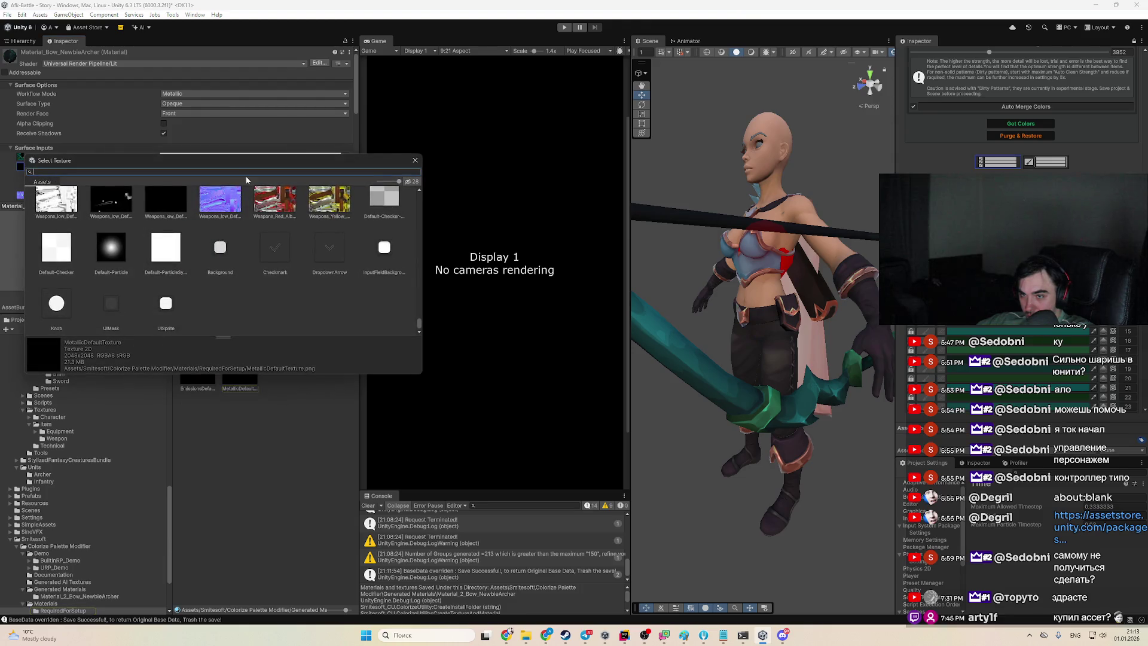
scroll(269, 210, "up", 3)
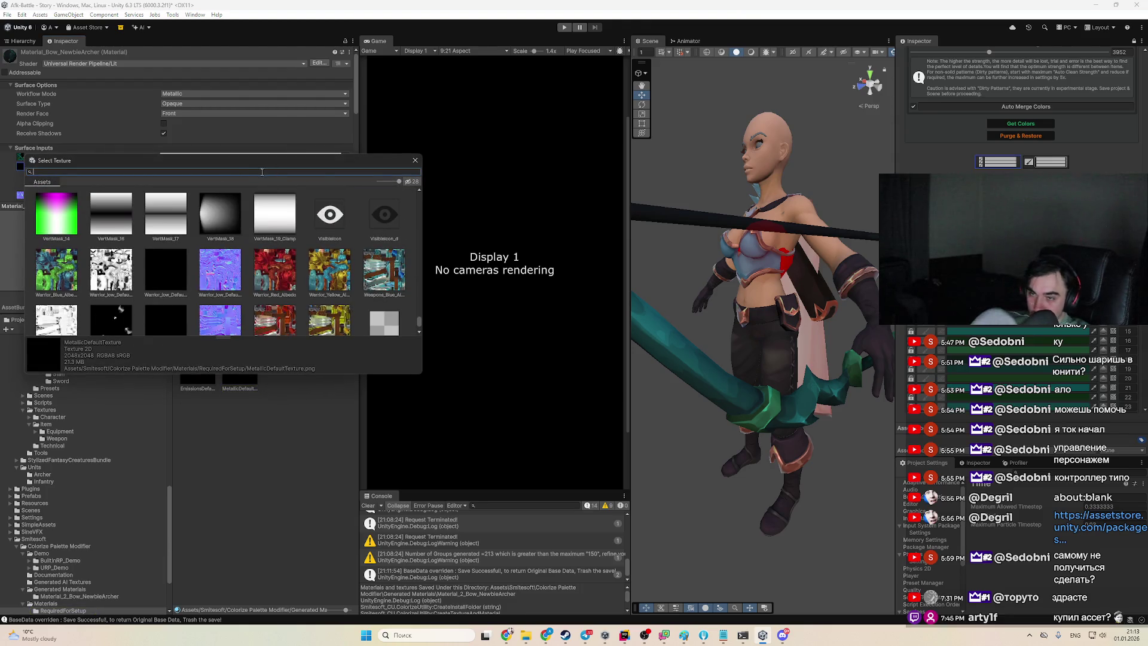
type("bow")
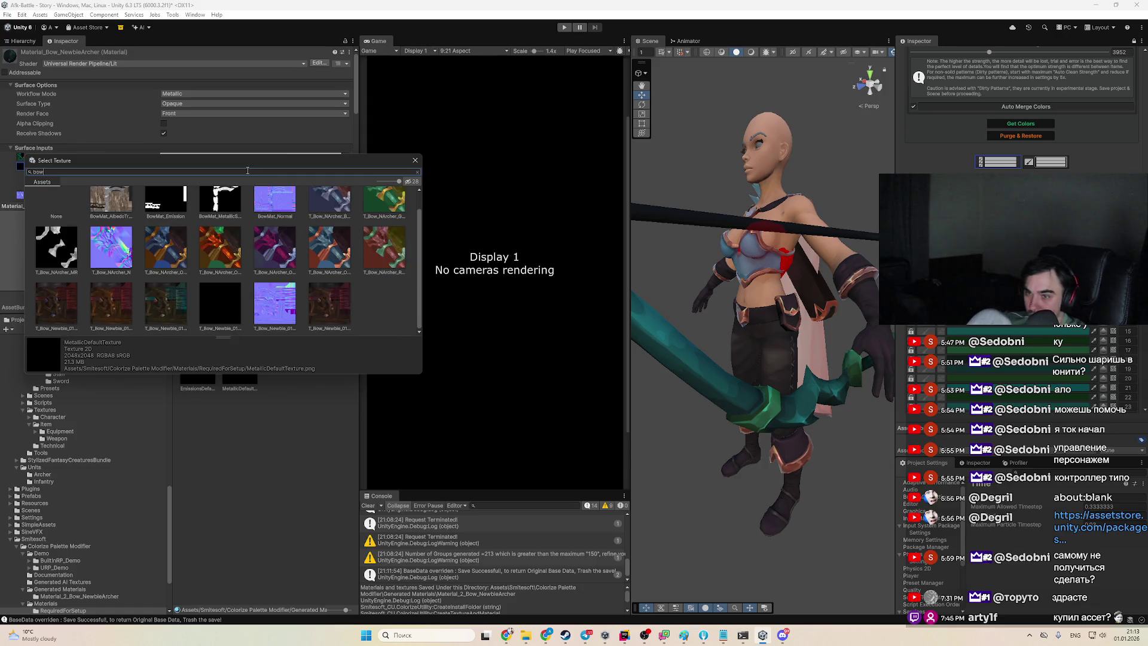
left_click(227, 297)
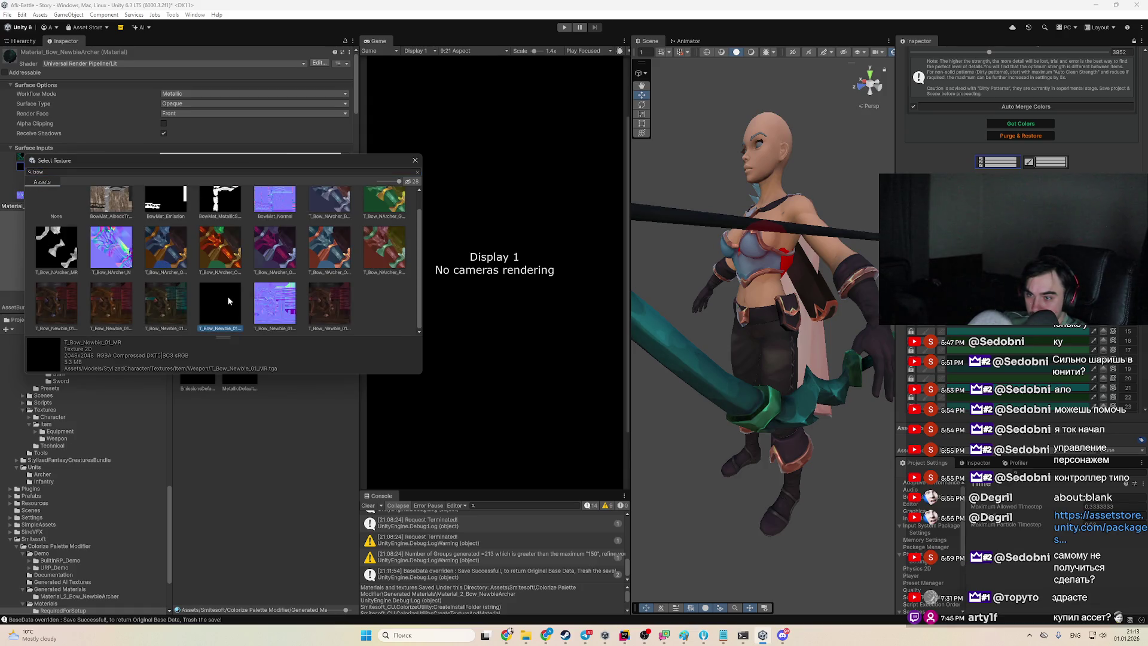
left_click(60, 254)
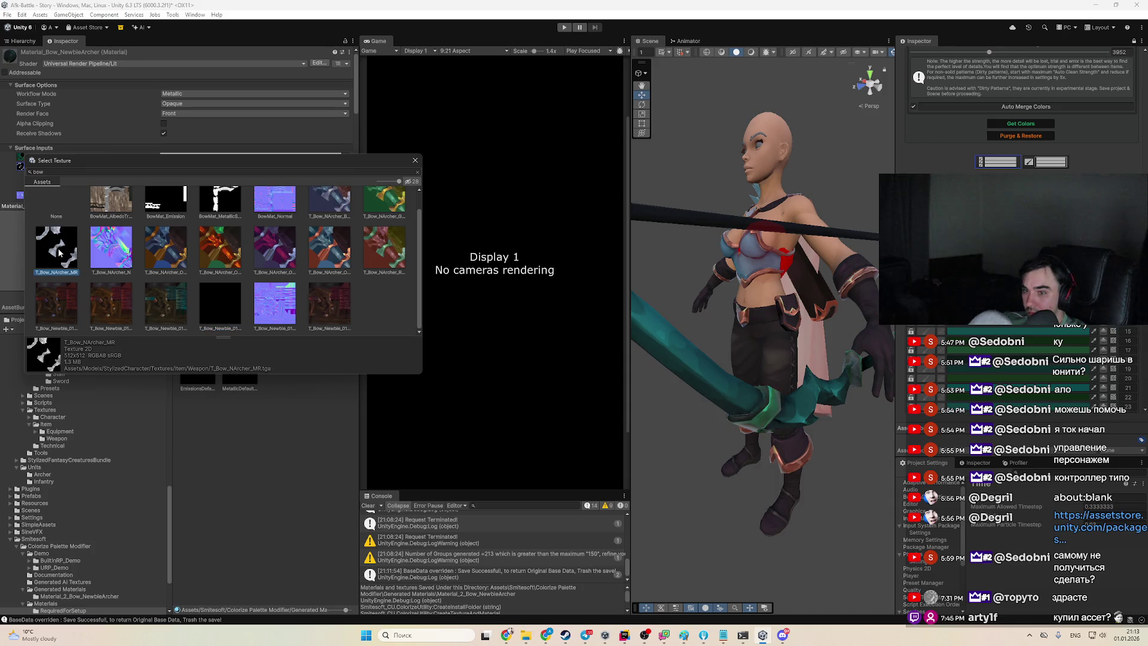
left_click(216, 306)
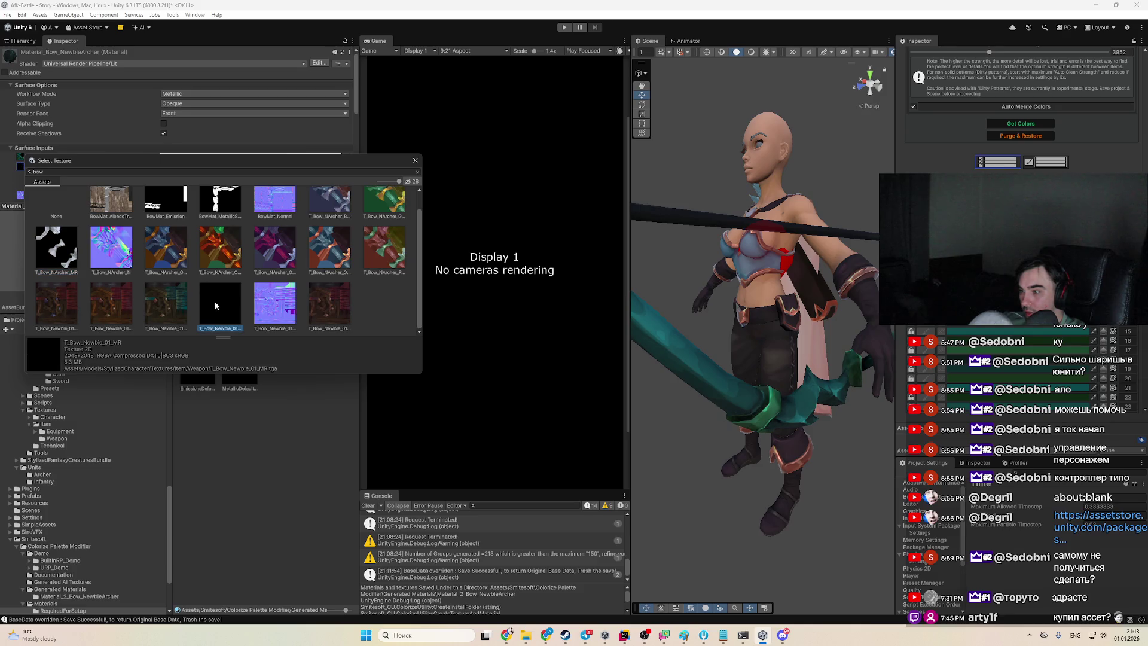
left_click(205, 234)
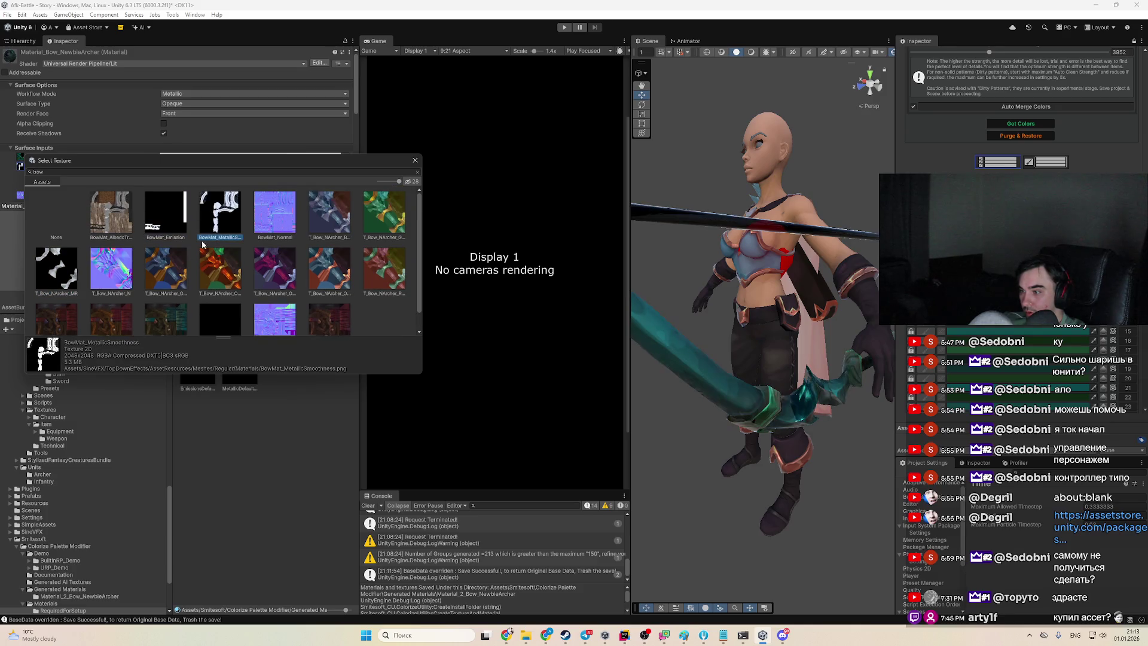
left_click(216, 323)
left_click(71, 251)
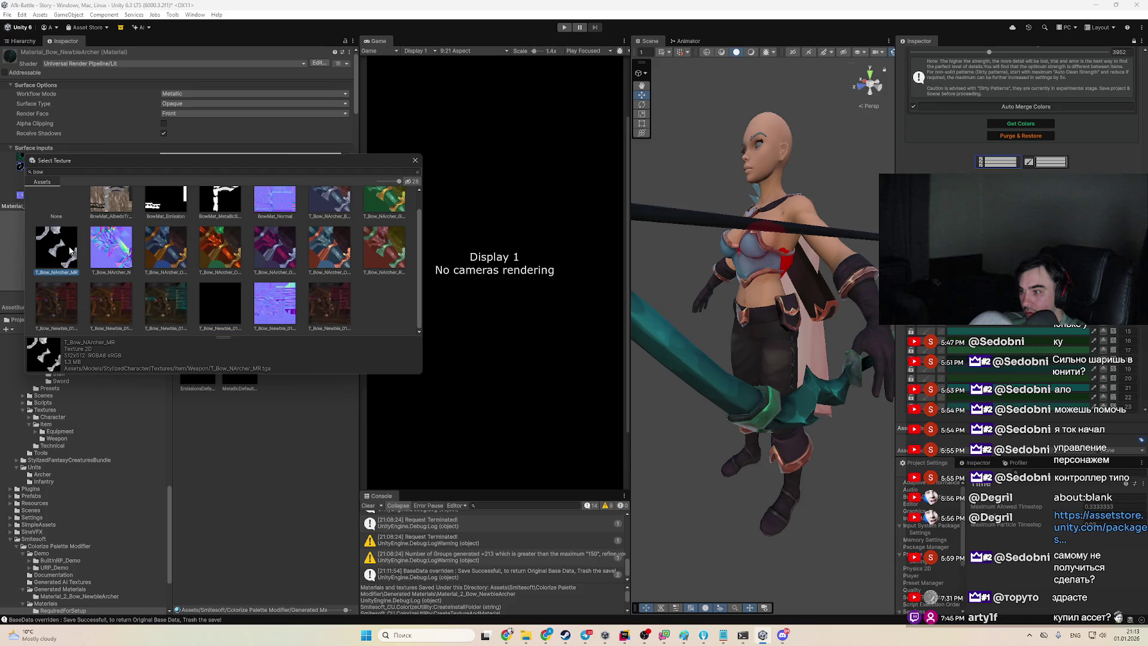
left_click(225, 315)
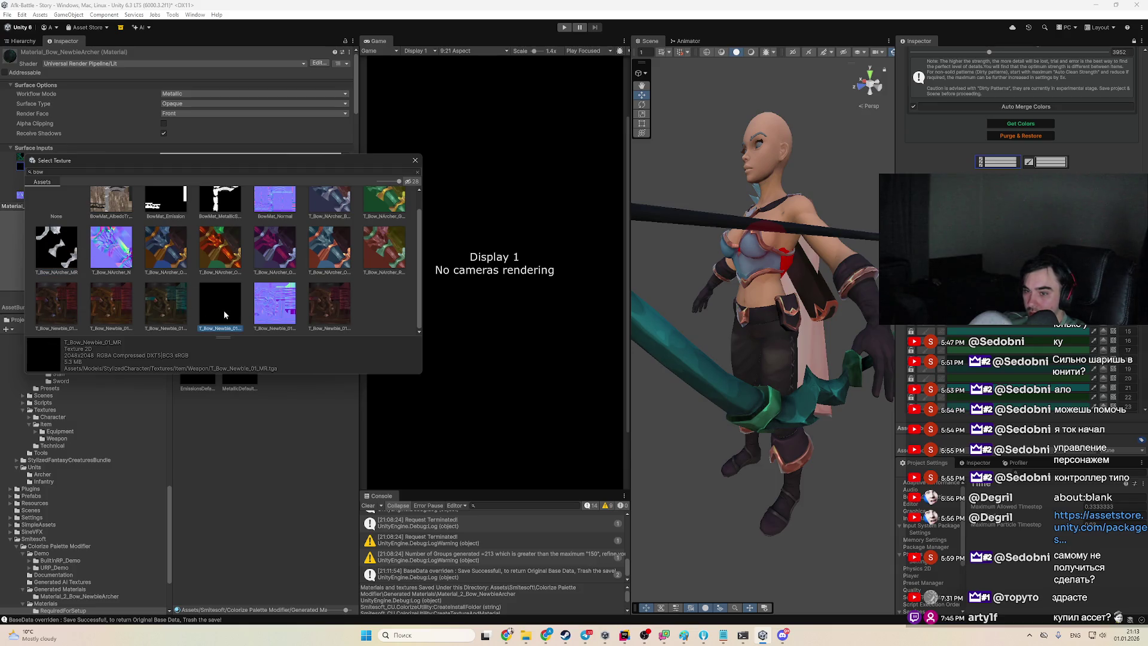
left_click(77, 262)
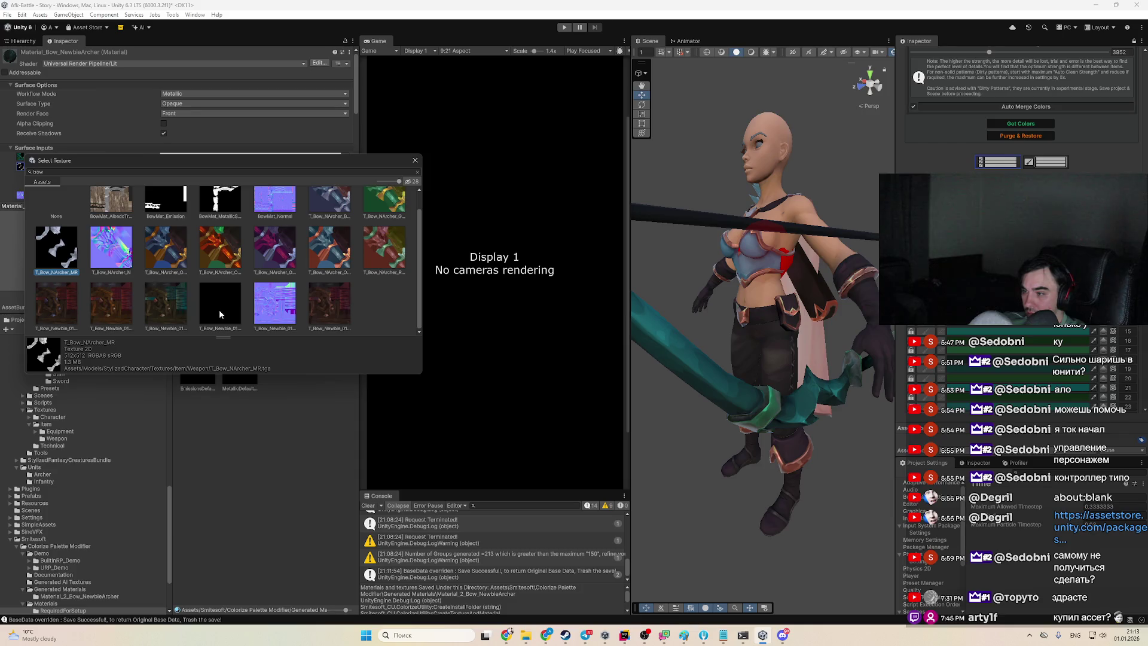
left_click(187, 252)
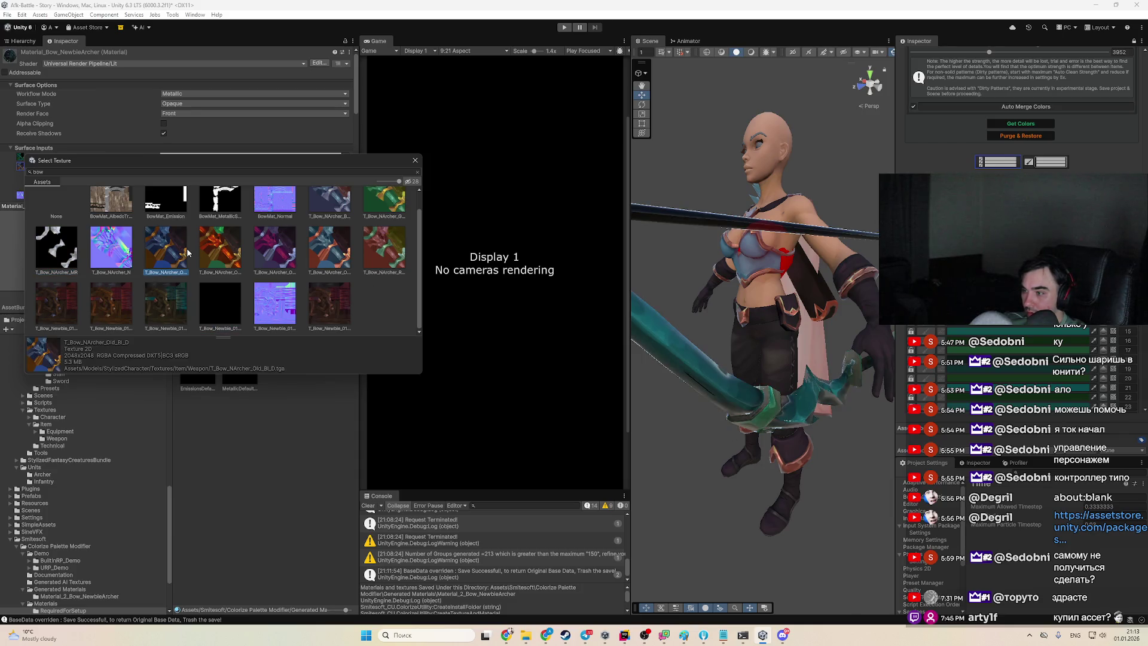
double_click(232, 315)
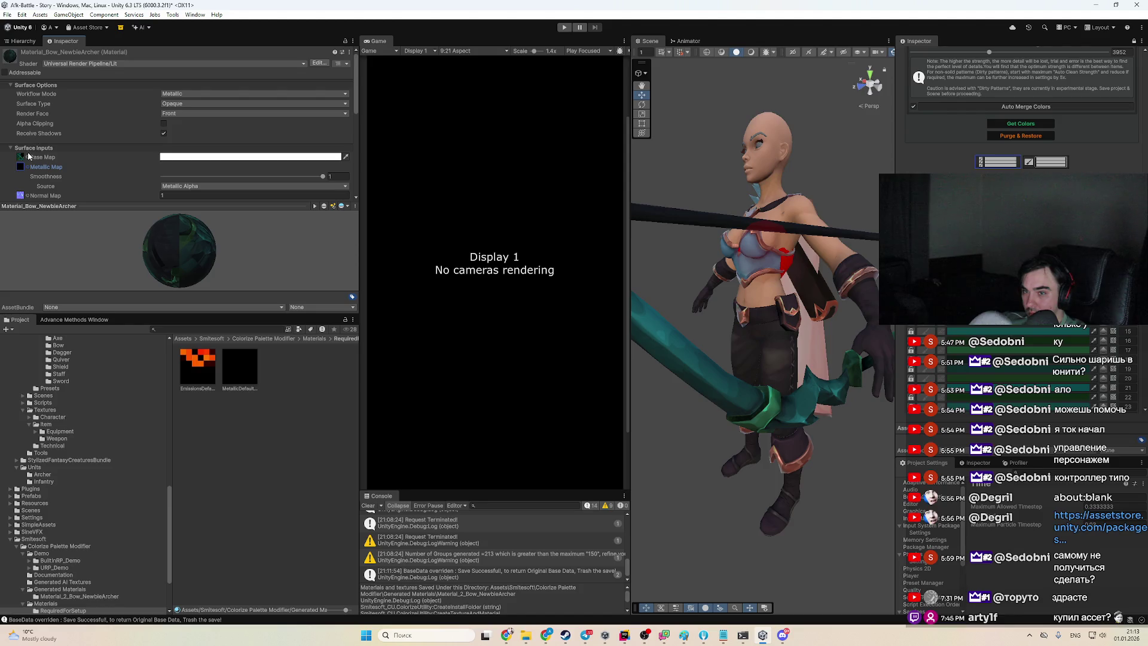
Filter the Normal Map picker by 'bow' and preview BowMat_Normal and T_Bow_NArcher_N
left_click(28, 196)
scroll(264, 289, "up", 2)
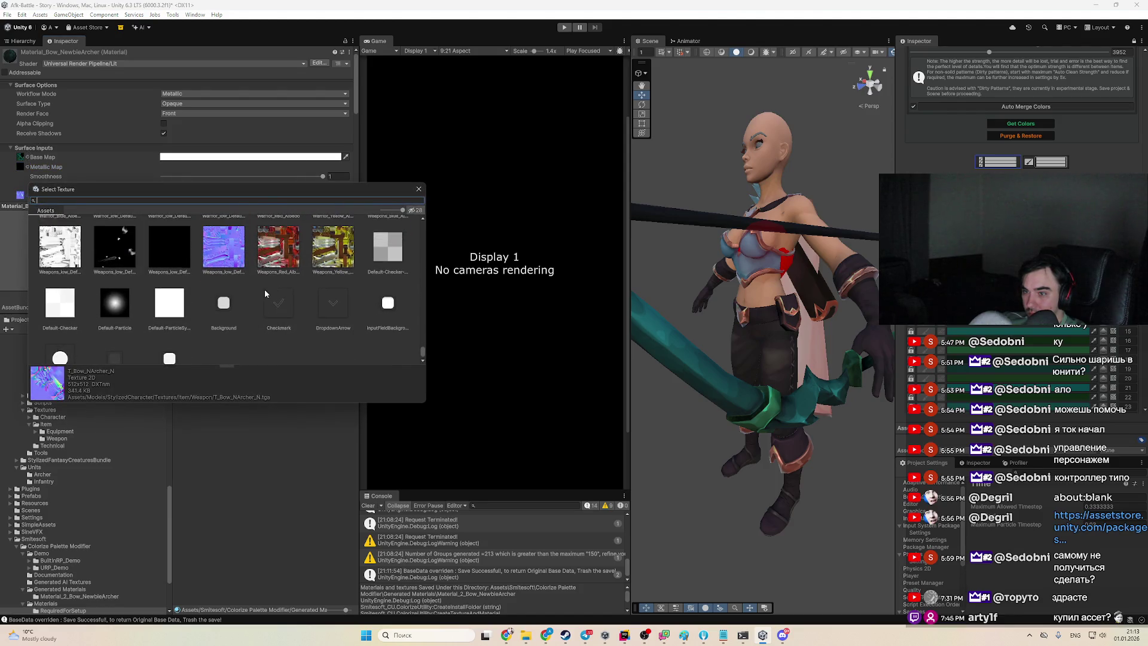
type("bow")
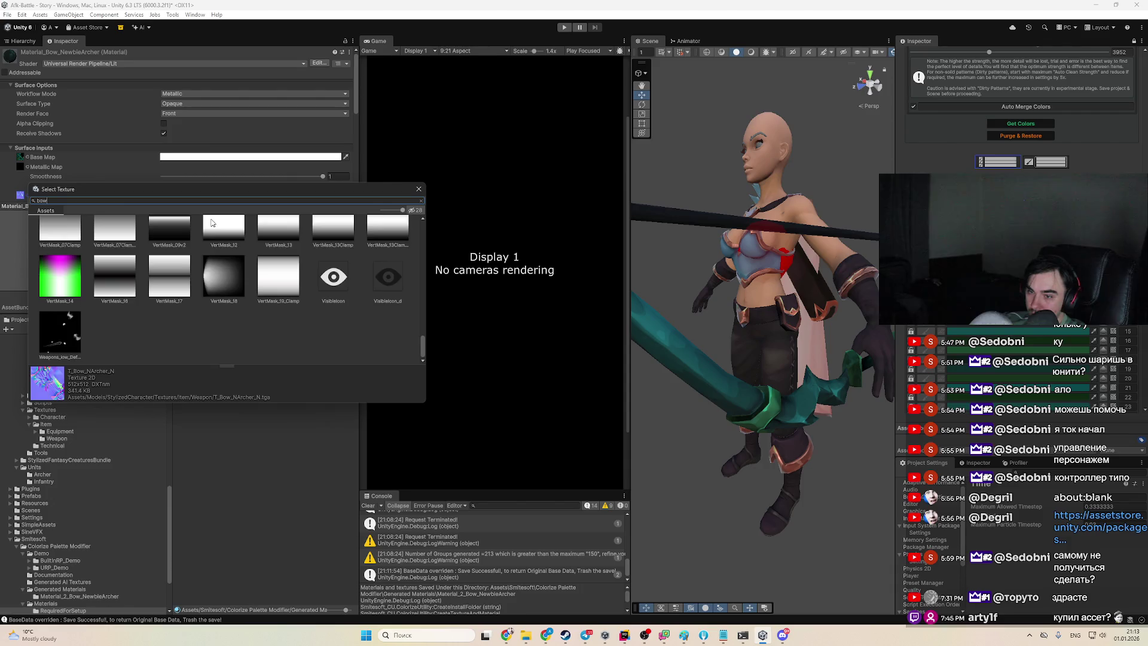
scroll(326, 292, "up", 1)
scroll(269, 352, "down", 1)
scroll(100, 276, "up", 1)
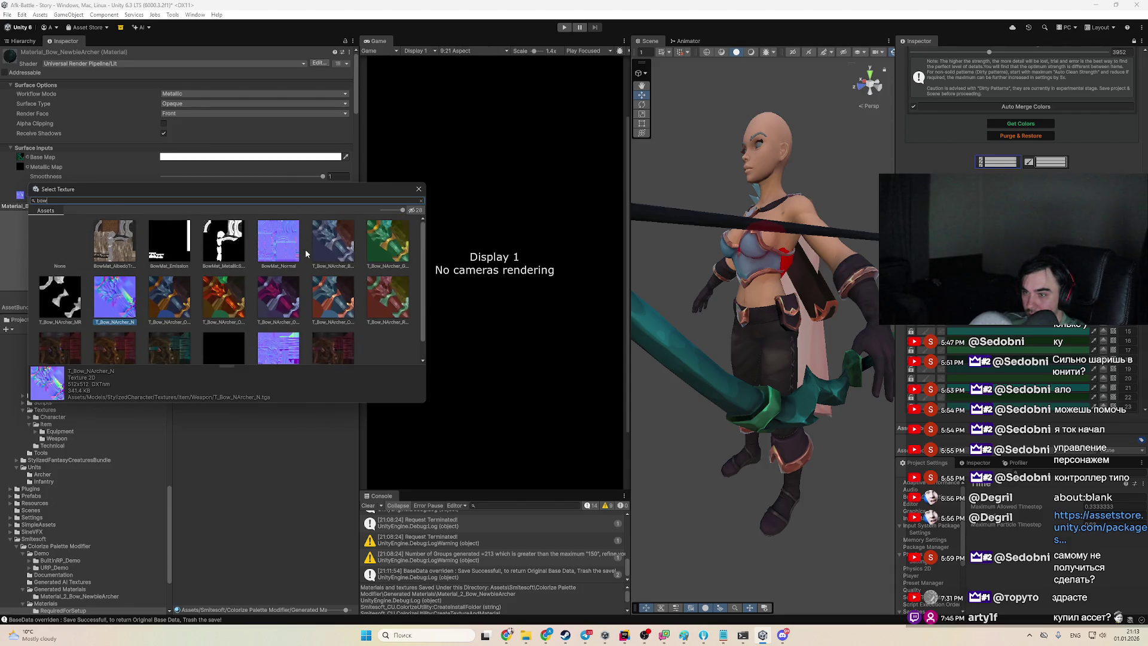
left_click(284, 249)
left_click(120, 297)
Preview T_Bow_Newbie_01_N and others, then assign T_Bow_NArcher_N as the Normal Map
left_click(121, 261)
left_click(131, 294)
left_click(258, 353)
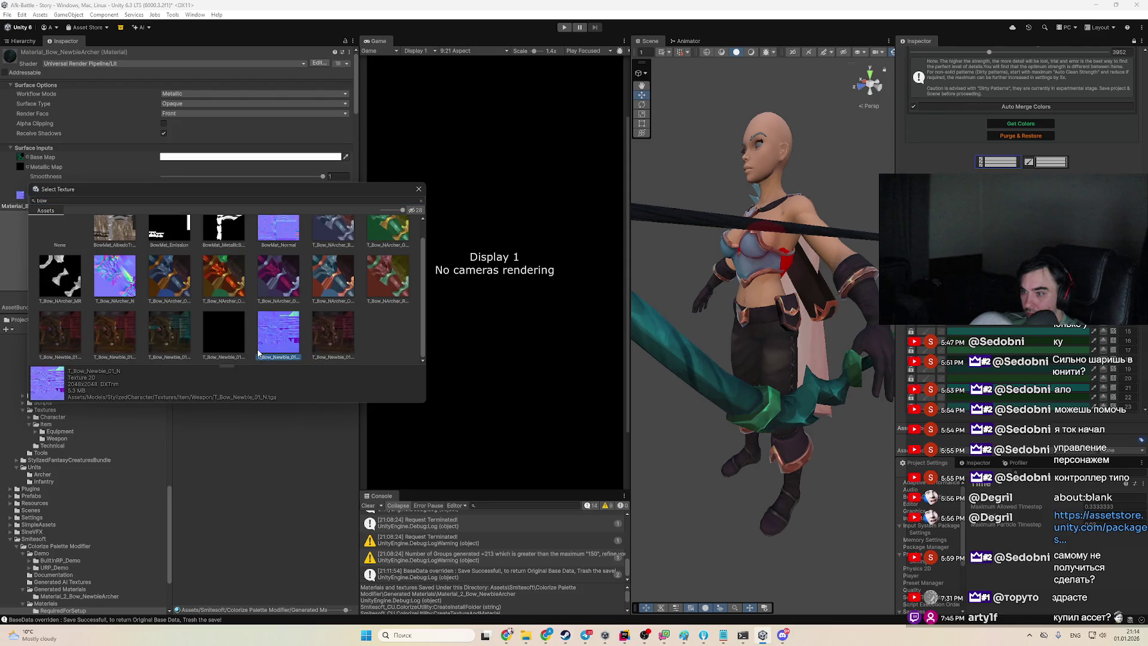
left_click(225, 342)
left_click(169, 334)
left_click(210, 336)
left_click(133, 290)
left_click(168, 300)
left_click(106, 271)
double_click(106, 270)
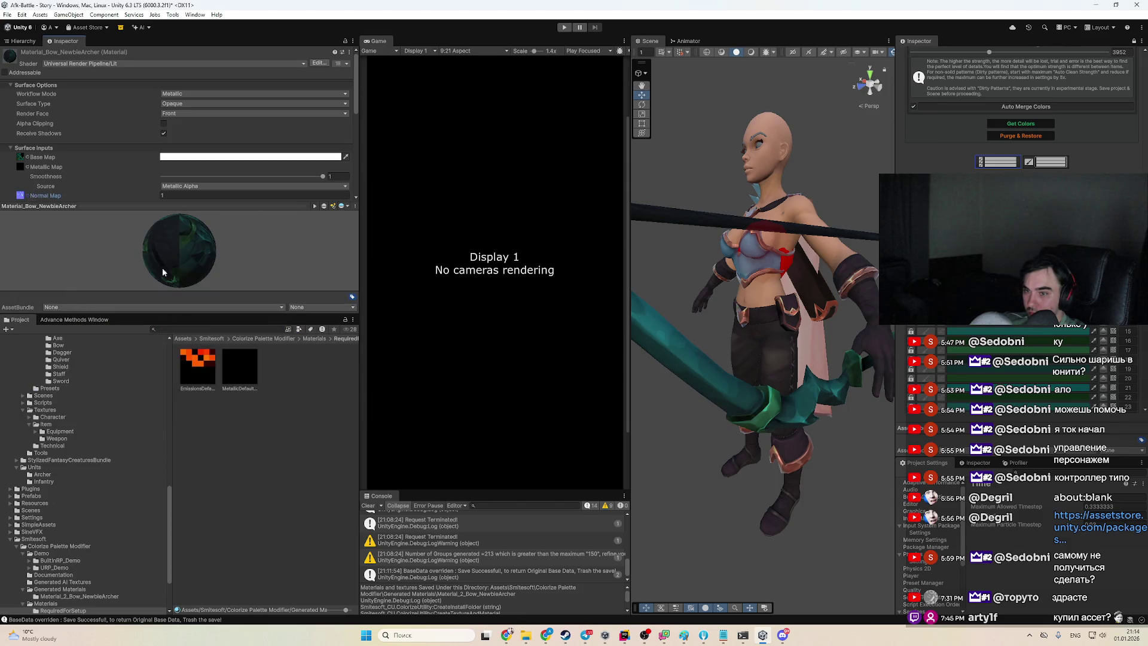
Clear the Normal Map to None, then reassign T_Bow_NArcher_N through a 'bow' search
left_click(28, 196)
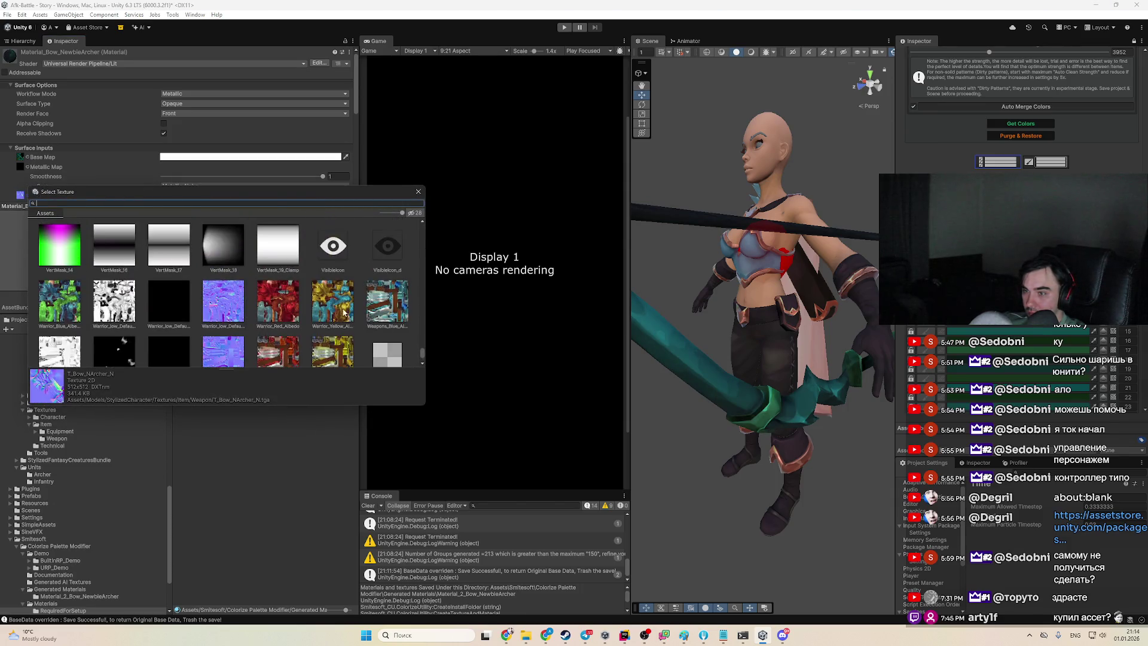
scroll(418, 351, "up", 20)
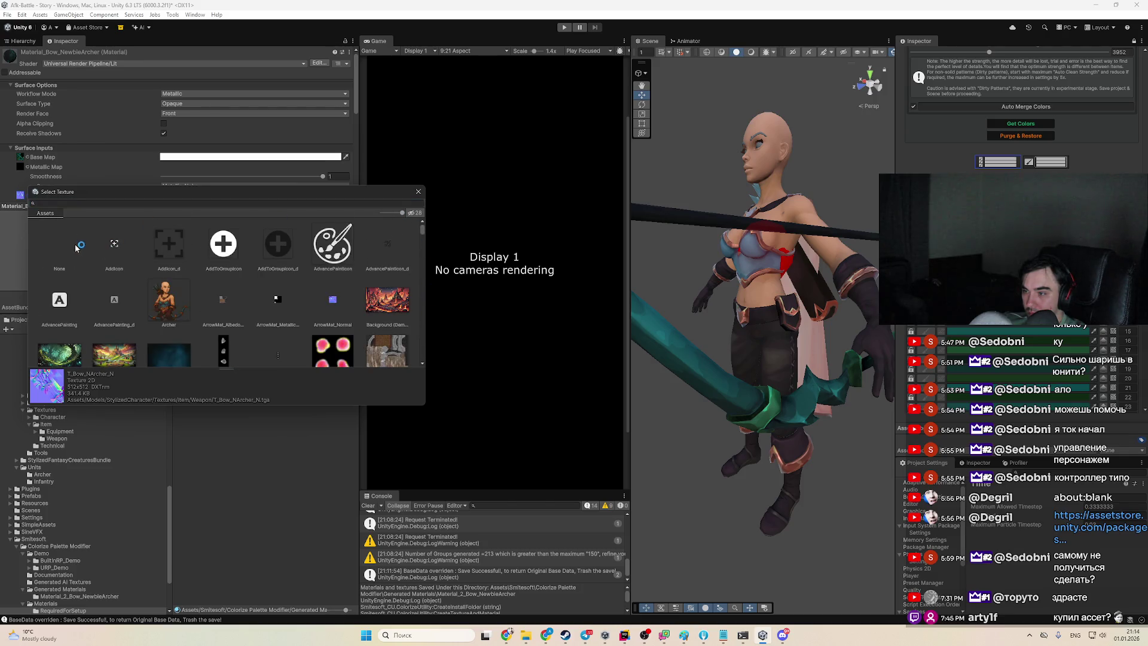
left_click(73, 246)
left_click(224, 202)
type("bo")
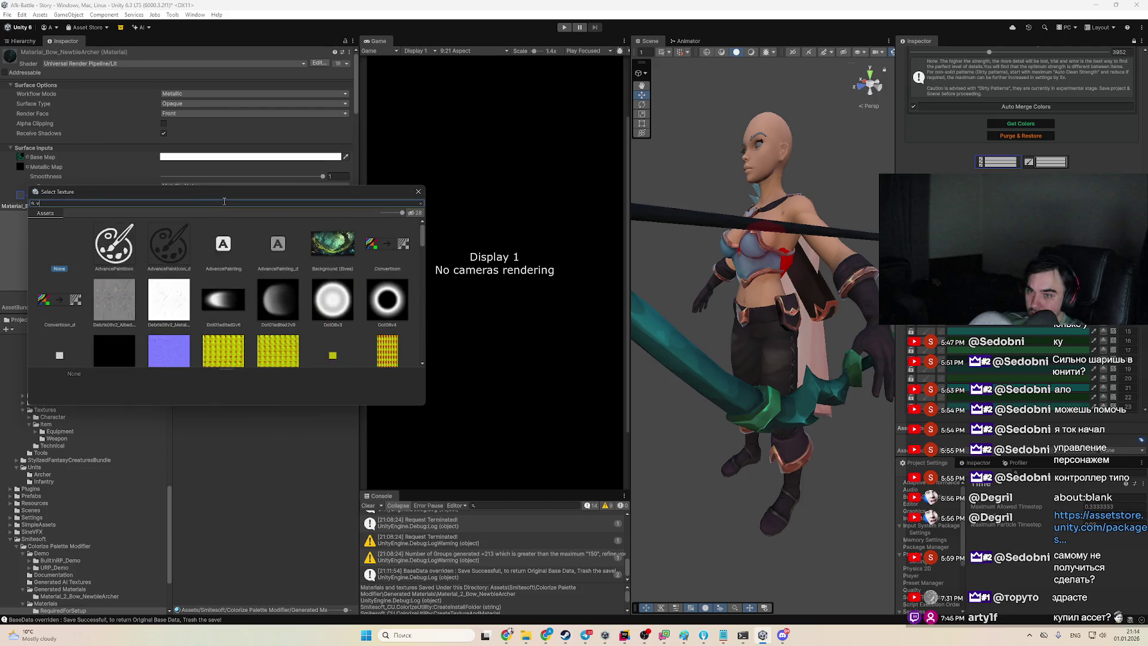
type("w")
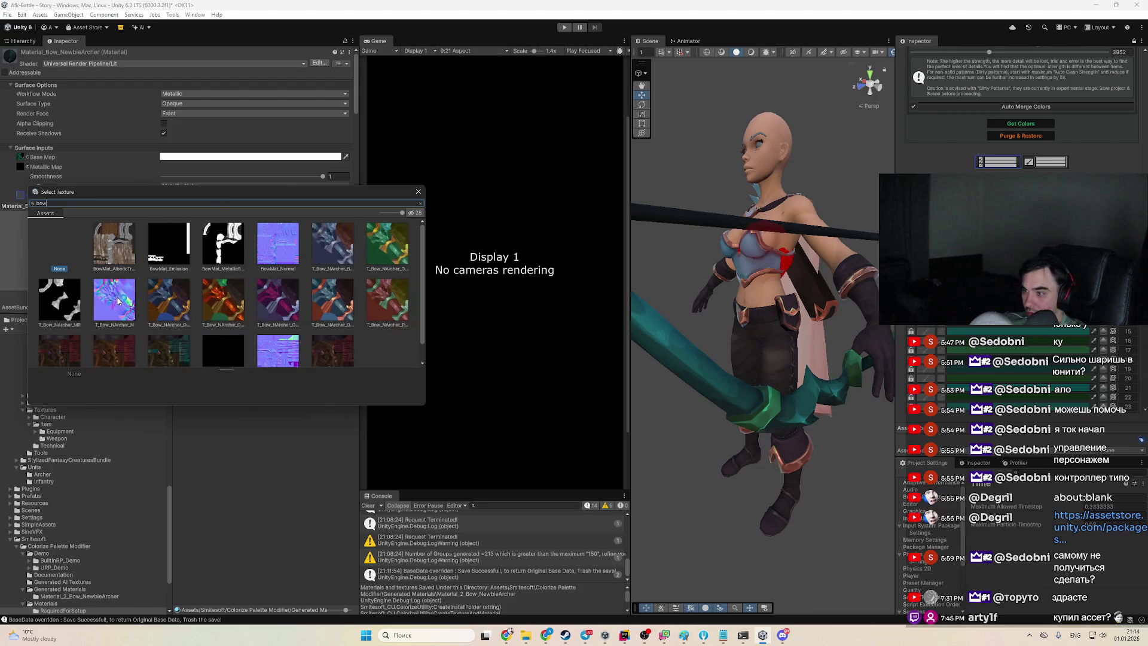
double_click(118, 301)
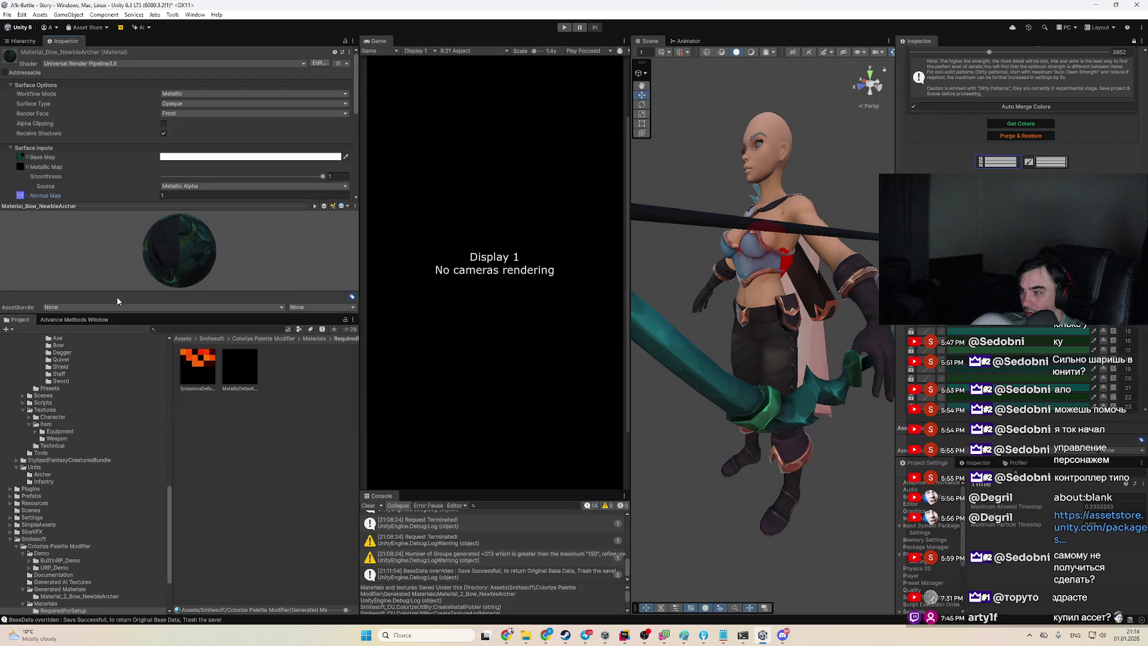
left_click(26, 158)
Preview red-orange, blue, purple and green bow textures as the Base Map, keeping the green one
type("p")
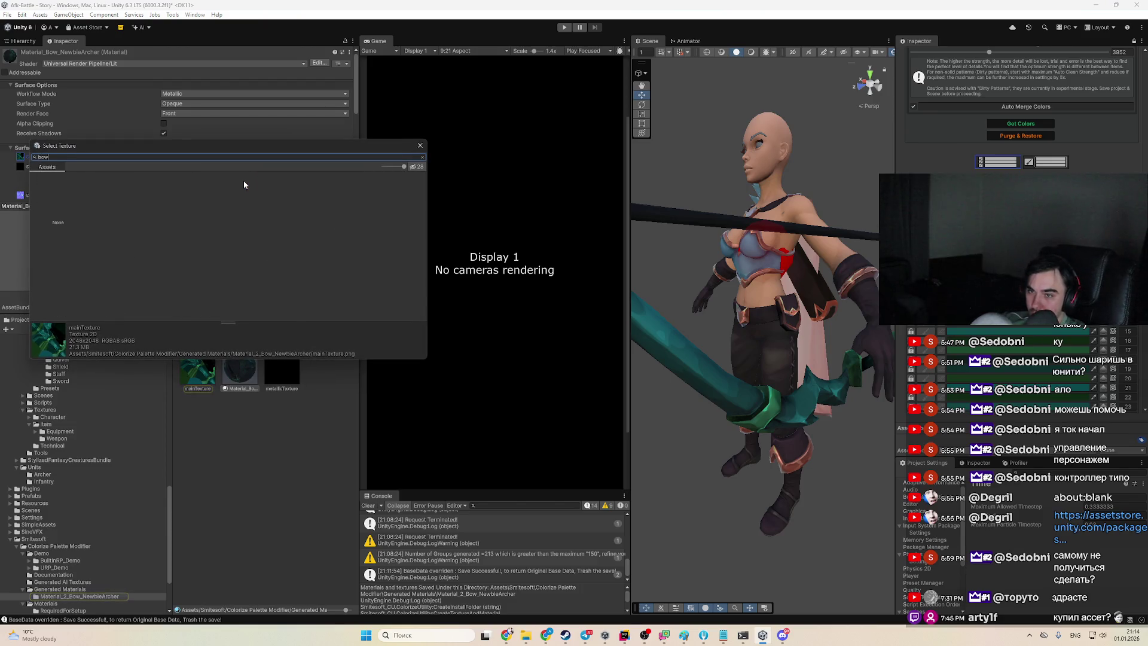
key("BackSpace")
key("BackSpace")
key("BackSpace")
type("o")
type("olw")
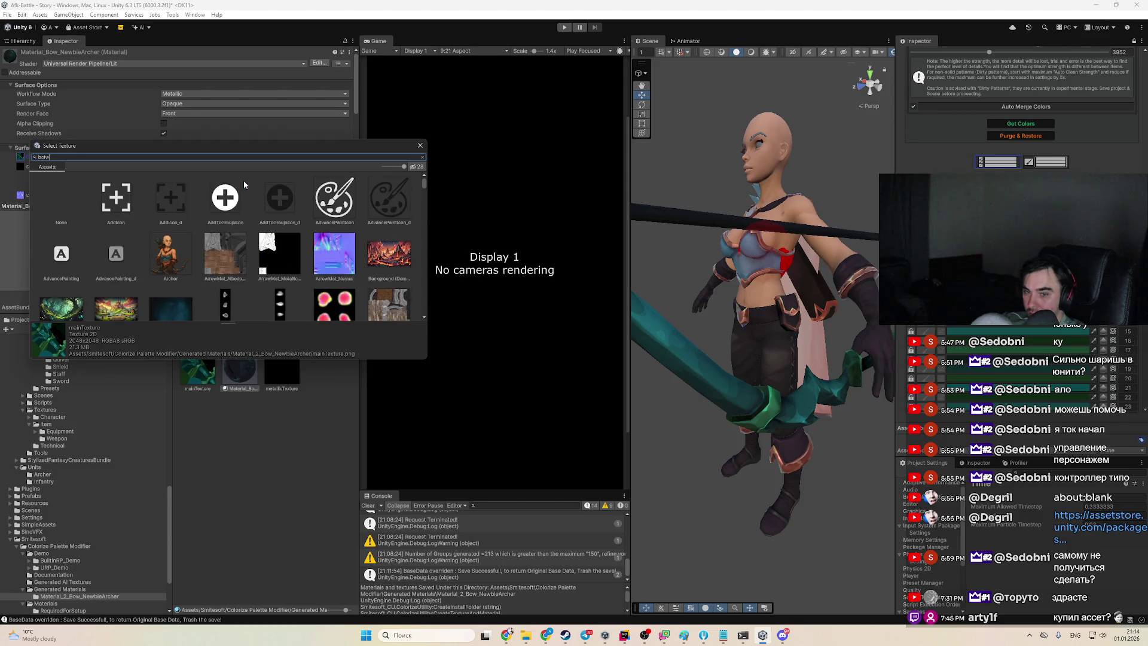
type("w")
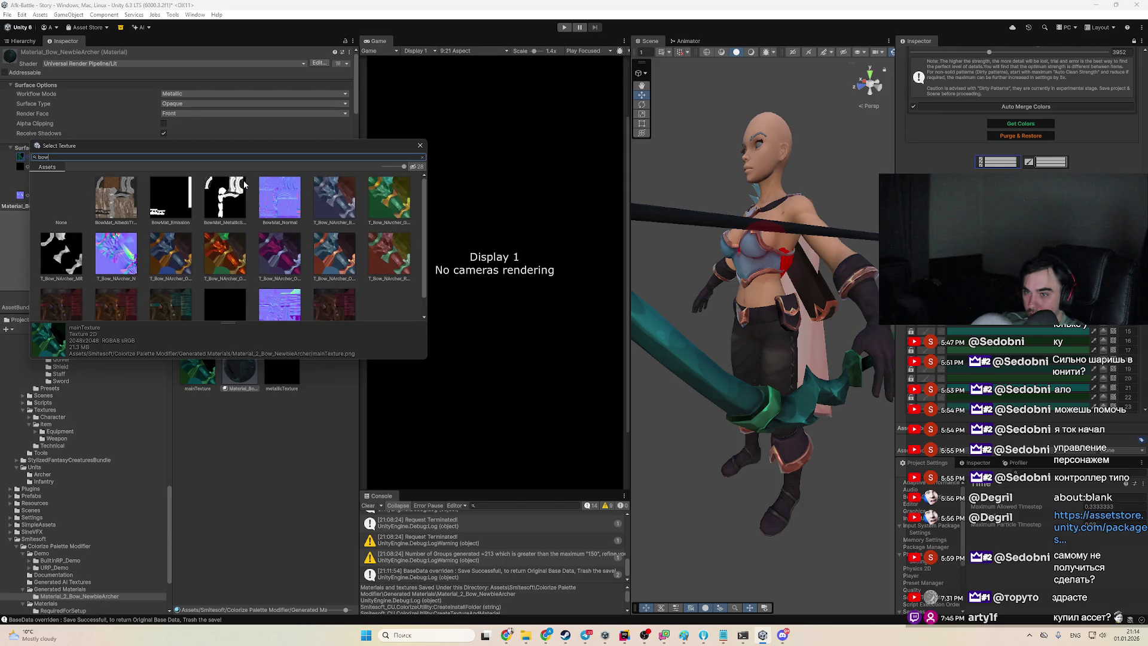
left_click(225, 254)
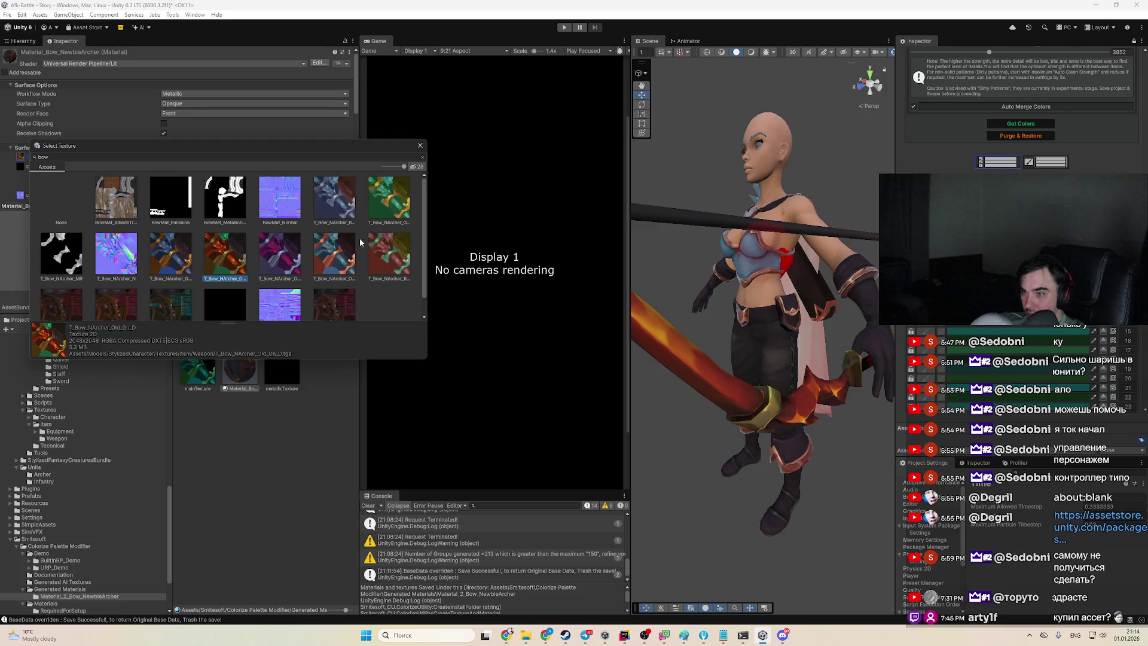
scroll(275, 232, "down", 1)
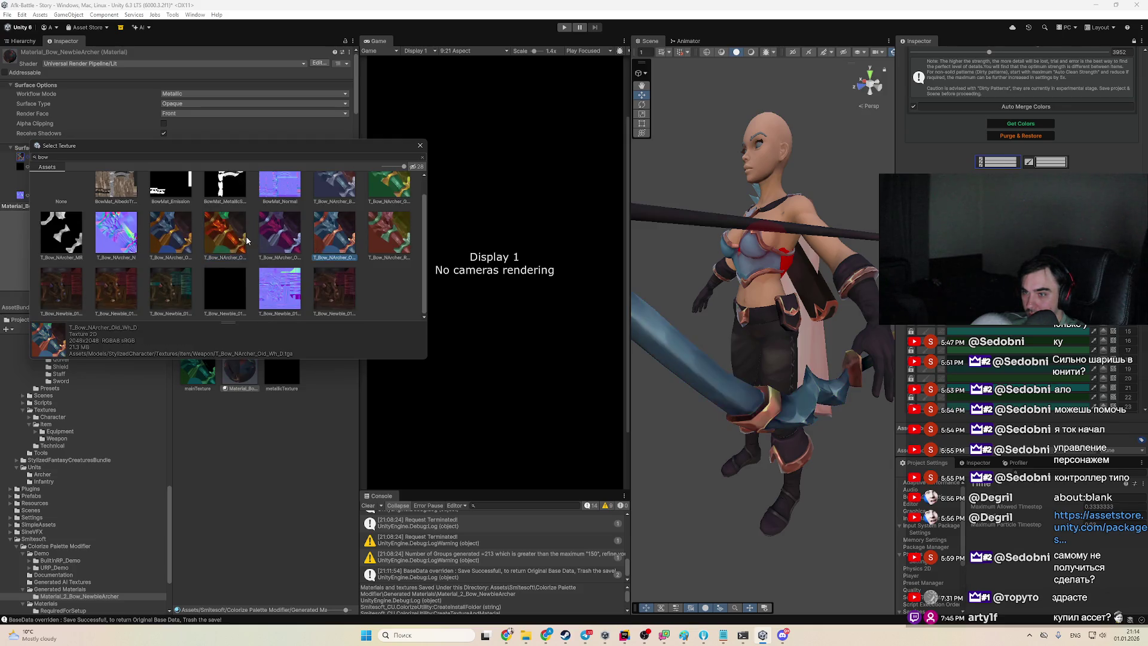
left_click(160, 234)
left_click(234, 245)
left_click(290, 244)
left_click(335, 231)
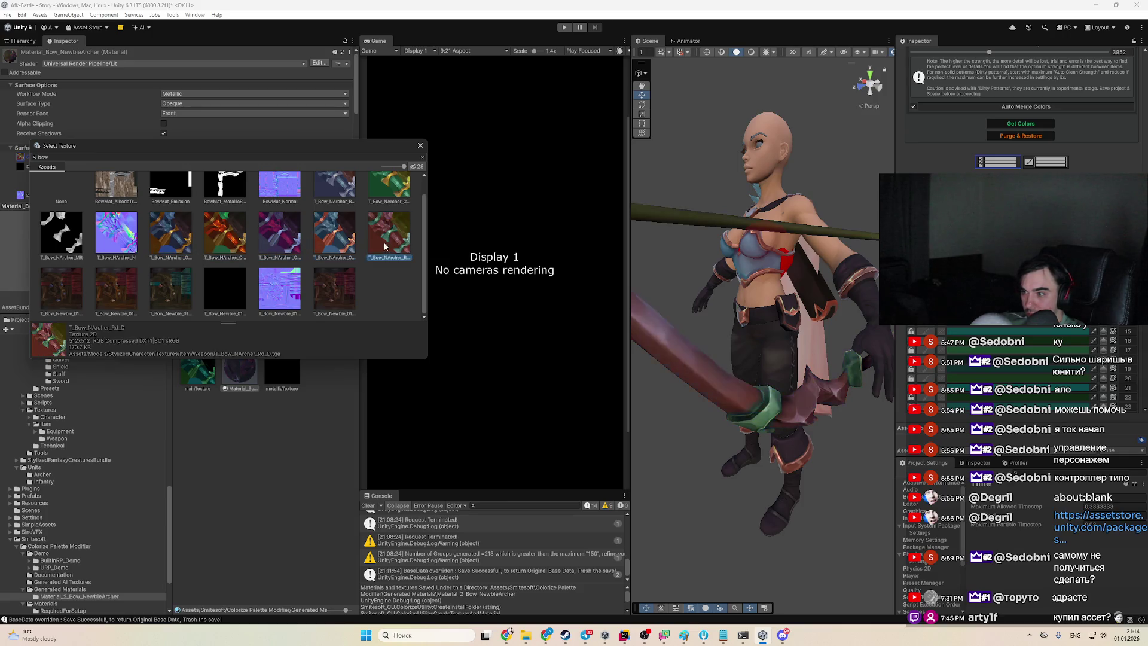
left_click(390, 200)
left_click_drag(205, 380, 171, 169)
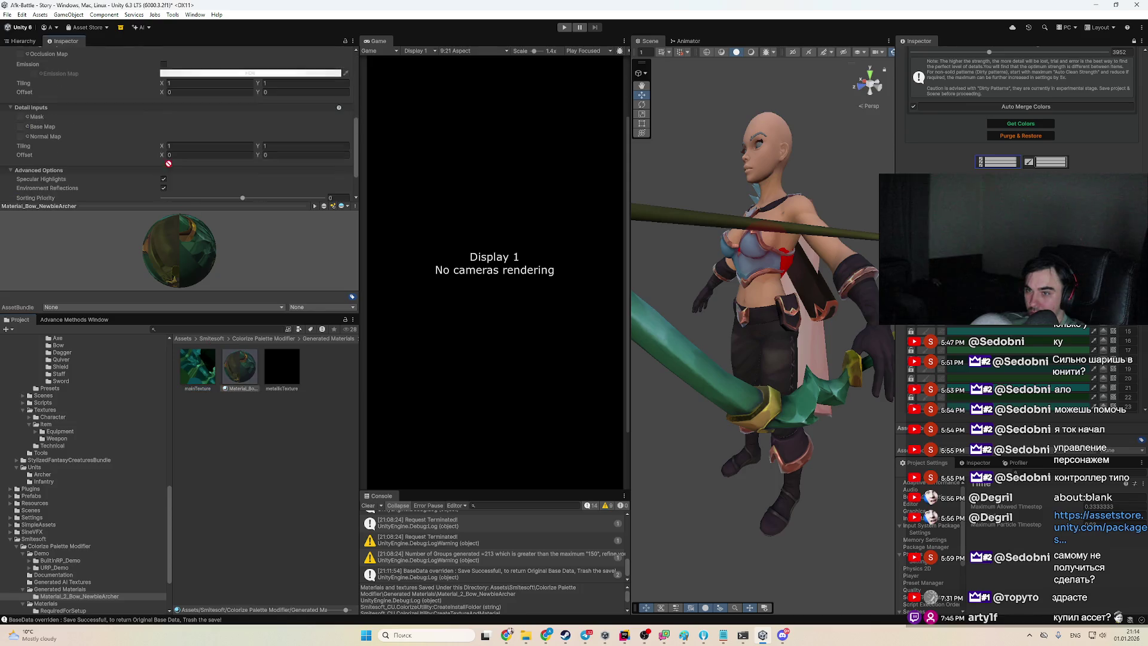
Drag the black metallicTexture into the Metallic Map slot and check the darker bow in the Scene
scroll(22, 51, "up", 2)
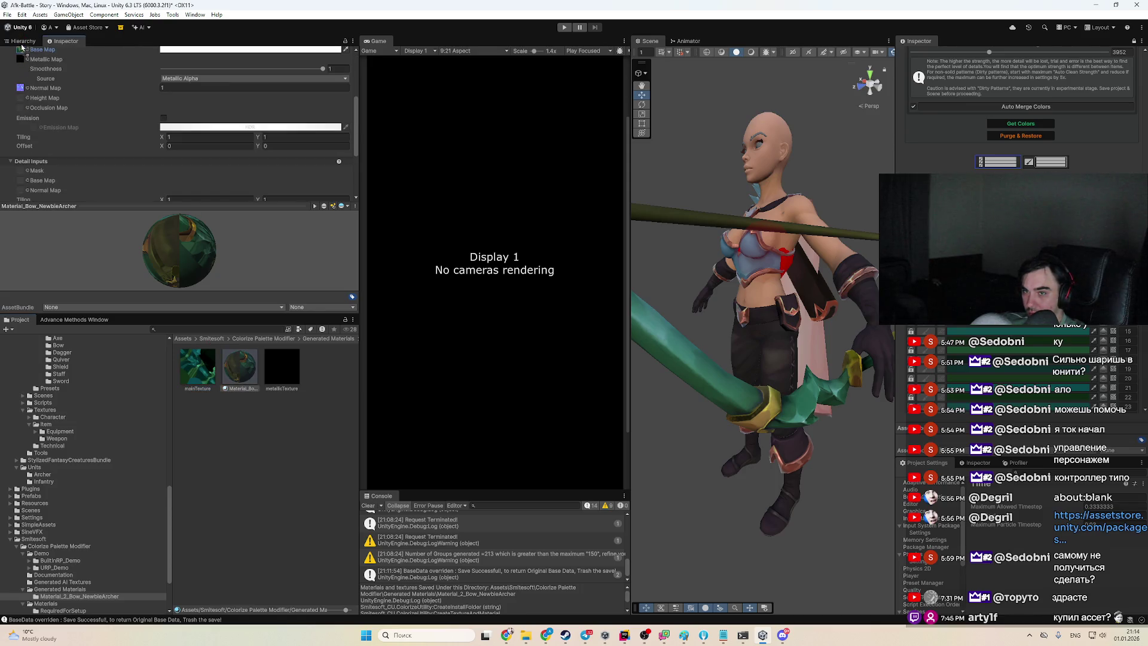
left_click_drag(23, 53, 23, 59)
mouse_move(688, 358)
left_mouse_down()
mouse_move(661, 377)
mouse_move(674, 397)
mouse_move(628, 401)
mouse_move(650, 401)
left_mouse_up()
mouse_move(730, 386)
left_mouse_down()
mouse_move(766, 383)
mouse_move(748, 394)
left_mouse_up()
scroll(271, 171, "up", 2)
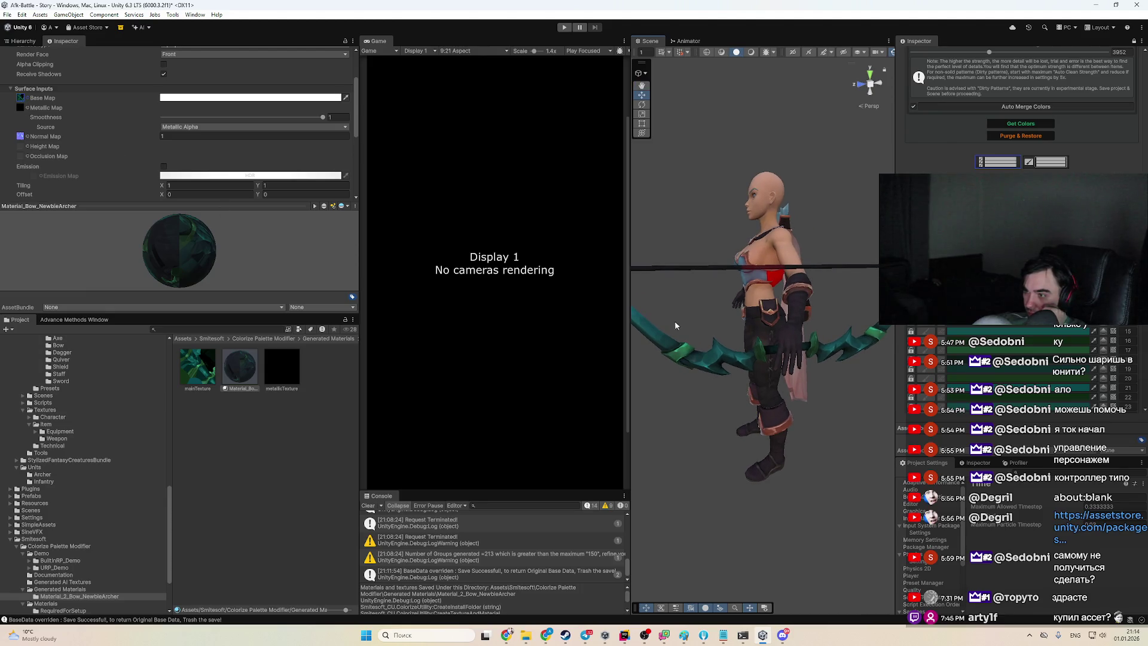
left_click_drag(673, 323, 668, 333)
left_click_drag(696, 384, 768, 400)
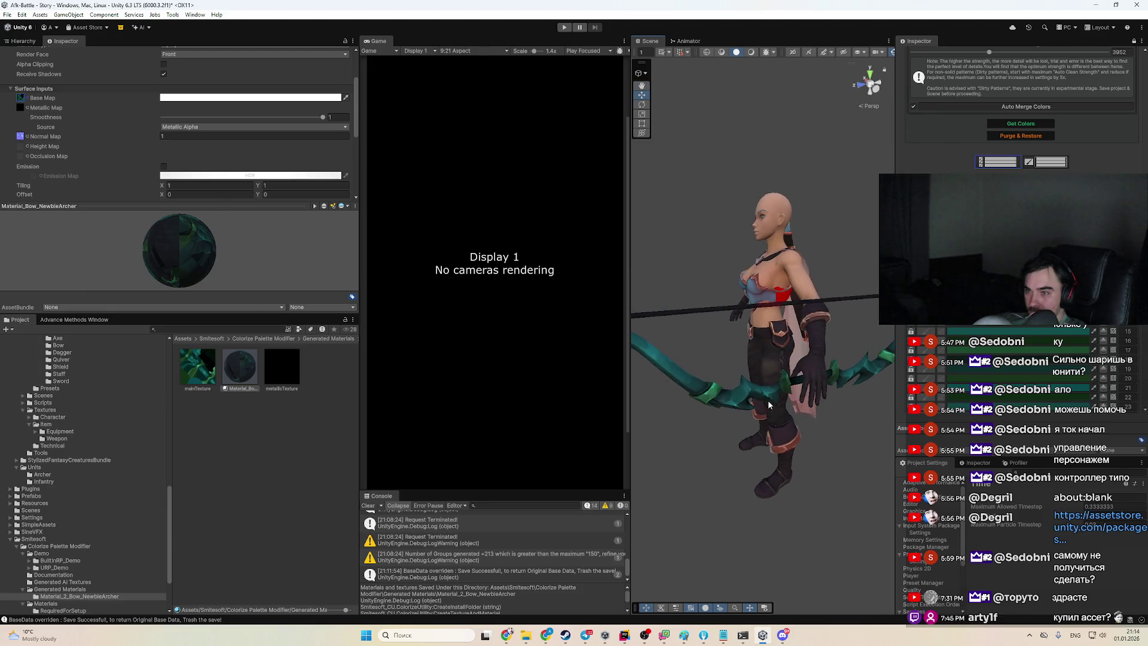
Select the Archer1 character in the Hierarchy
left_click(27, 41)
scroll(50, 78, "up", 10)
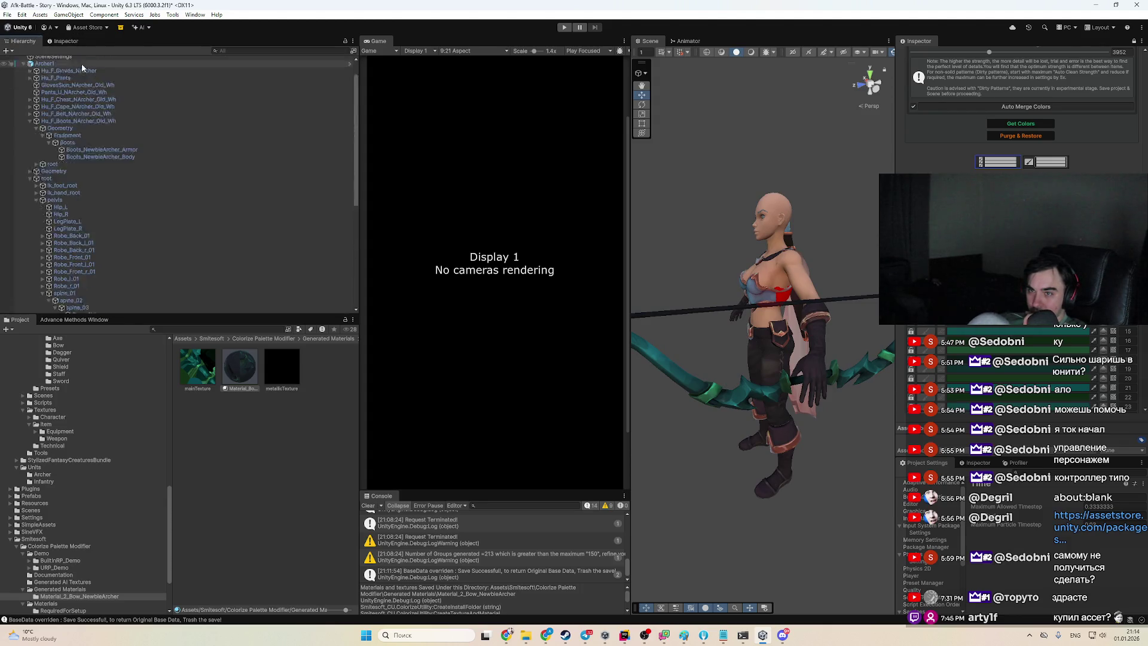
left_click(44, 87)
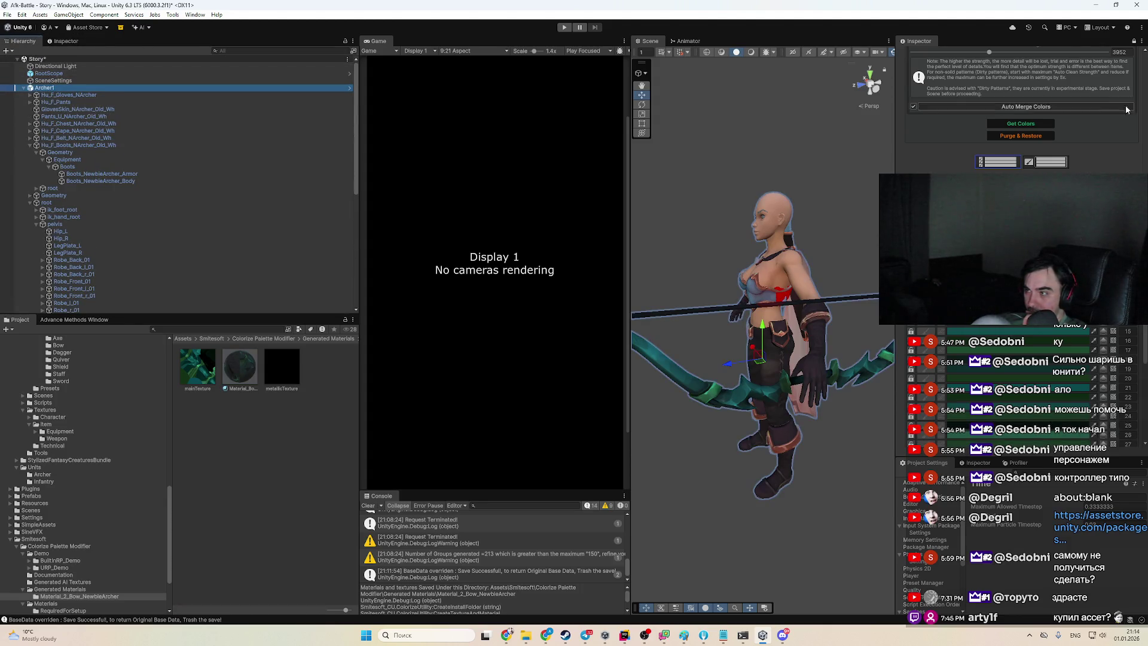
Revert All prefab overrides on Archer1 from the Inspector, restoring the pale blue bow
scroll(1095, 118, "up", 5)
scroll(1095, 118, "up", 3)
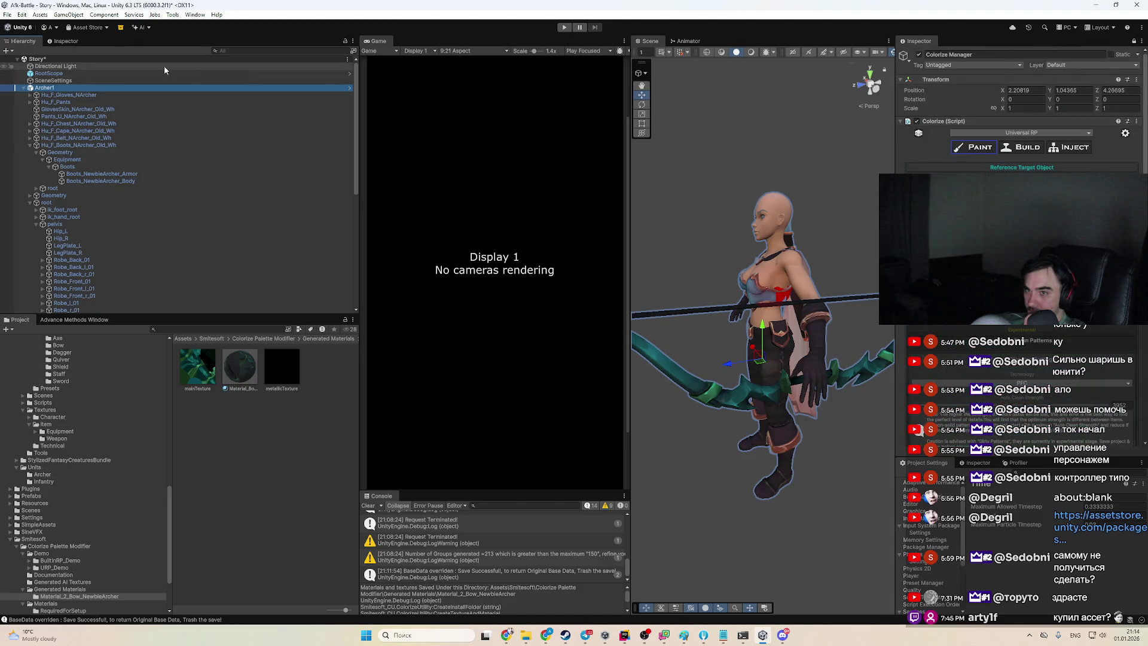
left_click(65, 41)
left_click(62, 90)
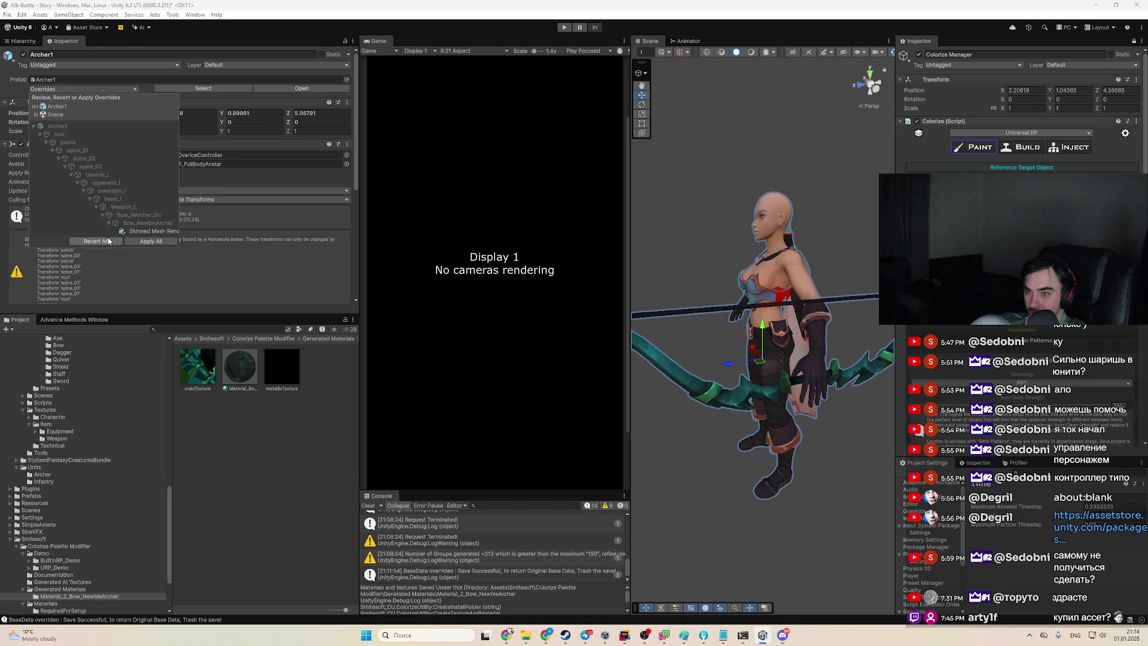
left_click(108, 242)
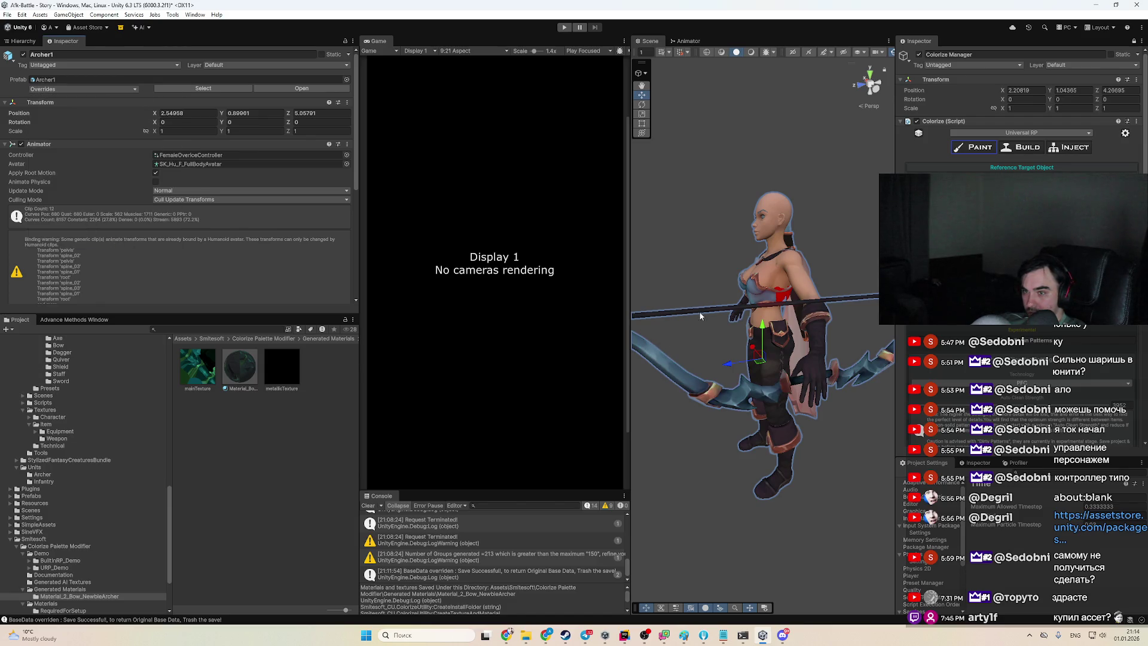
left_click_drag(655, 337, 711, 326)
left_click(23, 41)
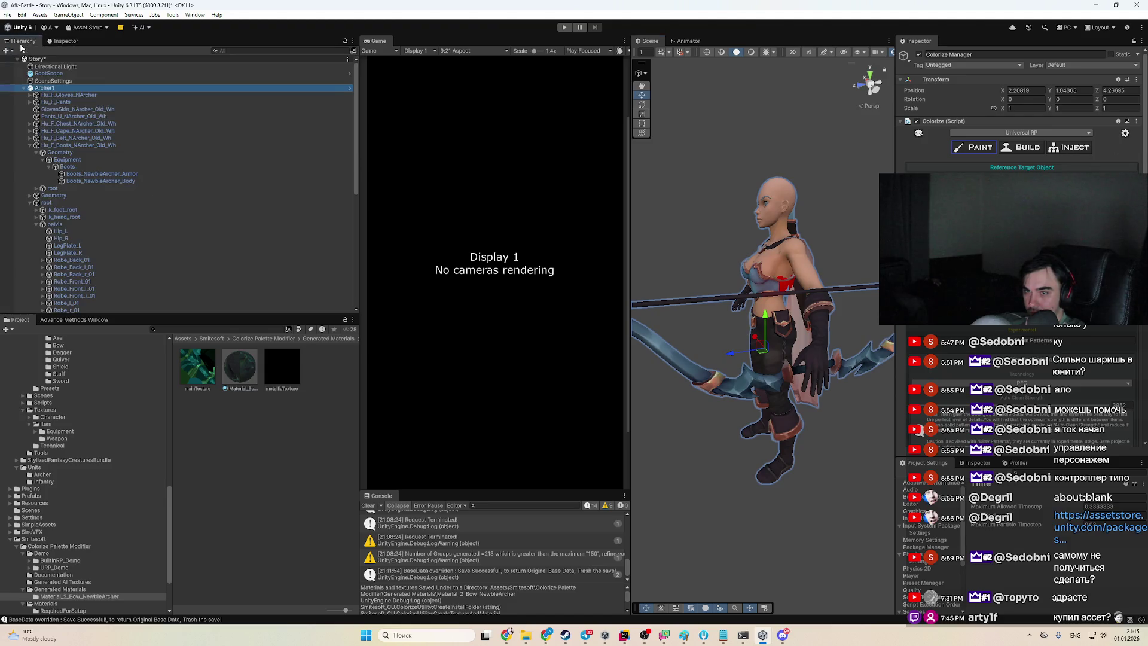
Tick Non Palette Texture in the Colorize script
scroll(1017, 120, "down", 1)
scroll(1023, 120, "down", 2)
scroll(963, 164, "up", 1)
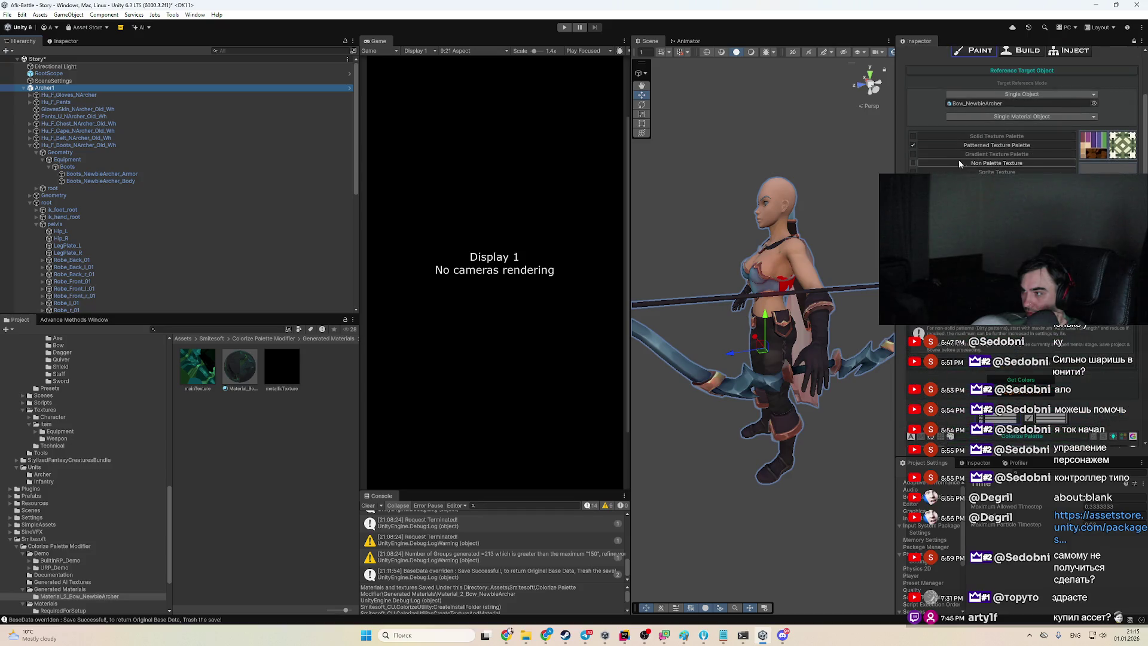
left_click(913, 164)
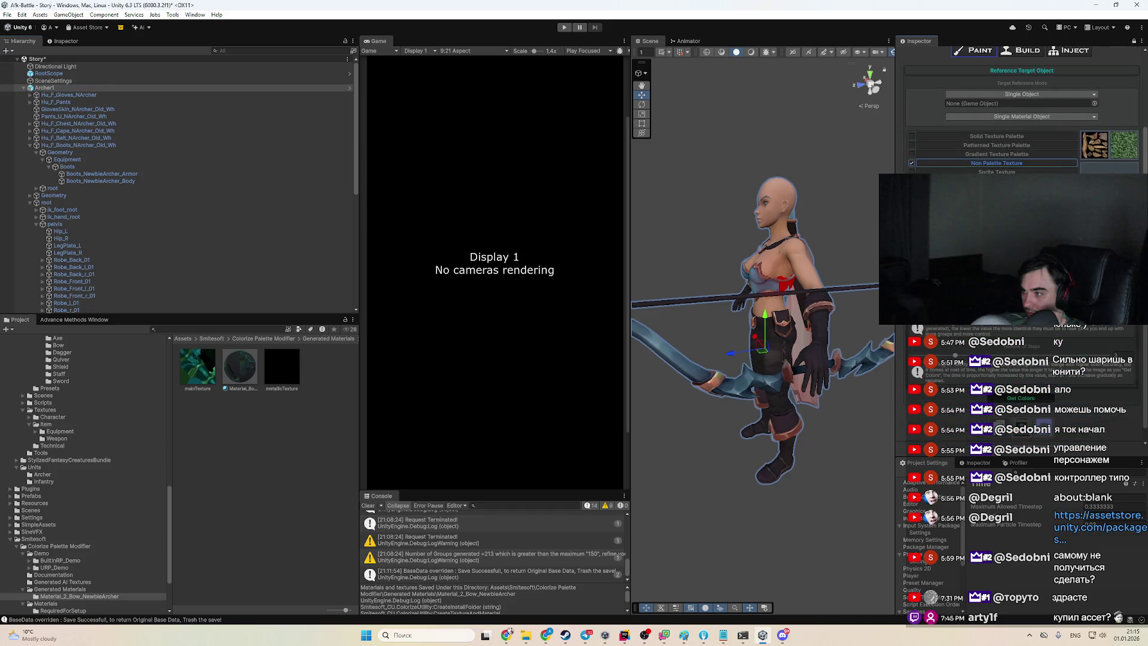
Drag the green generated material from the Project window onto the bow in the Scene
mouse_move(771, 299)
left_mouse_down()
mouse_move(693, 299)
mouse_move(802, 298)
left_mouse_up()
mouse_move(585, 331)
left_mouse_down()
mouse_move(734, 349)
mouse_move(726, 318)
mouse_move(645, 231)
mouse_move(826, 288)
mouse_move(748, 304)
left_mouse_up()
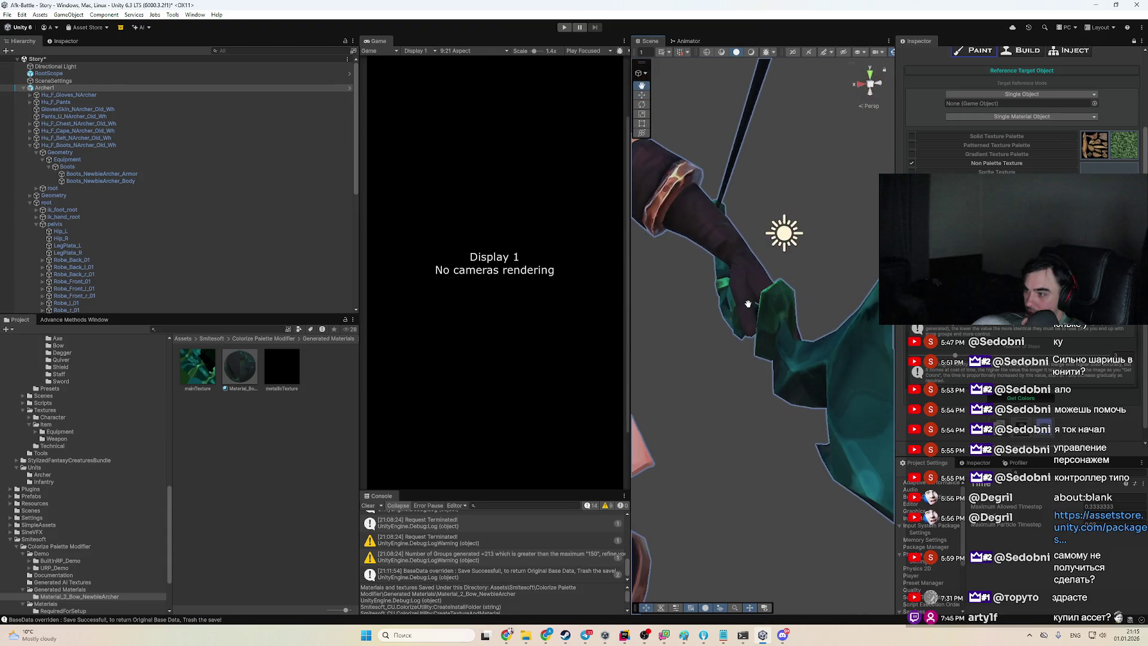
scroll(748, 304, "down", 6)
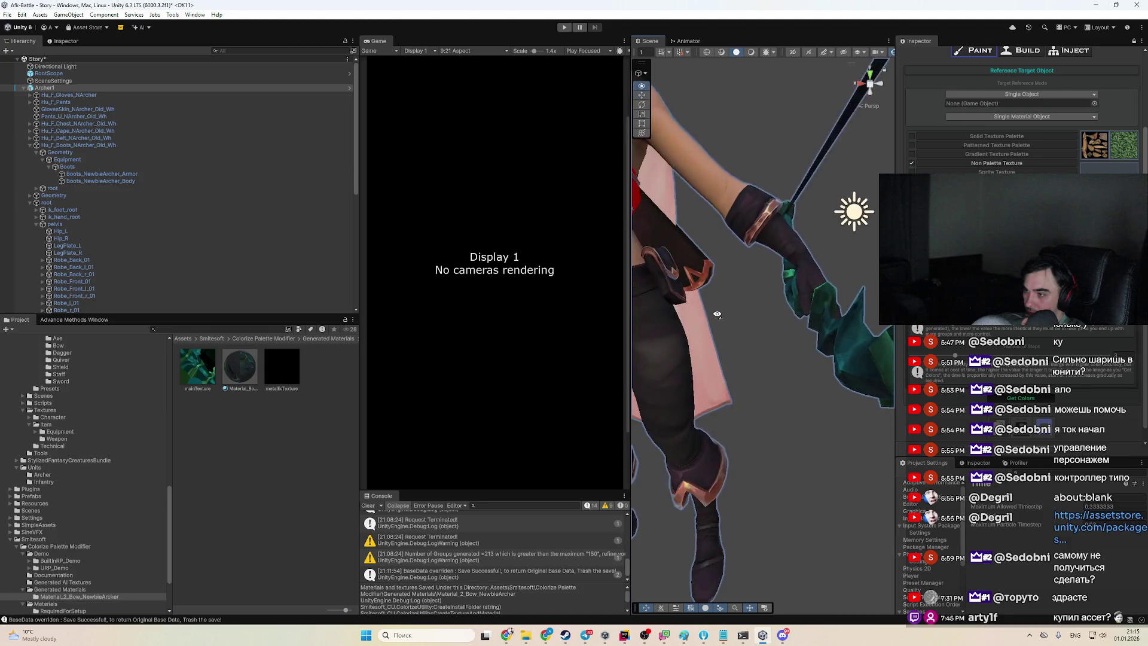
left_click(786, 309)
Select the chest armor and set Torso_NewbieArcher_Armor as the Reference Target Object to start merging groups
left_click(784, 305)
left_click(782, 299)
left_click(782, 299)
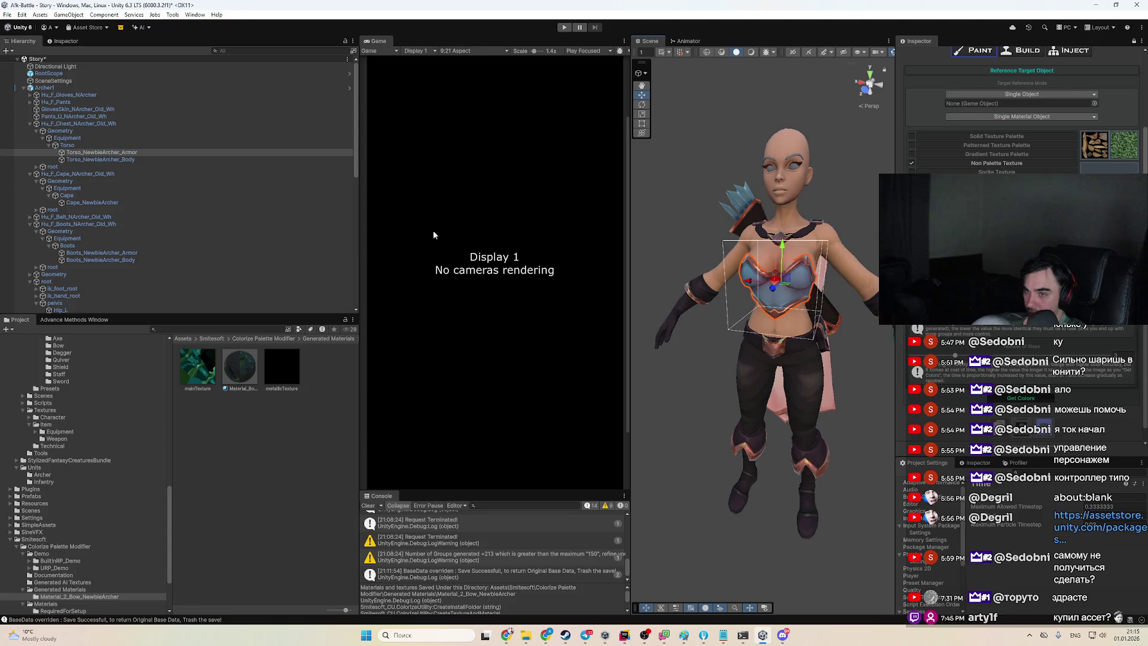
mouse_move(172, 153)
left_mouse_down()
mouse_move(658, 149)
mouse_move(1022, 103)
left_mouse_up()
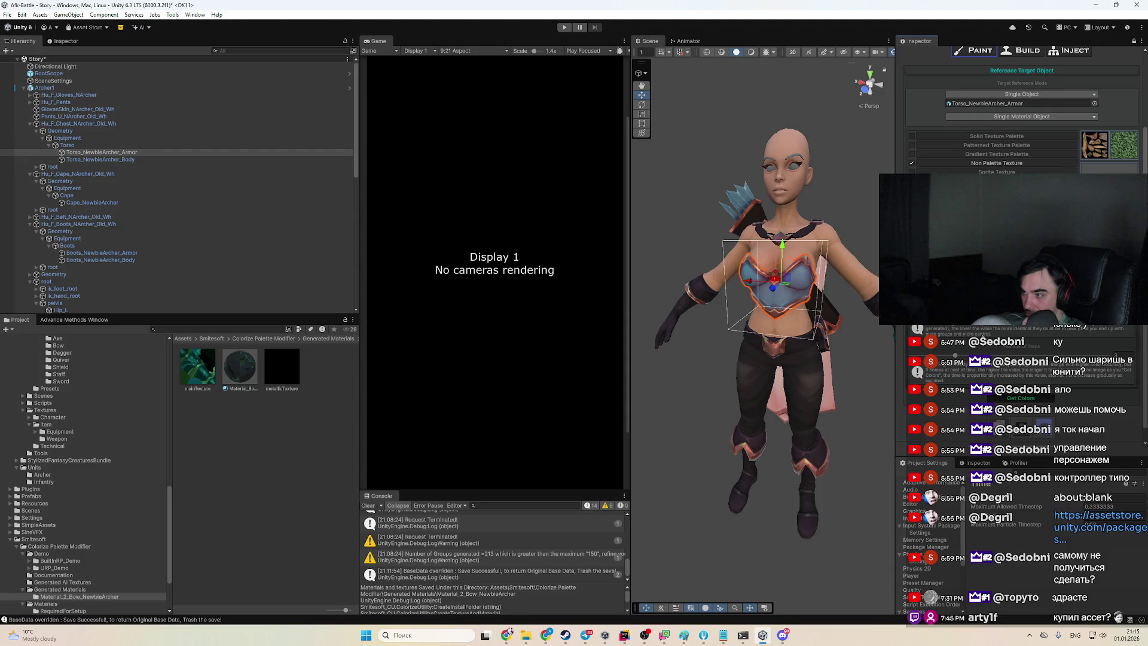
scroll(1022, 119, "down", 1)
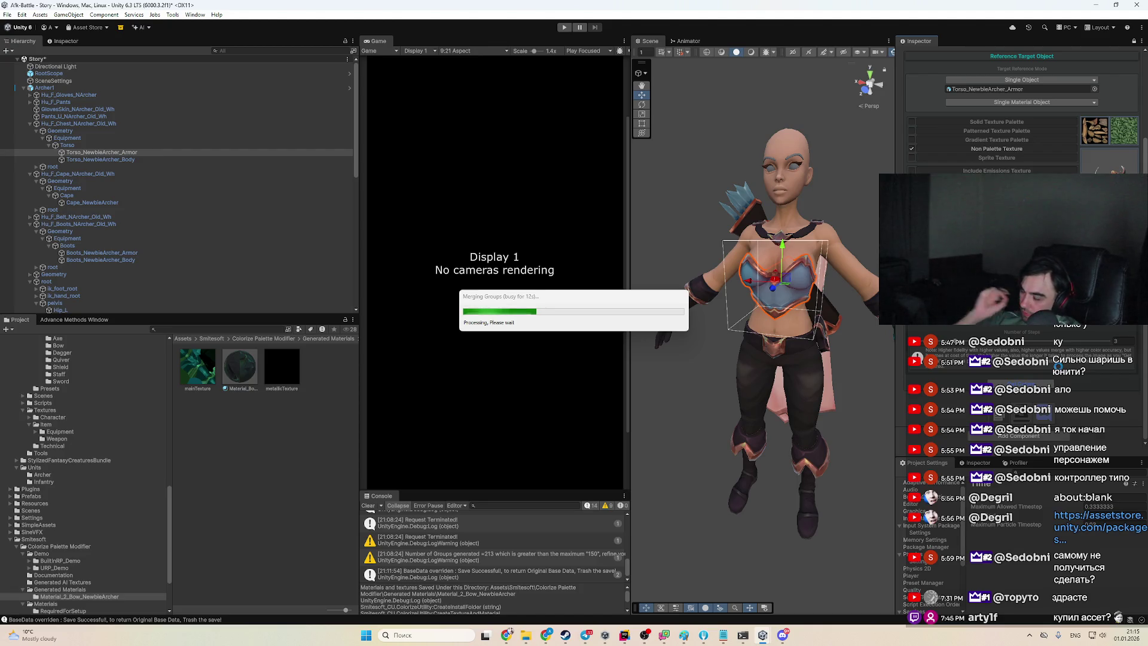
left_click(782, 640)
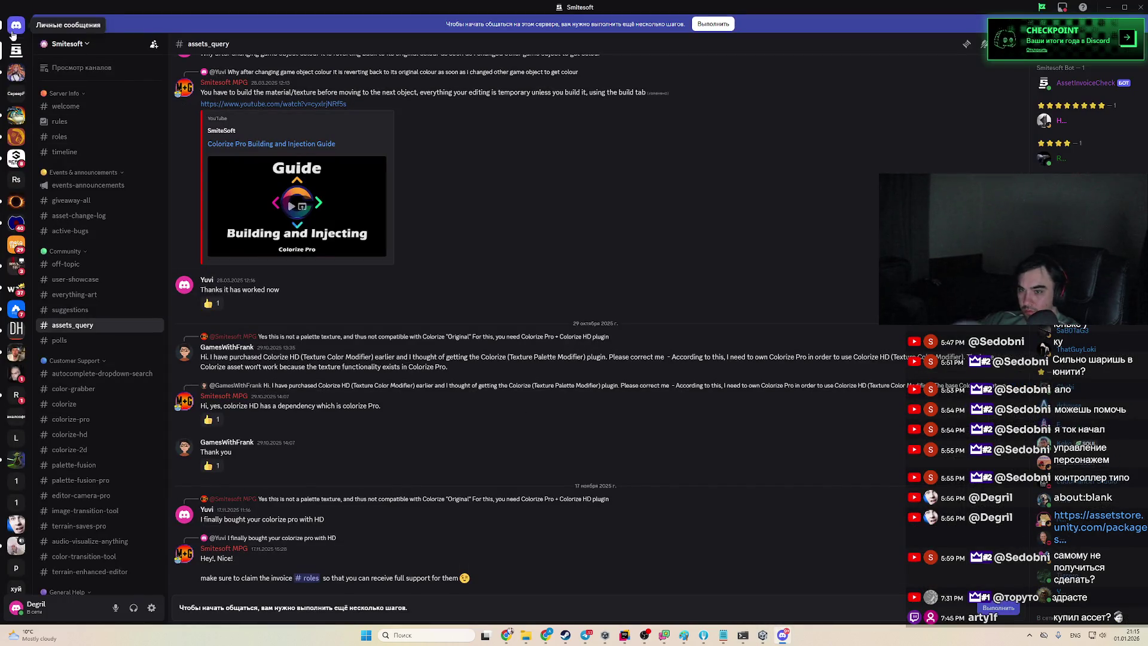
Check Discord direct messages, glance at Unity, then bring Chrome forward
left_click(16, 25)
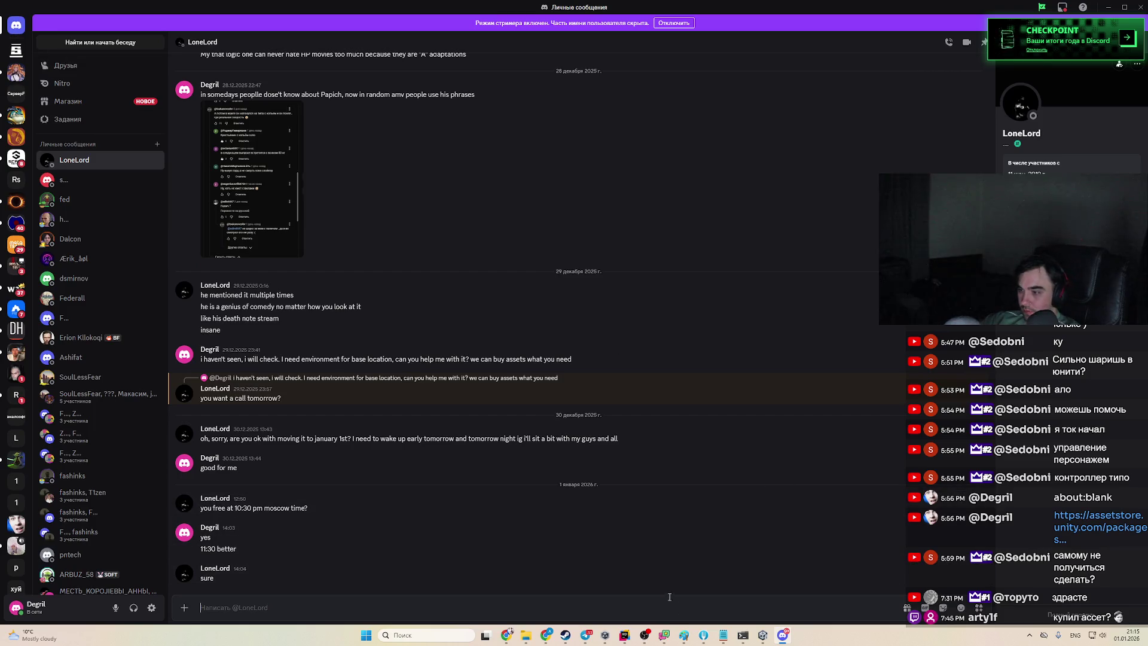
left_click(762, 635)
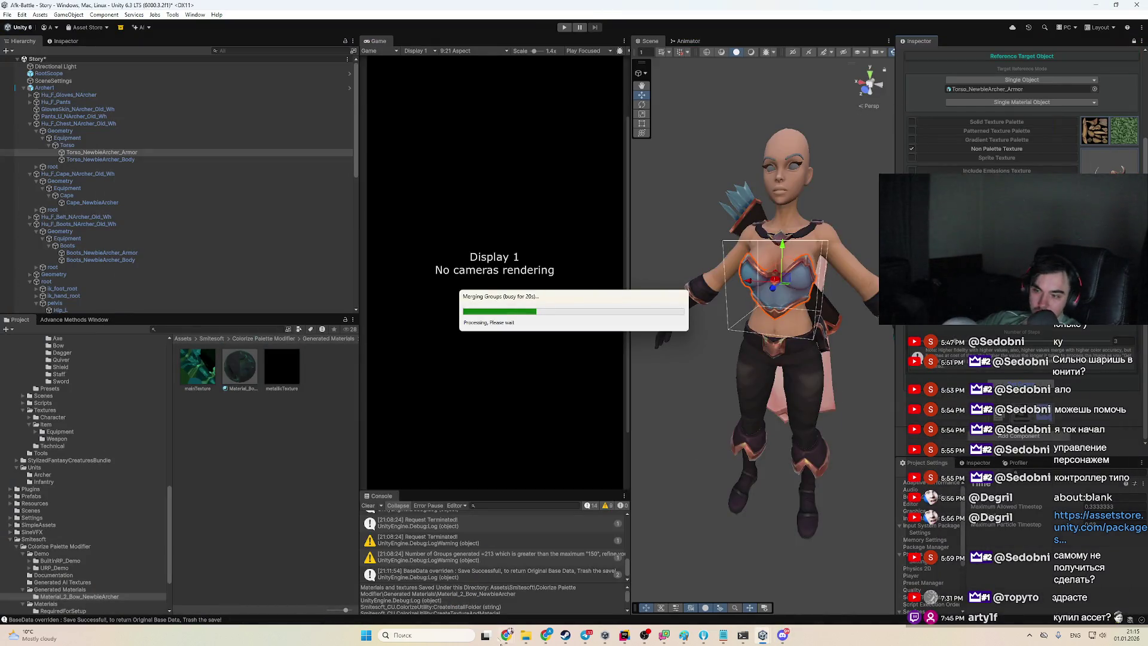
mouse_move(501, 641)
left_click(458, 601)
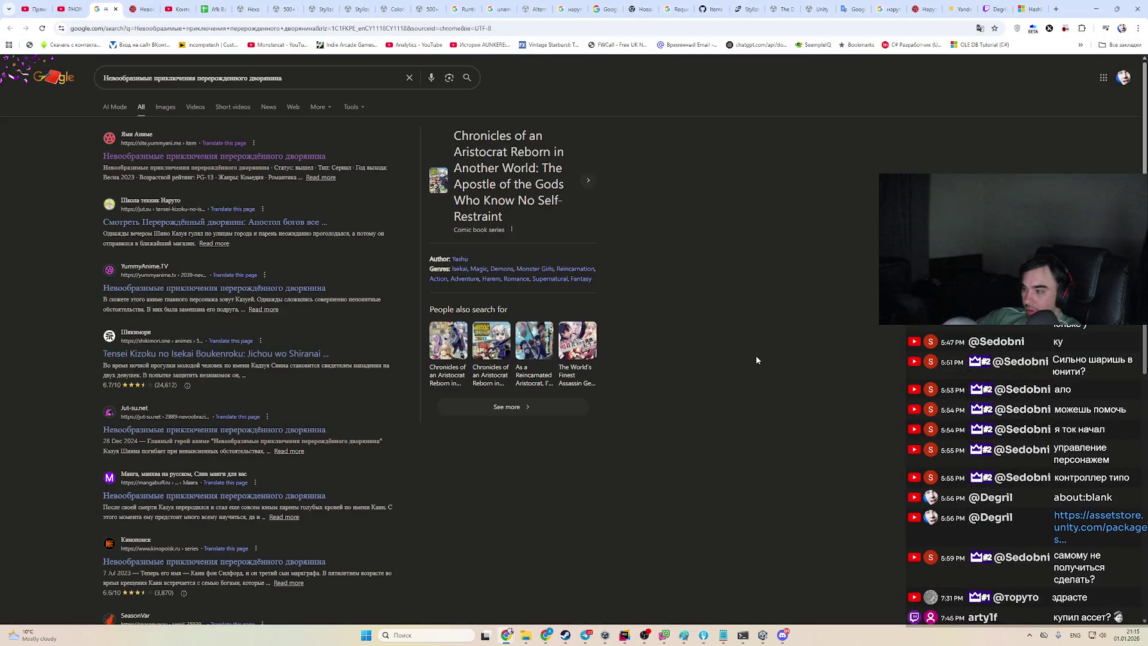
Search 'msak time' then 'moscow time' in a new tab, then close the tab and browser
key("ctrl+t")
type("msa")
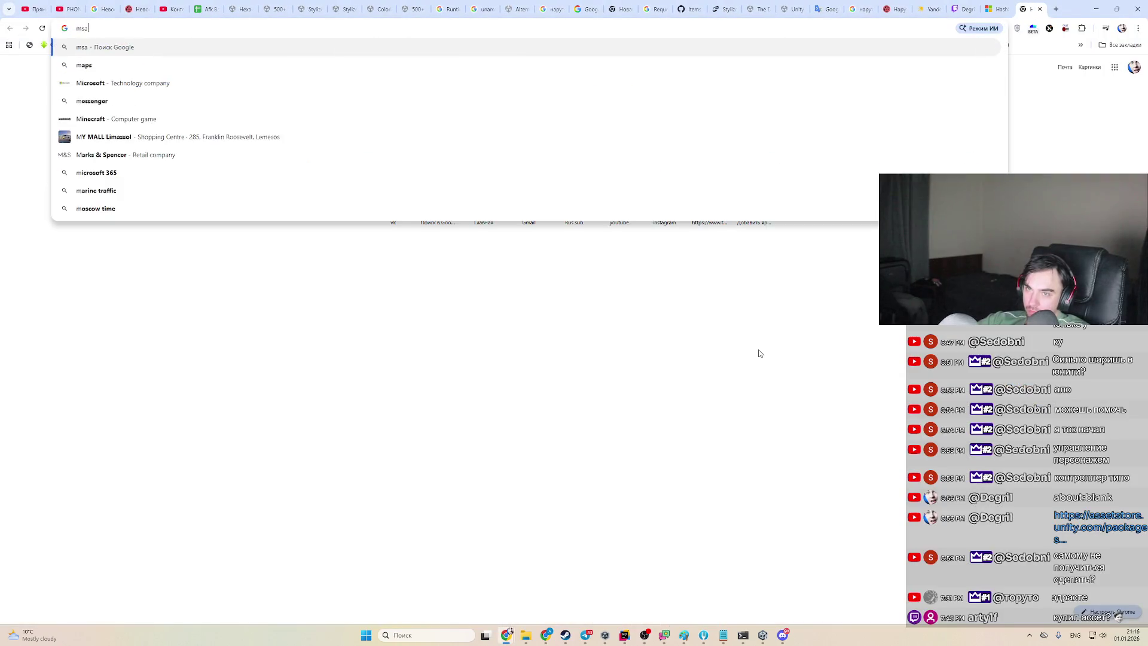
type("k time")
key("Return")
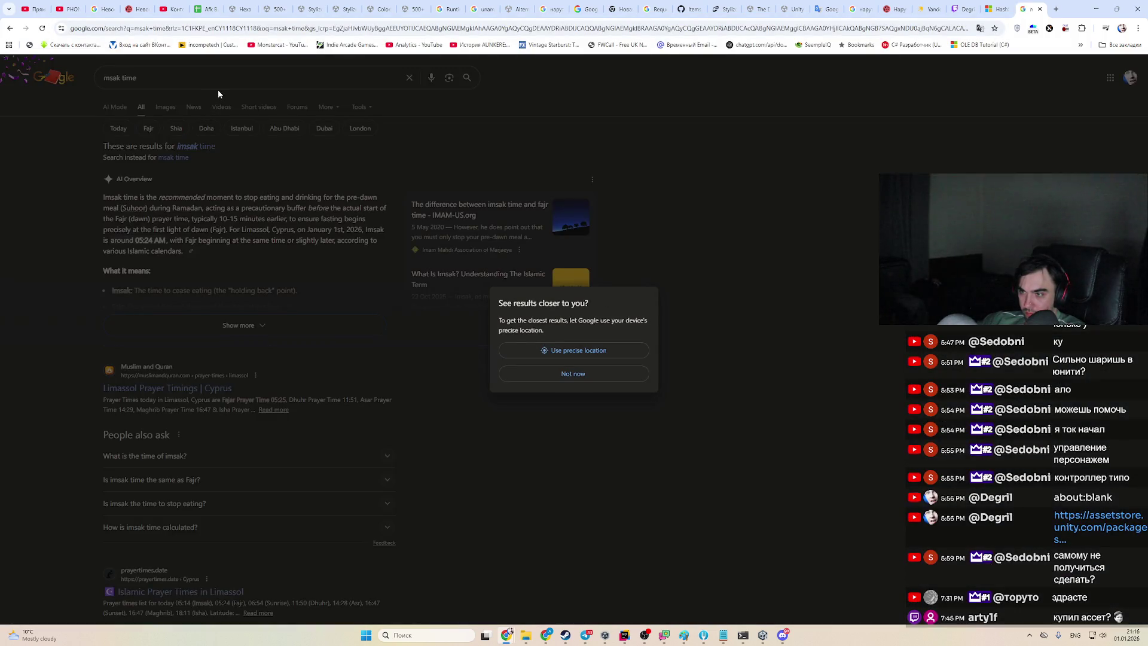
key("ctrl+l")
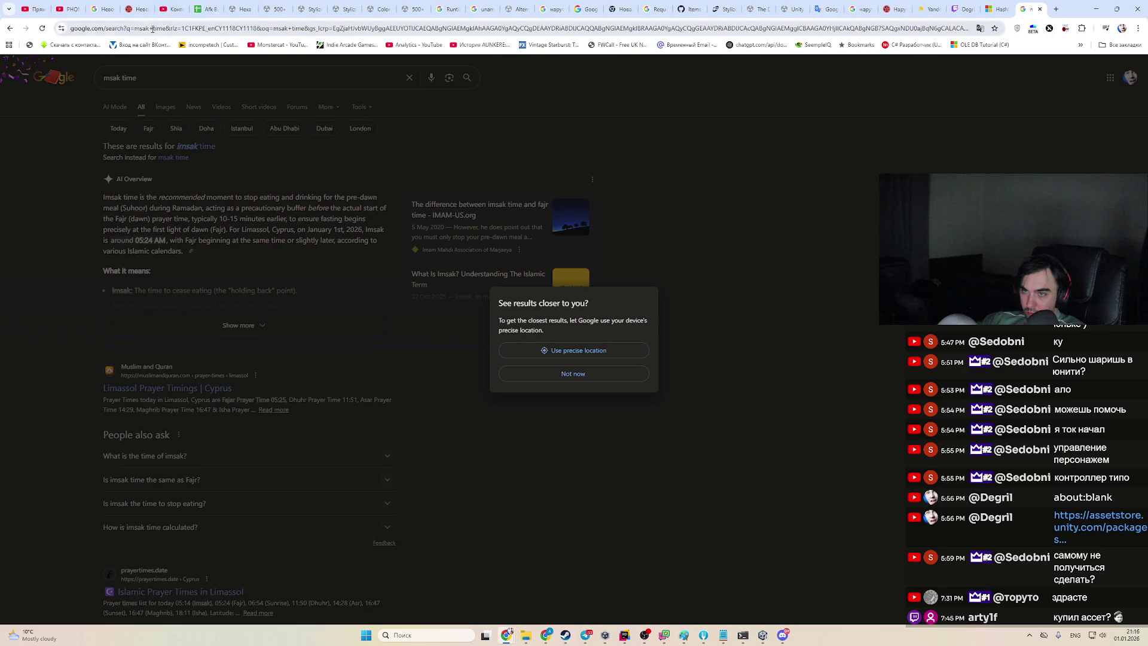
type("moscow time")
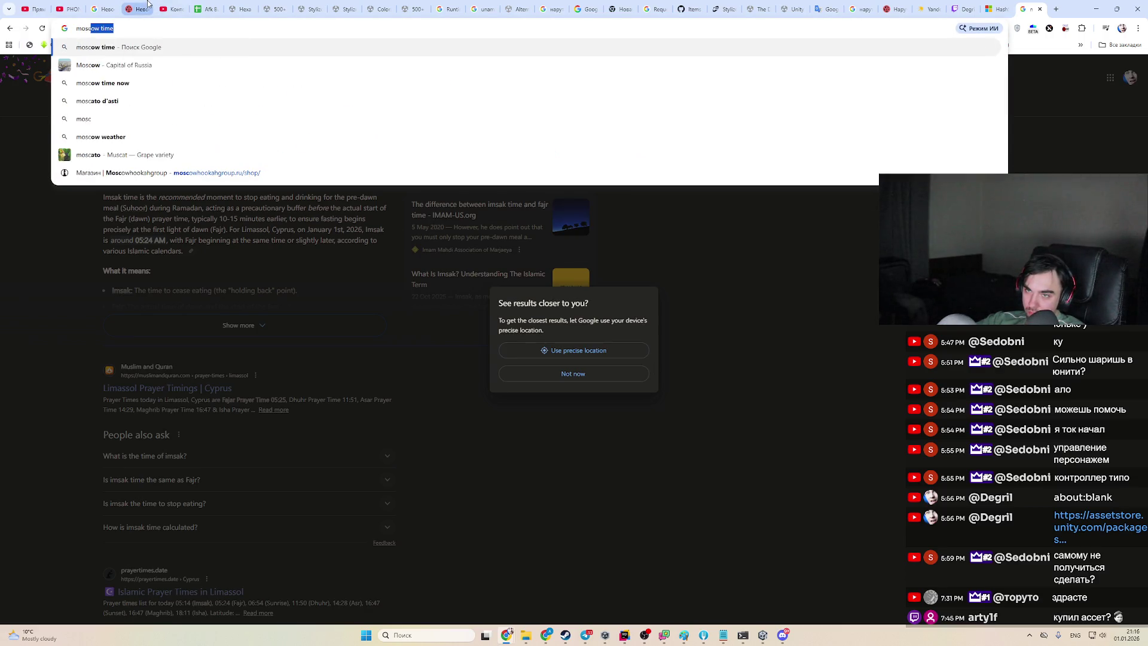
key("Return")
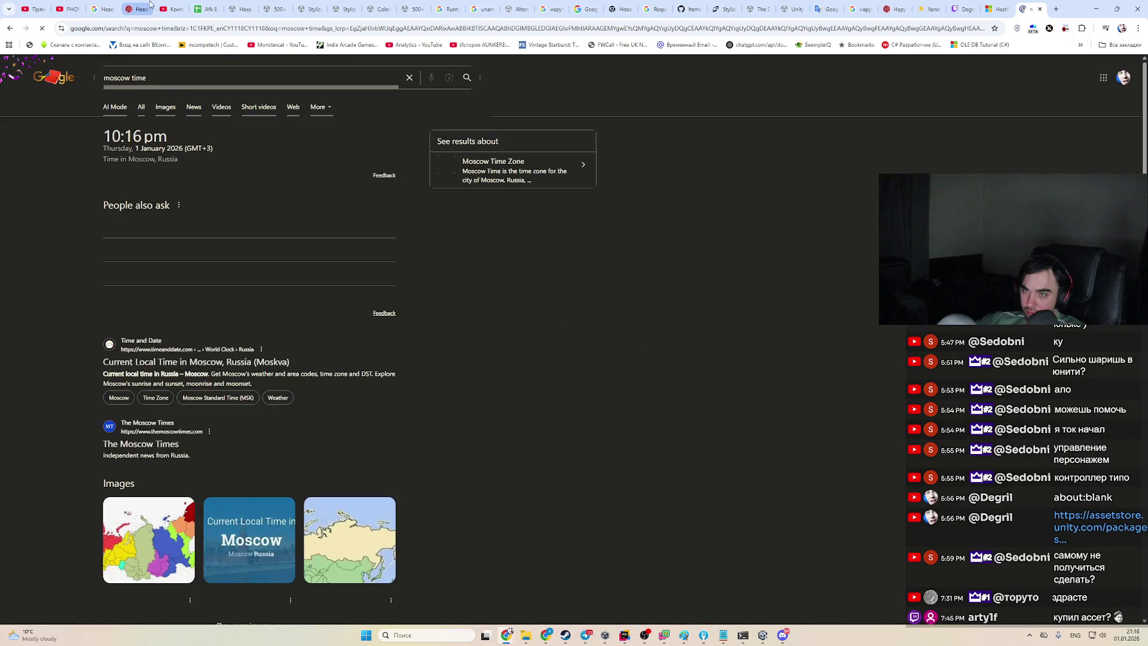
key("ctrl+w")
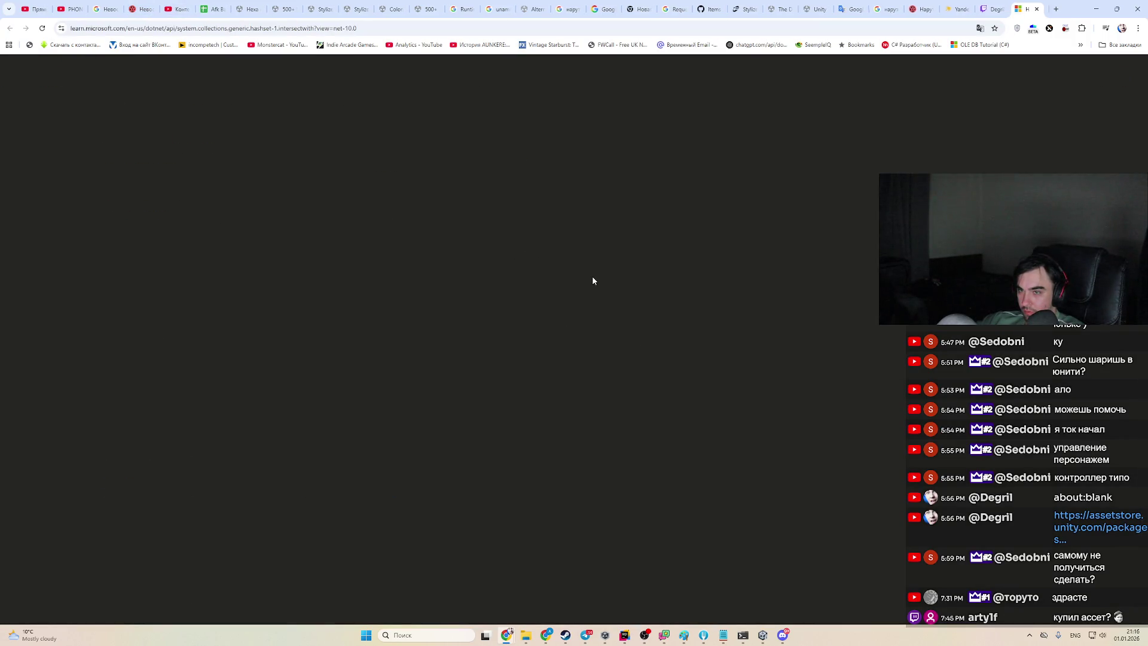
left_click(1135, 4)
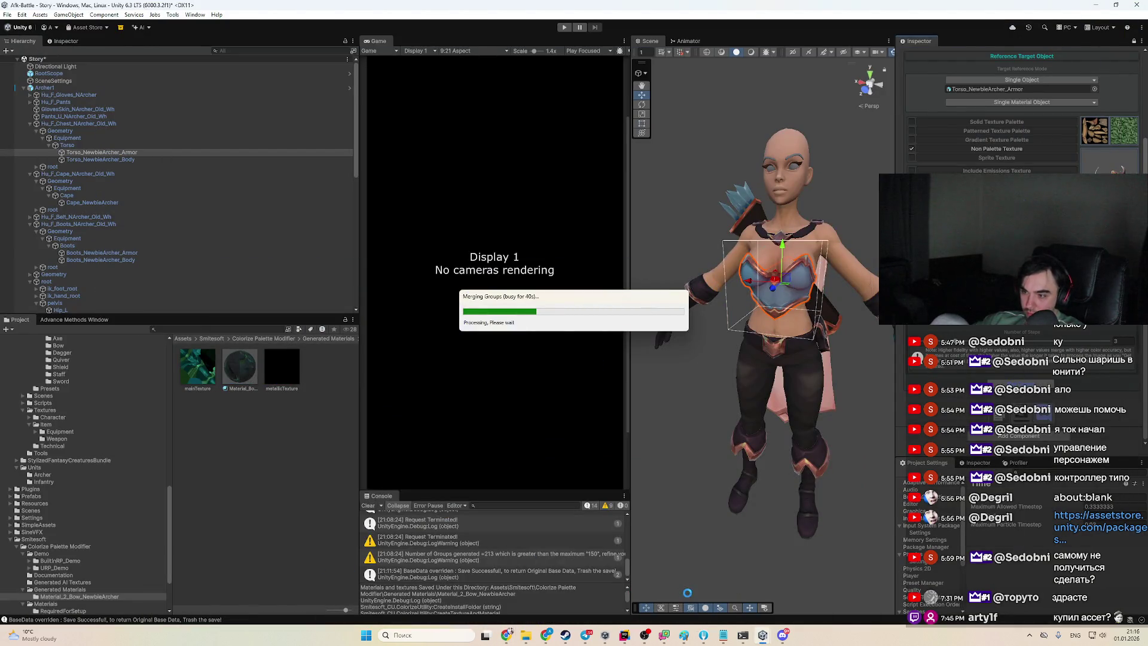
left_click(789, 640)
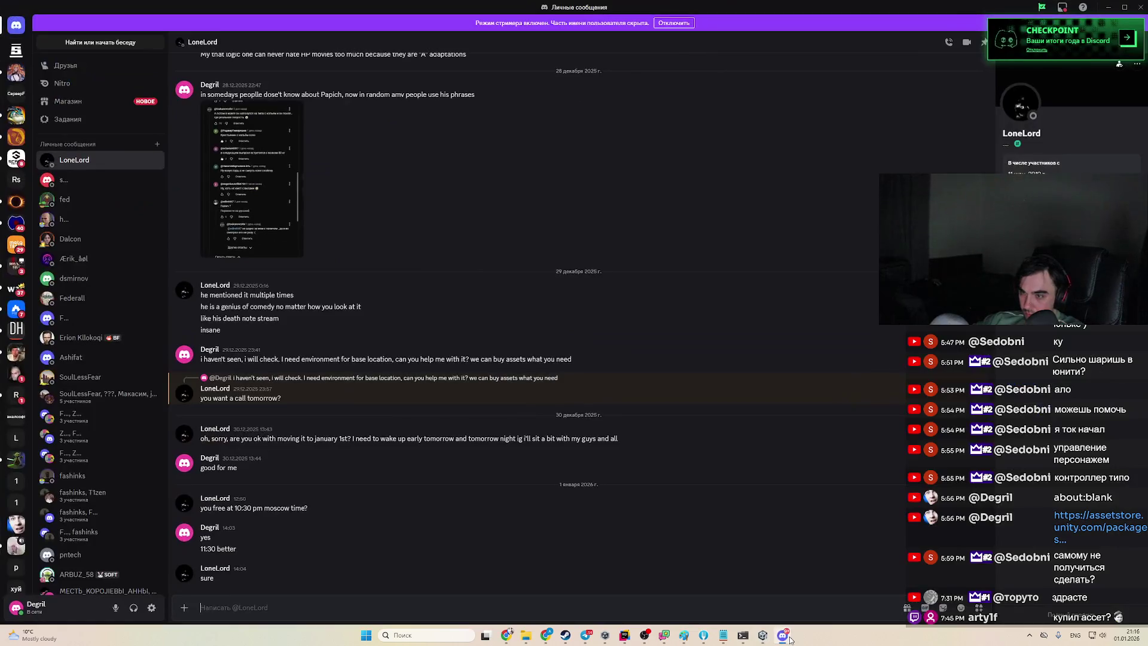
left_click(1109, 6)
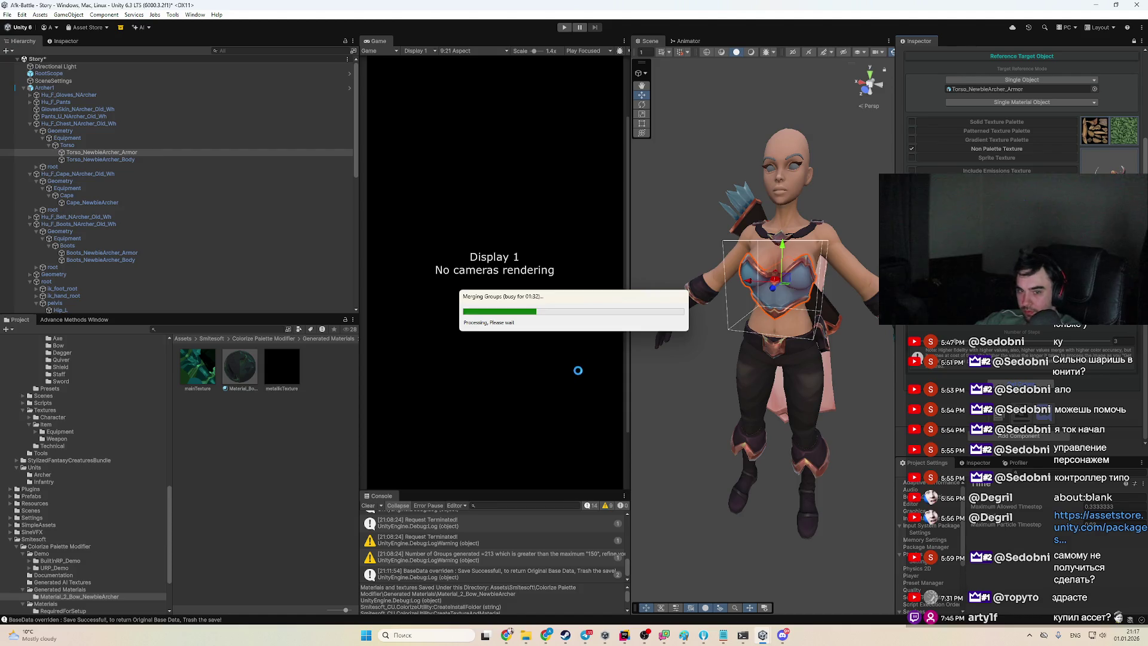
mouse_move(506, 635)
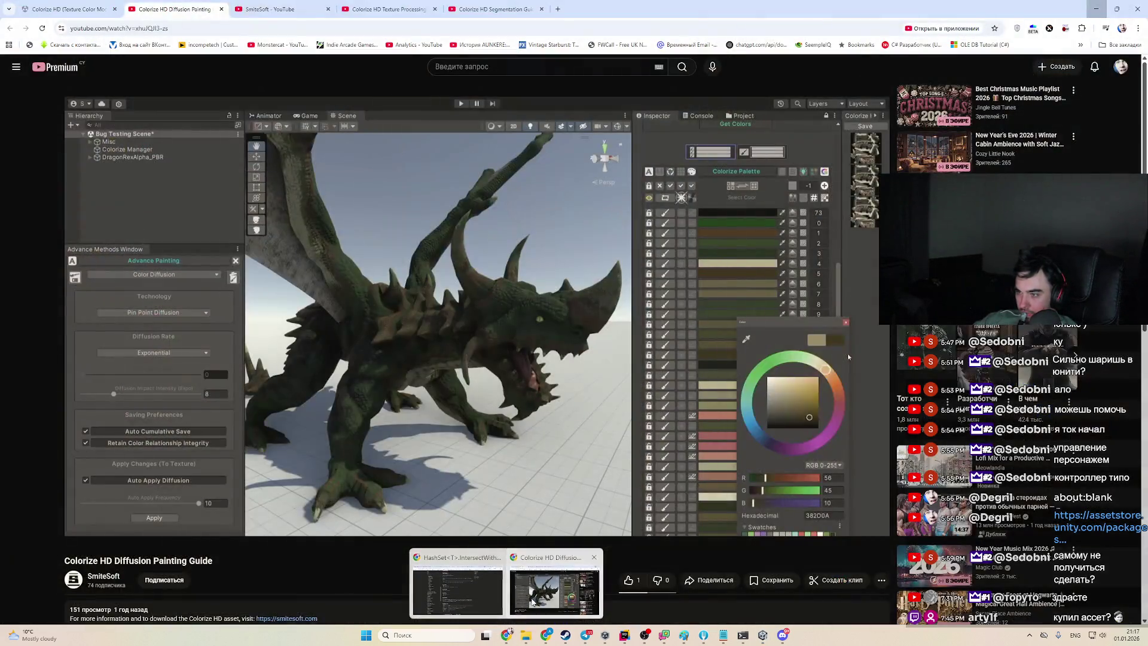
Browse the SmiteSoft channel's Videos grid, then return to the Colorize HD Asset Store tab
left_click(533, 602)
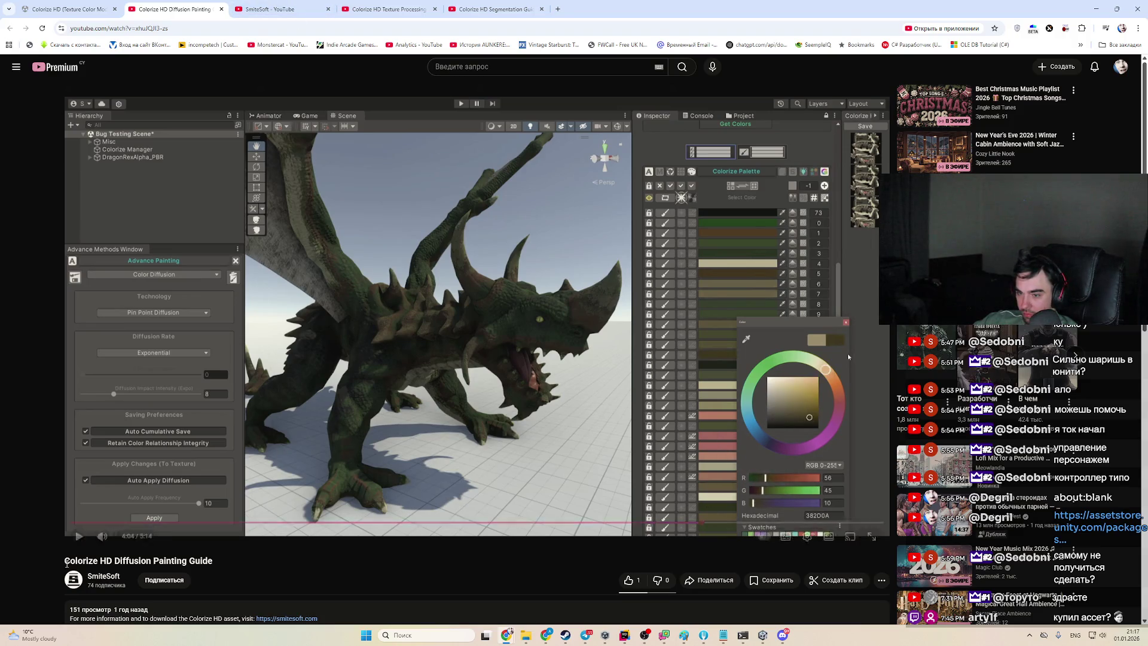
left_click(104, 576)
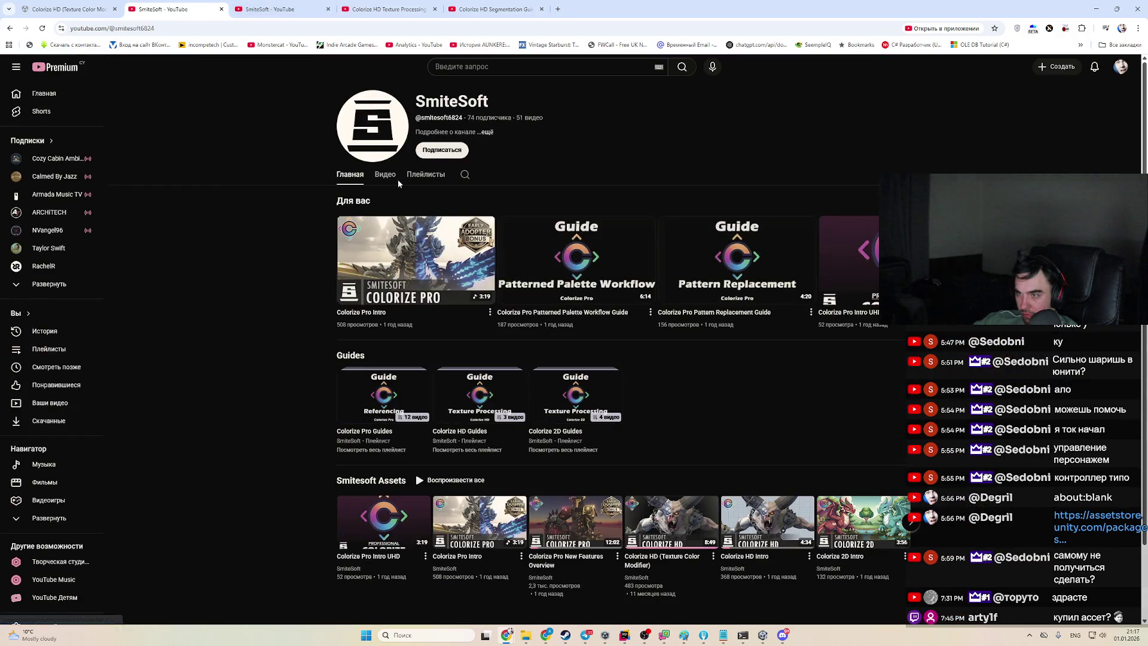
left_click(392, 177)
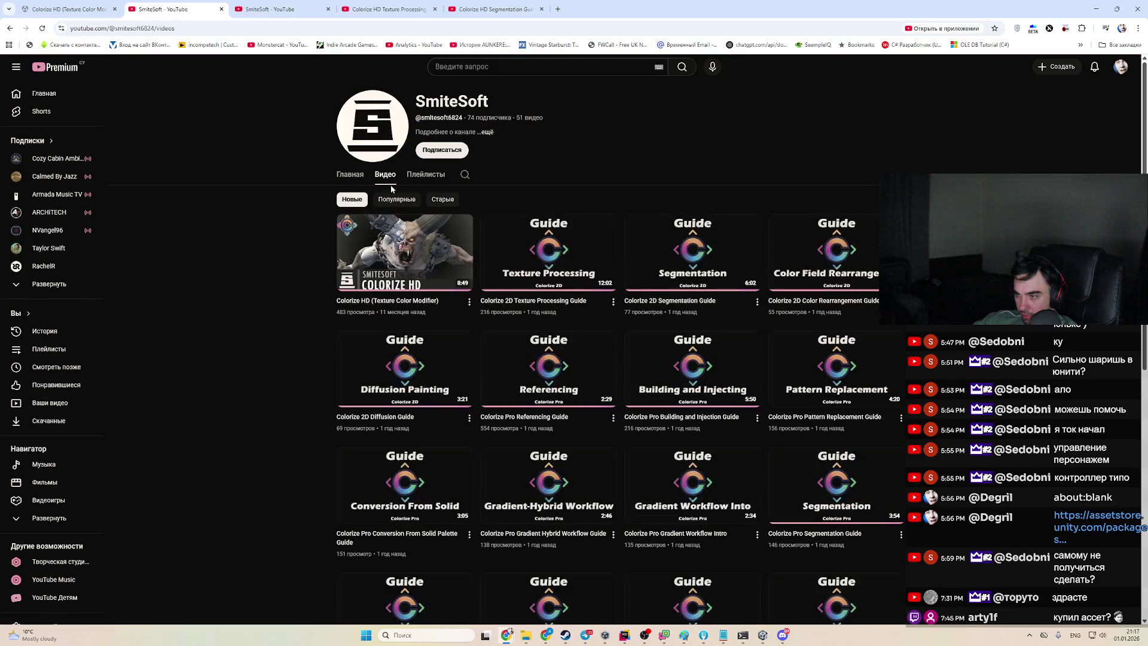
scroll(401, 182, "down", 4)
scroll(407, 184, "down", 4)
scroll(412, 185, "up", 4)
scroll(412, 185, "up", 3)
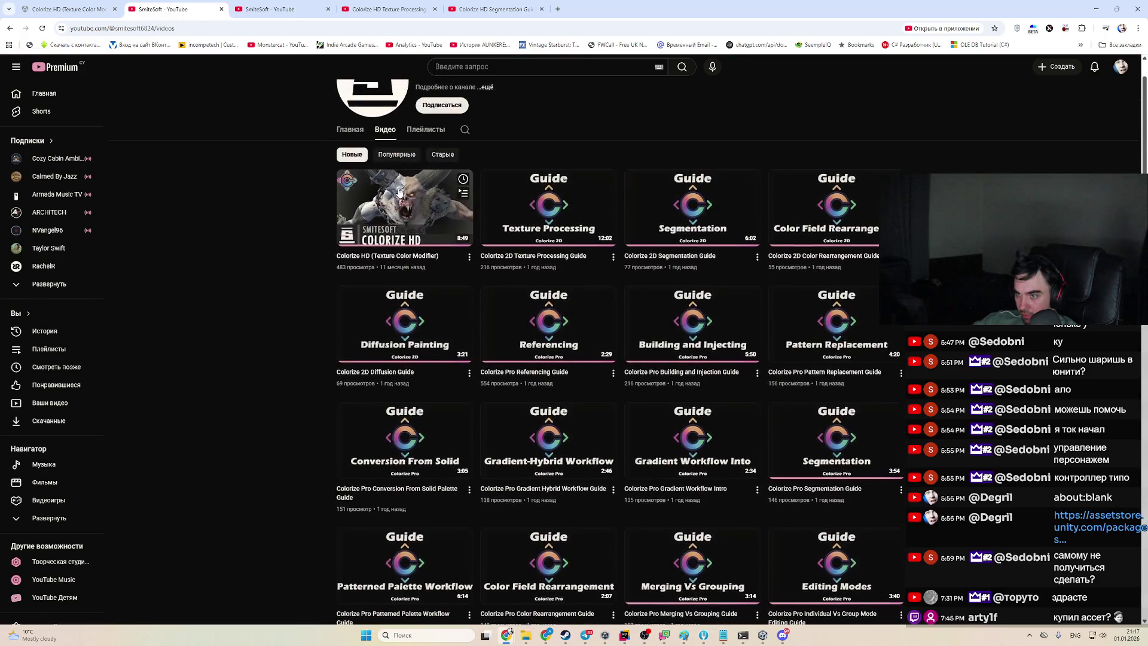
scroll(579, 413, "down", 5)
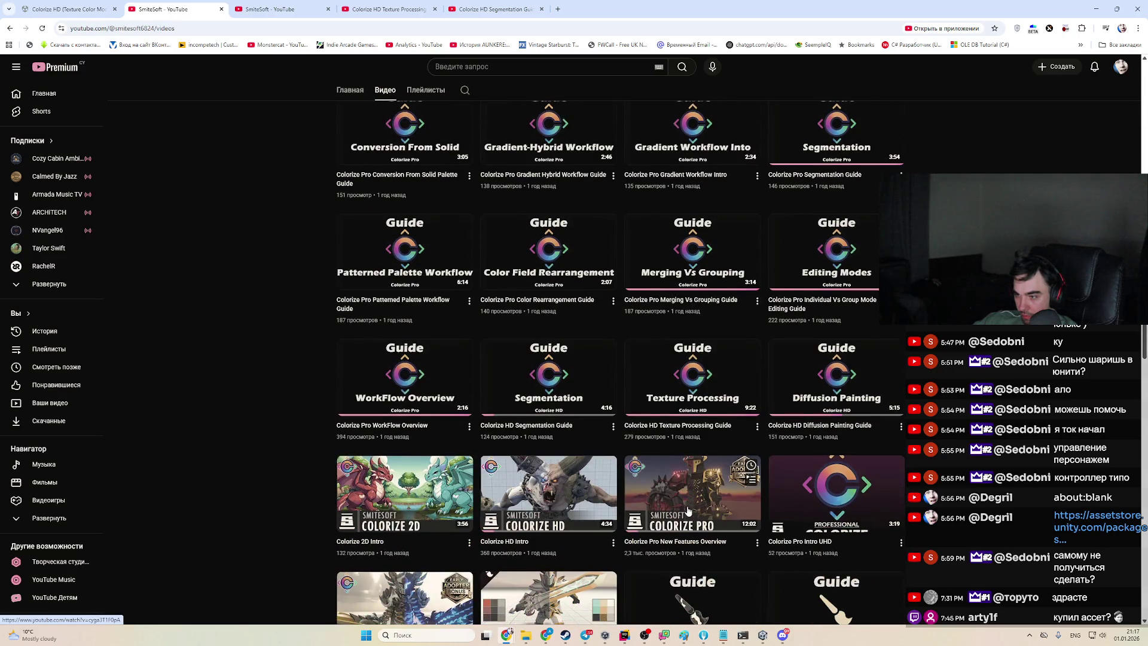
scroll(446, 503, "down", 2)
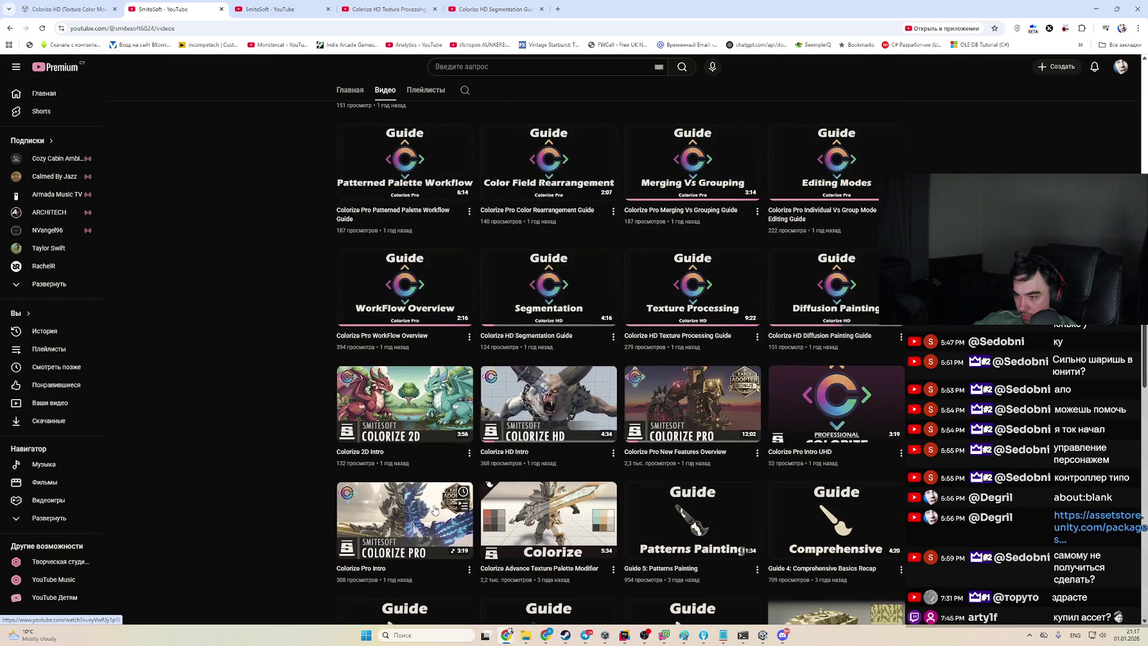
scroll(446, 512, "down", 5)
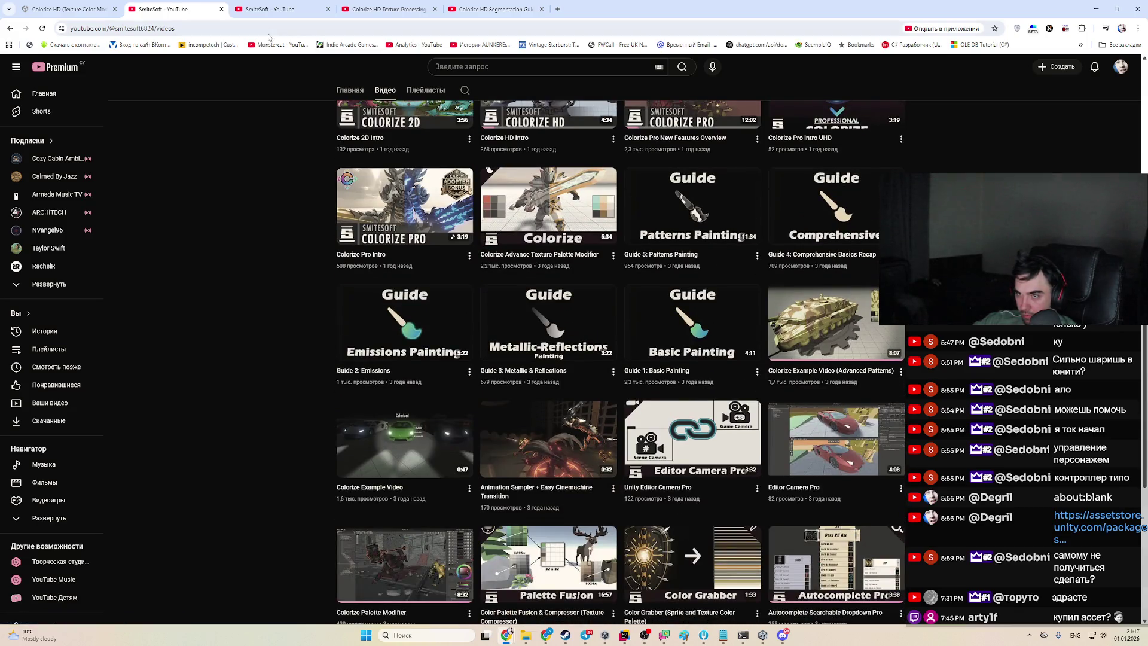
scroll(504, 219, "up", 4)
scroll(504, 219, "up", 5)
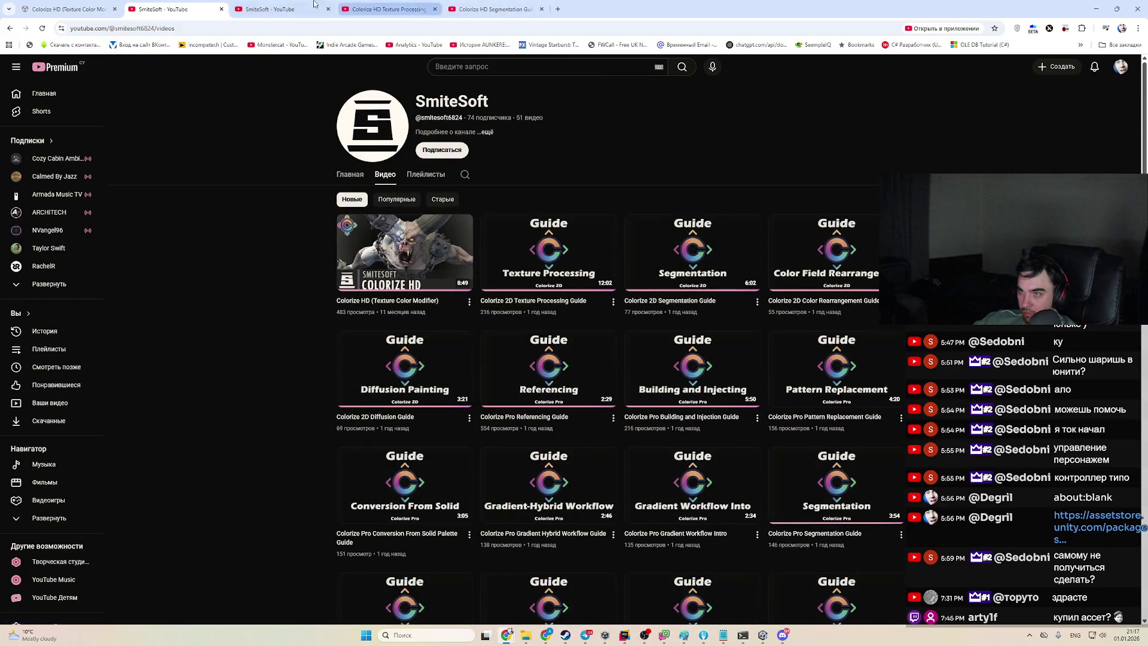
left_click(78, 9)
scroll(543, 293, "up", 15)
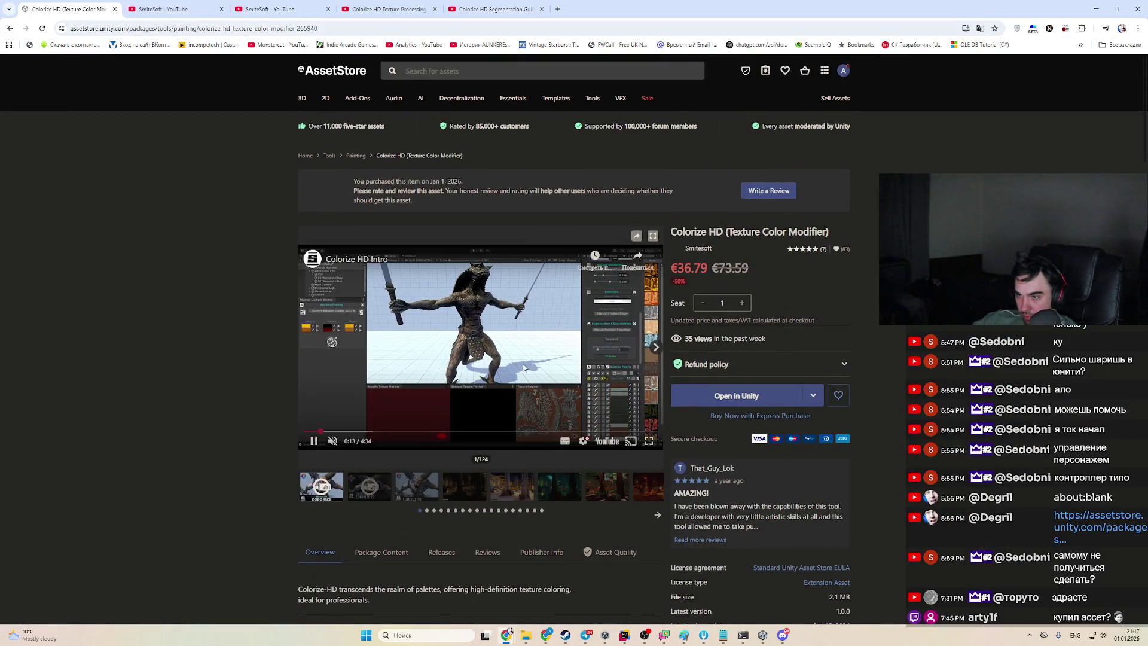
Play the Colorize HD intro full-screen with sound, skipping past 0:53 to the crab demo
left_click(352, 432)
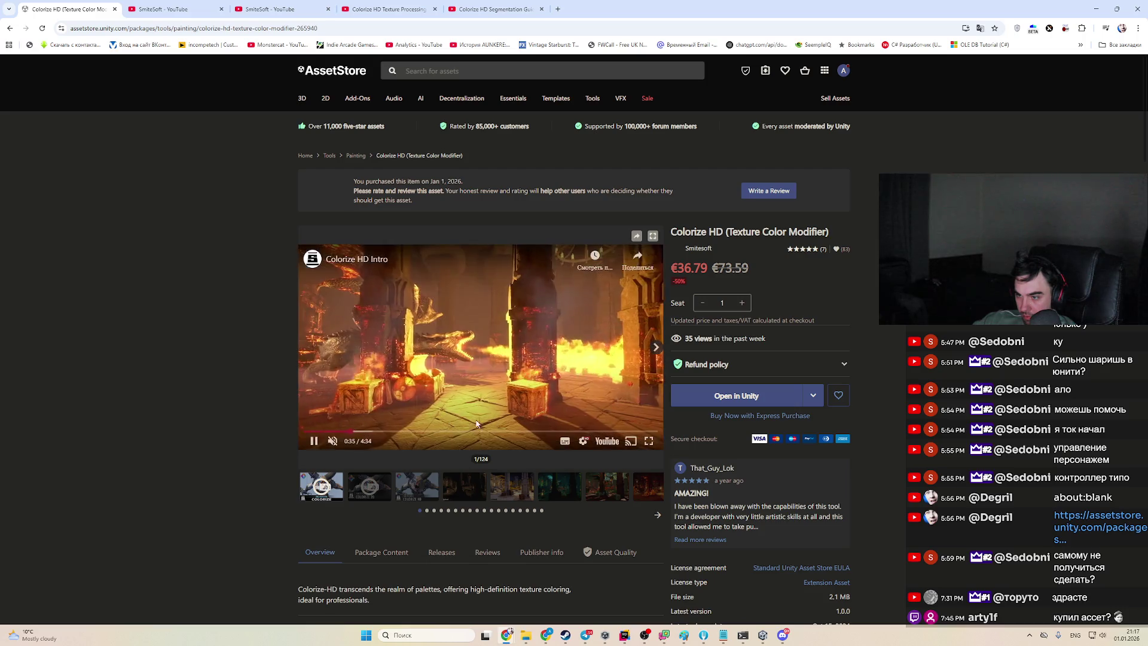
key("f")
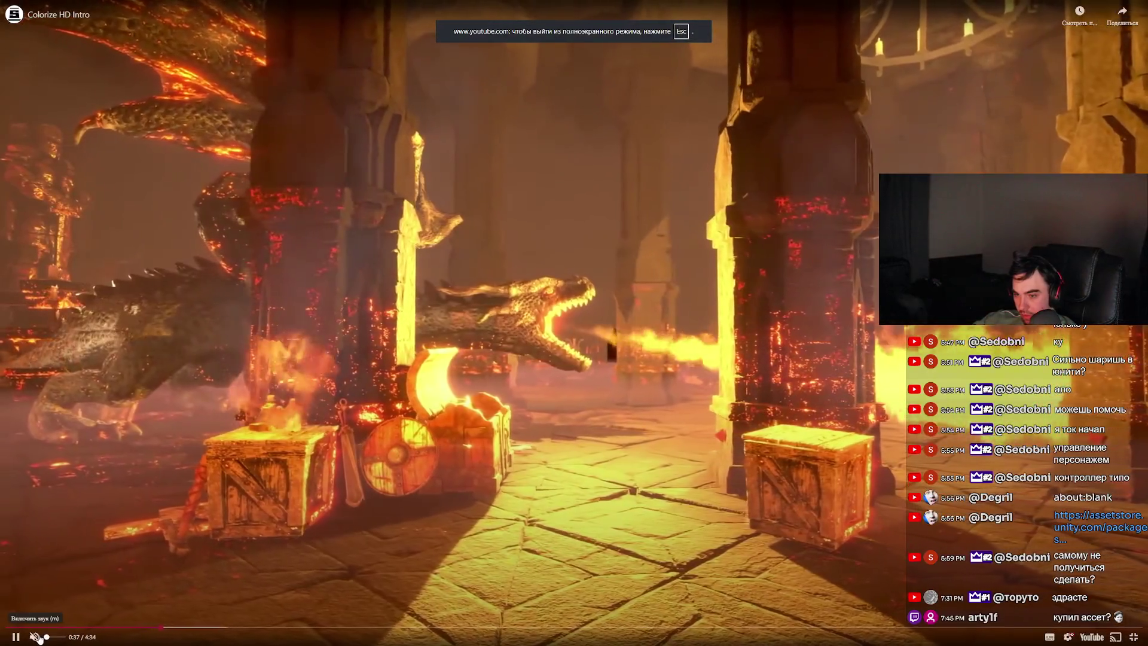
left_click(34, 637)
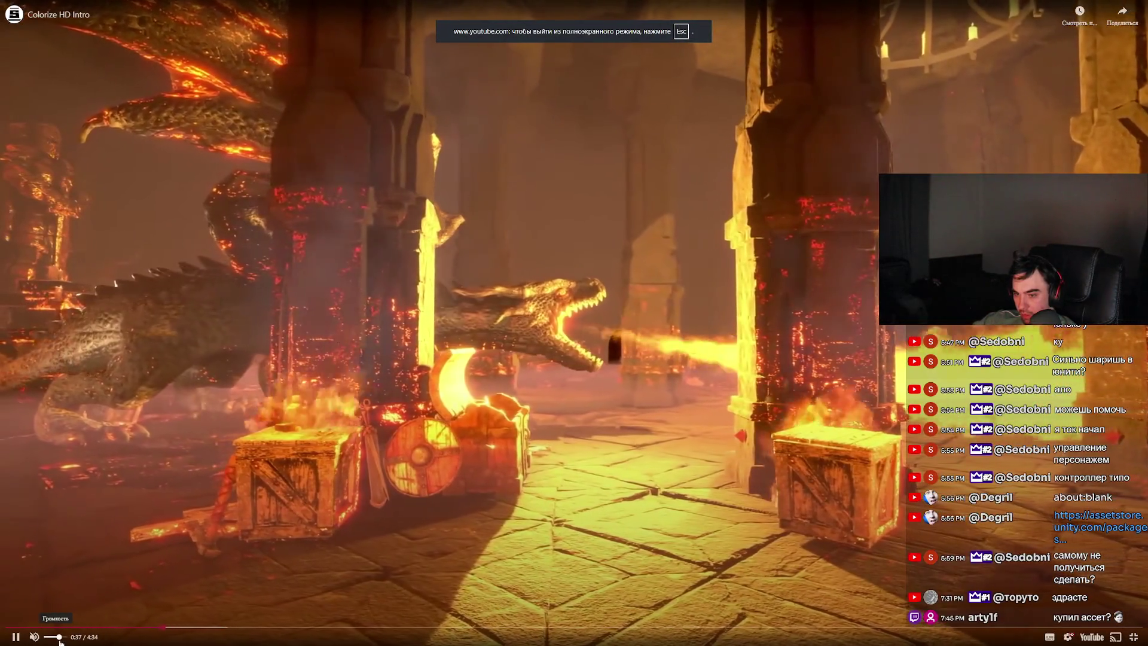
left_click(225, 628)
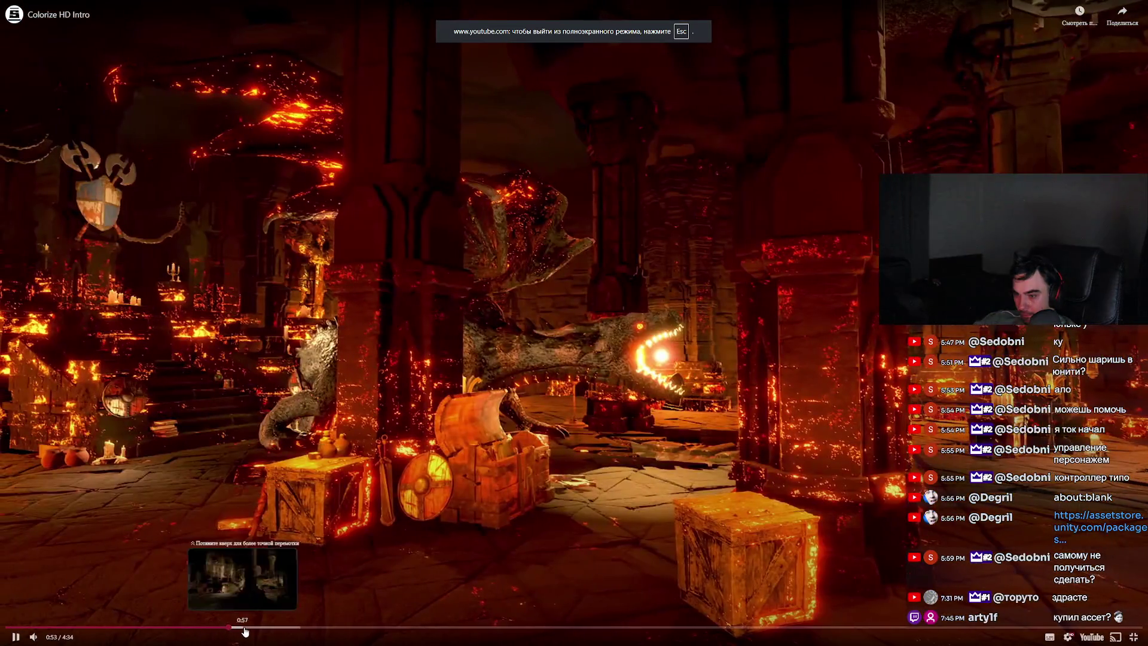
left_click(245, 632)
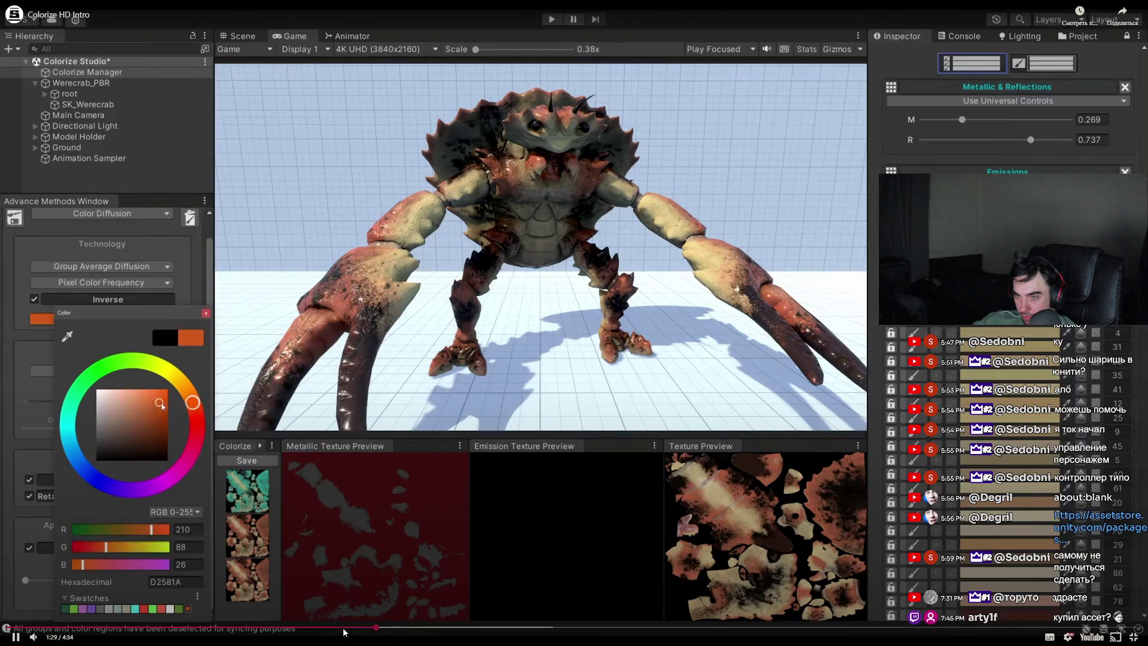
Rewind the intro to around 1:21–1:23, pausing and resuming to study the crab recolouring
left_click(344, 628)
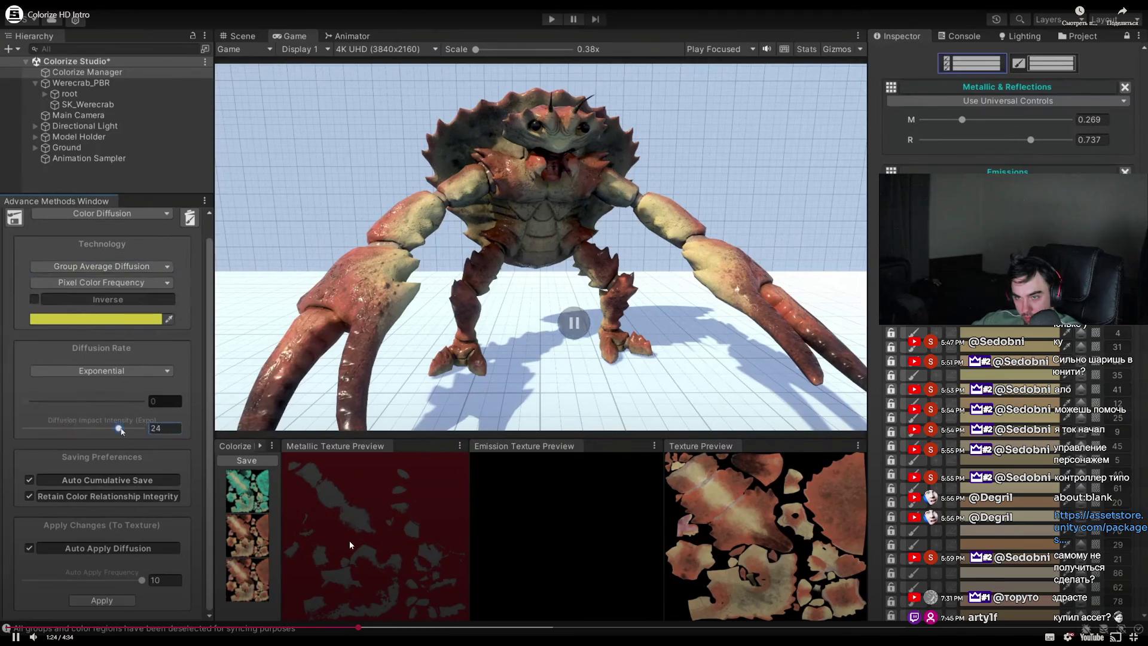
left_click(352, 549)
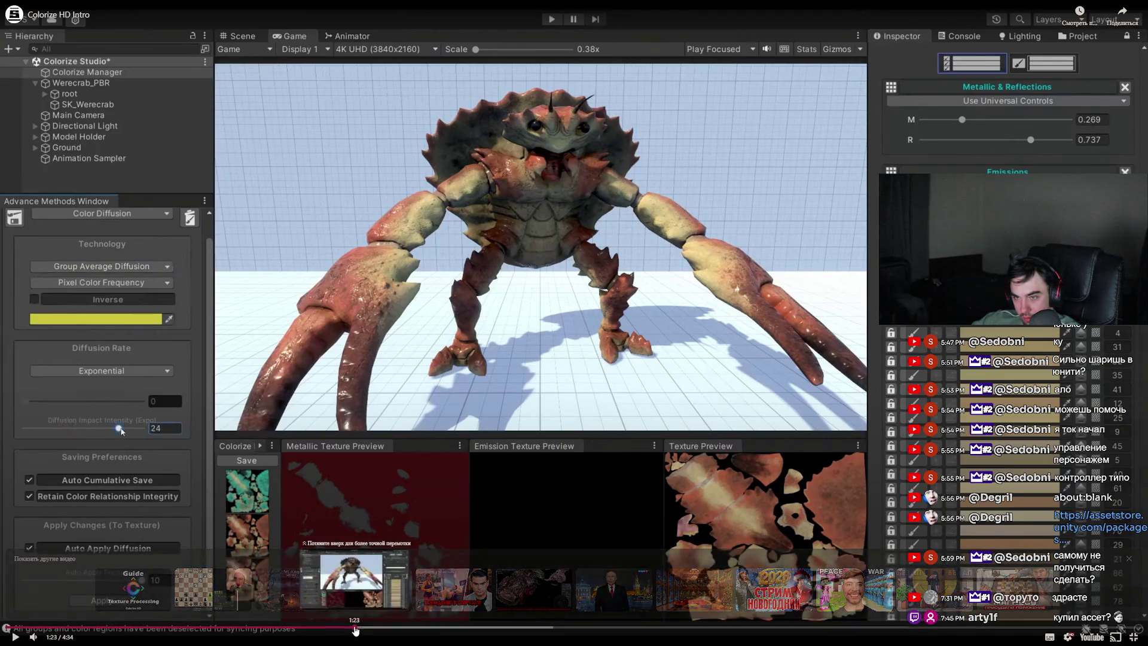
left_click(354, 628)
left_click(372, 480)
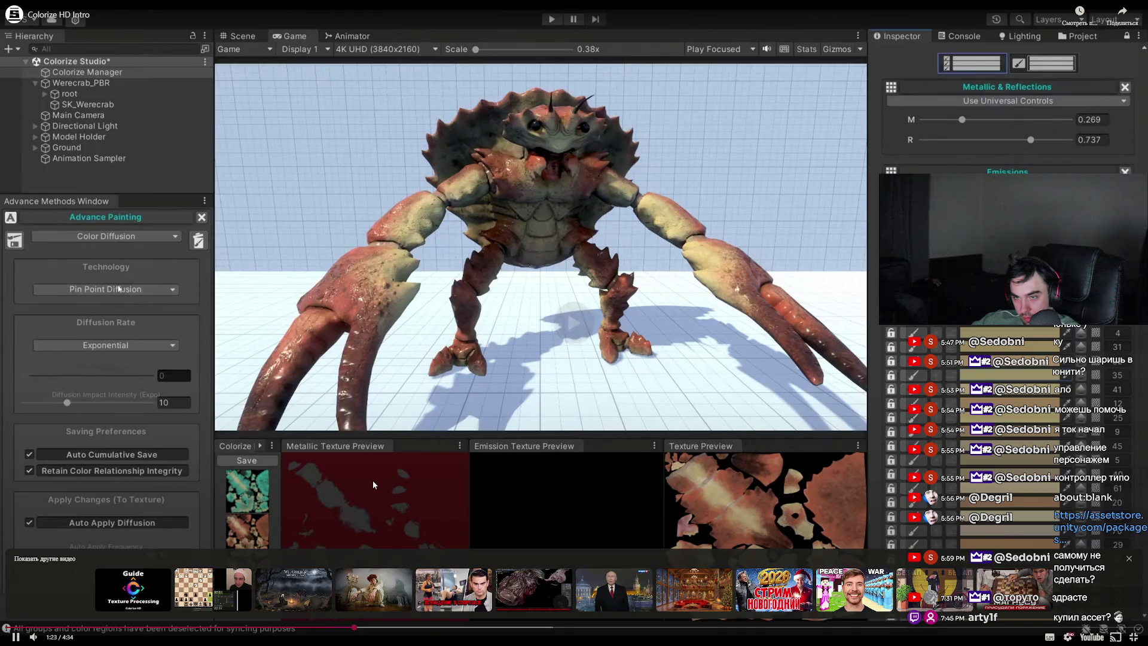
left_click(346, 468)
left_click(345, 476)
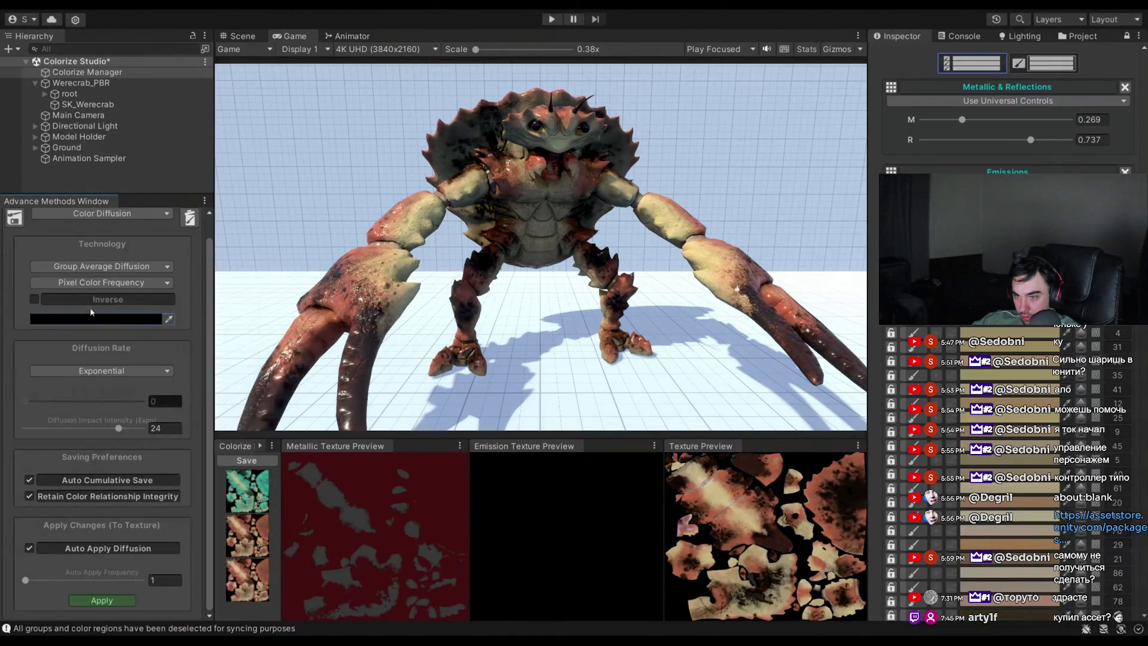
Operate controls on the left side of the video page
left_click(67, 336)
left_click(69, 331)
left_click(34, 299)
left_click(60, 319)
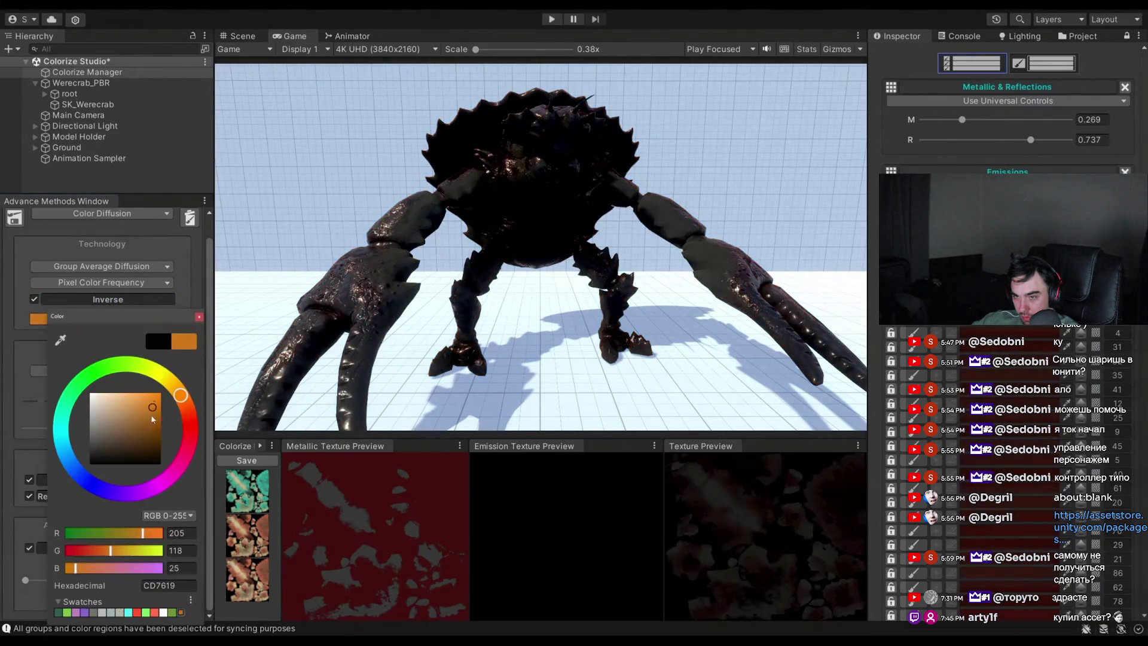
left_click(34, 299)
left_click(48, 319)
left_click(172, 405)
left_click(154, 404)
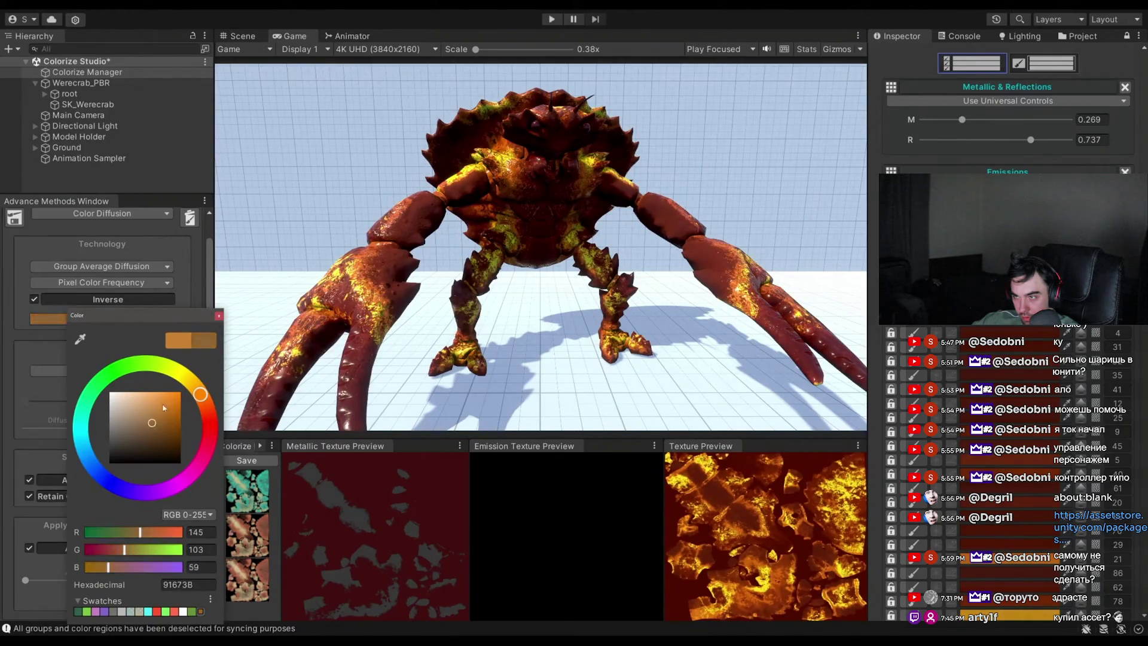
left_click_drag(126, 408, 158, 407)
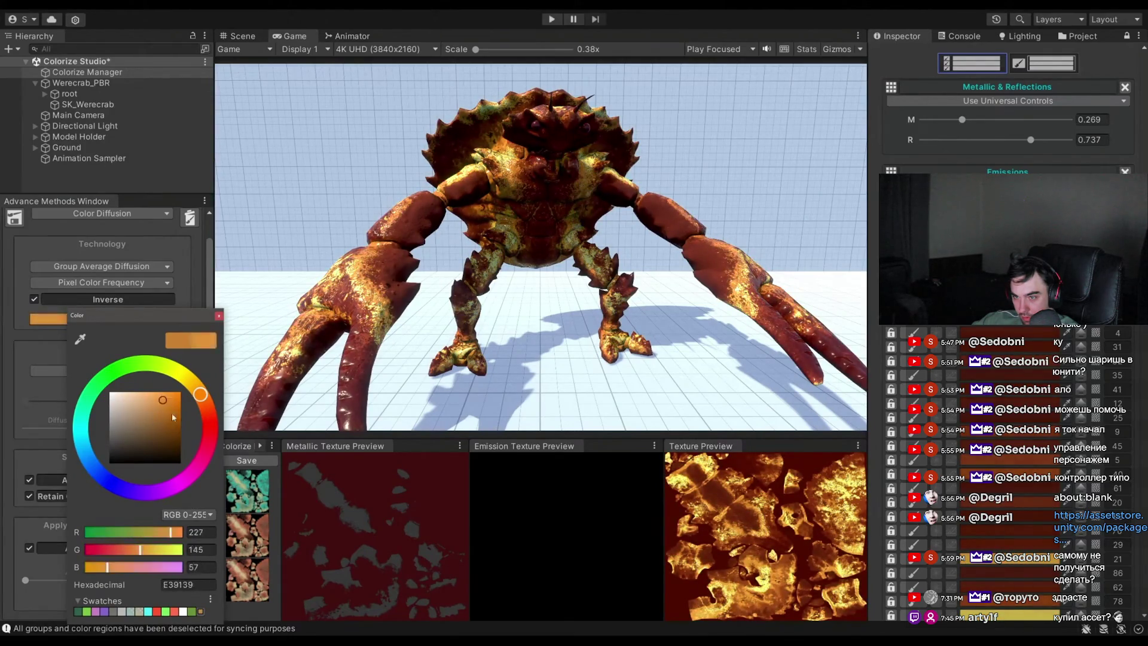
Pause and resume the intro, then jump to 1:55 and back to 1:48
left_click(526, 465)
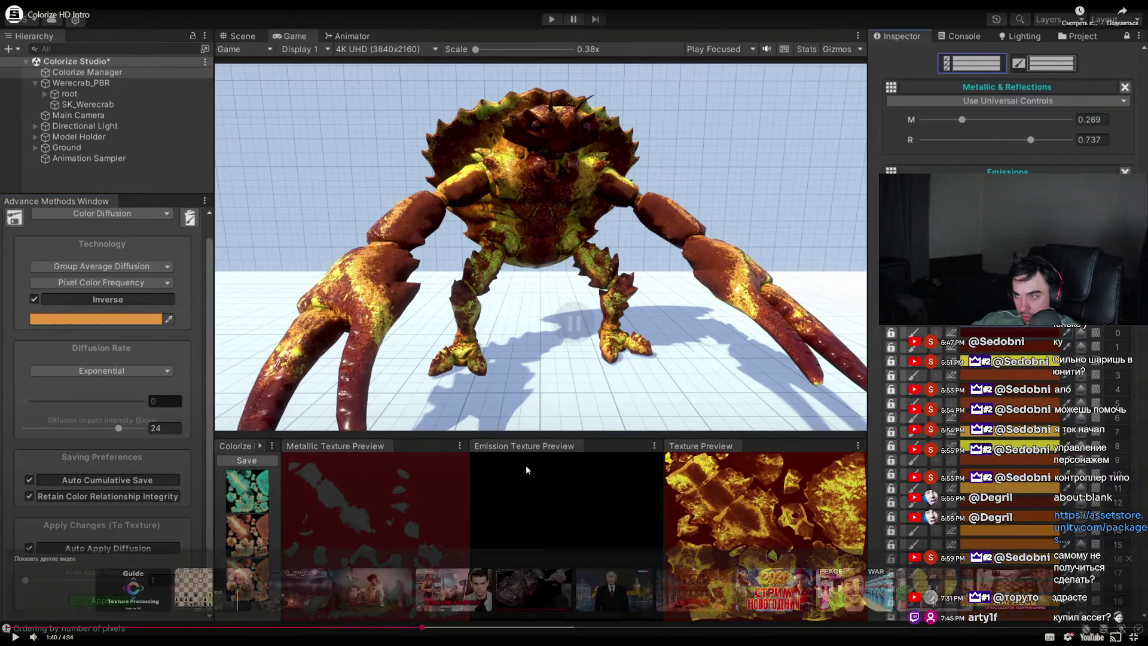
left_click(523, 494)
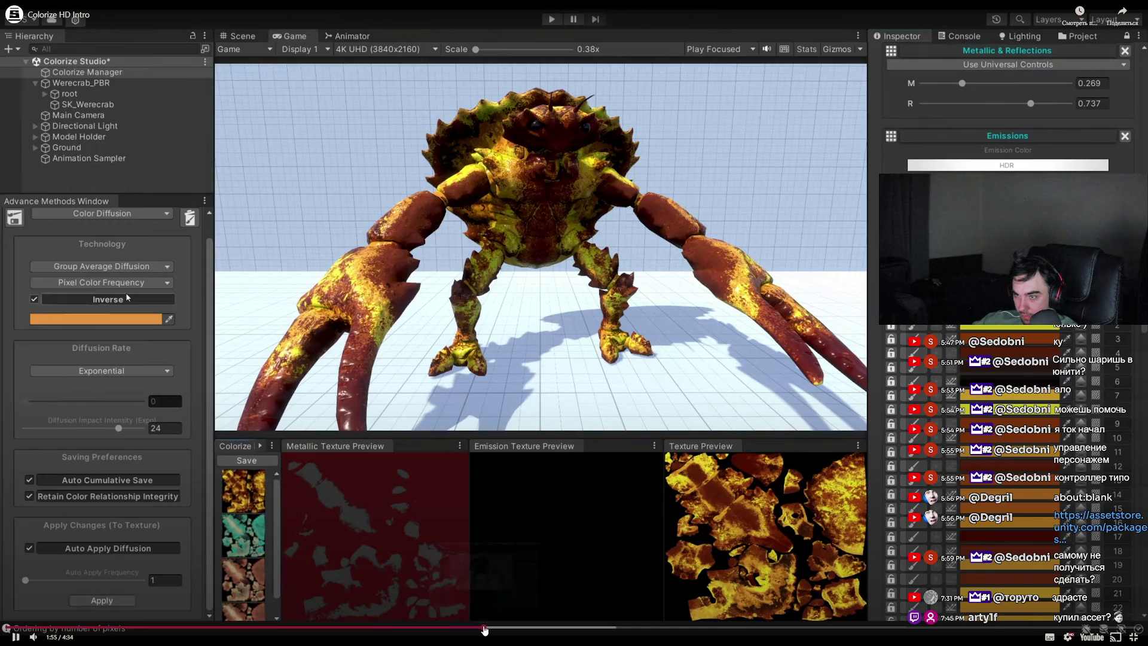
left_click(482, 627)
left_click(456, 628)
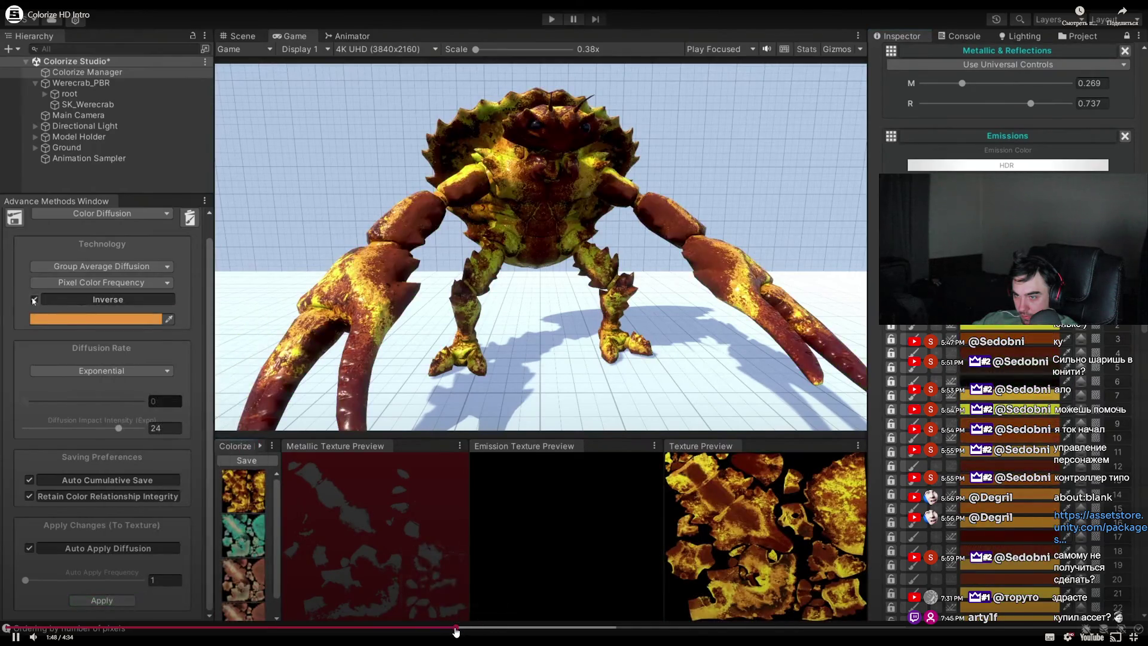